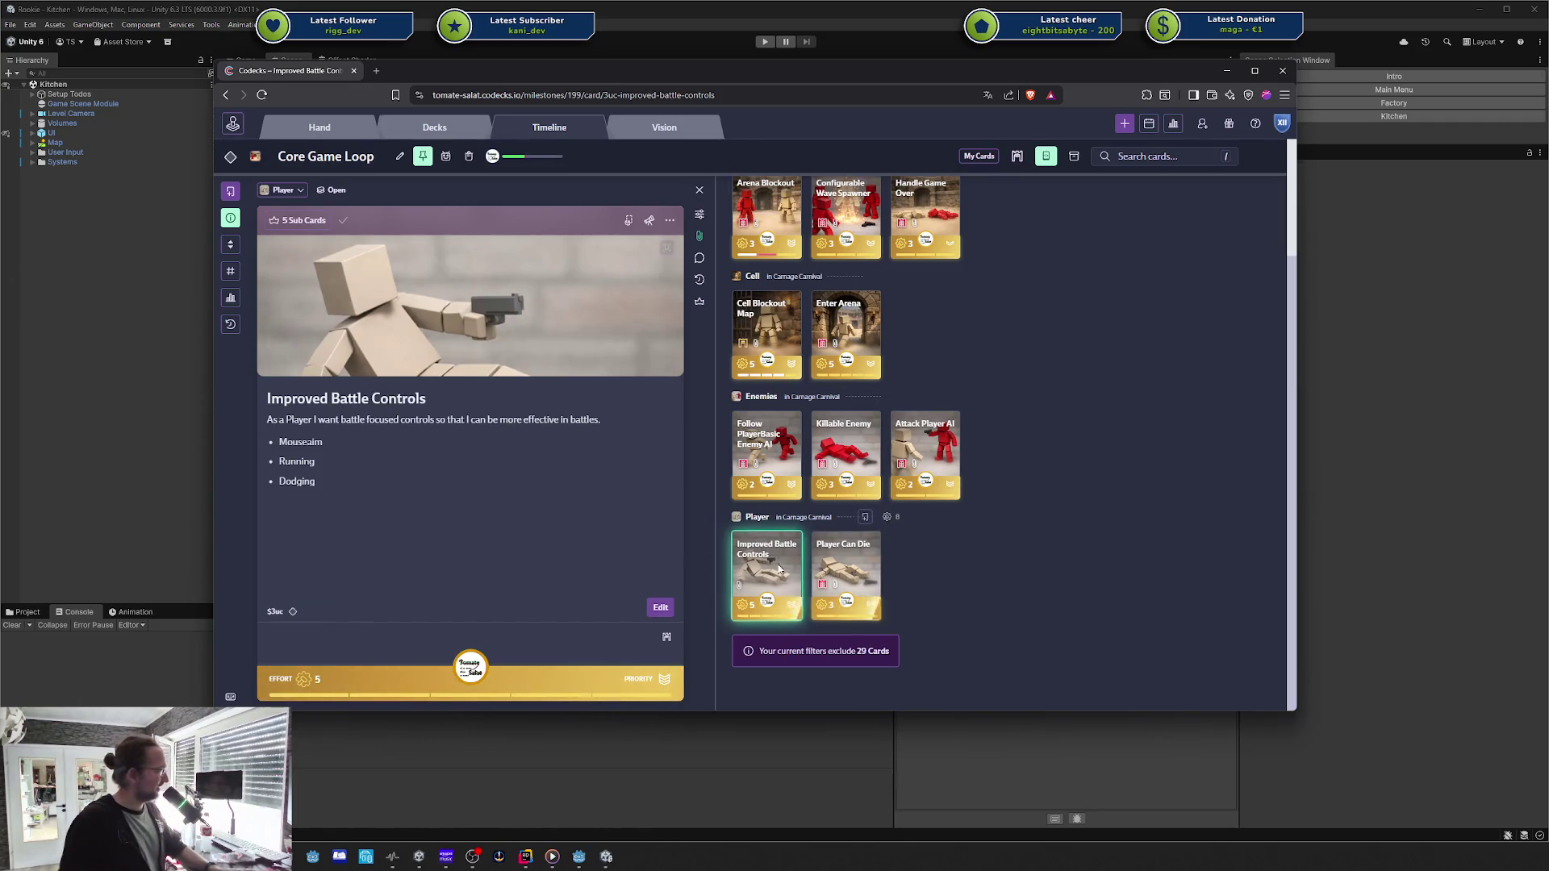
Step: Drag the Improved Battle Controls card window off the right edge to reveal Unity's Kitchen scene
scroll(1005, 499, "up", 3)
scroll(751, 597, "down", 2)
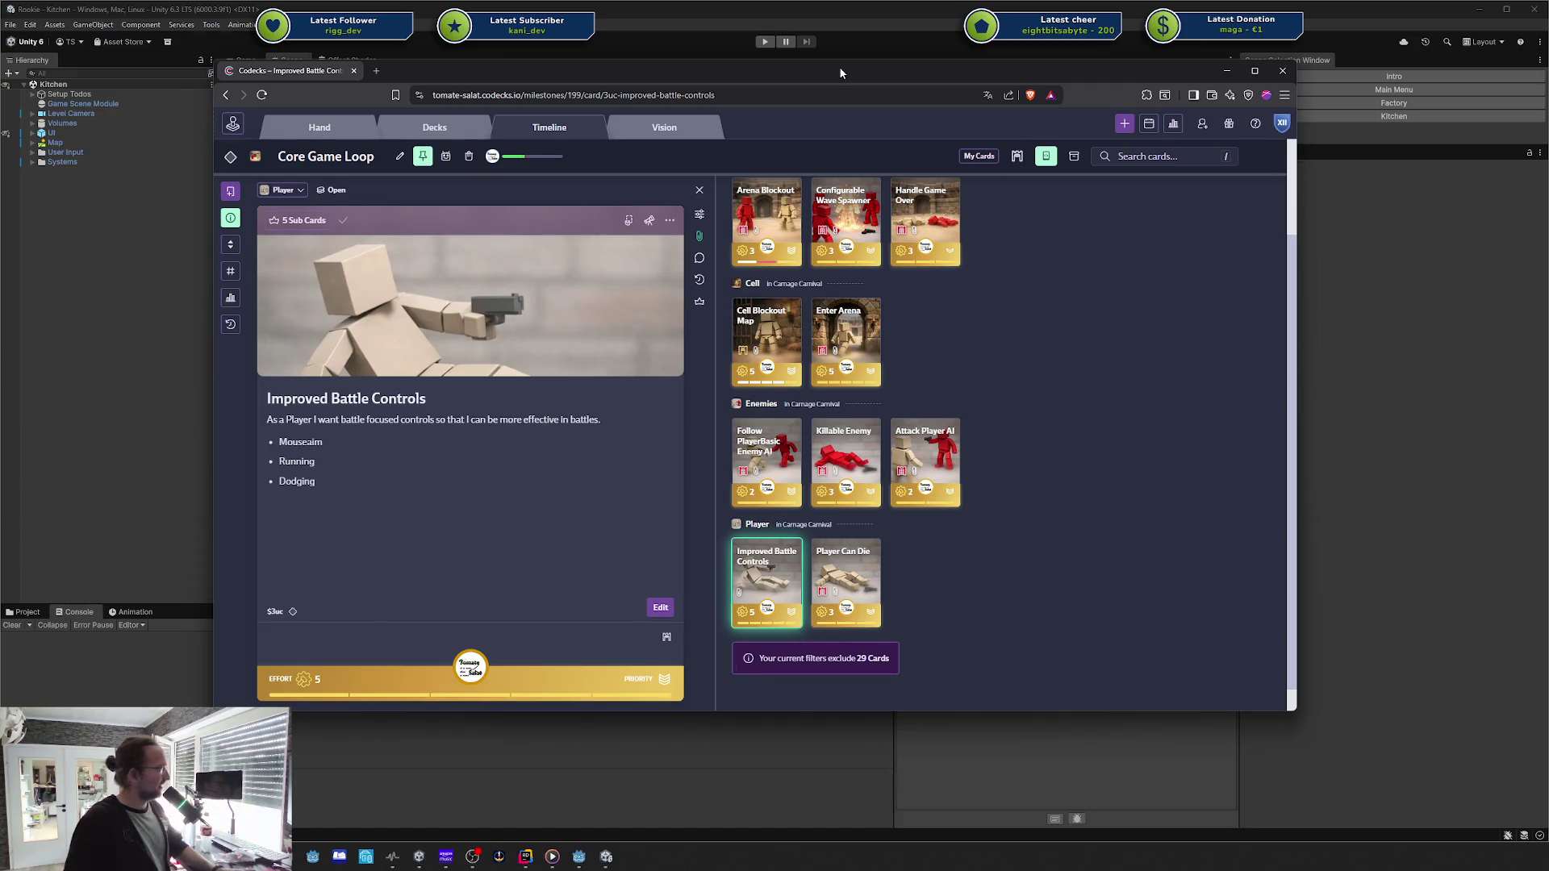
left_click_drag(839, 67, 1548, 97)
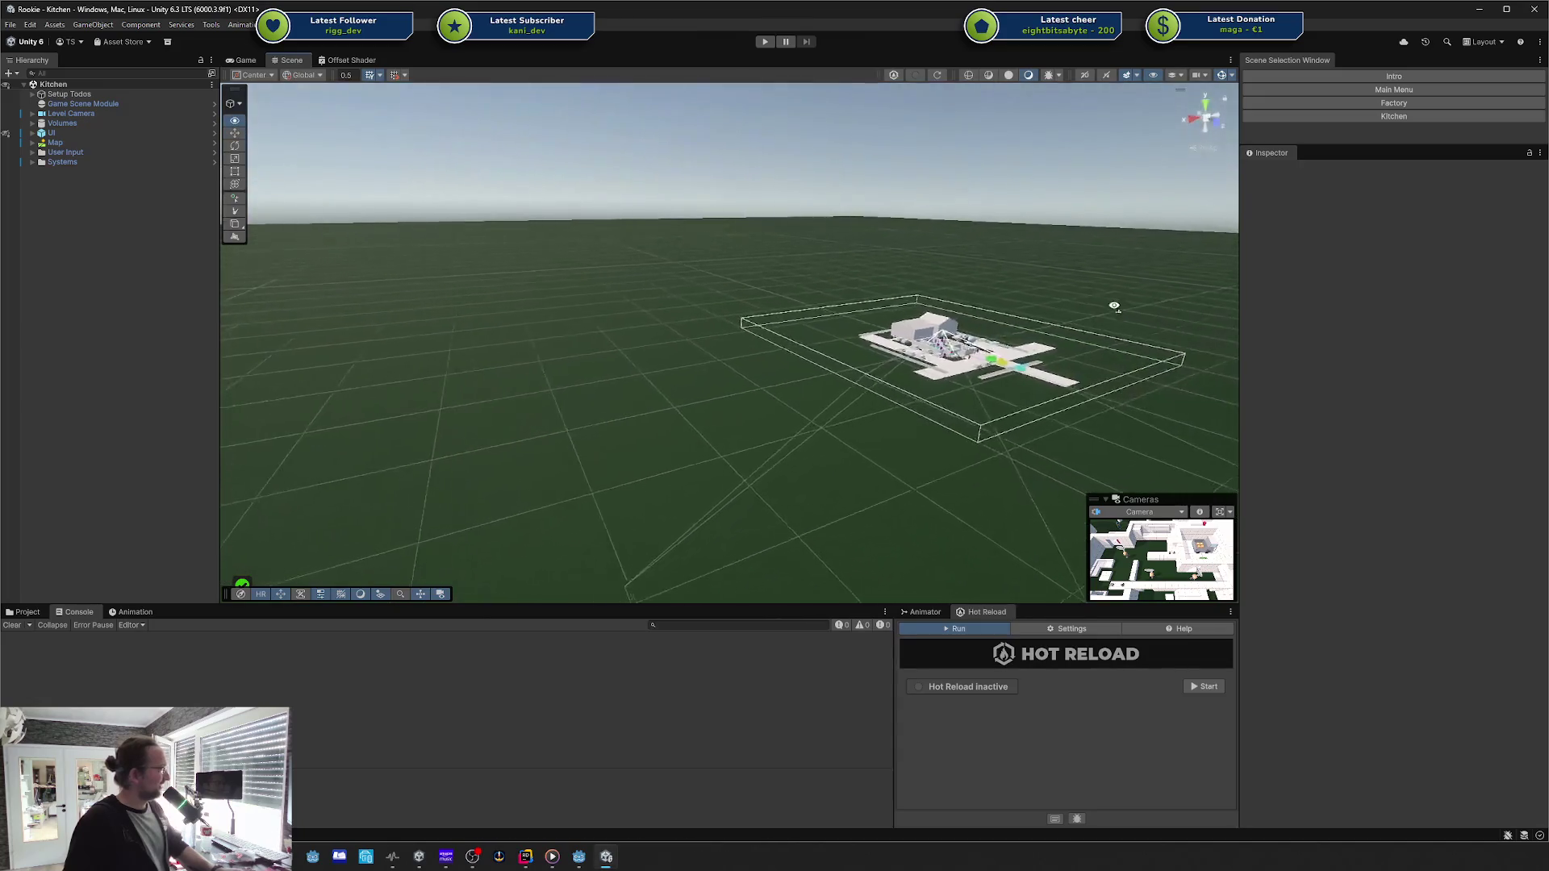
Step: Fly the Scene view in toward the kitchen level and orbit around its rooms
mouse_move(1114, 305)
left_mouse_down()
mouse_move(1218, 283)
mouse_move(874, 279)
mouse_move(857, 448)
left_mouse_up()
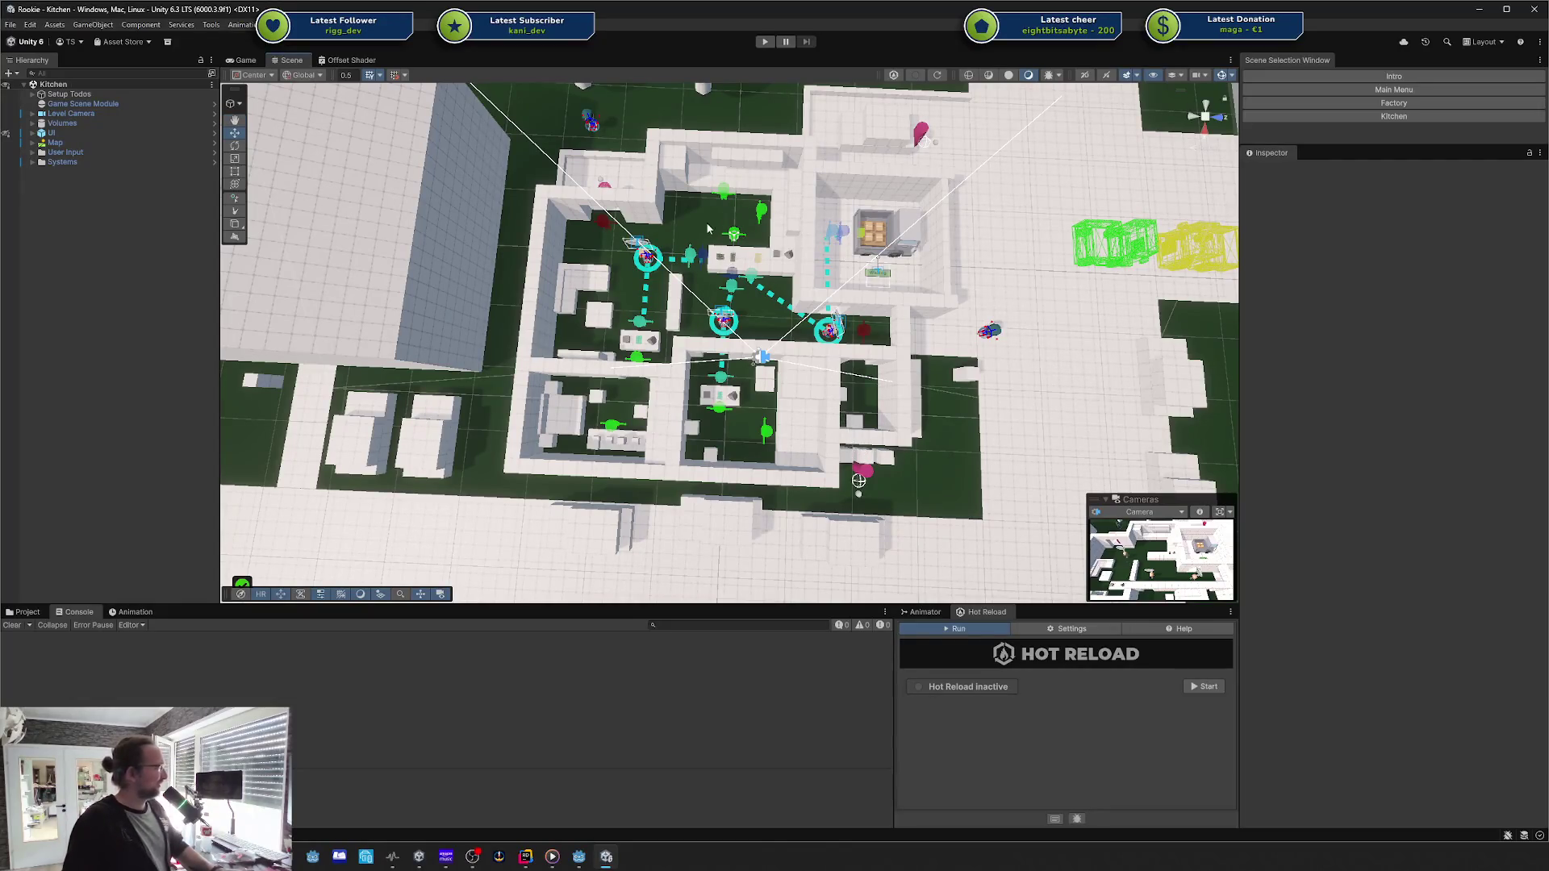
scroll(640, 358, "up", 2)
mouse_move(672, 343)
left_mouse_down()
mouse_move(687, 338)
mouse_move(643, 291)
mouse_move(686, 266)
mouse_move(705, 188)
left_mouse_up()
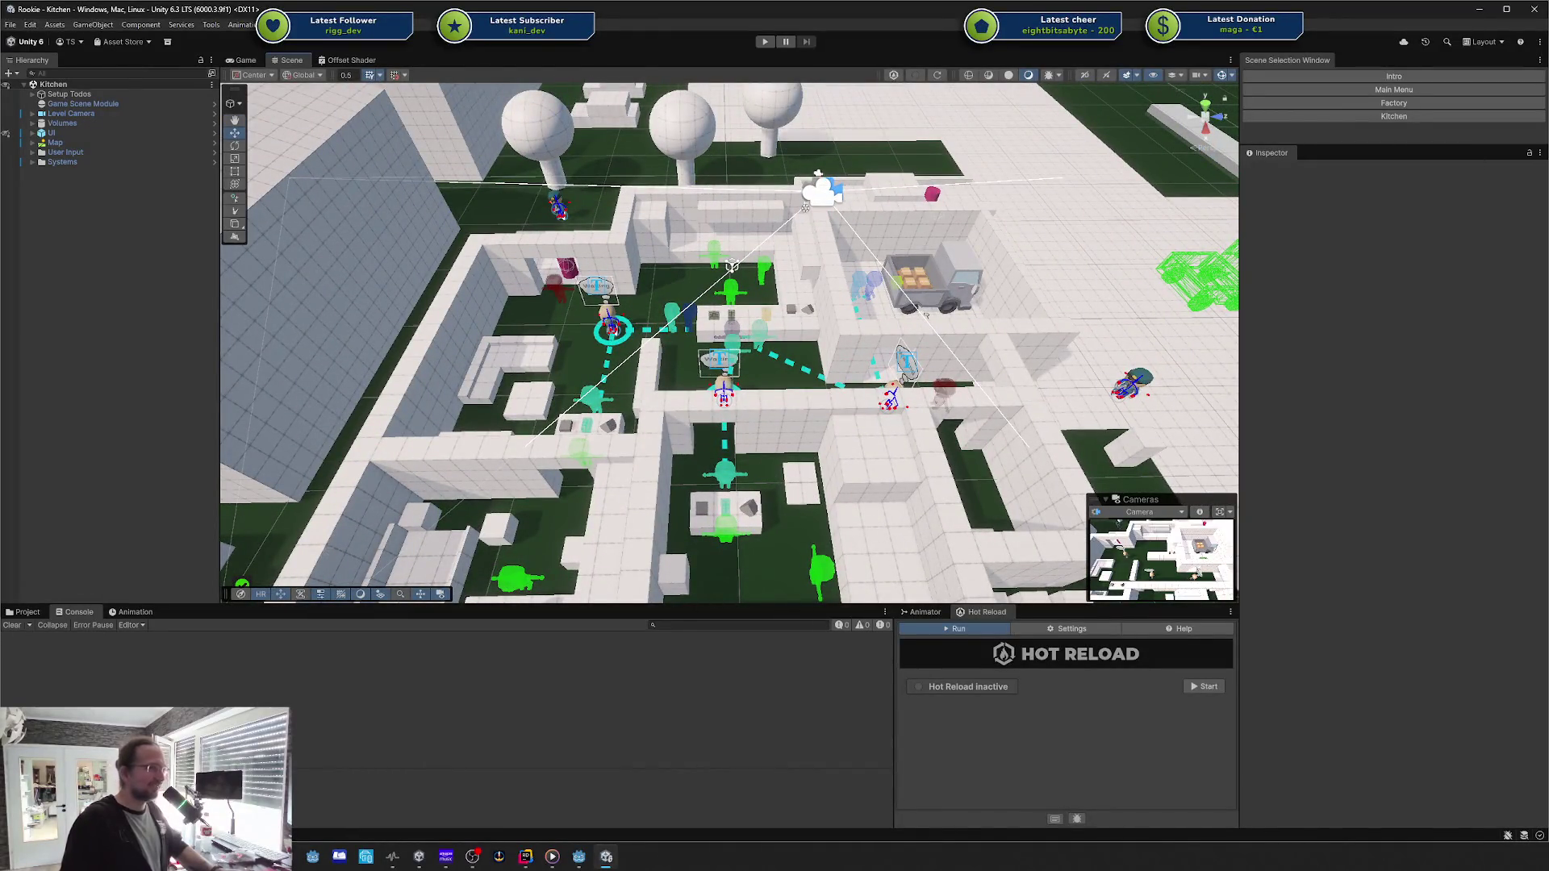
Step: Bring the browser window back over the Unity editor and start a new tab
key("alt+Tab")
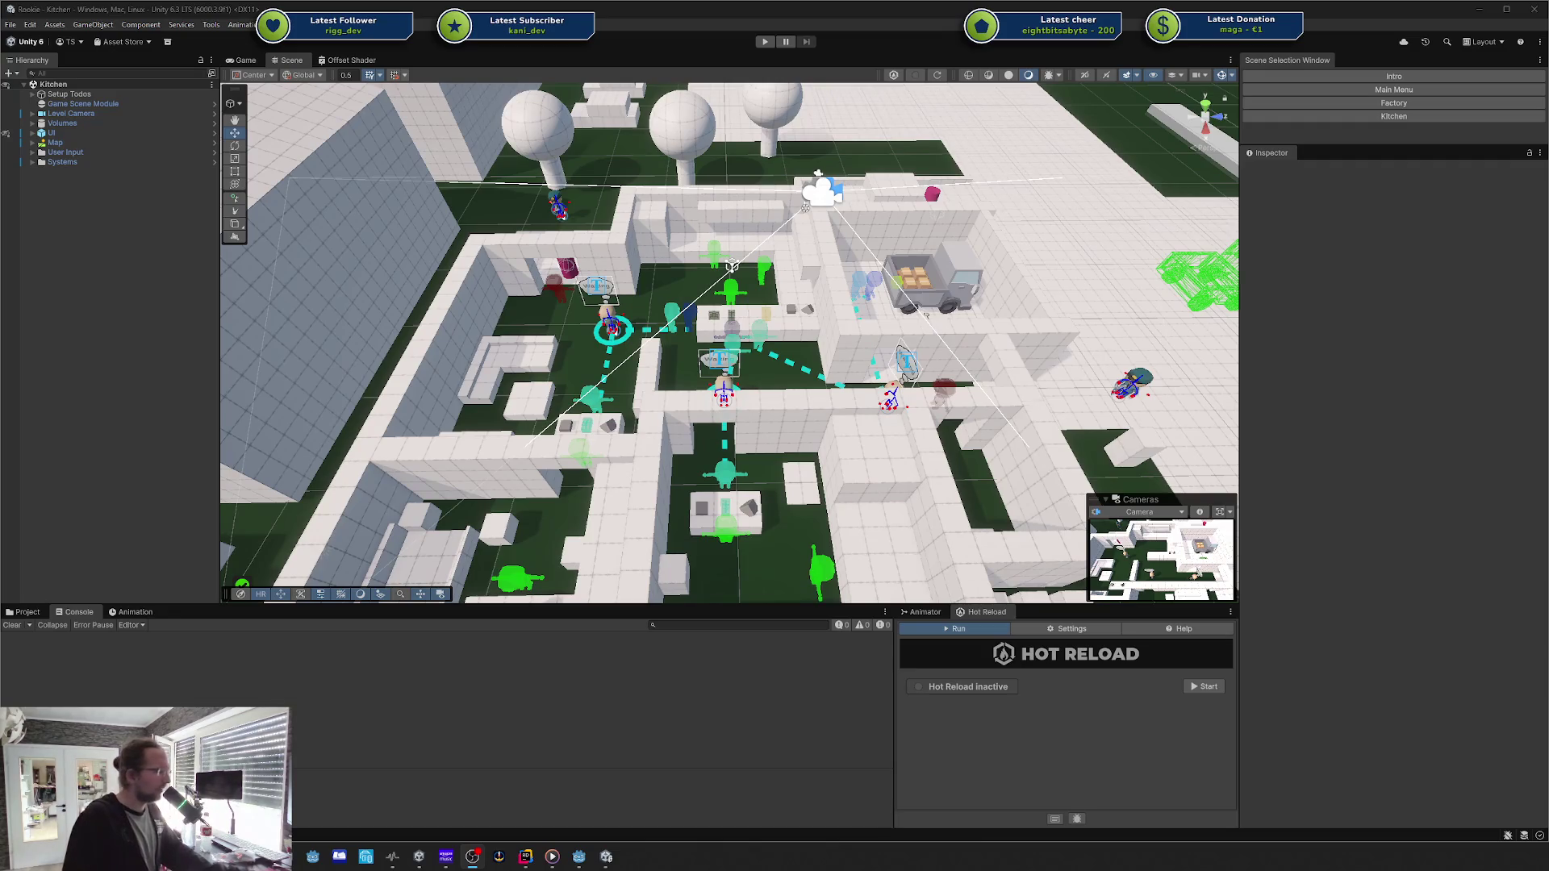
mouse_move(1548, 101)
left_mouse_down()
mouse_move(919, 112)
mouse_move(643, 144)
mouse_move(1548, 128)
left_mouse_up()
key("ctrl+t")
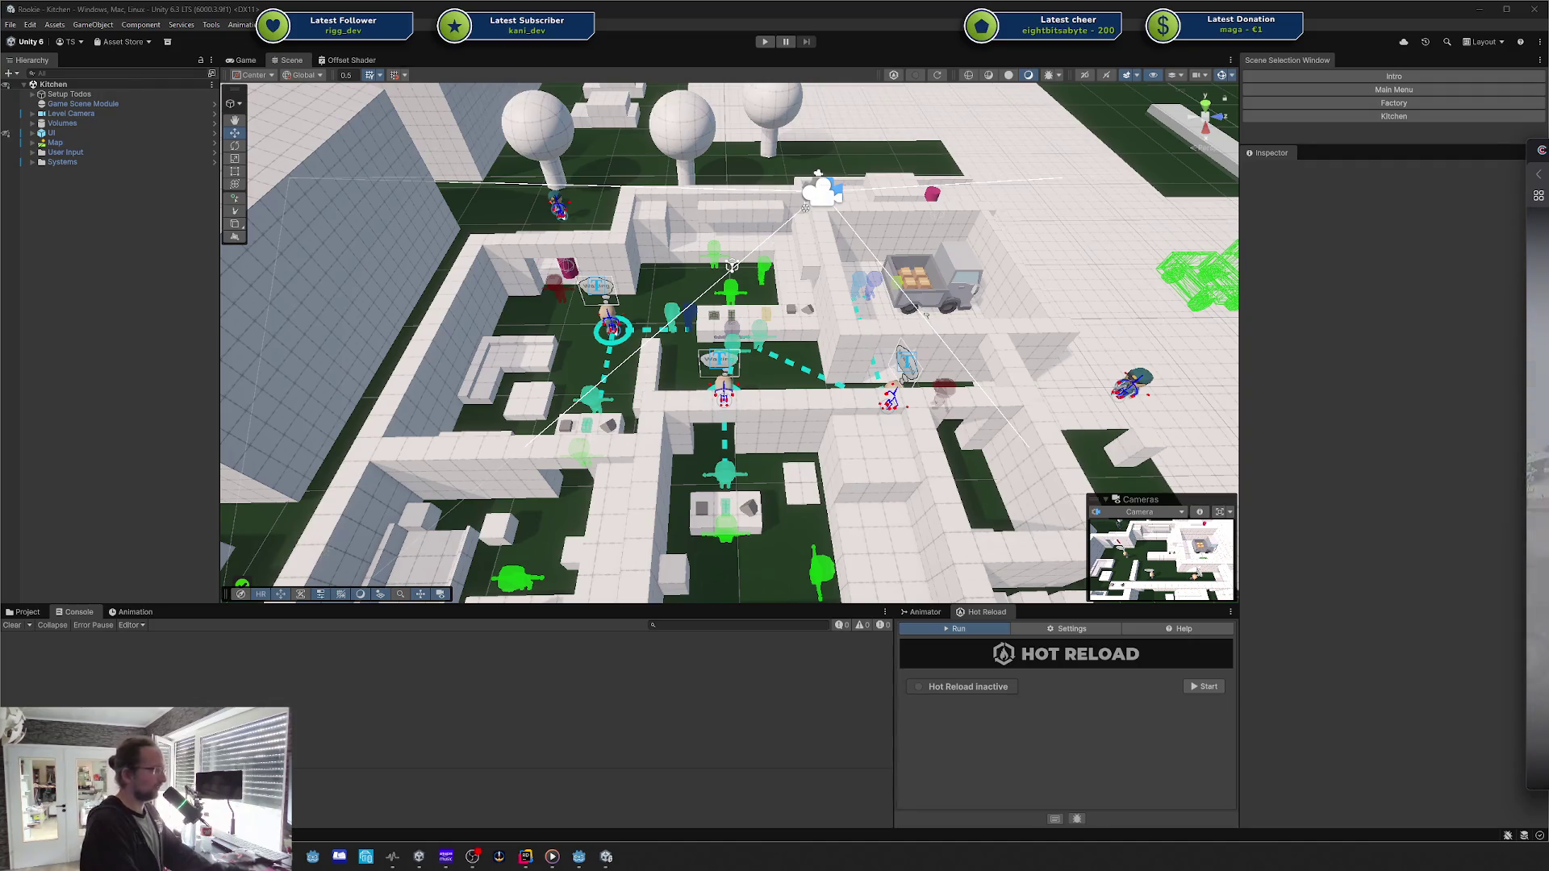
Step: Scroll the itch.io game grid and open the Portal Shutdown game page
mouse_move(1537, 484)
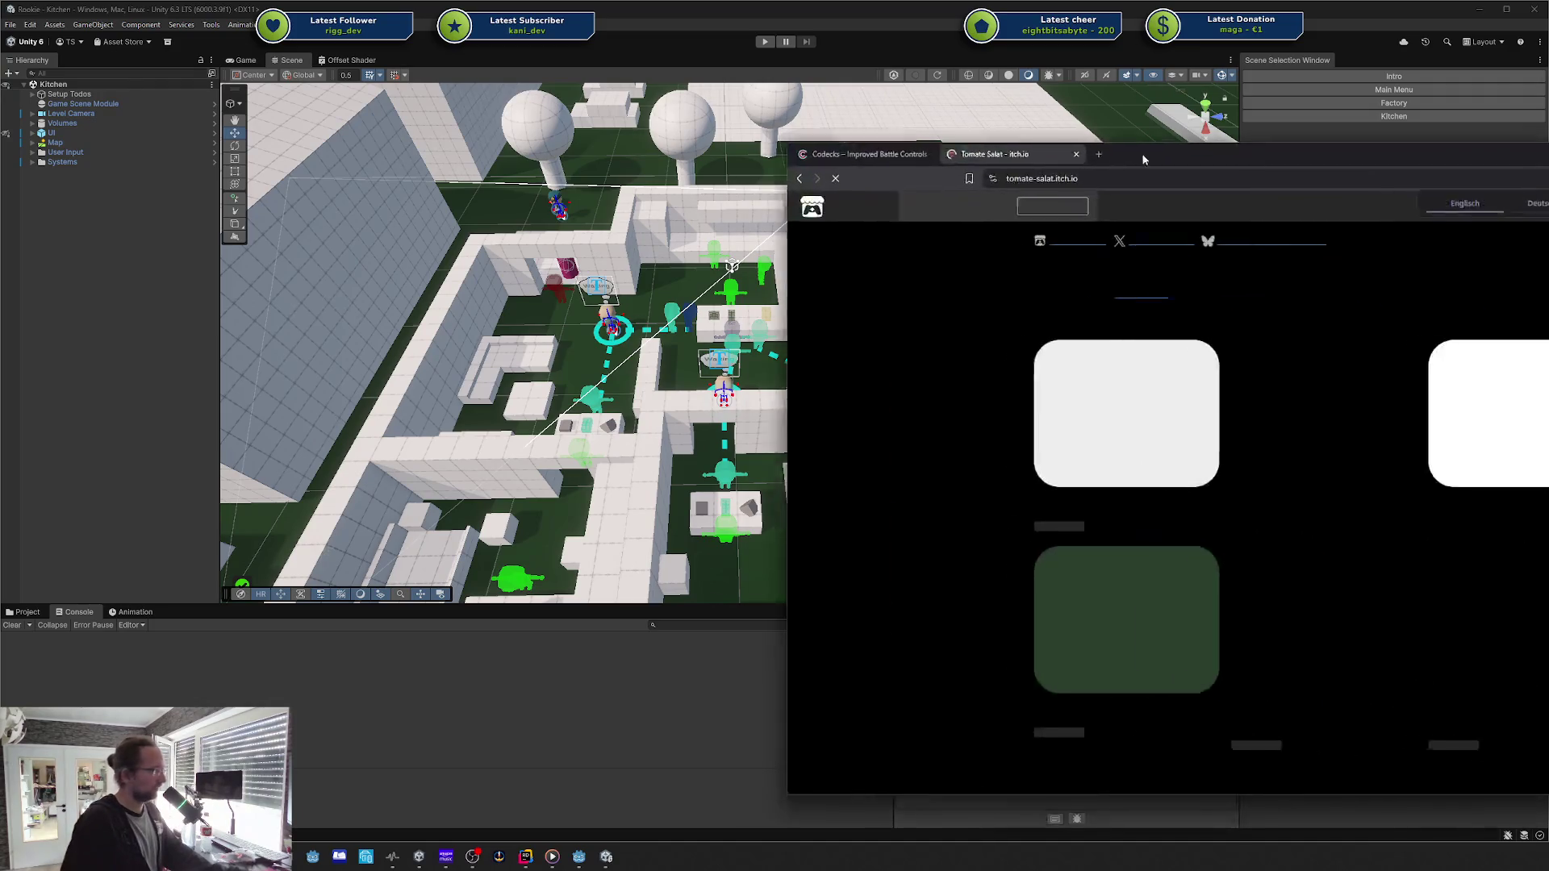
scroll(807, 194, "down", 15)
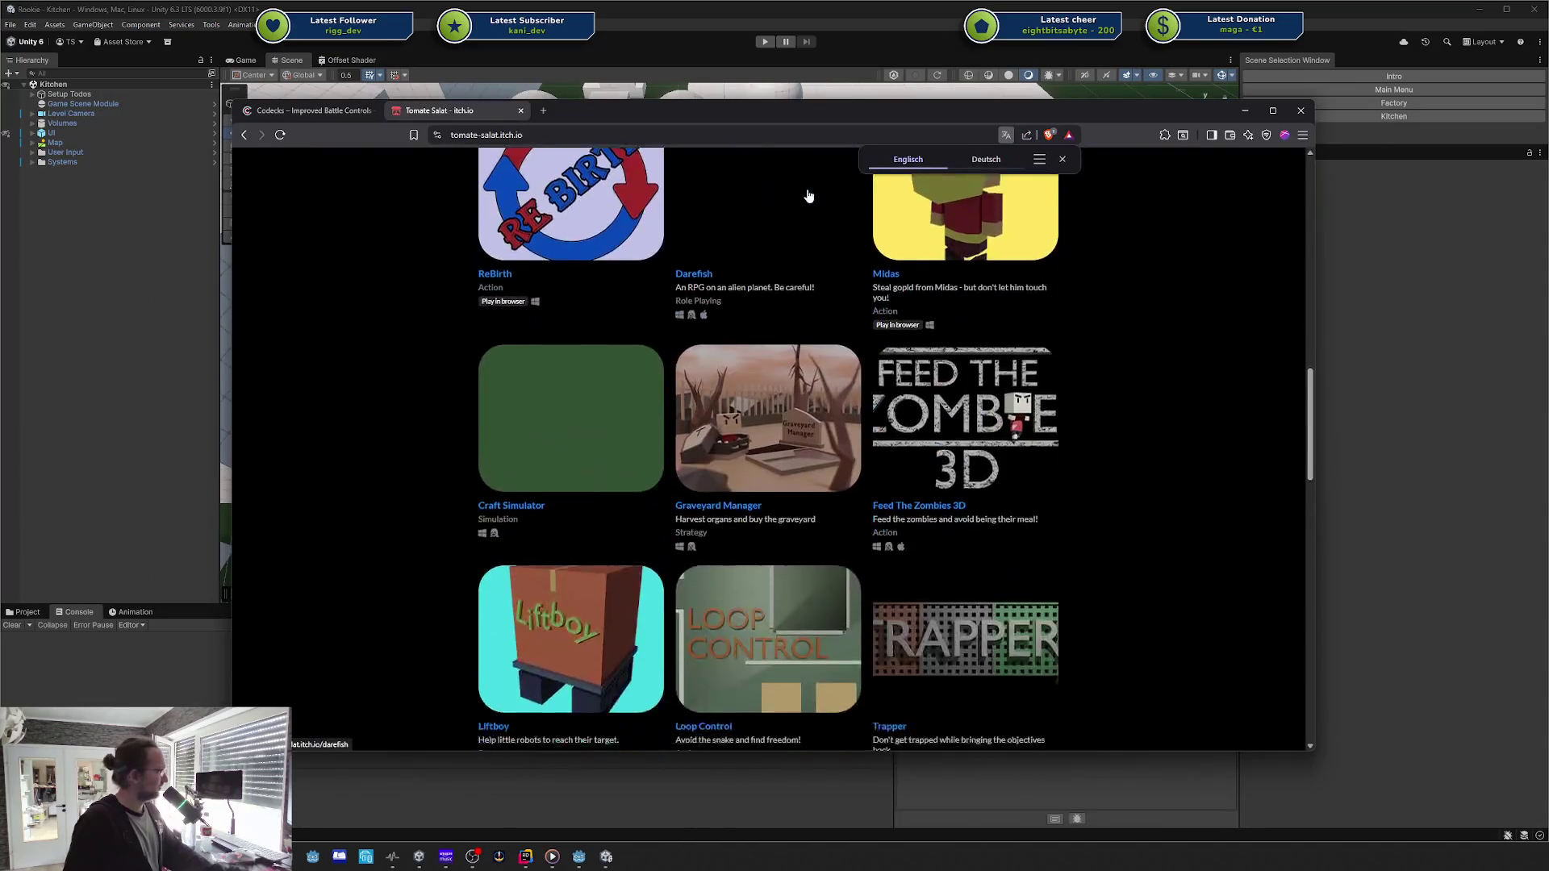
scroll(1085, 283, "down", 5)
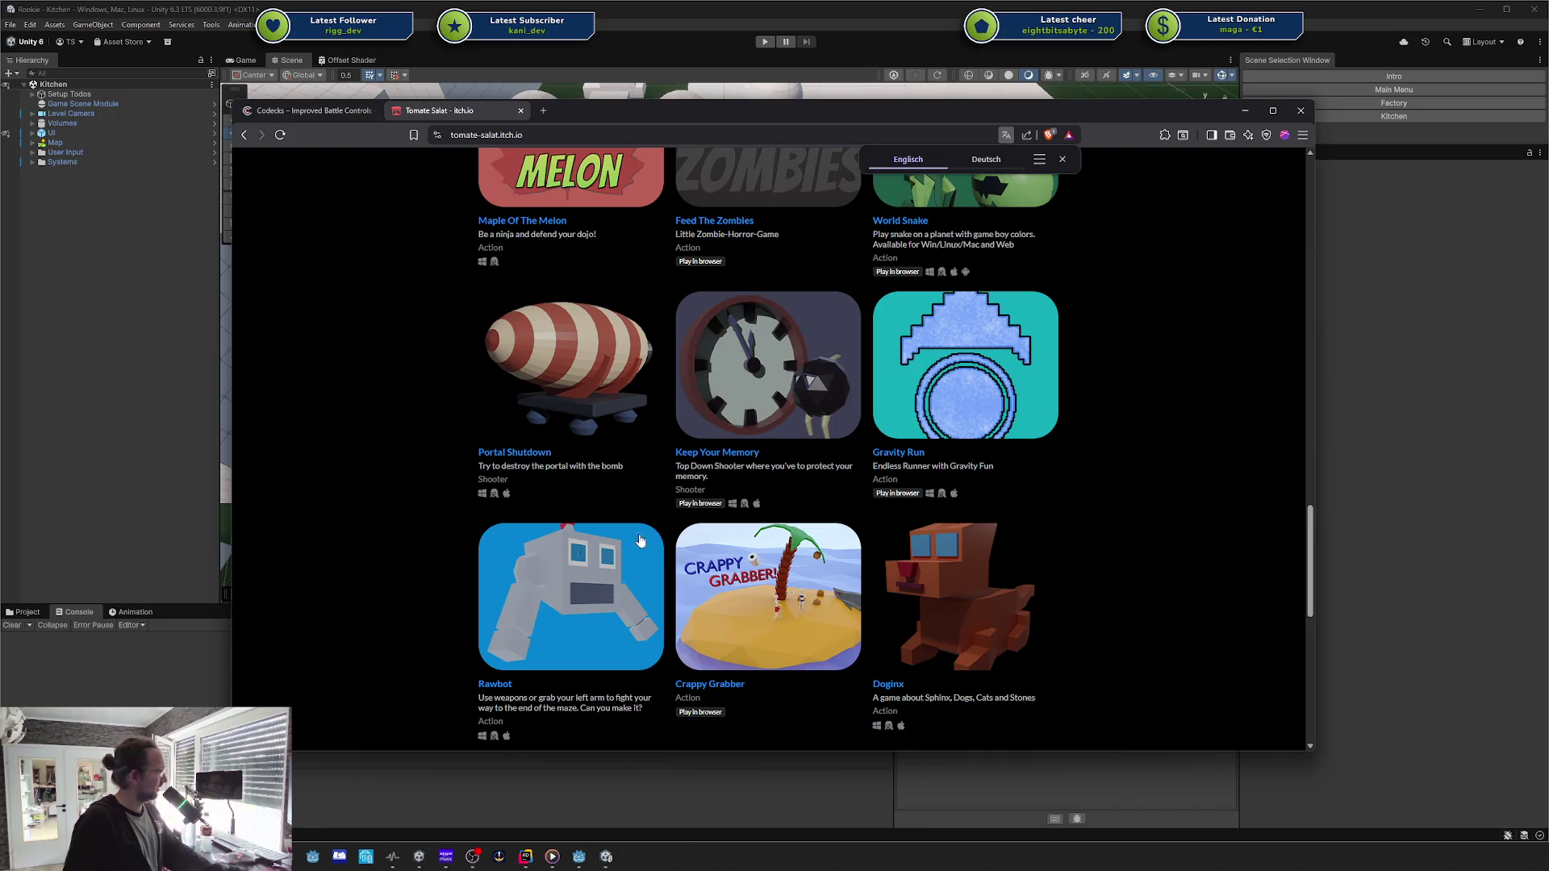
scroll(641, 543, "down", 2)
scroll(646, 484, "up", 1)
left_click(523, 411)
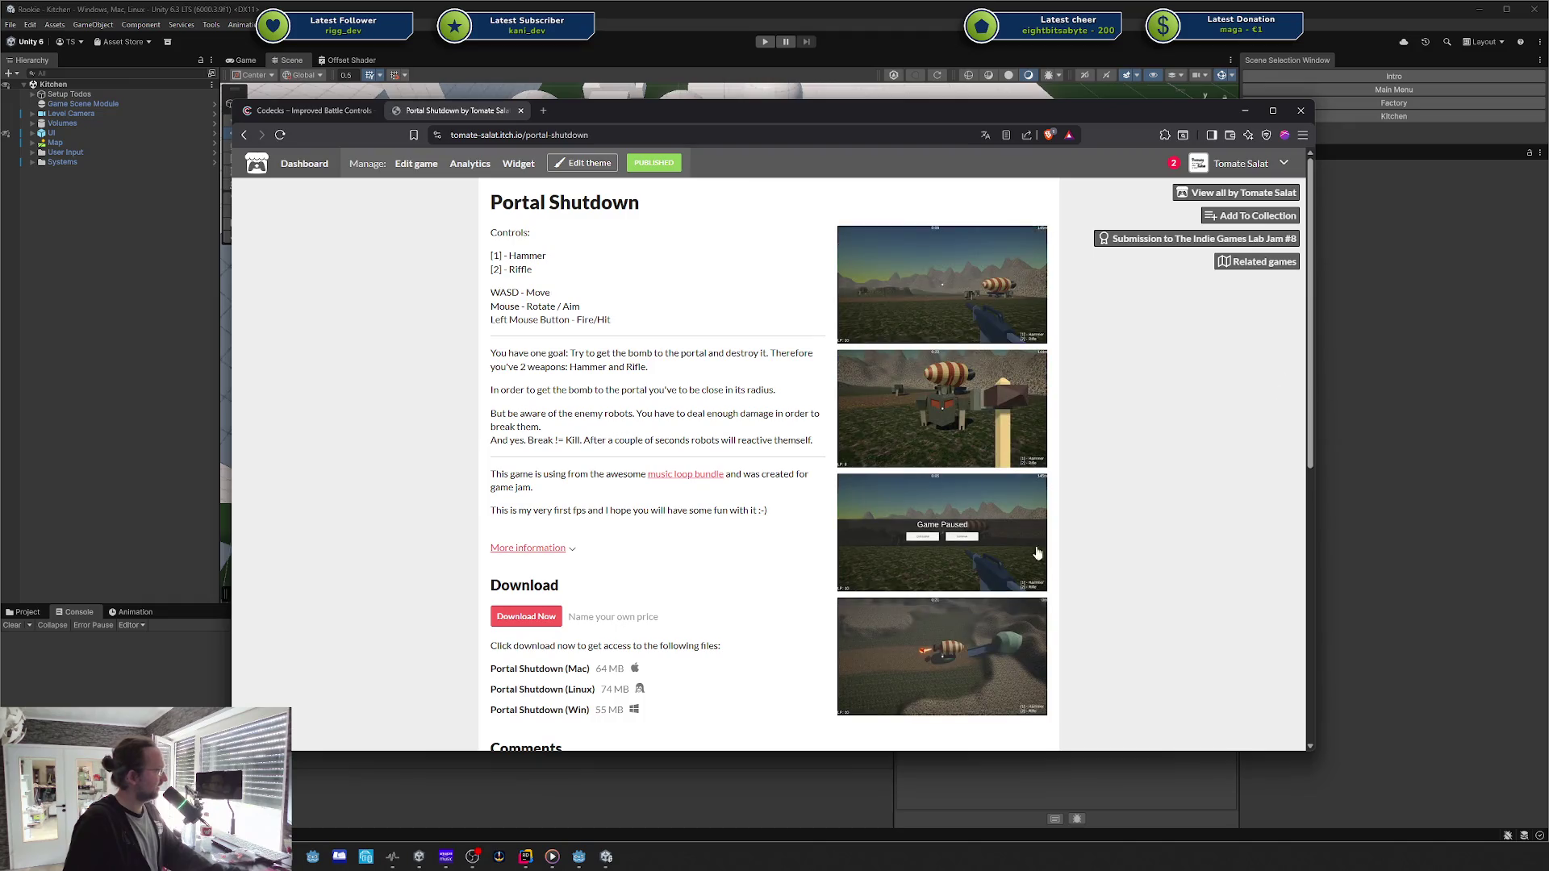
Step: View the Portal Shutdown screenshots enlarged, stepping through three, then close the viewer
left_click(895, 466)
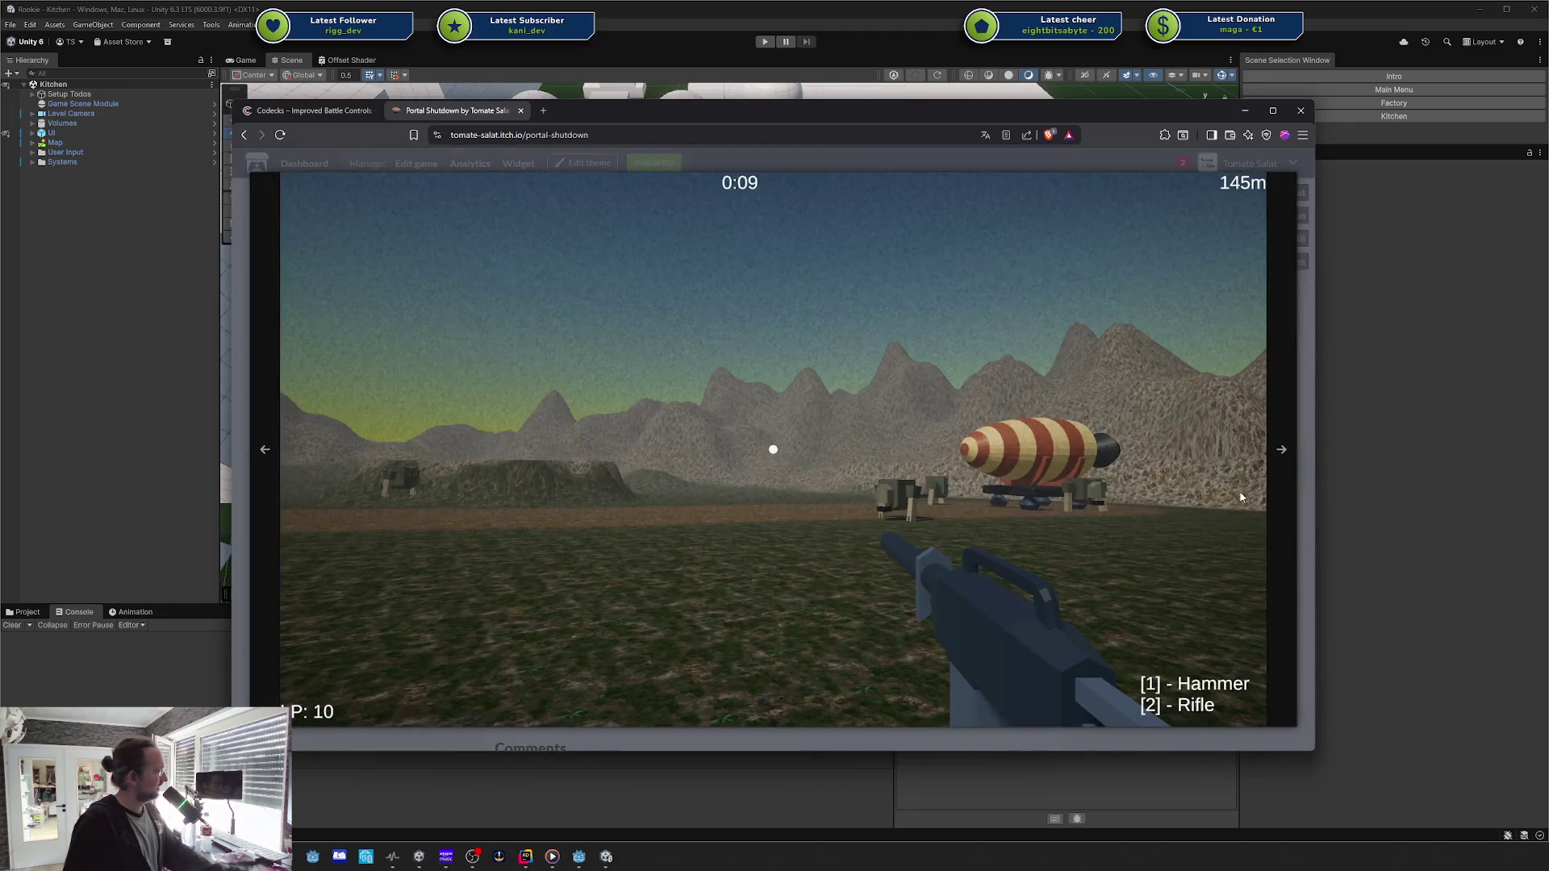
left_click(1285, 454)
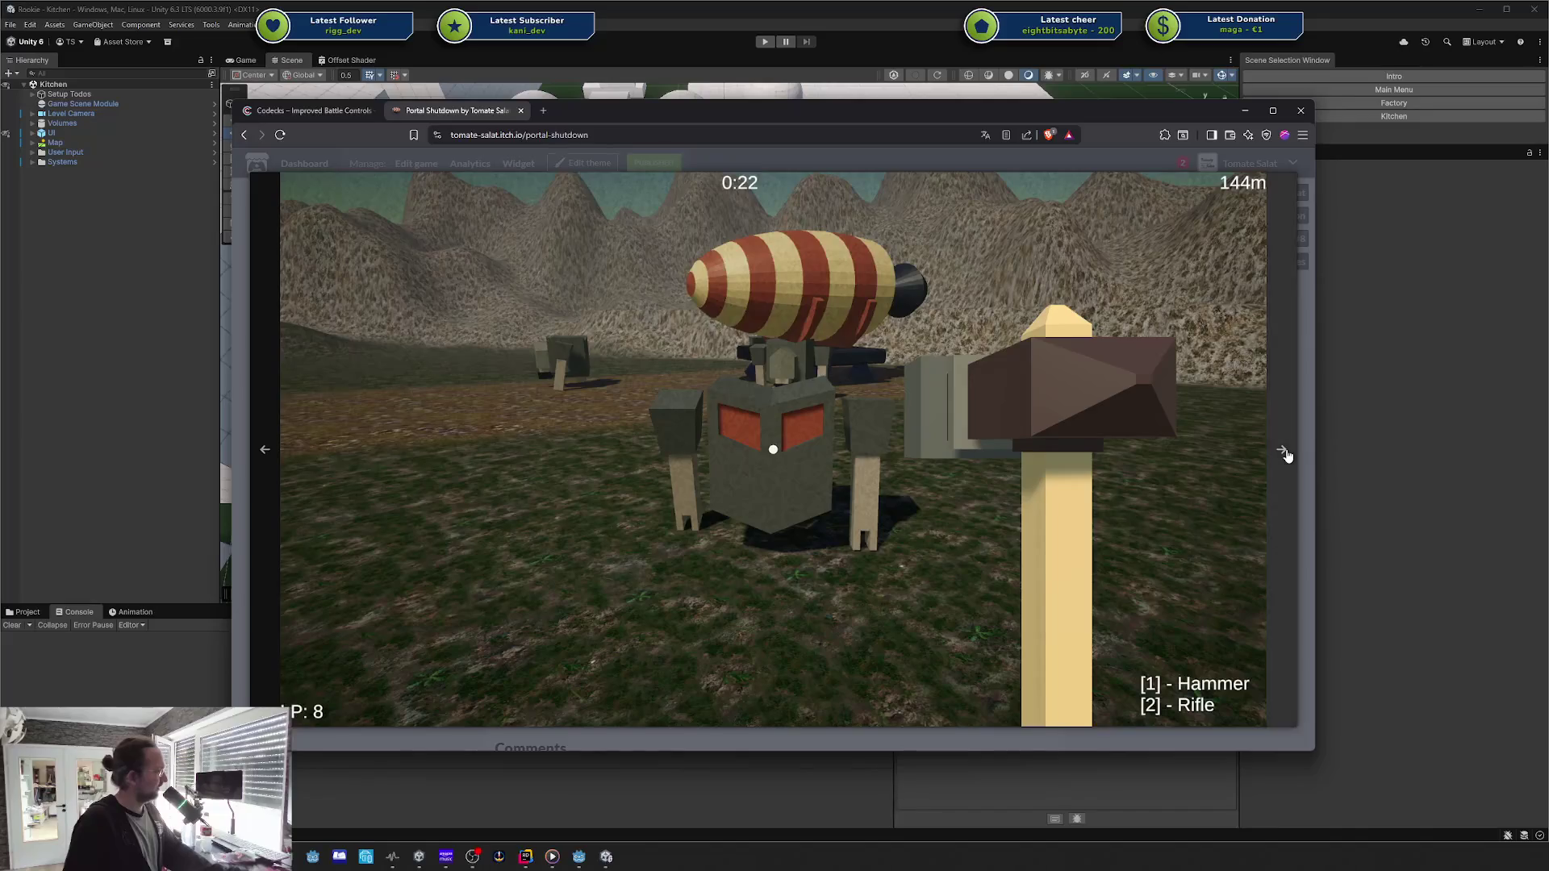
left_click(1285, 455)
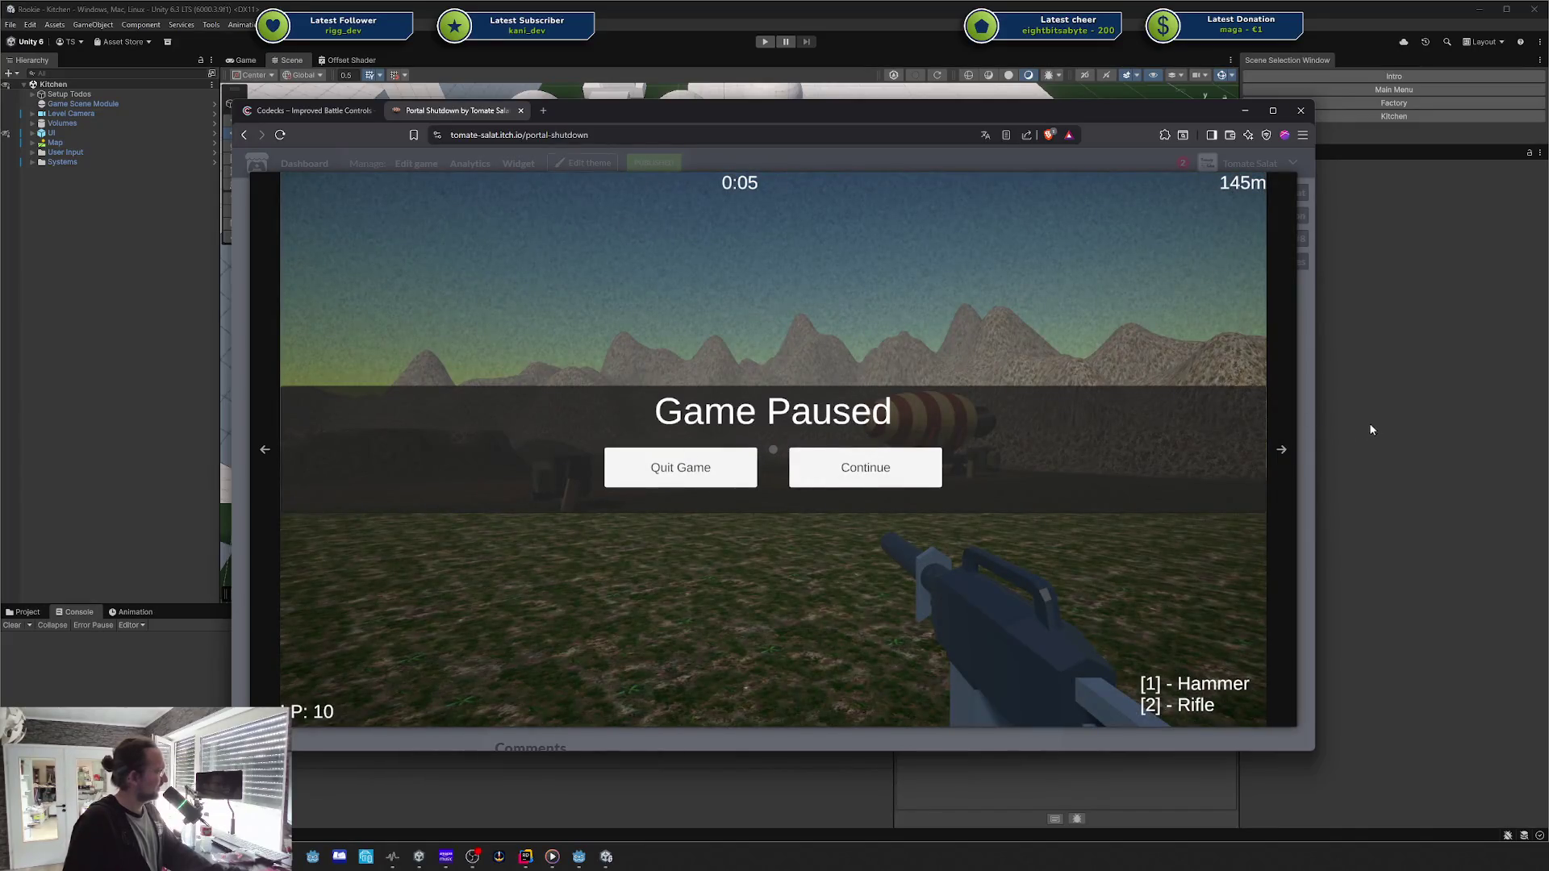
left_click(1286, 452)
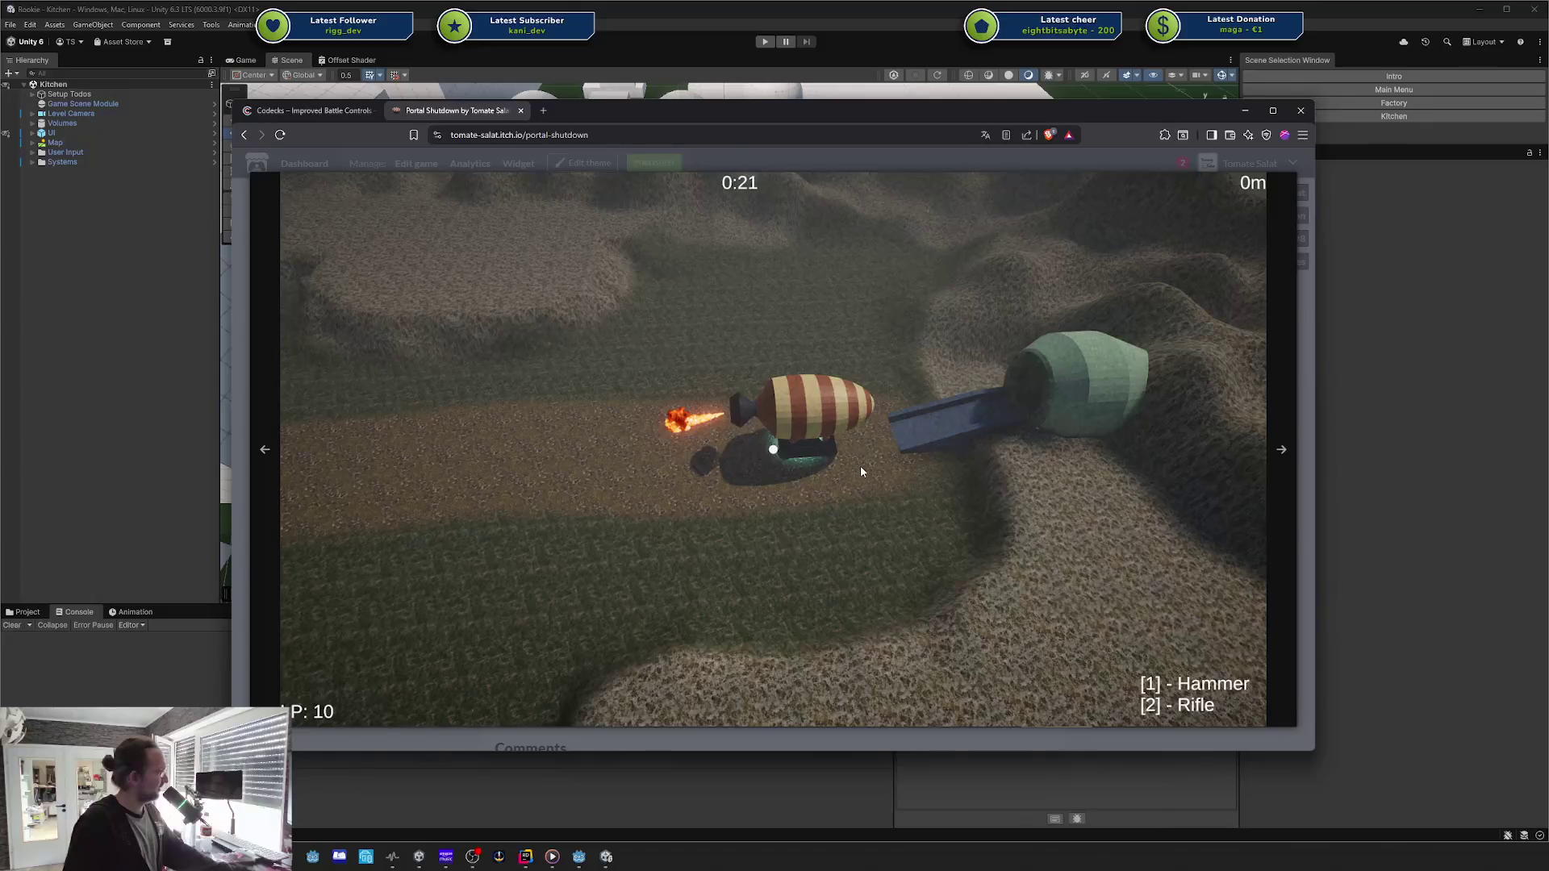
left_click(766, 472)
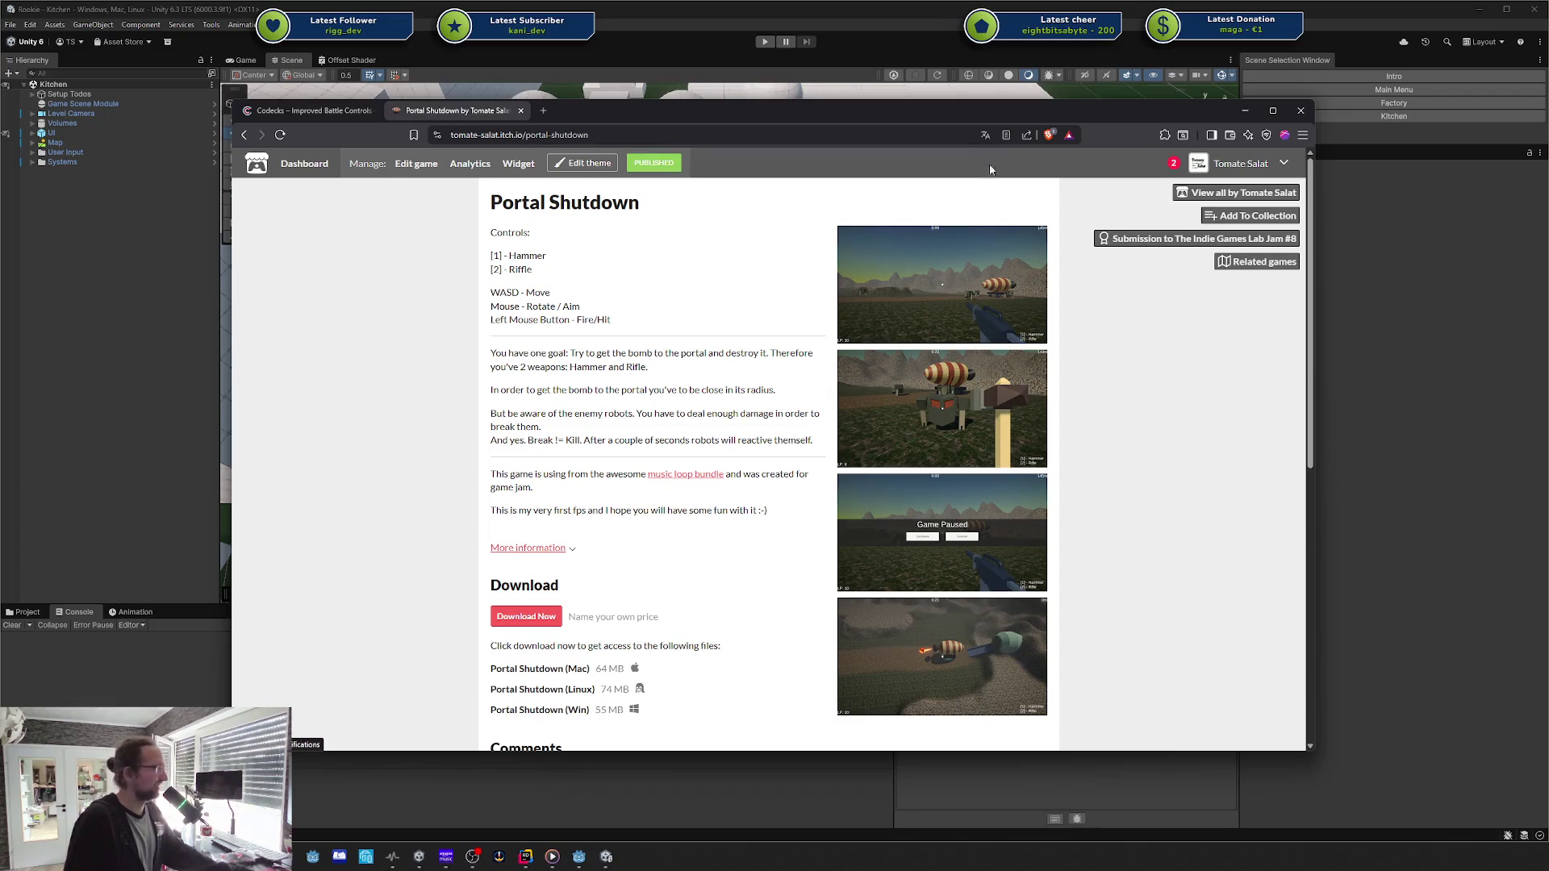
Step: Close the Portal Shutdown tab and park the Codecks window beside the Unity editor
left_click(521, 110)
mouse_move(621, 109)
left_mouse_down()
mouse_move(1548, 137)
mouse_move(1412, 156)
left_mouse_up()
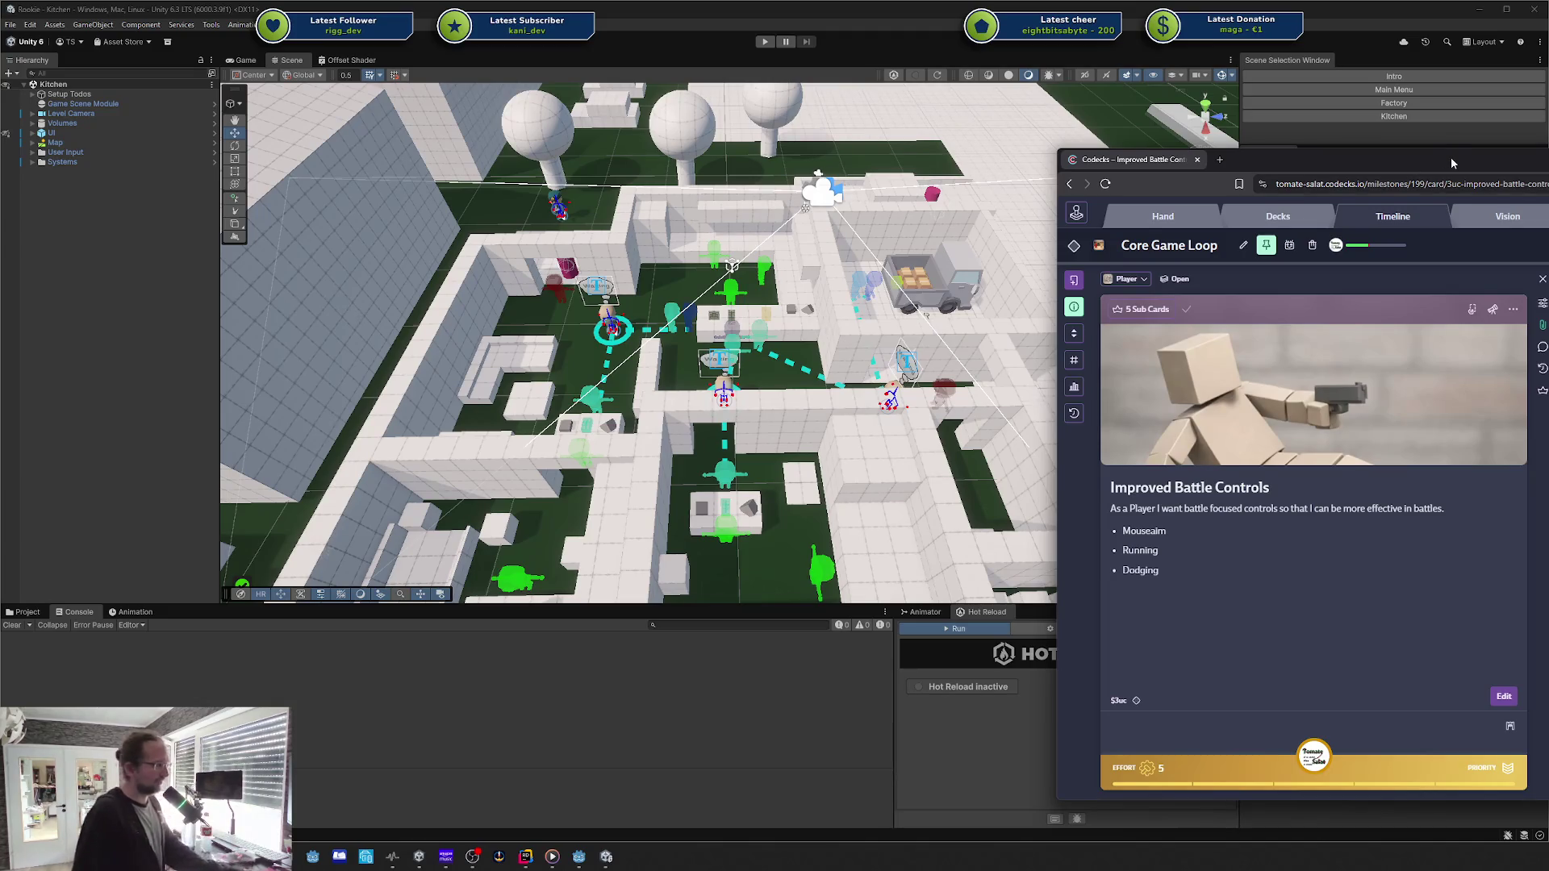
mouse_move(1450, 157)
left_mouse_down()
mouse_move(1355, 163)
mouse_move(1487, 205)
left_mouse_up()
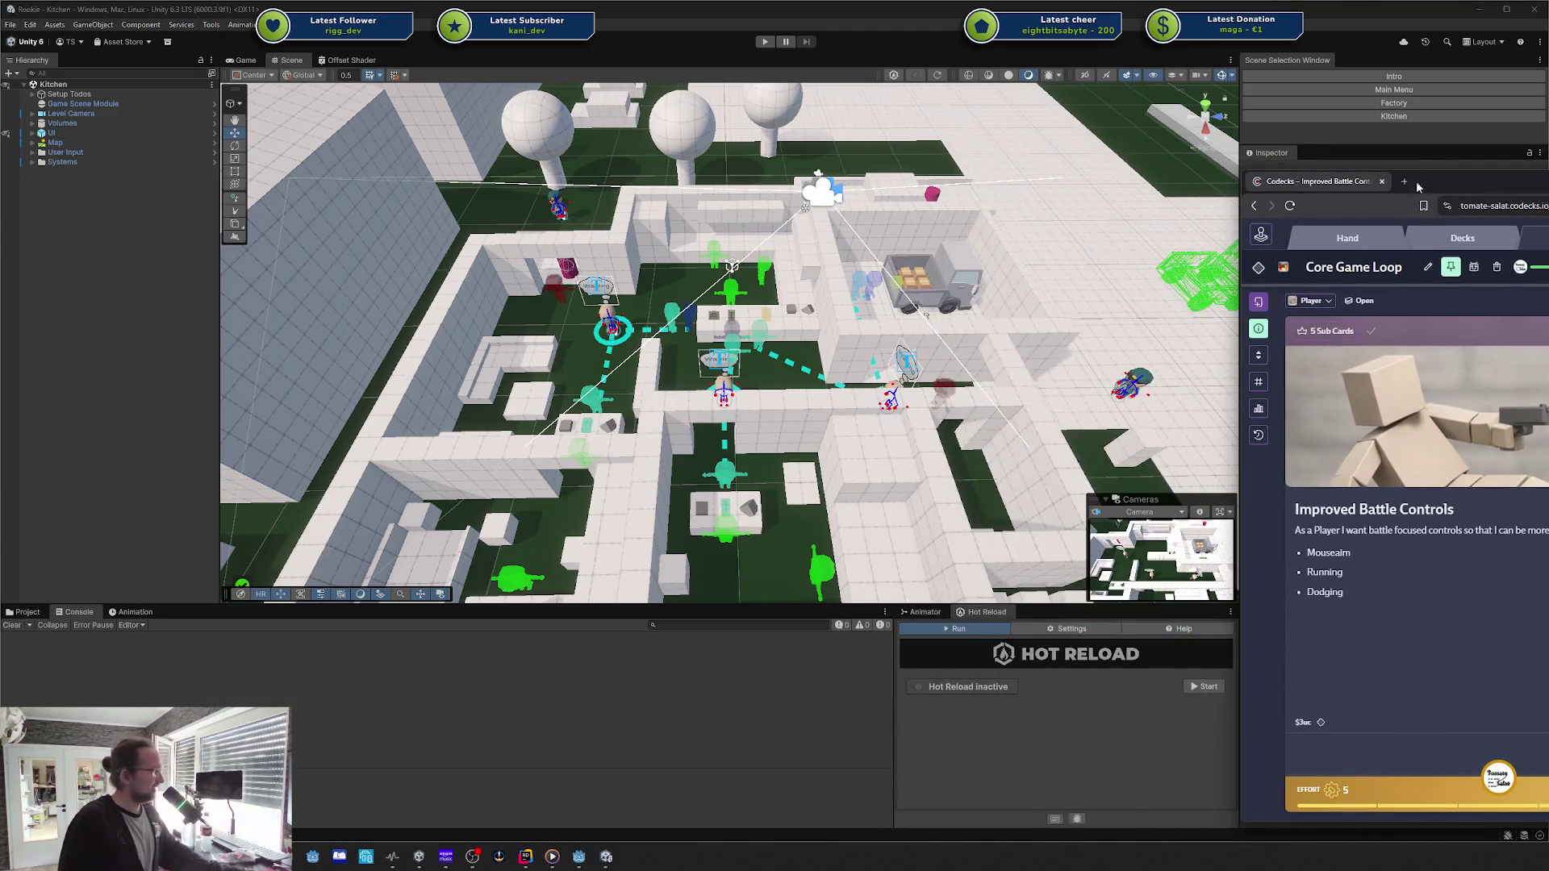
Step: Minimize Unity to reveal Godot and tilt the 3D view down into the Cell scene's room
left_click(1480, 8)
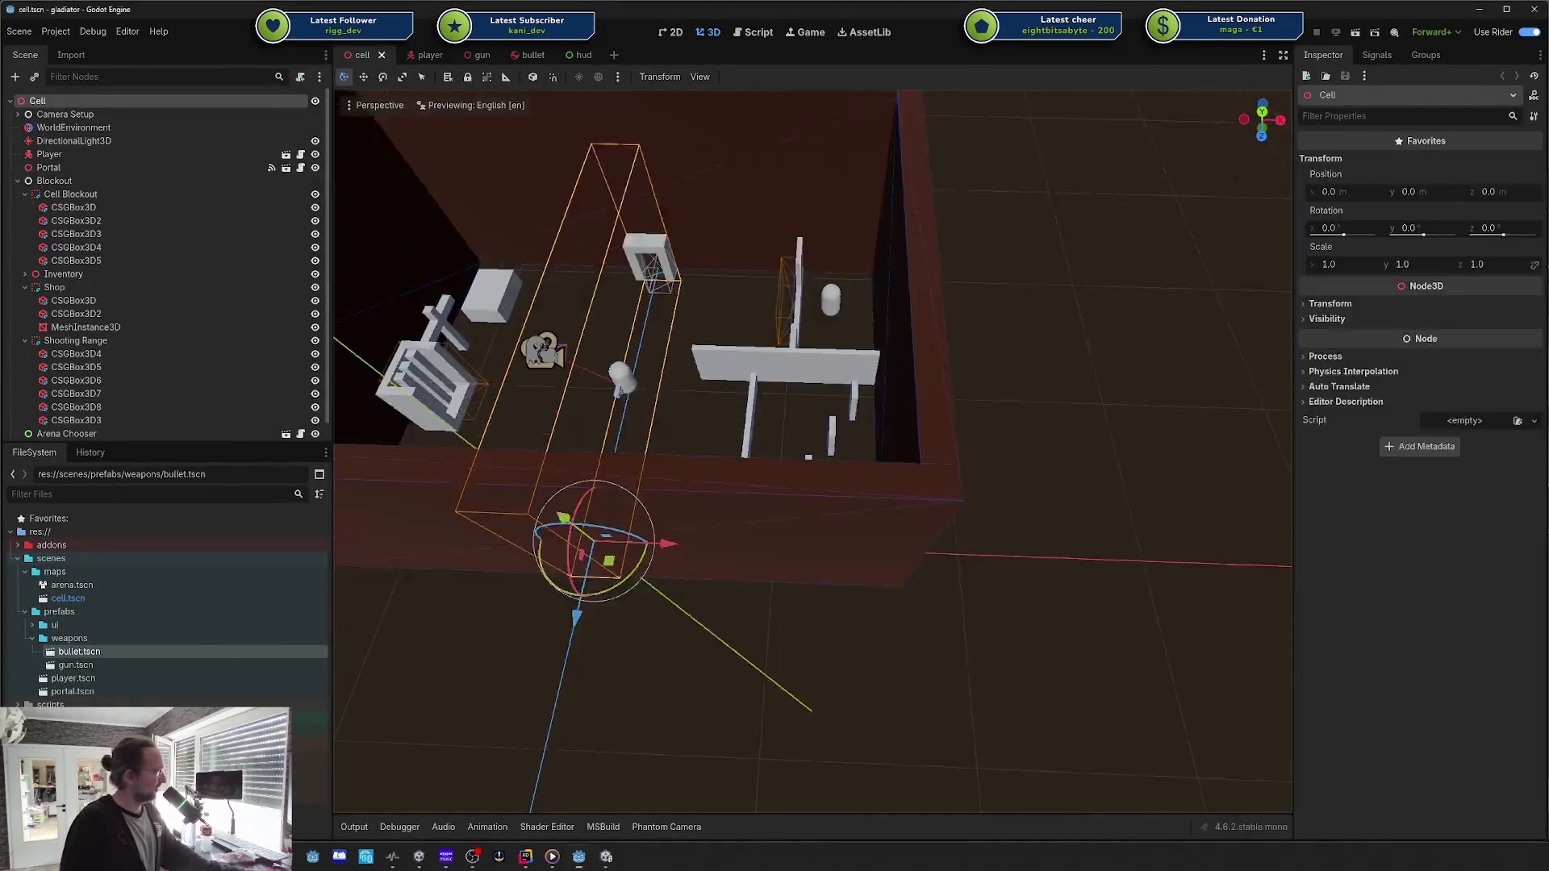
scroll(827, 414, "up", 5)
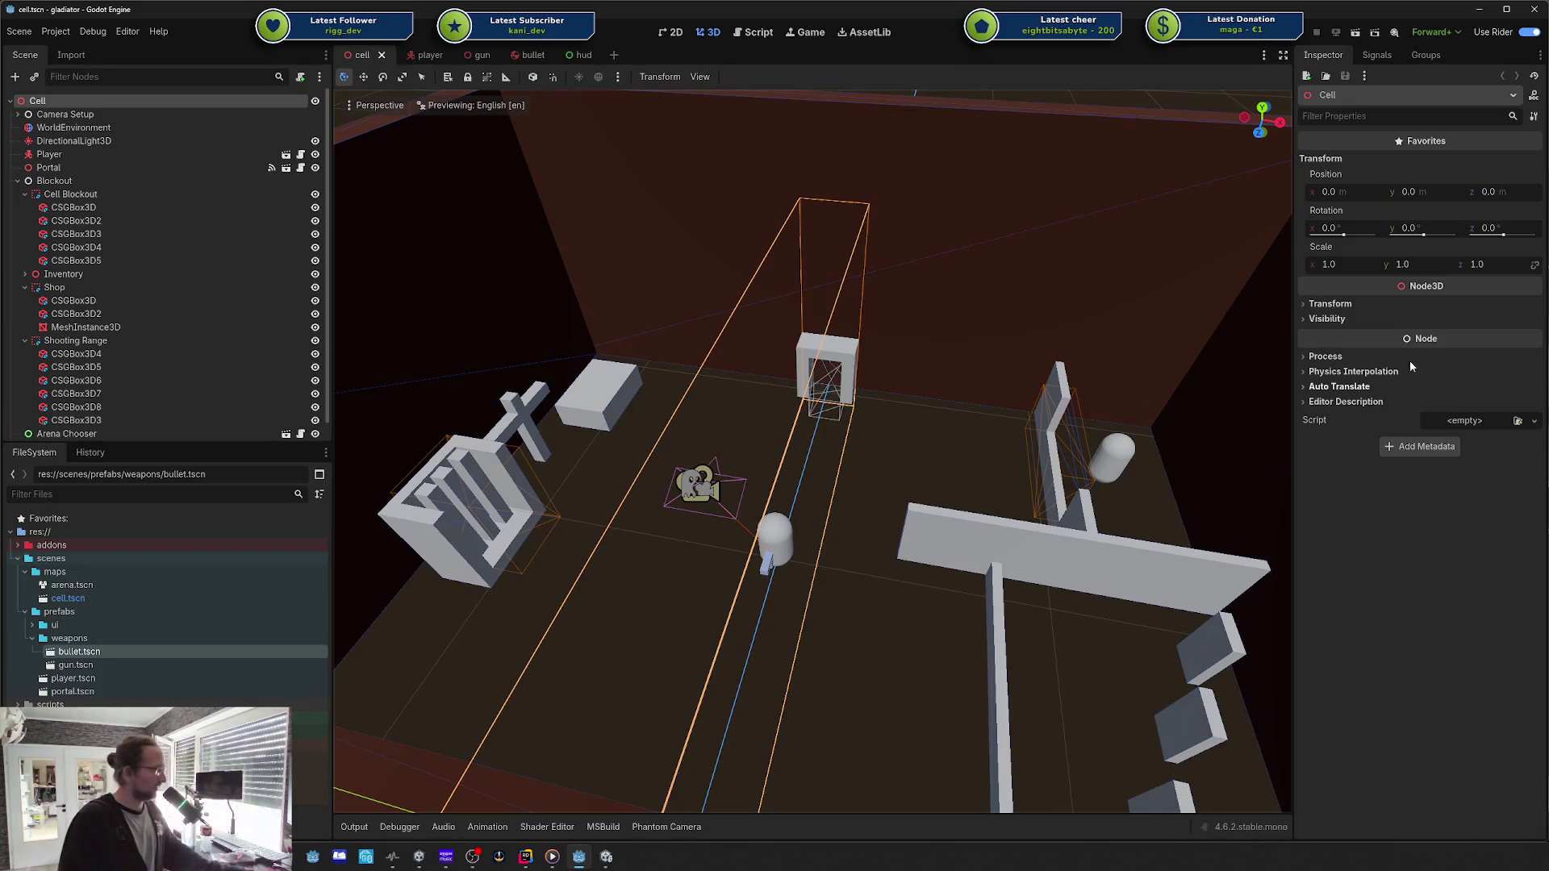
left_click_drag(855, 418, 855, 419)
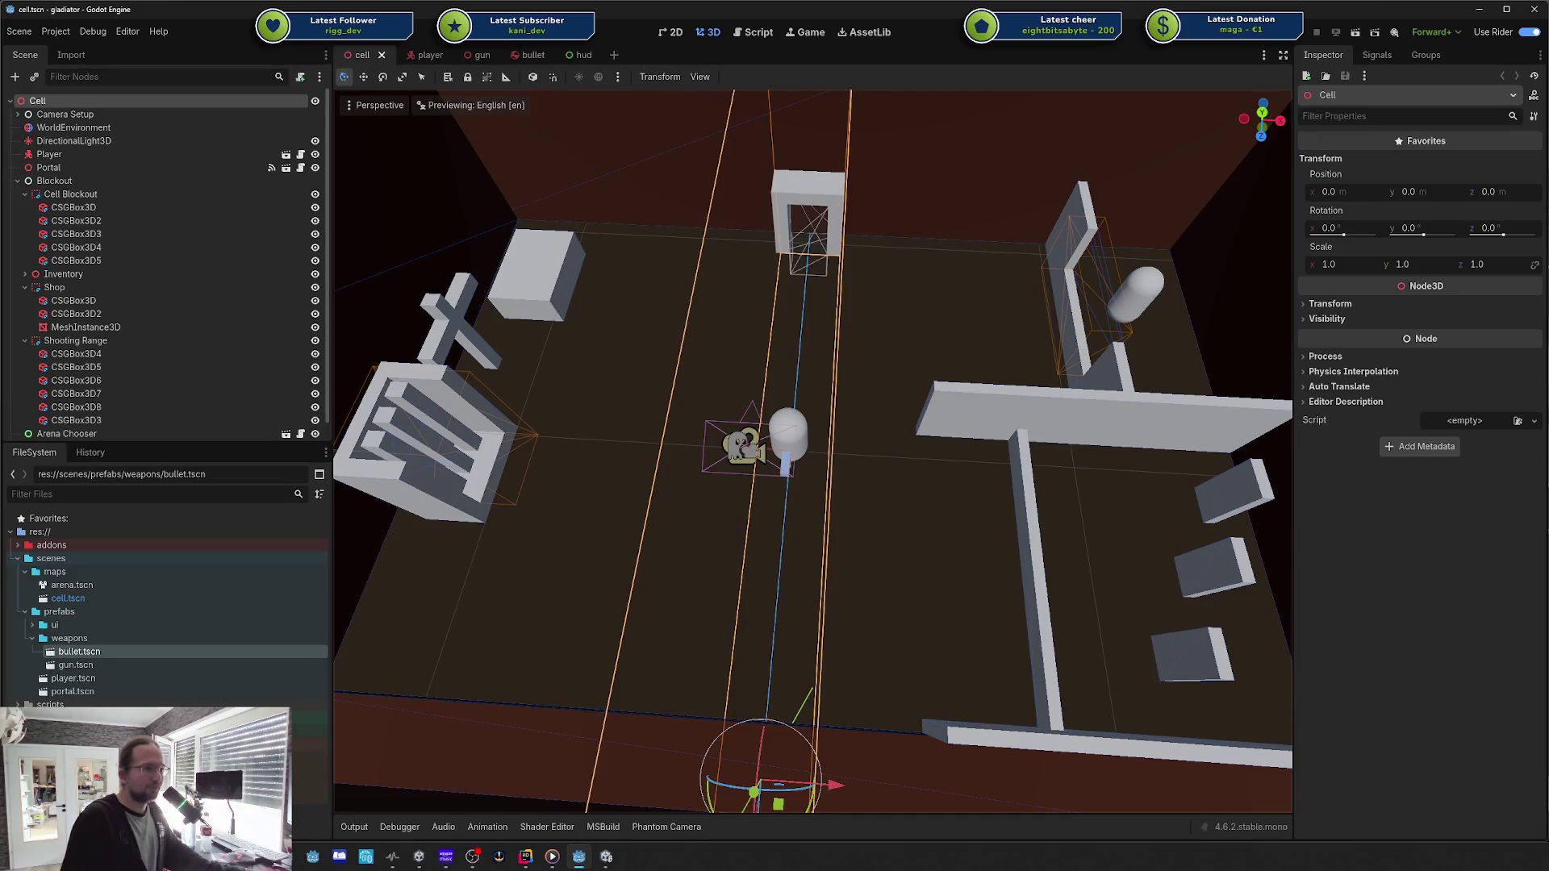
key("alt+Tab")
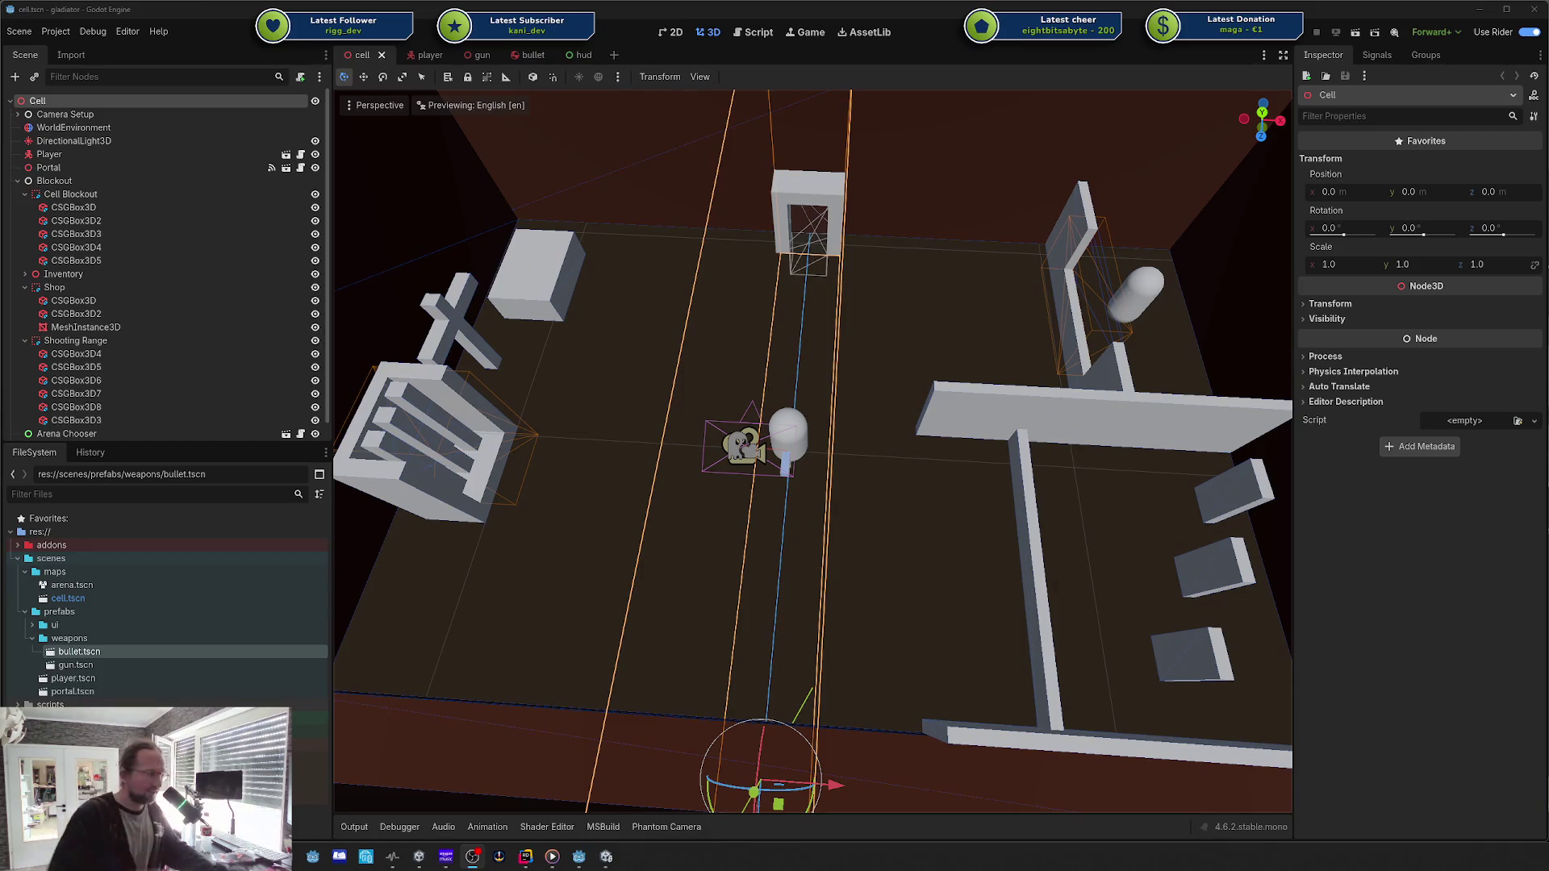
Step: Orbit and fly around the cell room to inspect the player capsule and walls
mouse_move(1246, 428)
left_mouse_down()
mouse_move(1065, 484)
mouse_move(898, 397)
left_mouse_up()
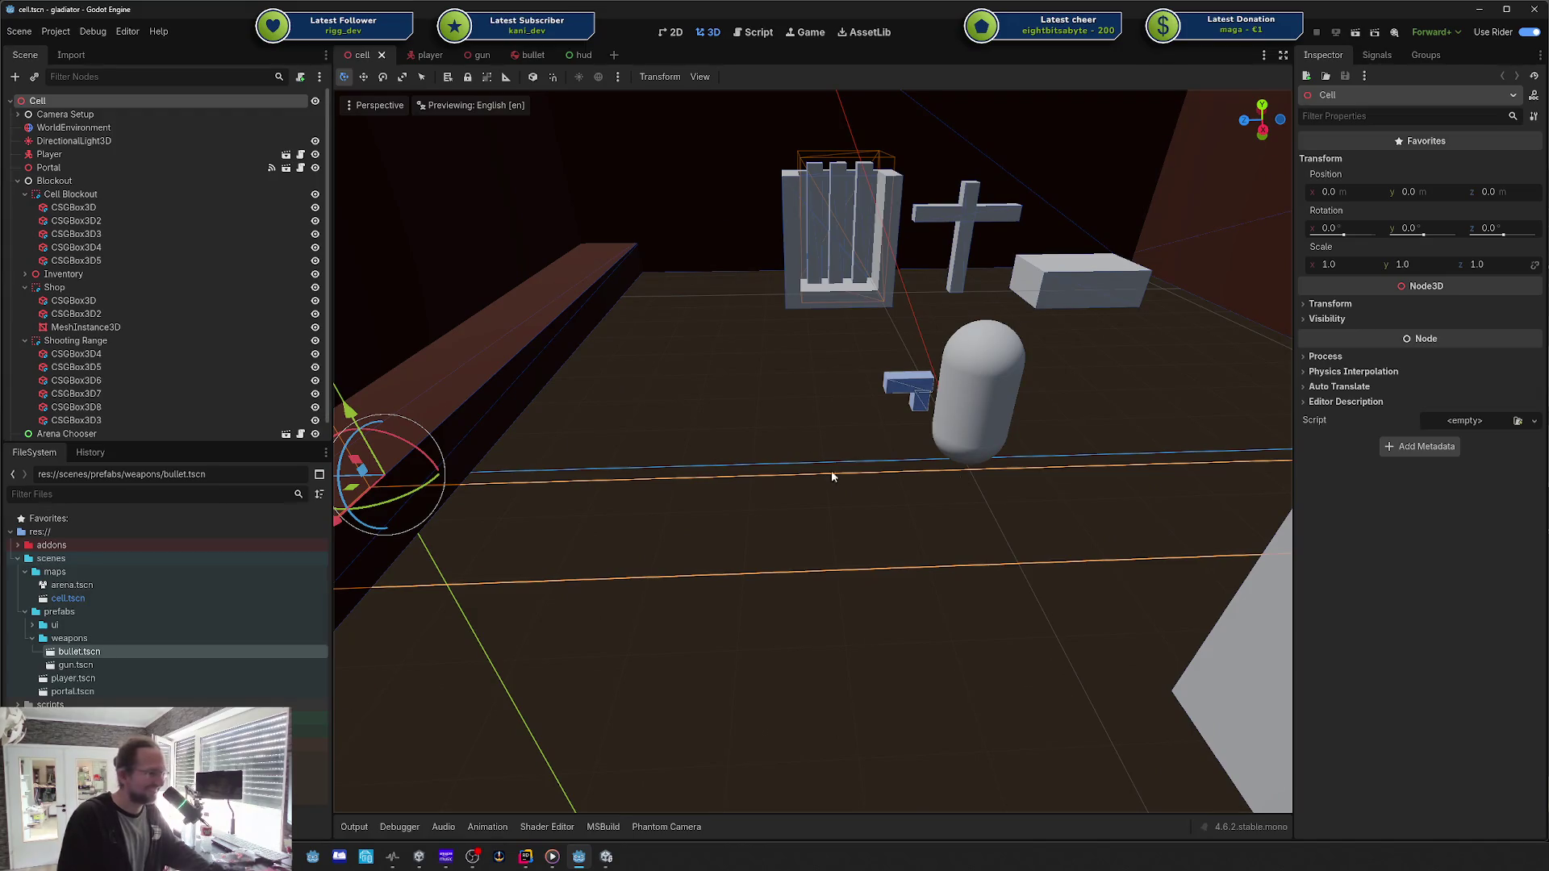
mouse_move(833, 474)
left_mouse_down()
mouse_move(734, 420)
mouse_move(856, 560)
left_mouse_up()
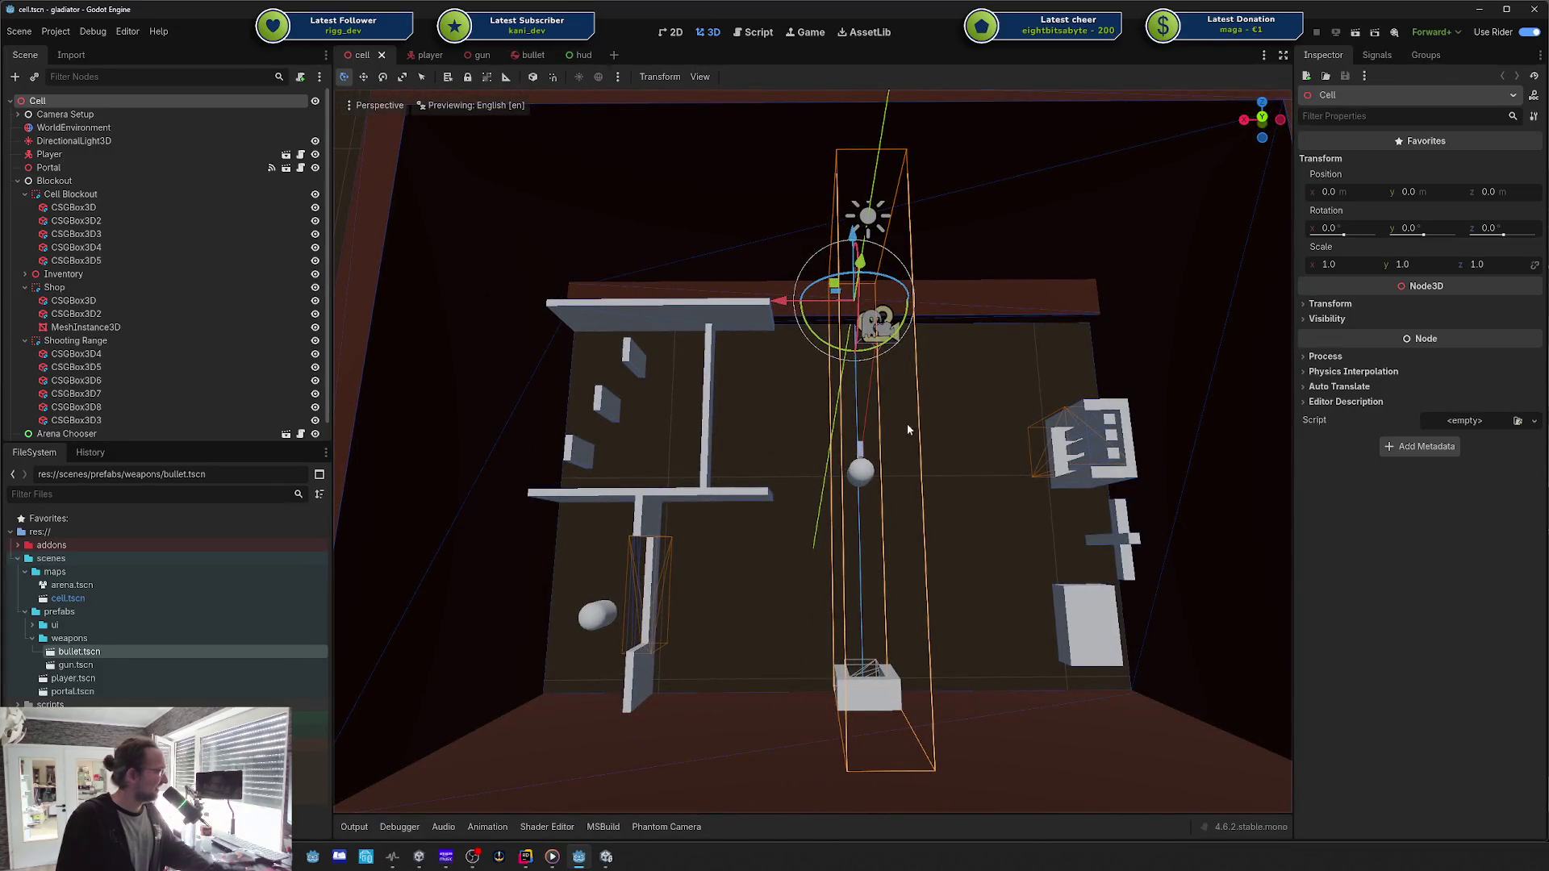
mouse_move(907, 424)
left_mouse_down()
mouse_move(863, 407)
mouse_move(766, 456)
mouse_move(909, 424)
left_mouse_up()
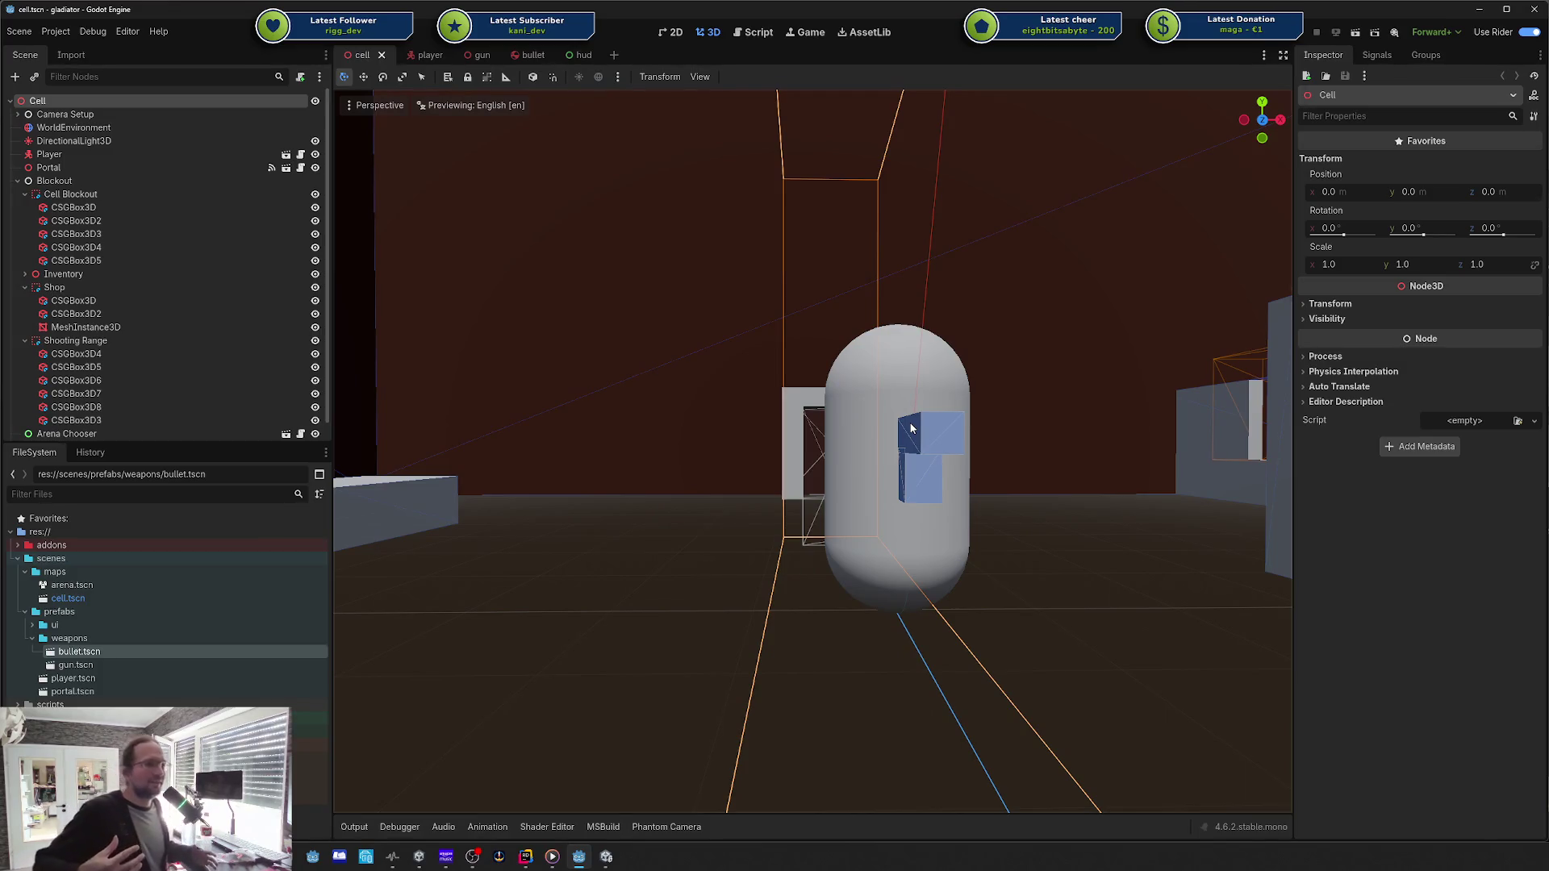
mouse_move(911, 427)
left_mouse_down()
mouse_move(807, 436)
mouse_move(839, 436)
left_mouse_up()
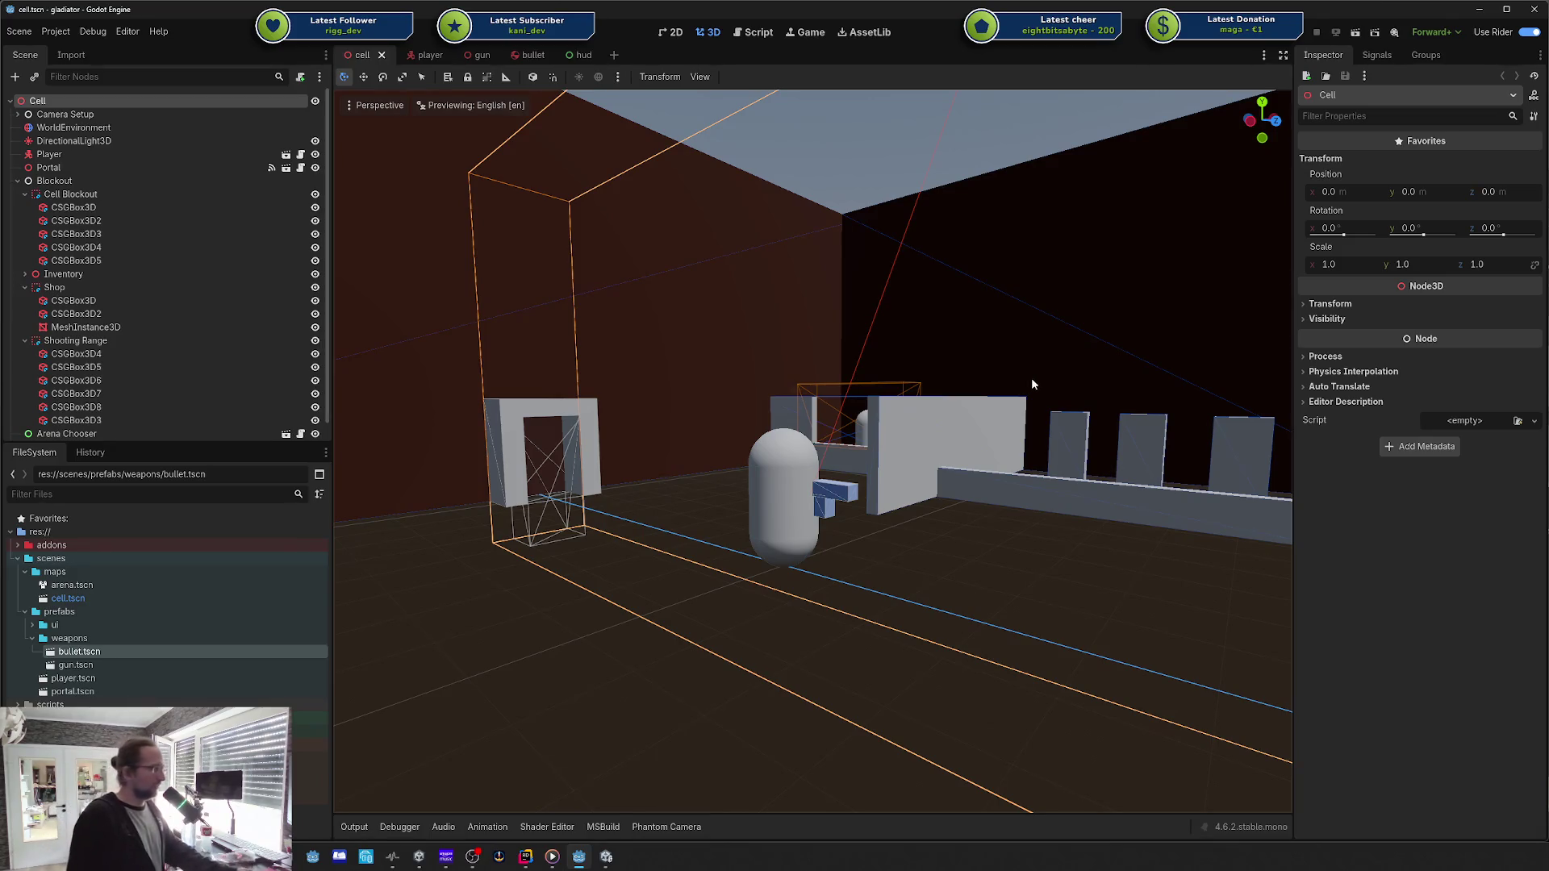
Step: Turn and fly the camera at ground level to see the capsule near the portal doorway
left_click_drag(1031, 378, 823, 379)
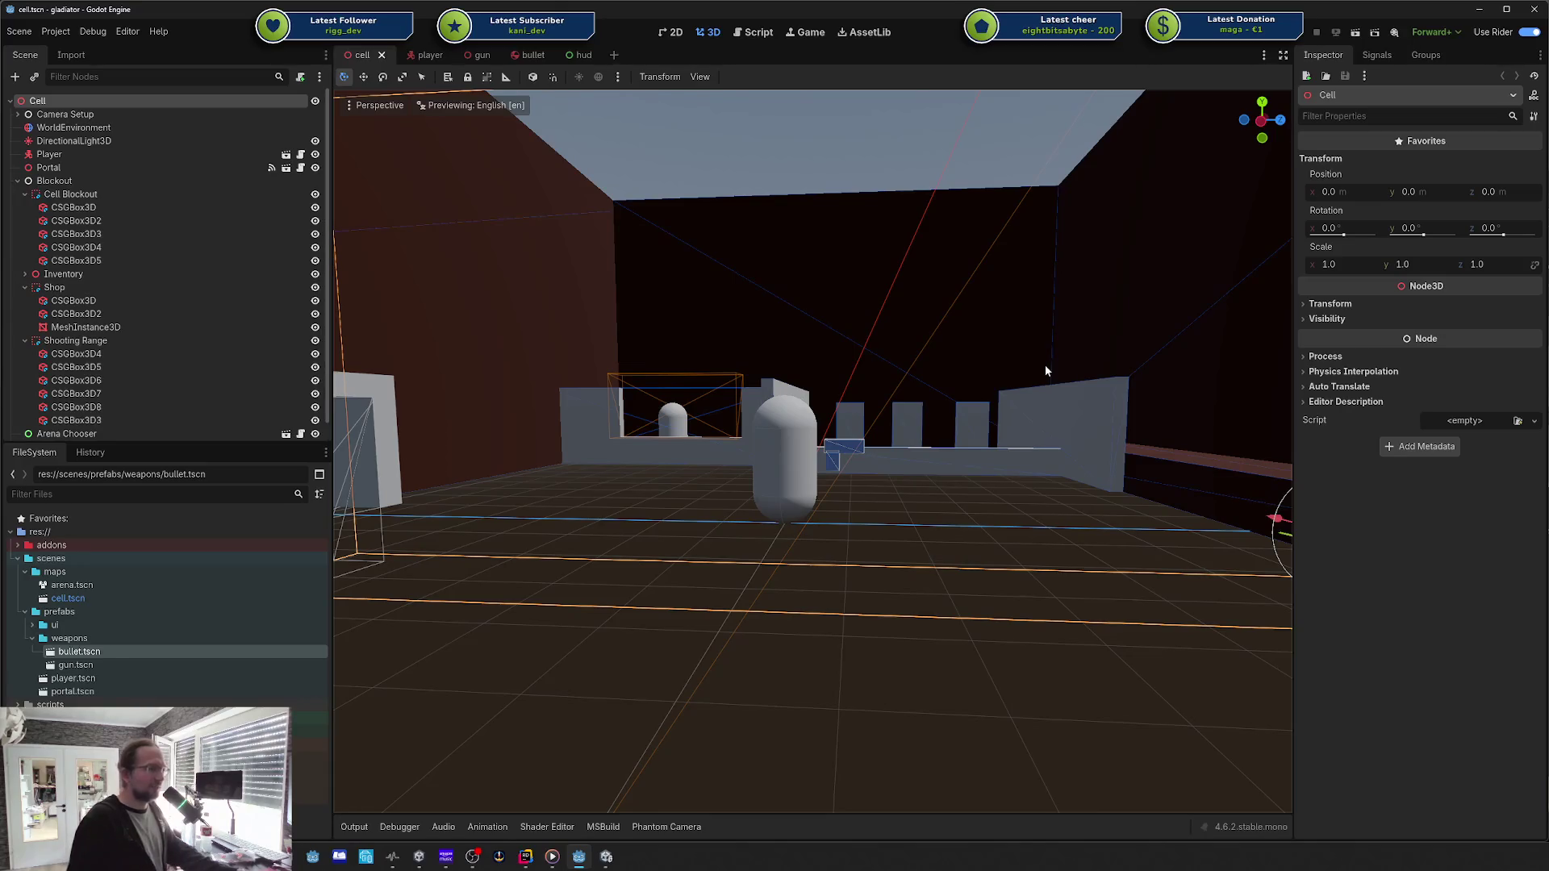
mouse_move(1045, 371)
left_mouse_down()
mouse_move(920, 399)
mouse_move(1045, 371)
left_mouse_up()
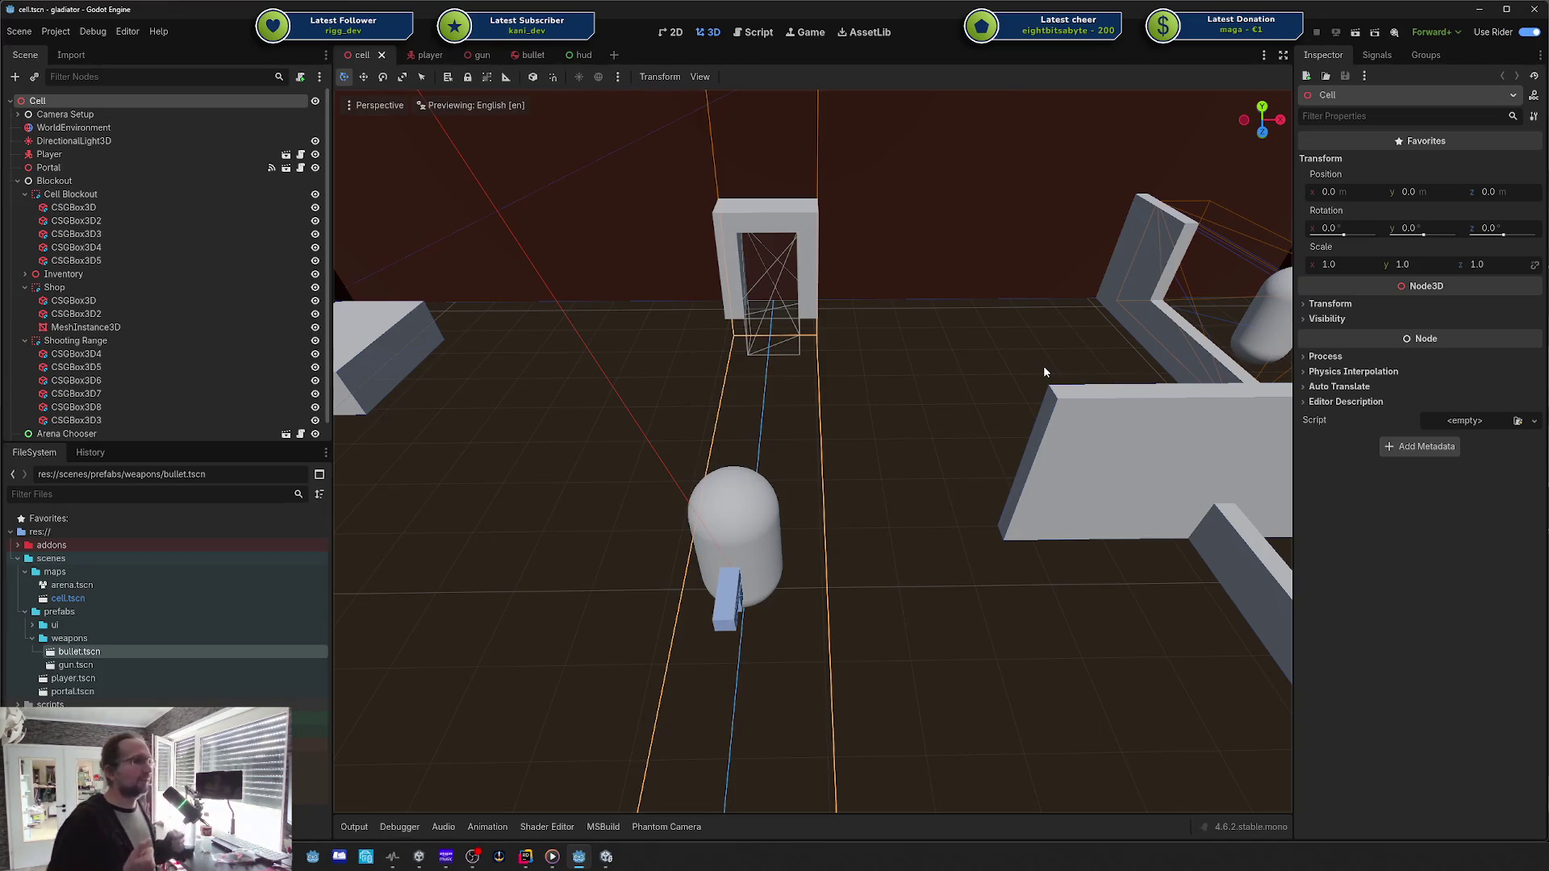
left_click_drag(1044, 369, 1043, 371)
key("w")
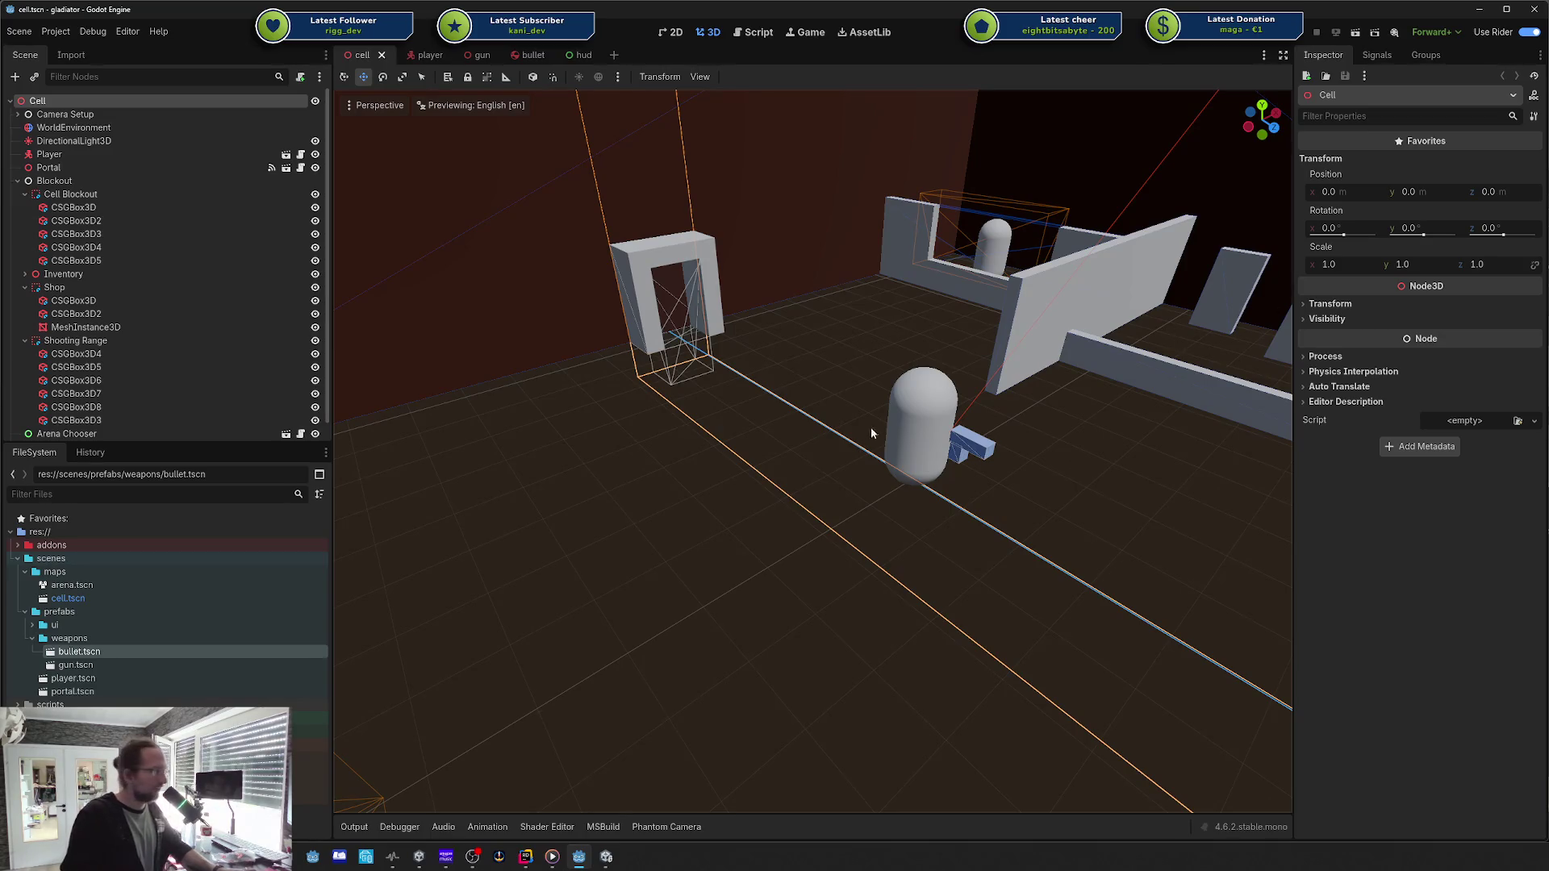
mouse_move(871, 433)
left_mouse_down()
mouse_move(767, 432)
mouse_move(886, 417)
left_mouse_up()
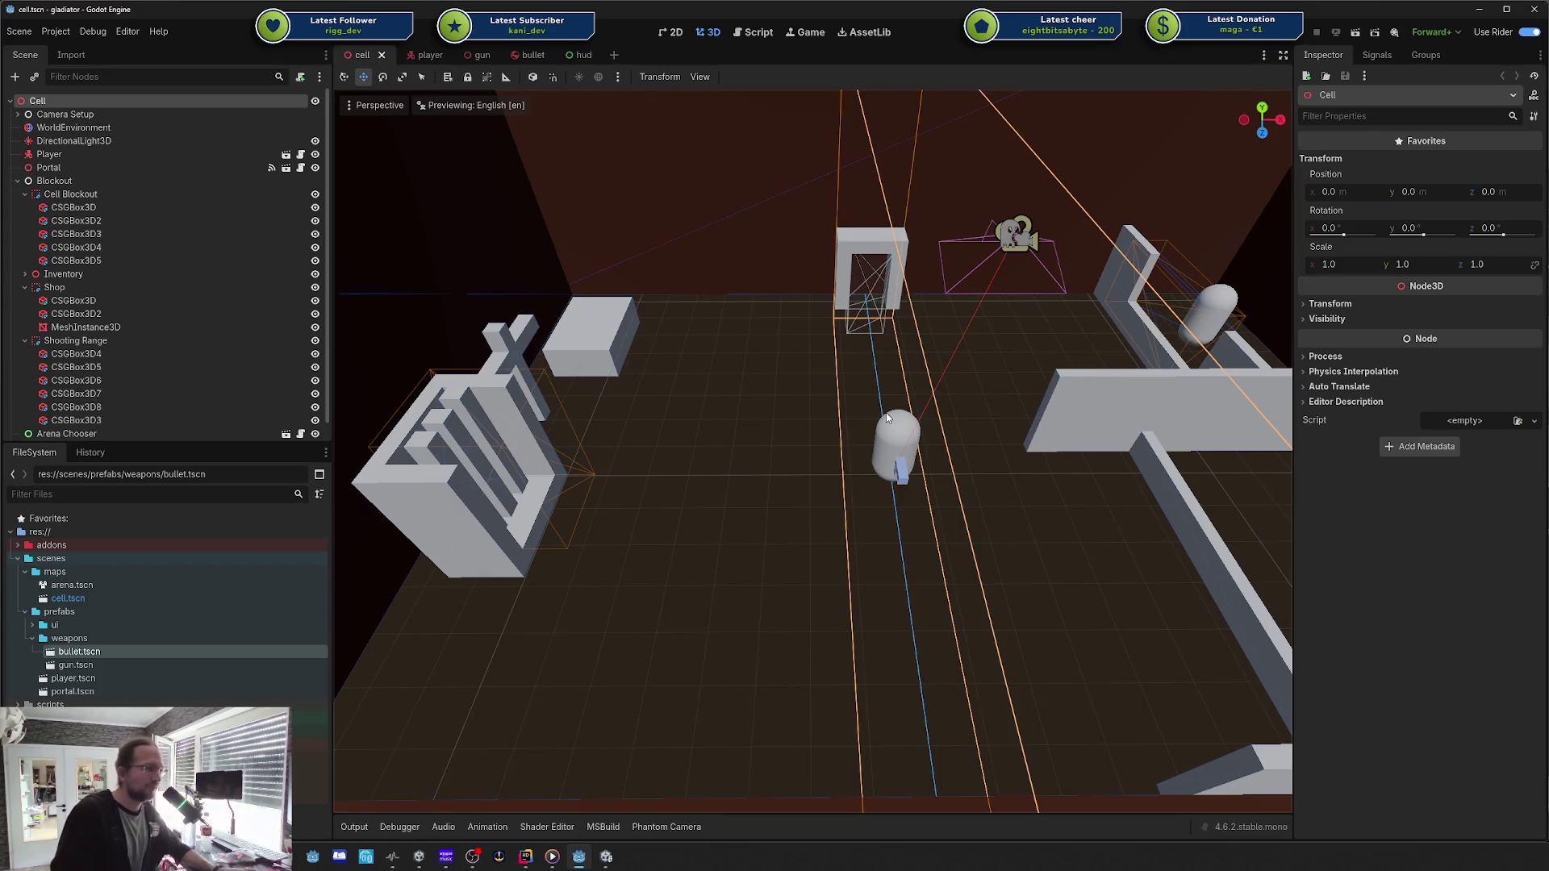
left_click_drag(887, 417, 887, 452)
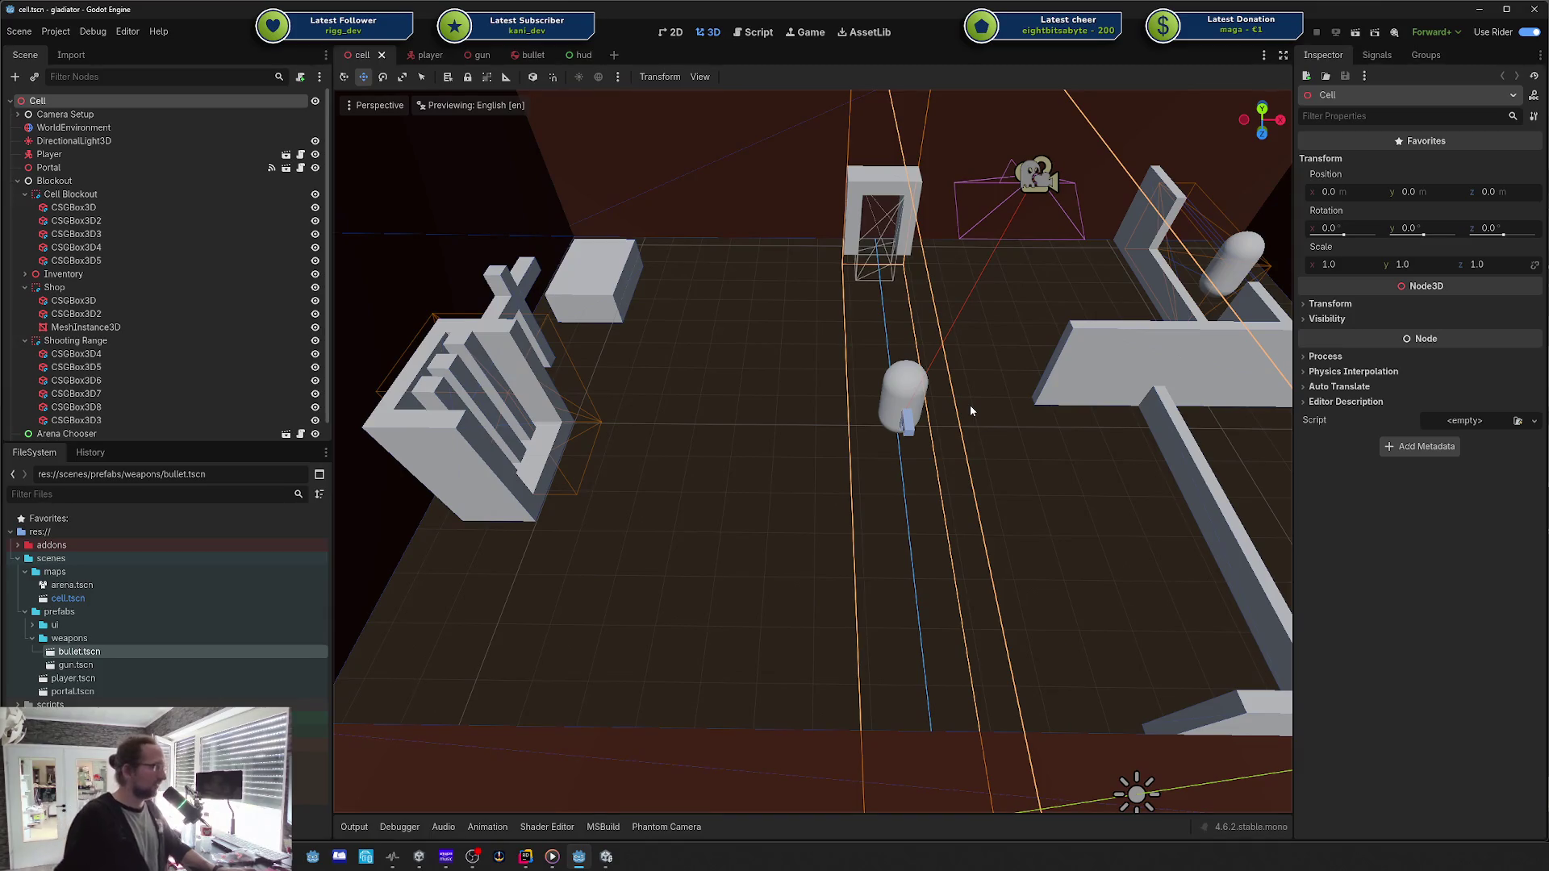
key("w")
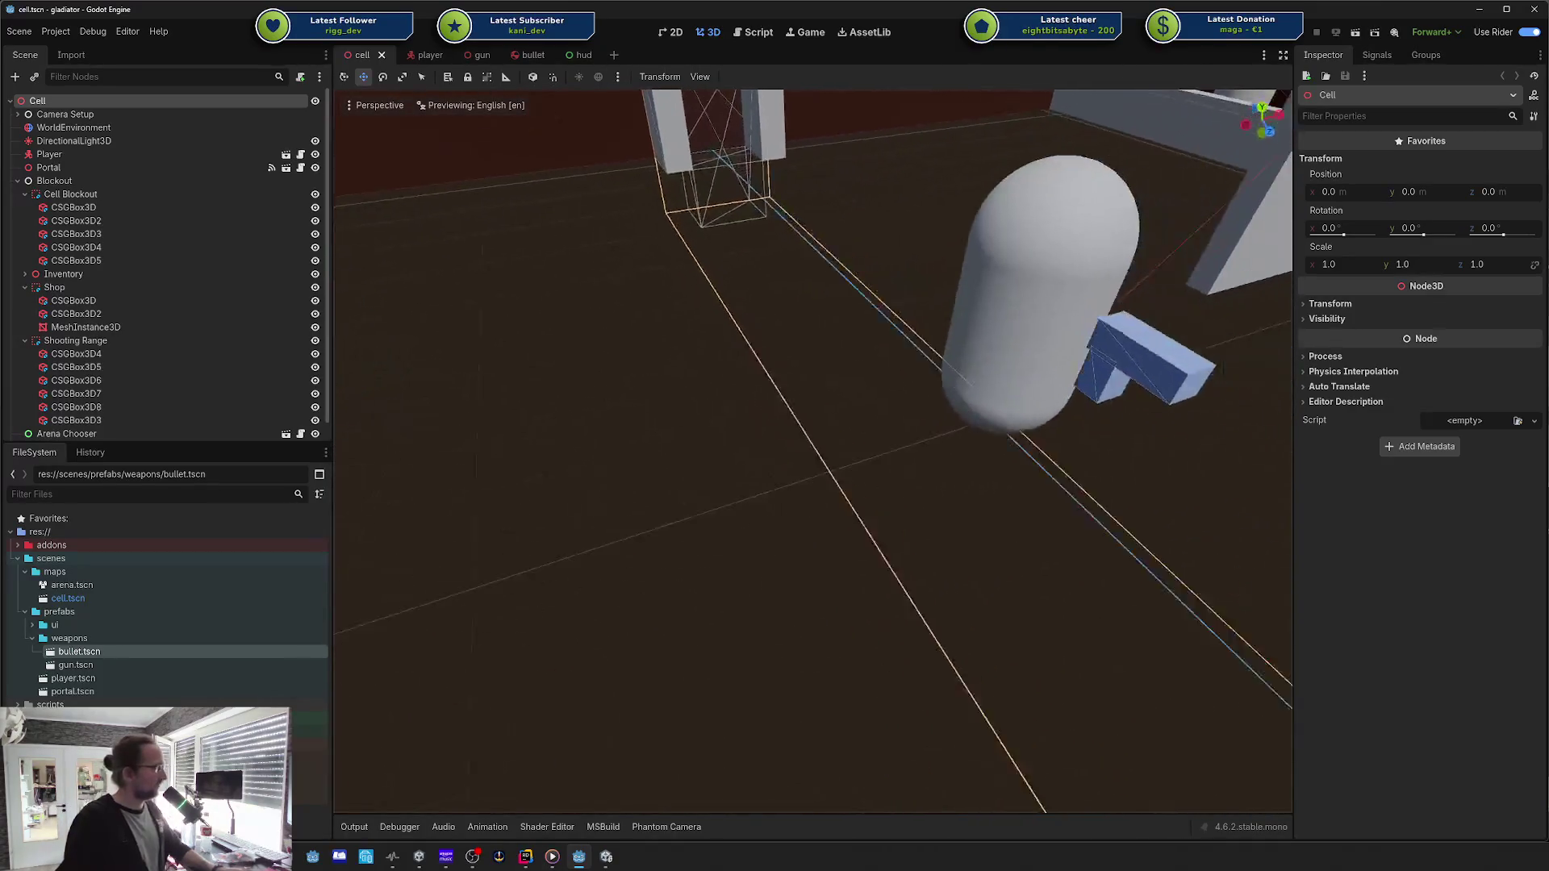
key("s")
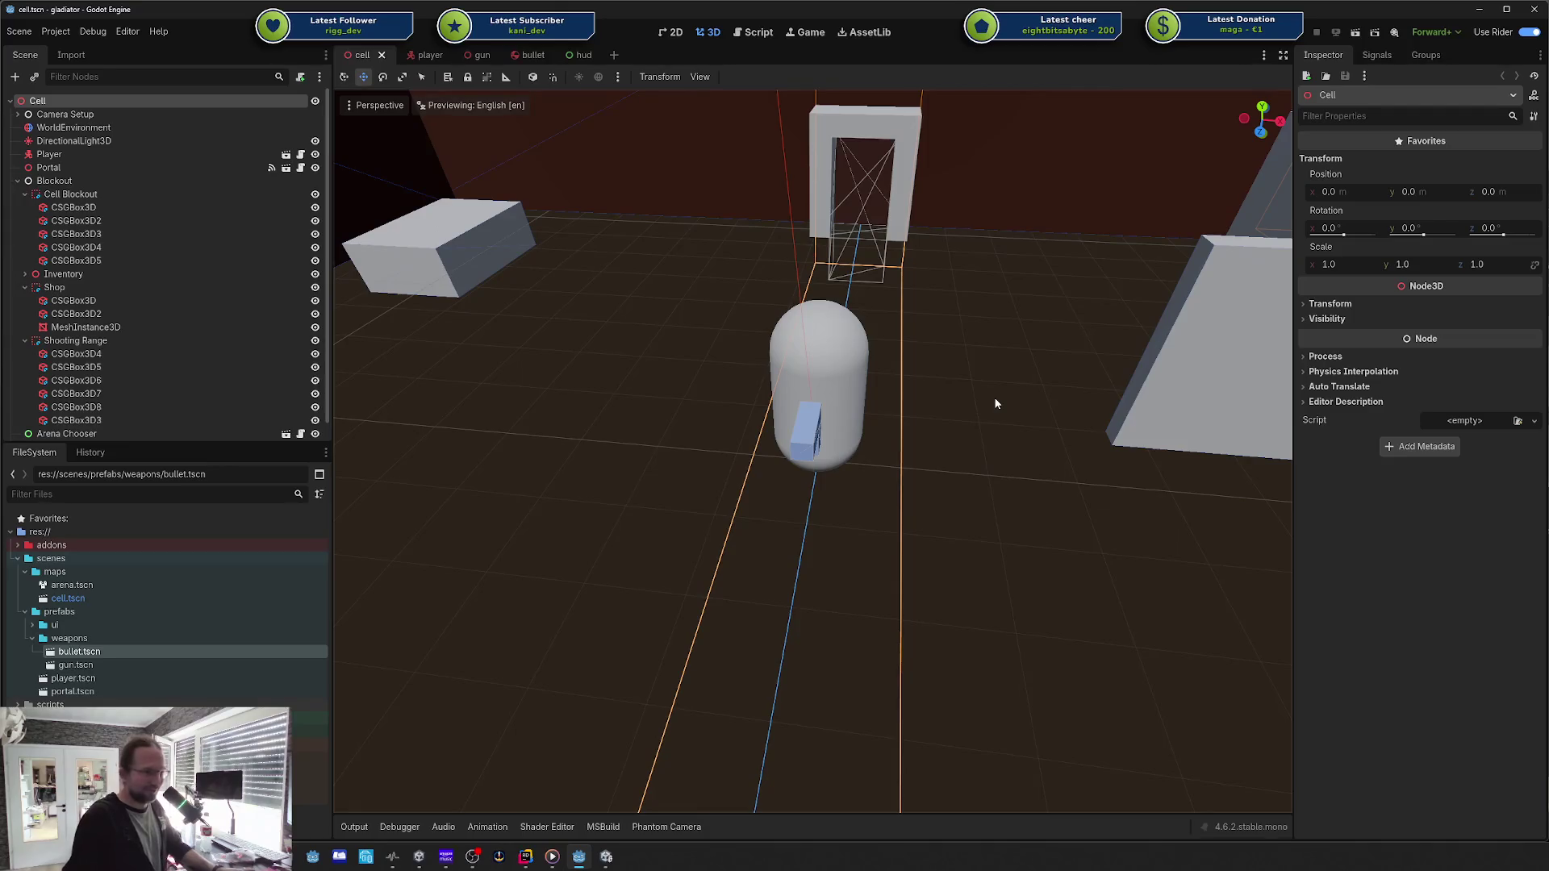
scroll(973, 388, "down", 3)
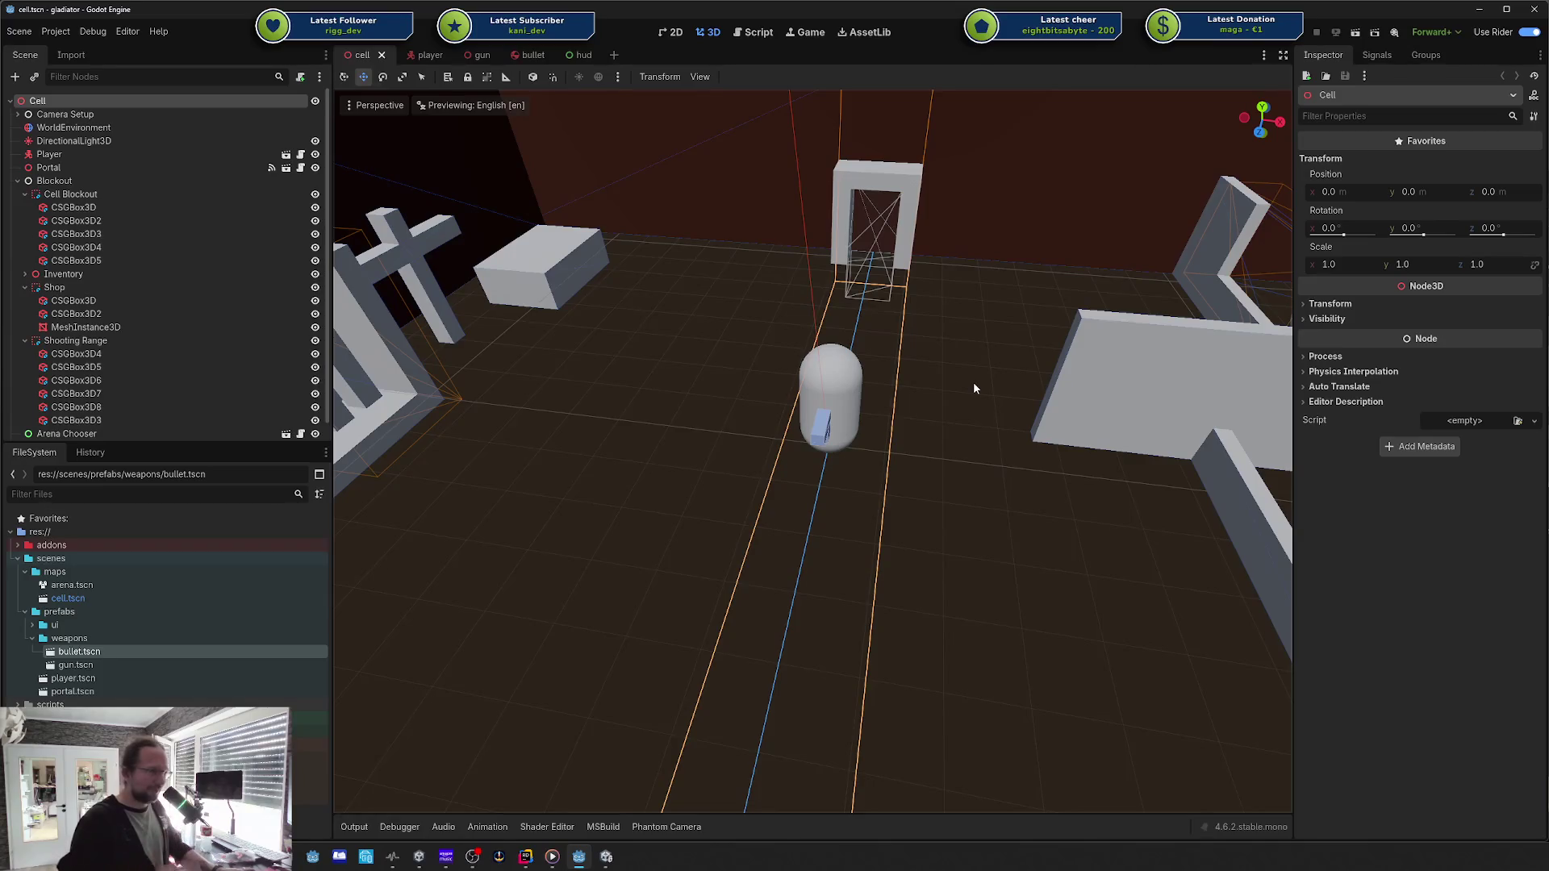
mouse_move(973, 389)
left_mouse_down()
mouse_move(871, 379)
mouse_move(987, 395)
left_mouse_up()
mouse_move(942, 446)
left_mouse_down()
mouse_move(912, 395)
mouse_move(888, 441)
left_mouse_up()
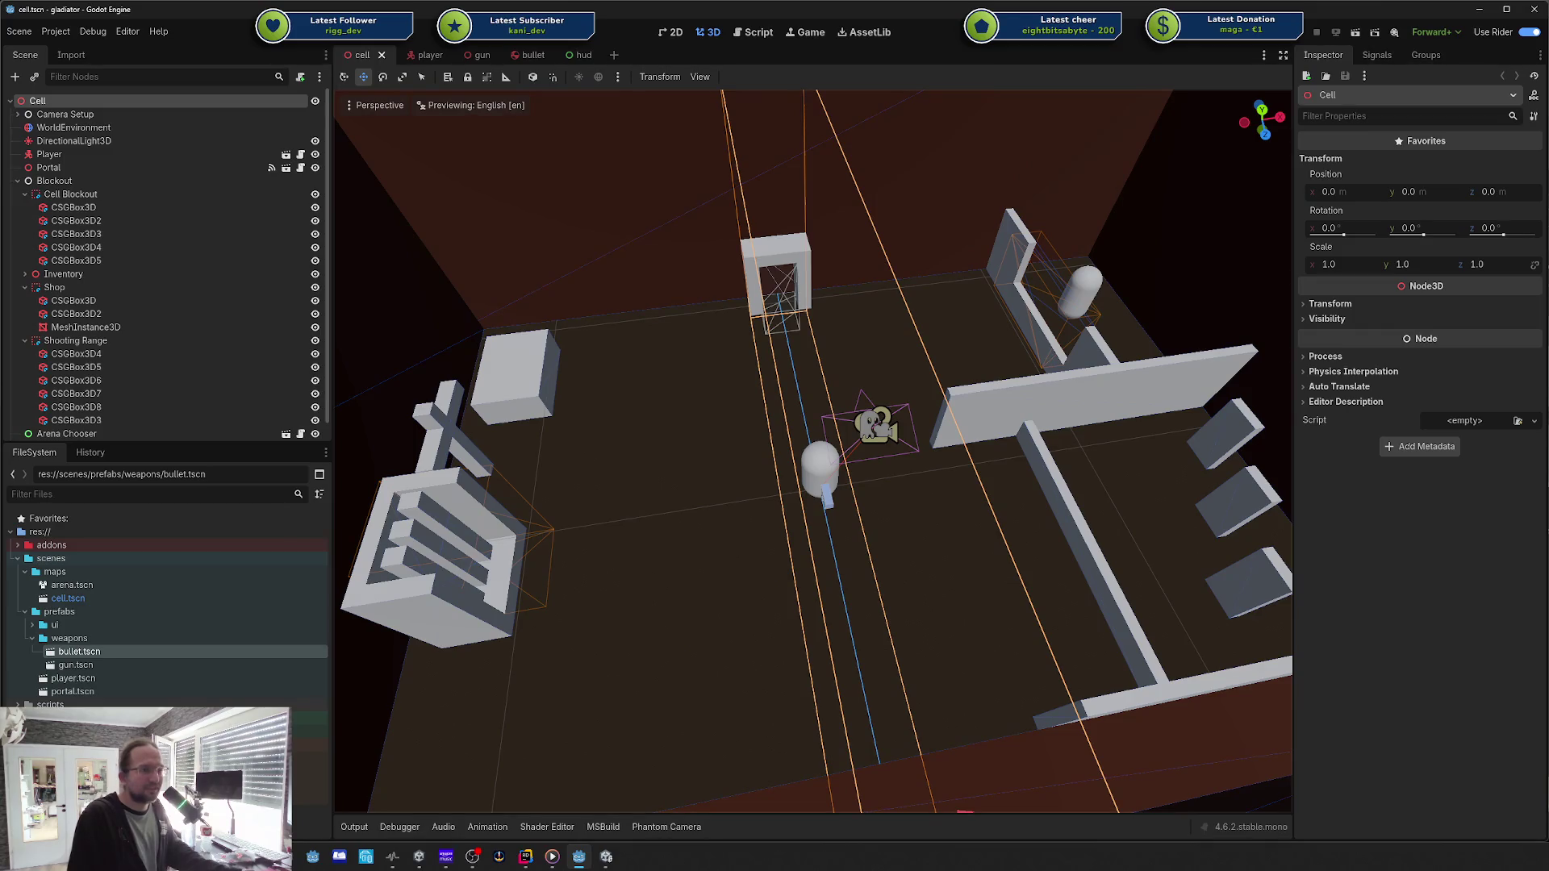
Step: Switch back to the Godot Engine window
key("alt+Tab")
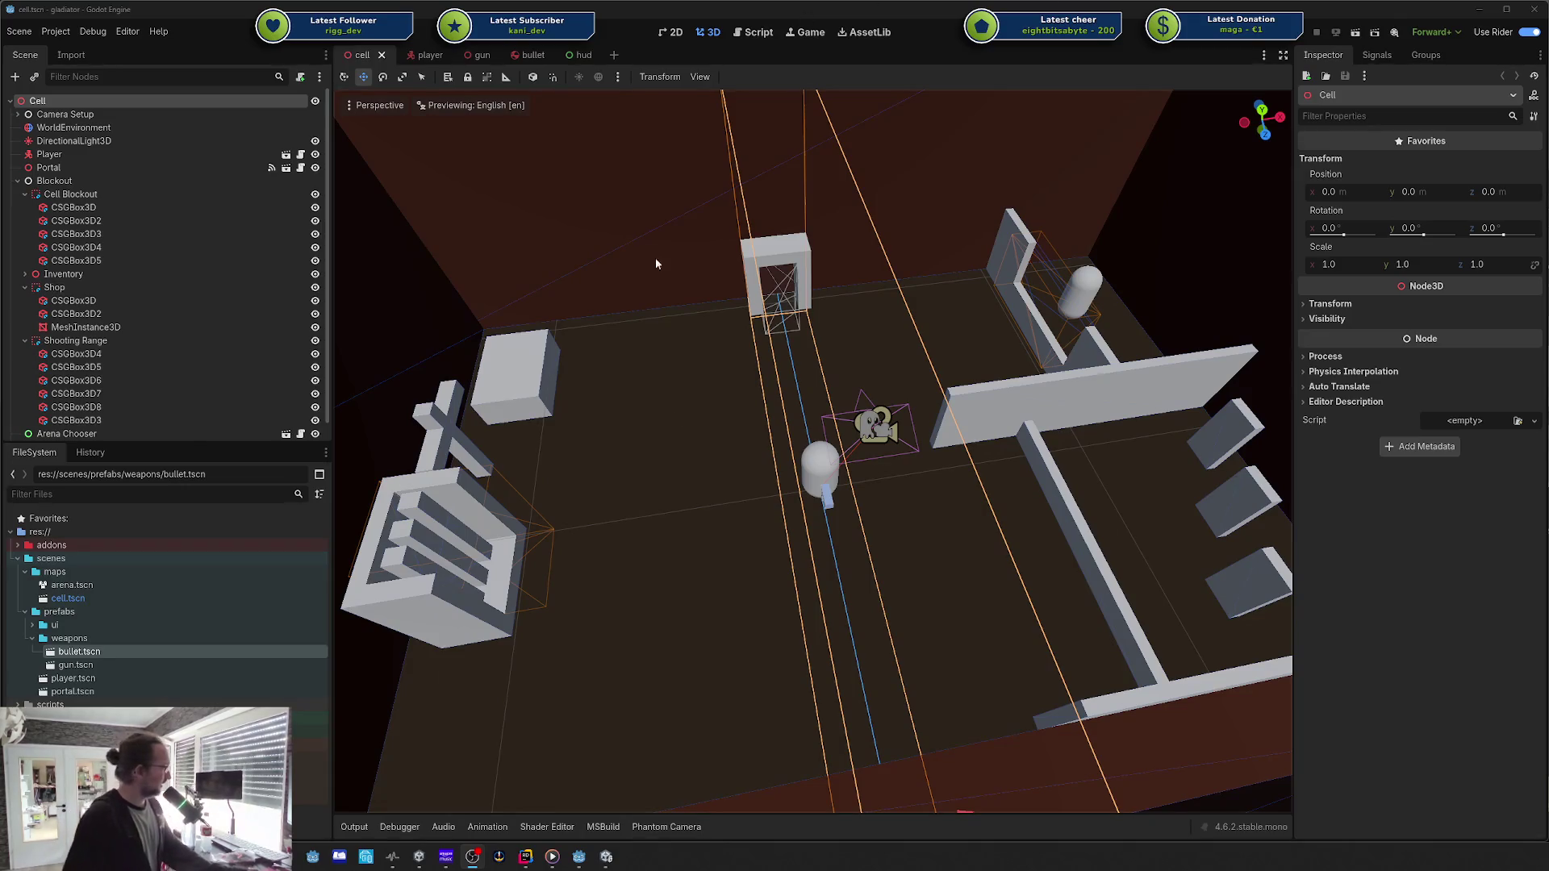
Step: Create a VisualShader resource named new_shader.tres in the maps folder
right_click(100, 578)
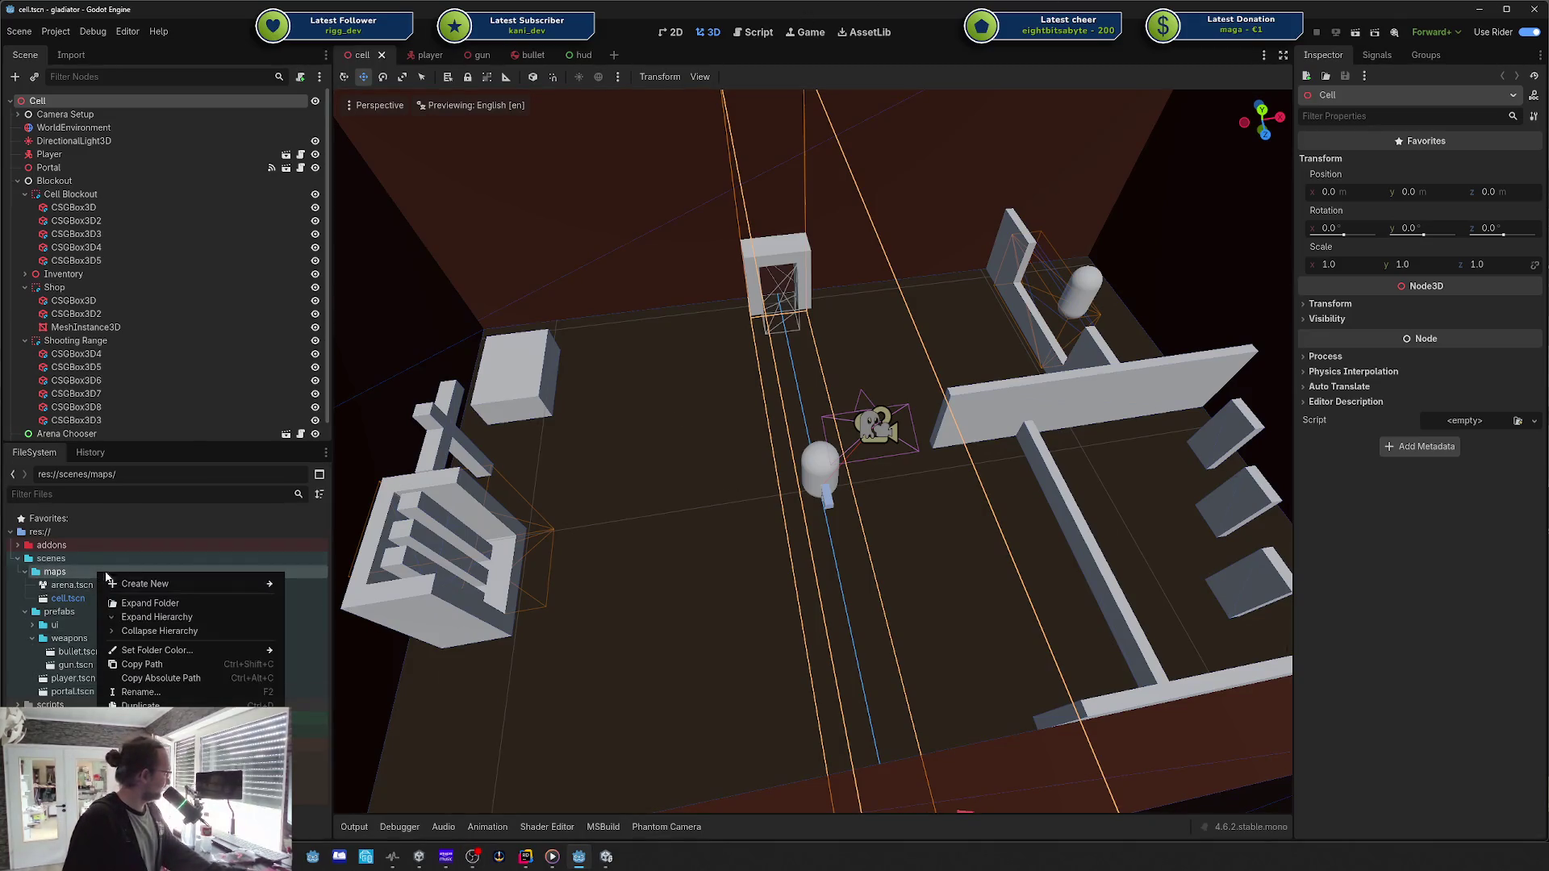
mouse_move(267, 586)
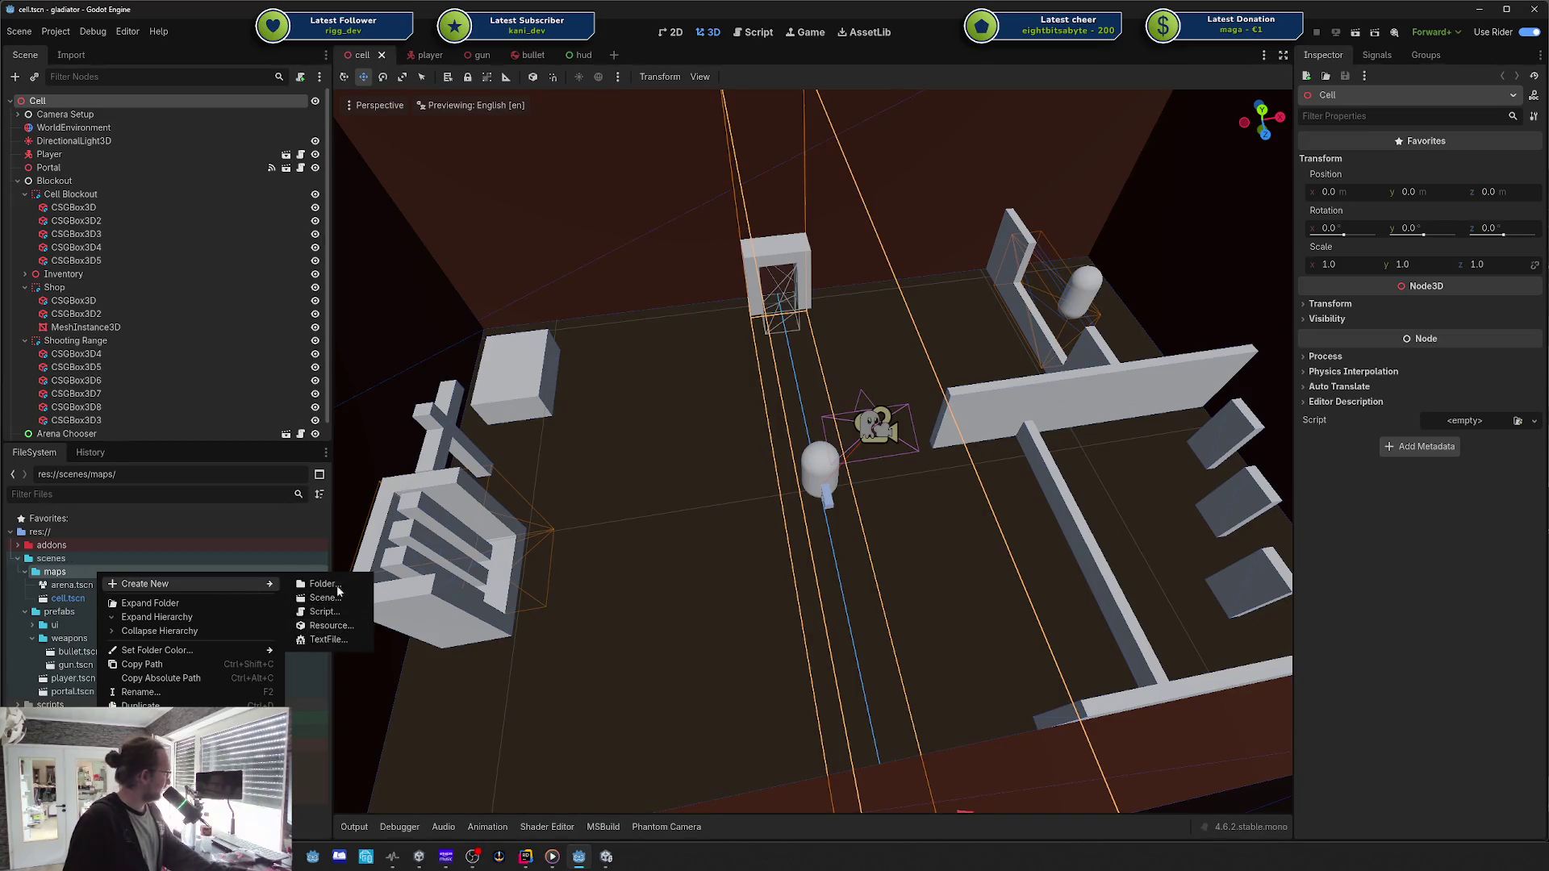
left_click(339, 625)
type("visua")
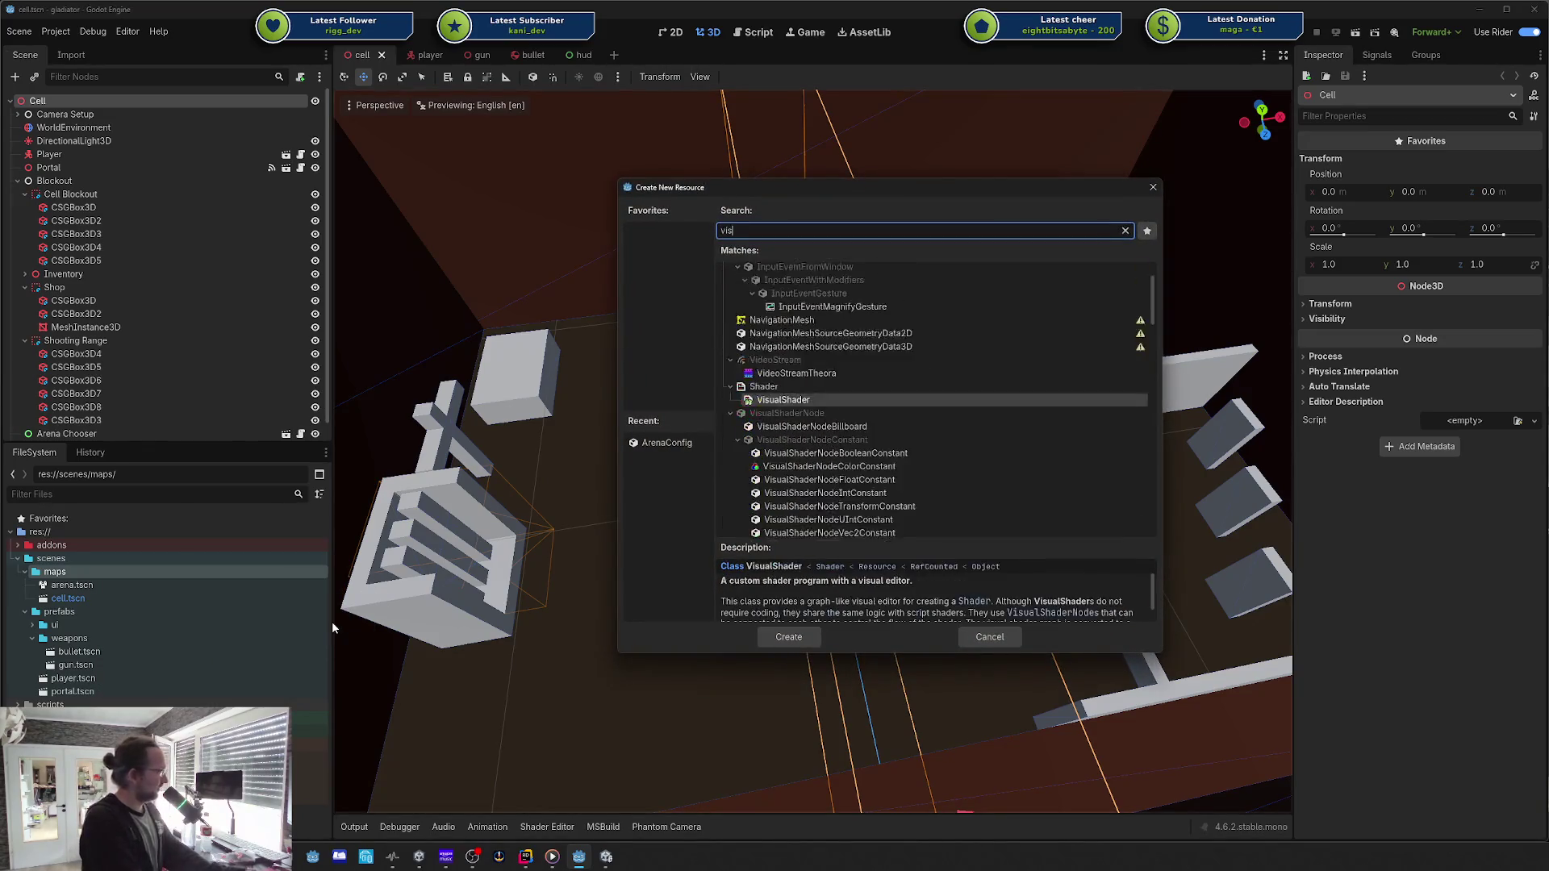
key("Return")
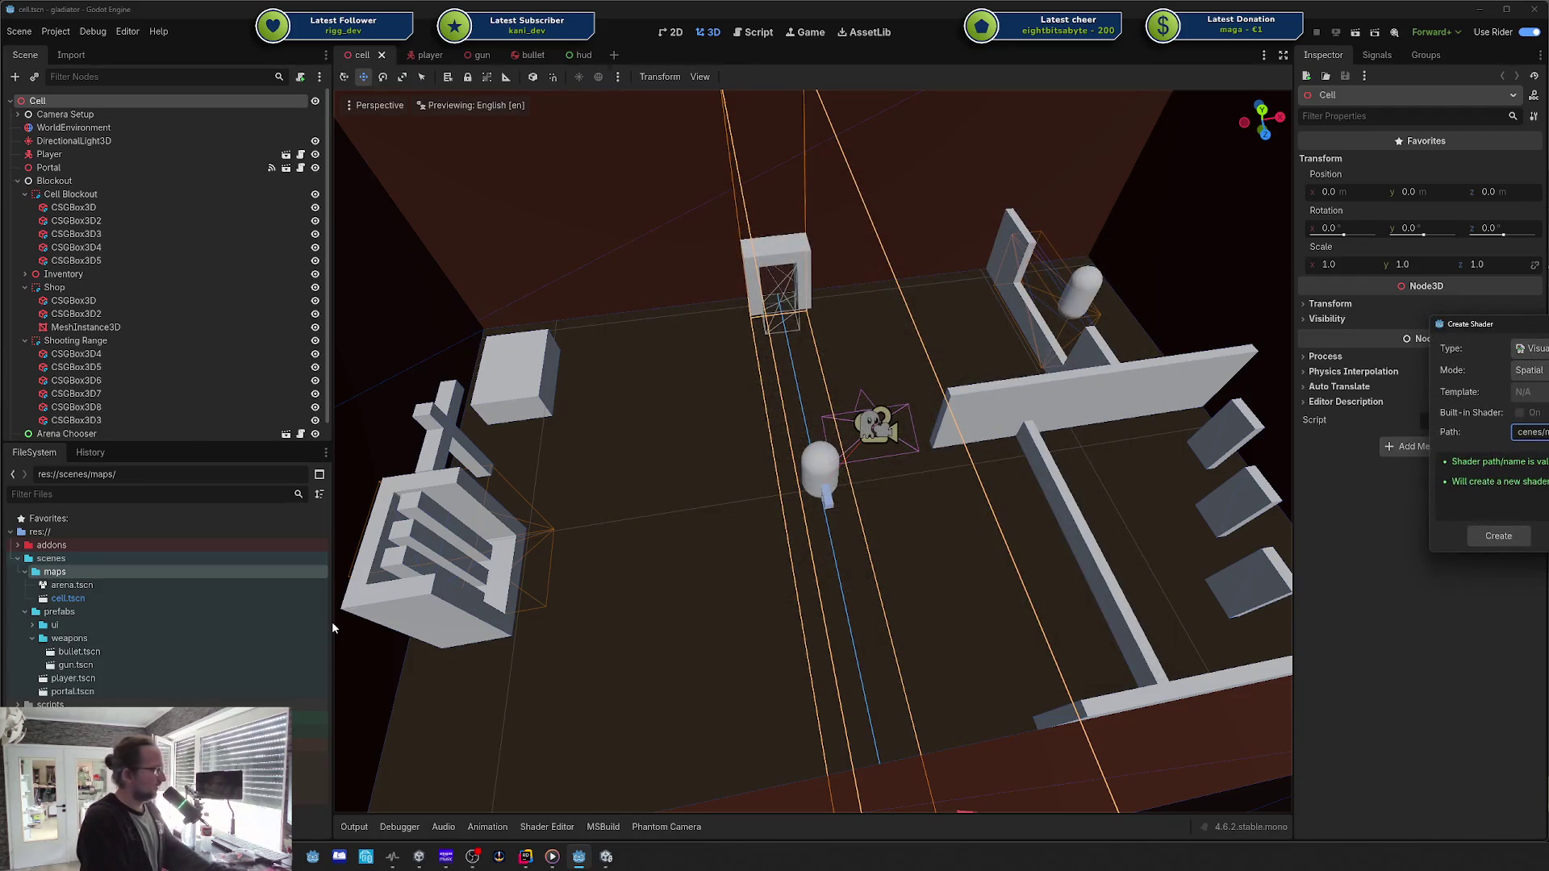
key("Return")
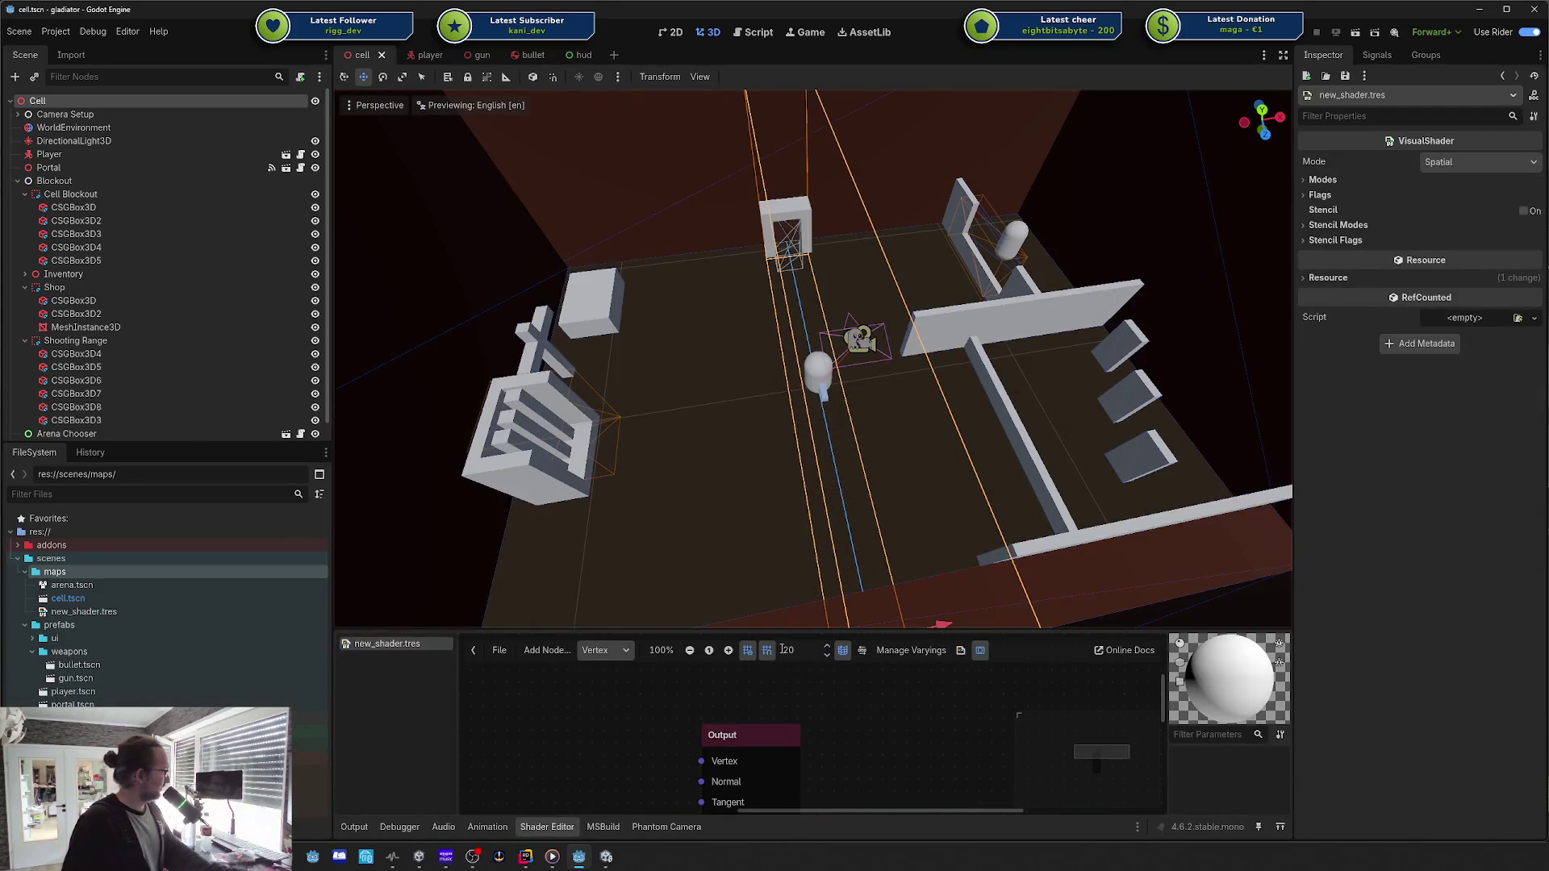
Step: Enlarge the graph area, move the Output node right, and add a vertex Input node
left_click_drag(775, 633, 777, 422)
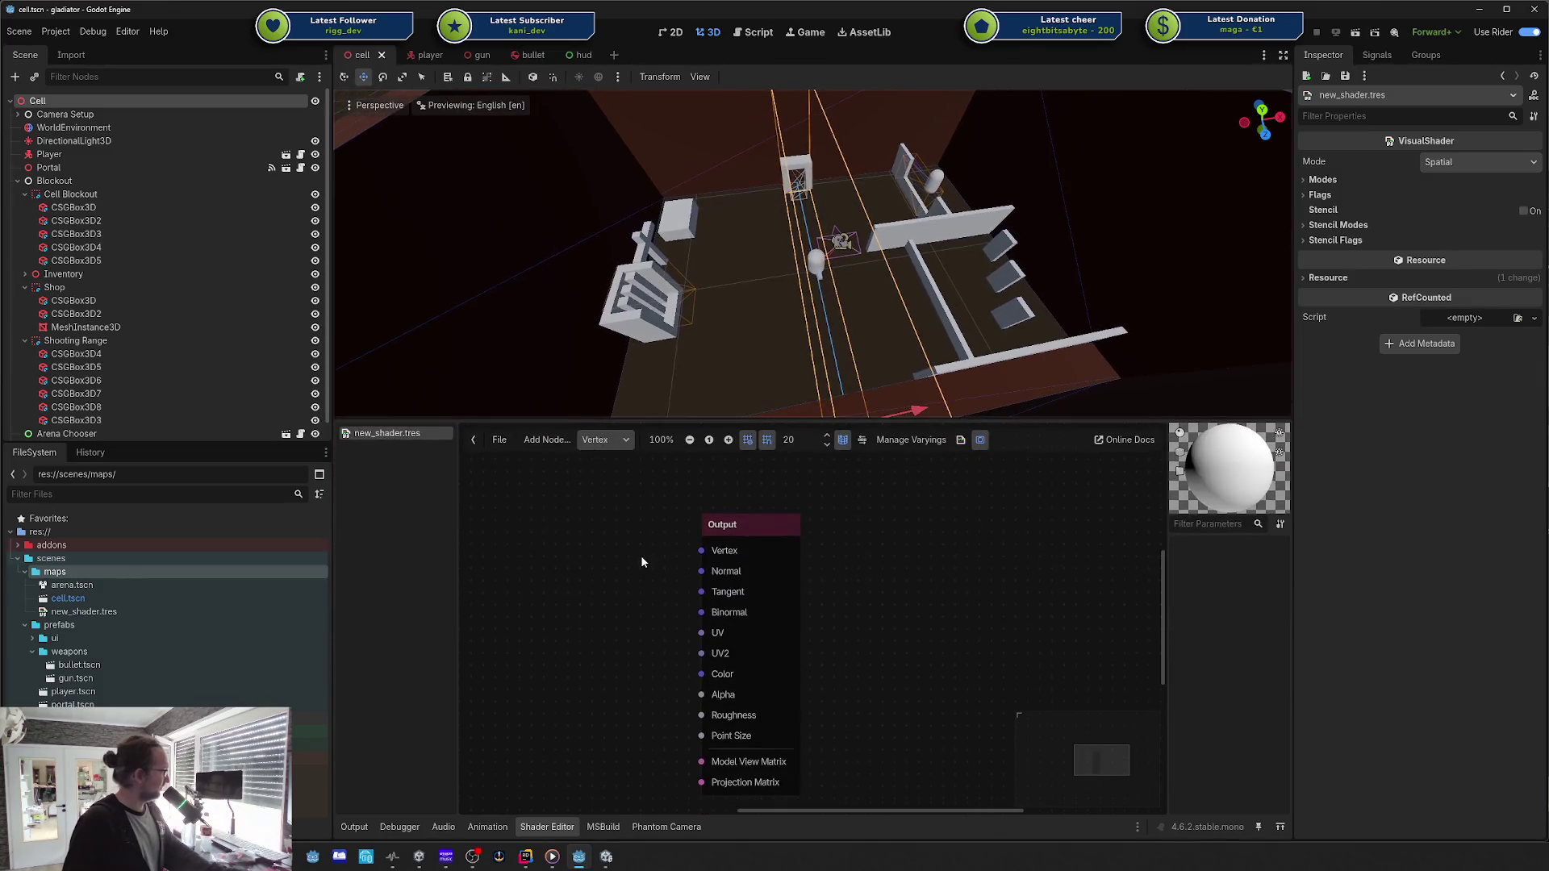
left_click_drag(781, 525, 1059, 530)
right_click(641, 534)
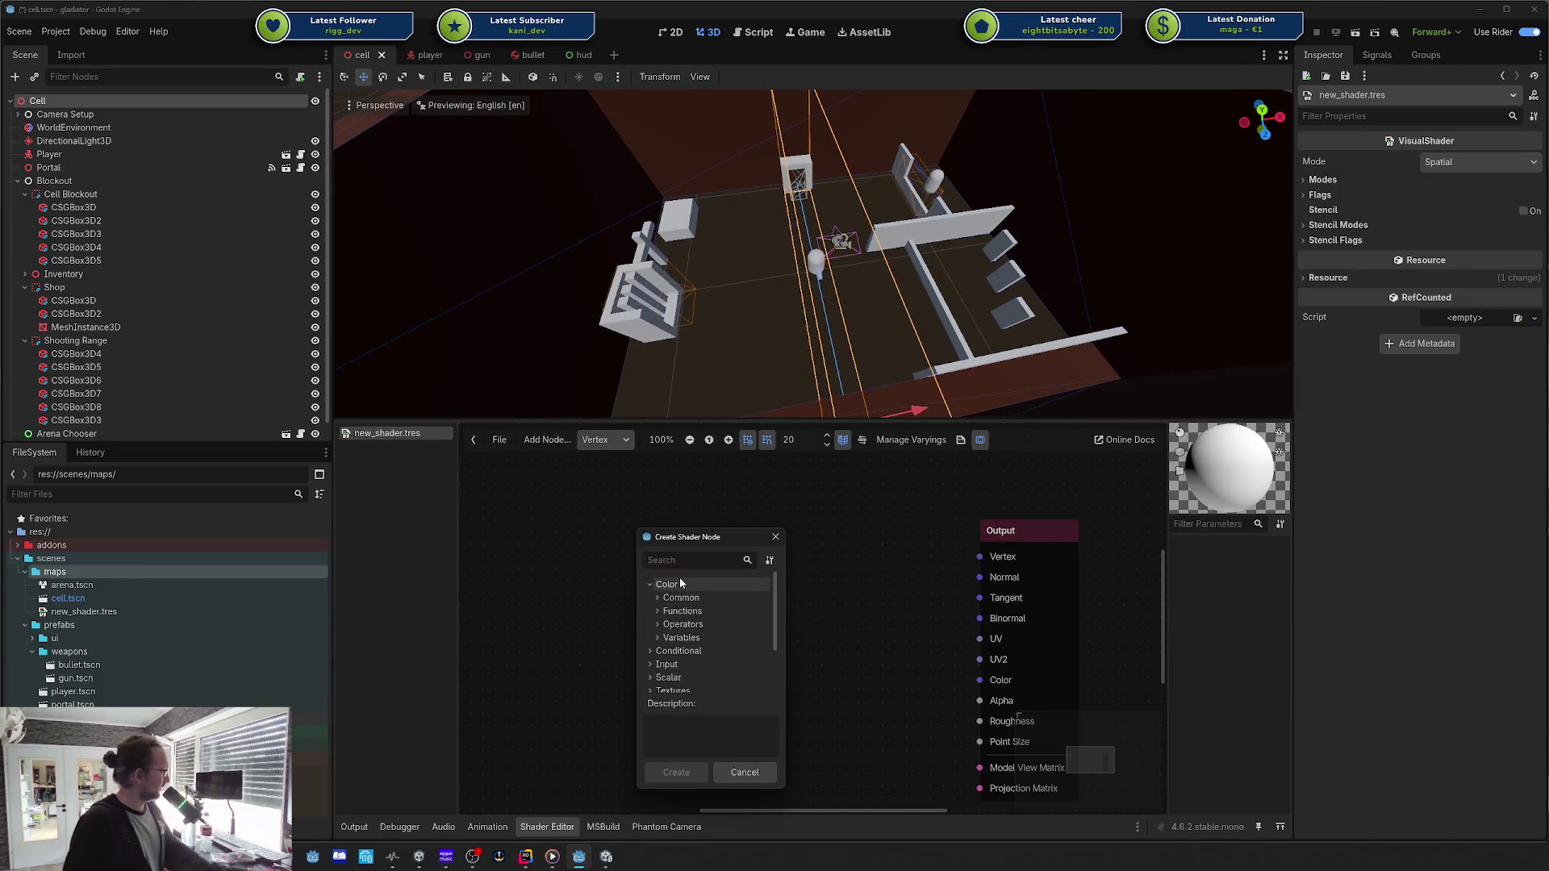
left_click(682, 583)
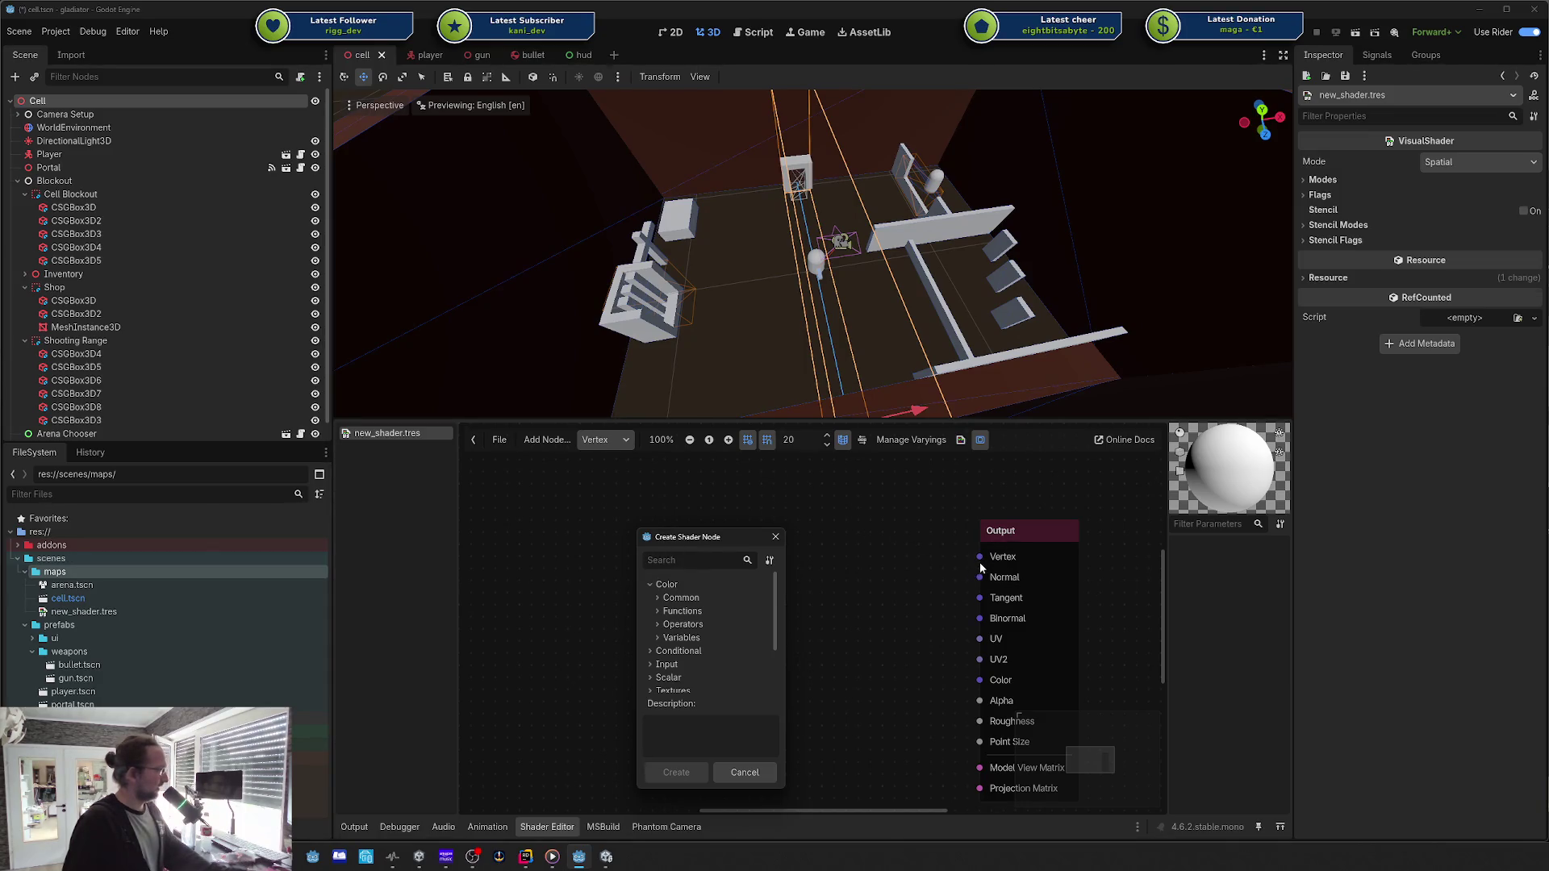
left_click(680, 559)
type("vertc")
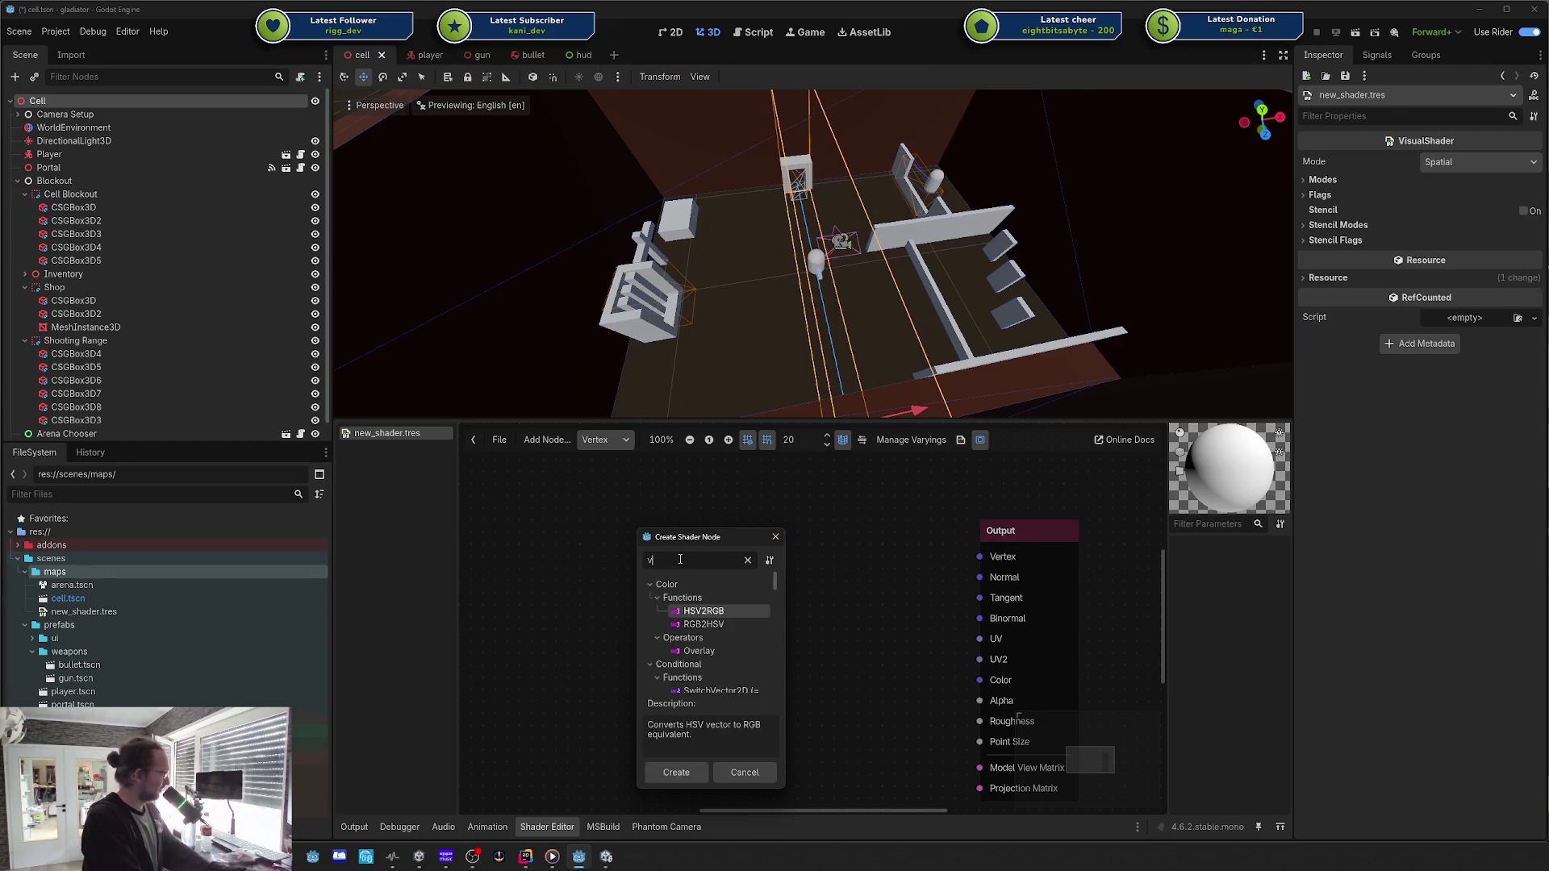
key("Return")
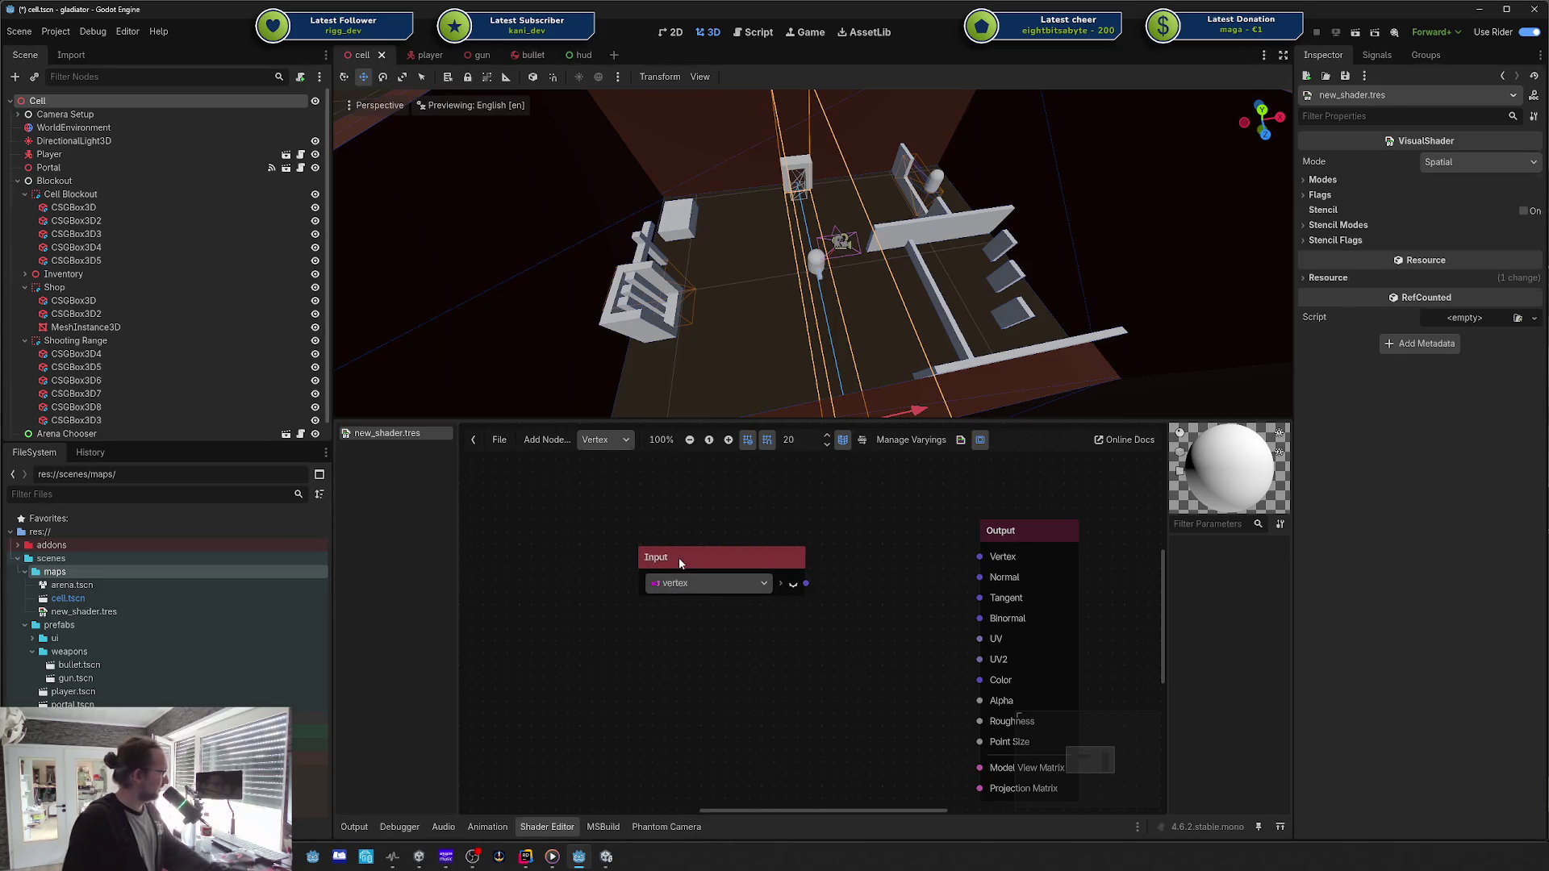
mouse_move(680, 558)
left_mouse_down()
mouse_move(563, 540)
mouse_move(789, 556)
left_mouse_up()
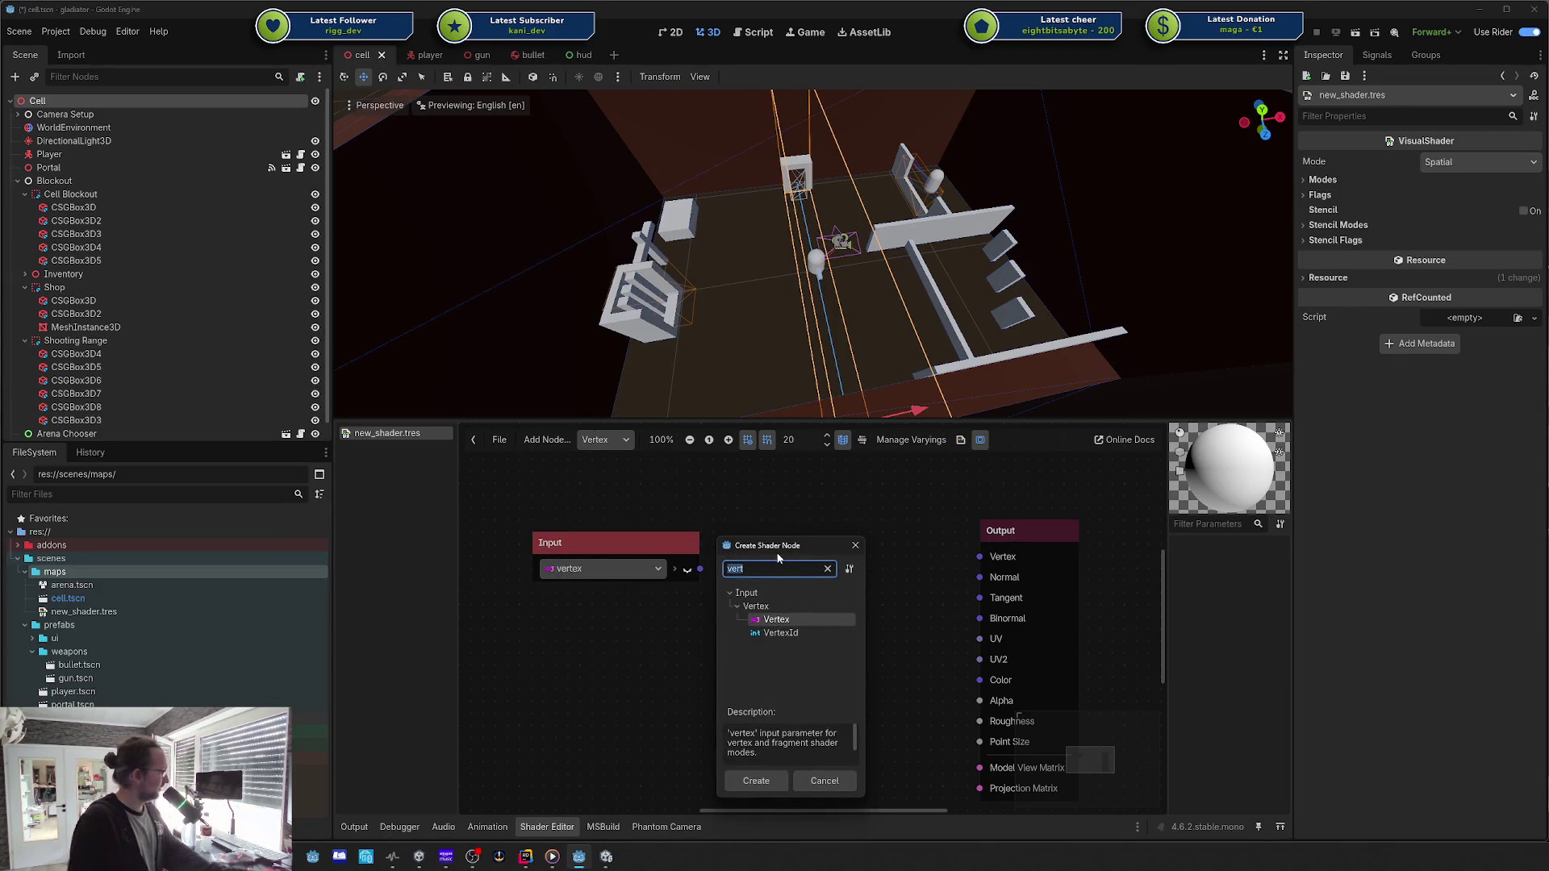
Step: Add a FloatOp Subtract node by searching 'sub' in the node list
type("ma")
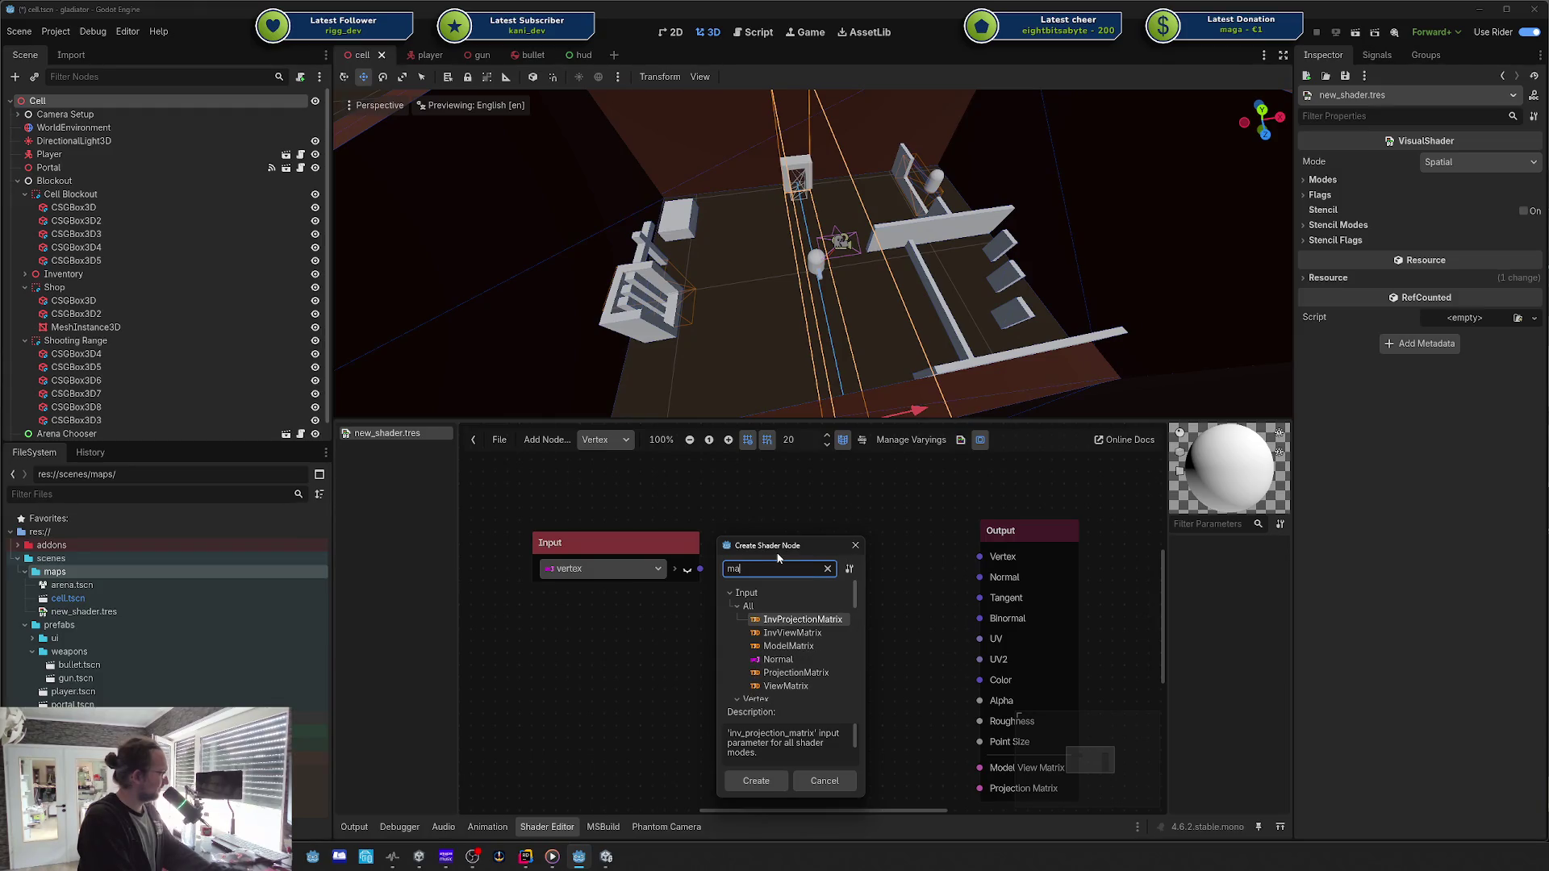
key("BackSpace")
key("BackSpace")
type("sub")
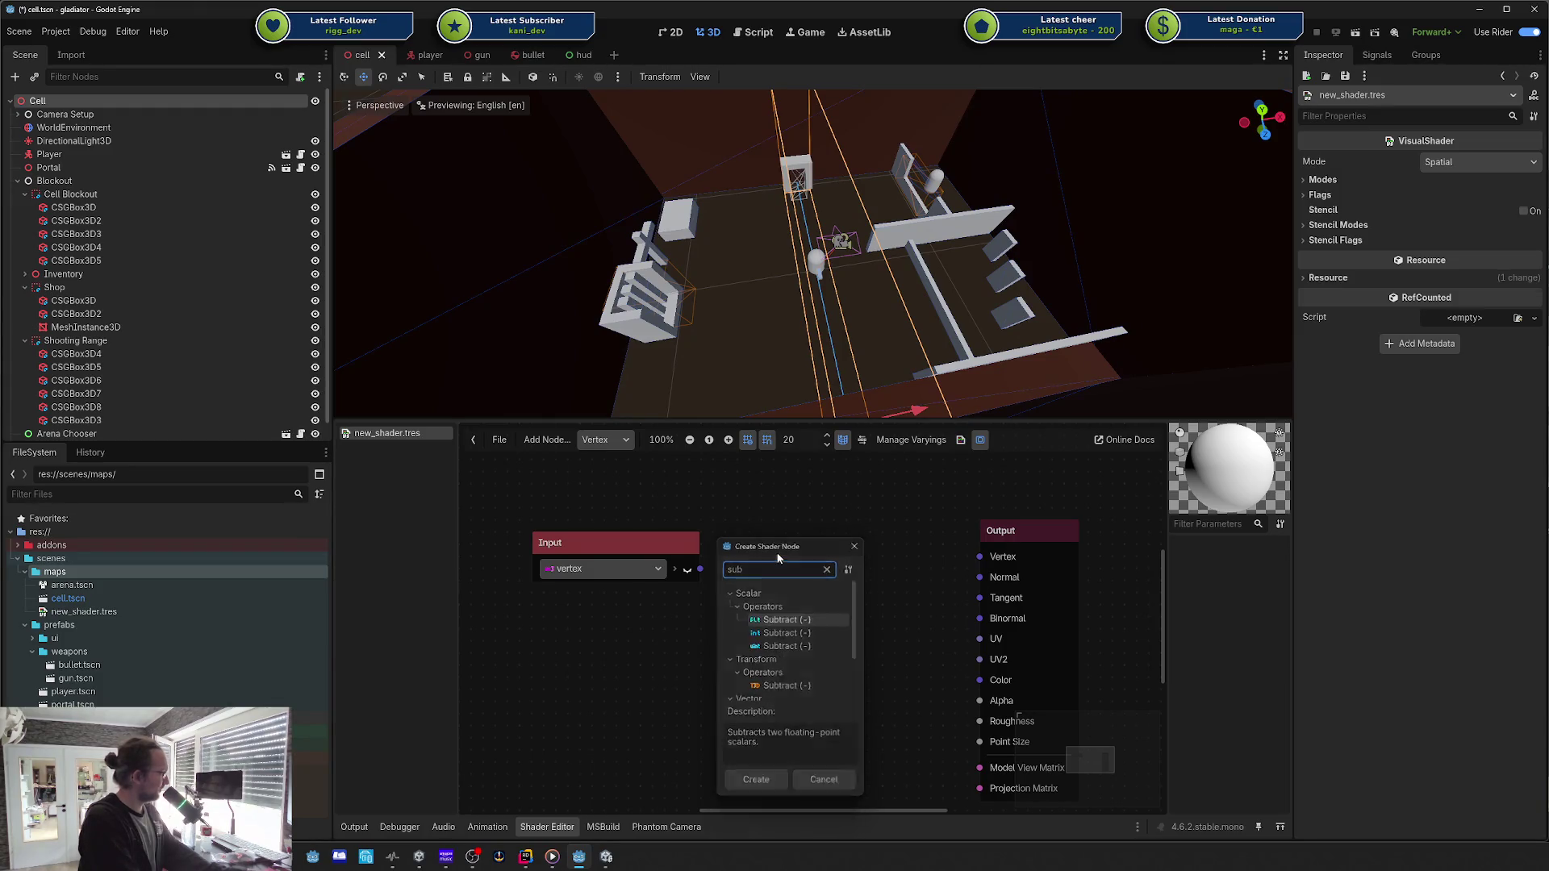
key("Return")
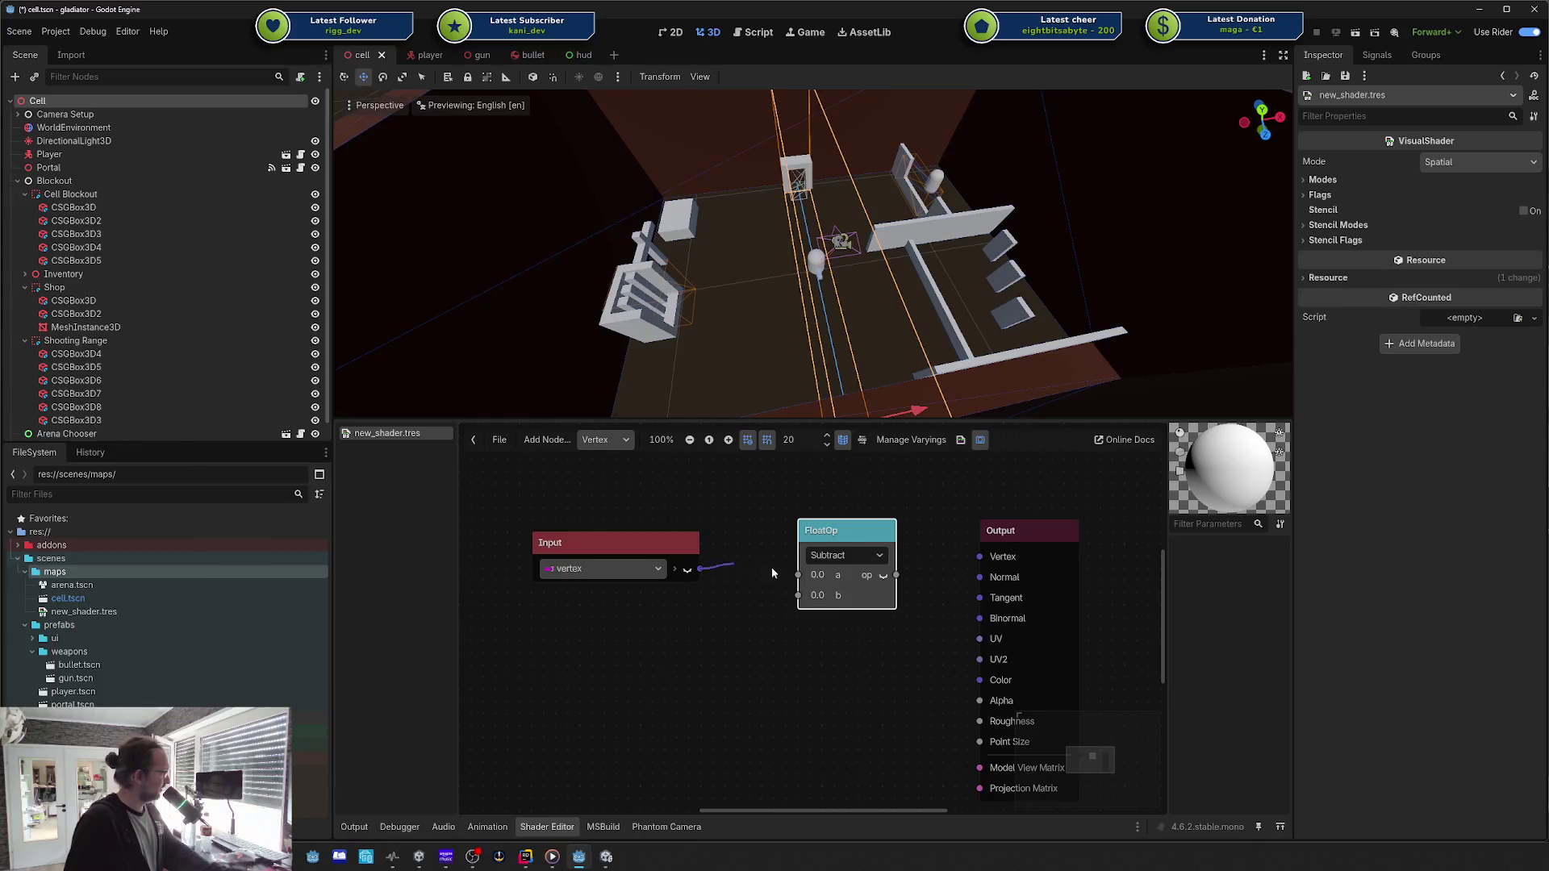
Step: Wire vertex into Subtract's a, set b to 0.1, and connect the result to Vertex output
left_click_drag(773, 573, 802, 576)
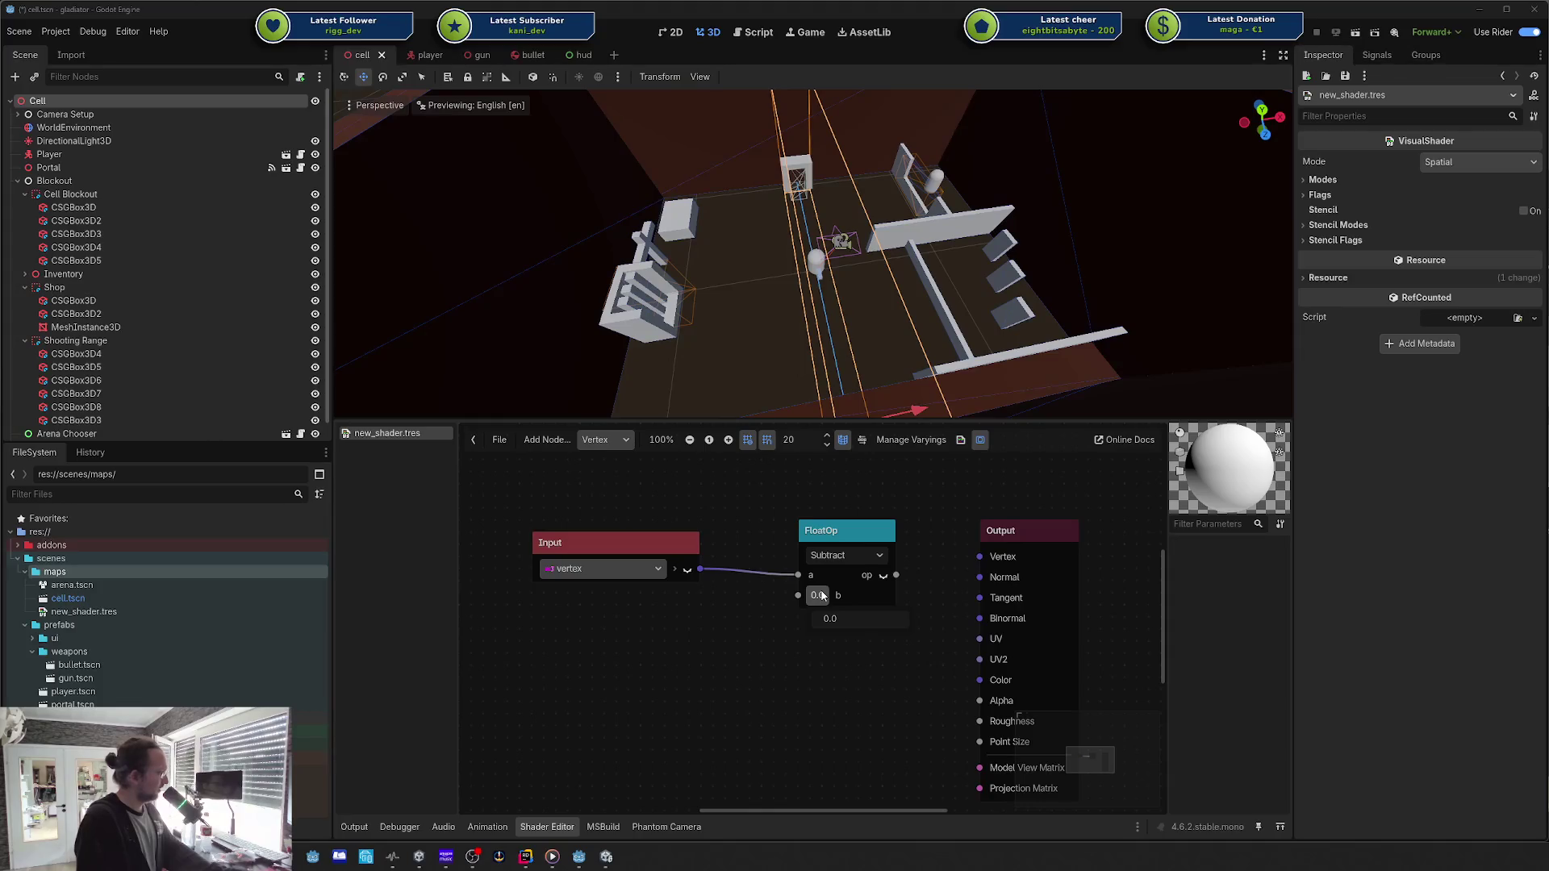
scroll(822, 595, "up", 2)
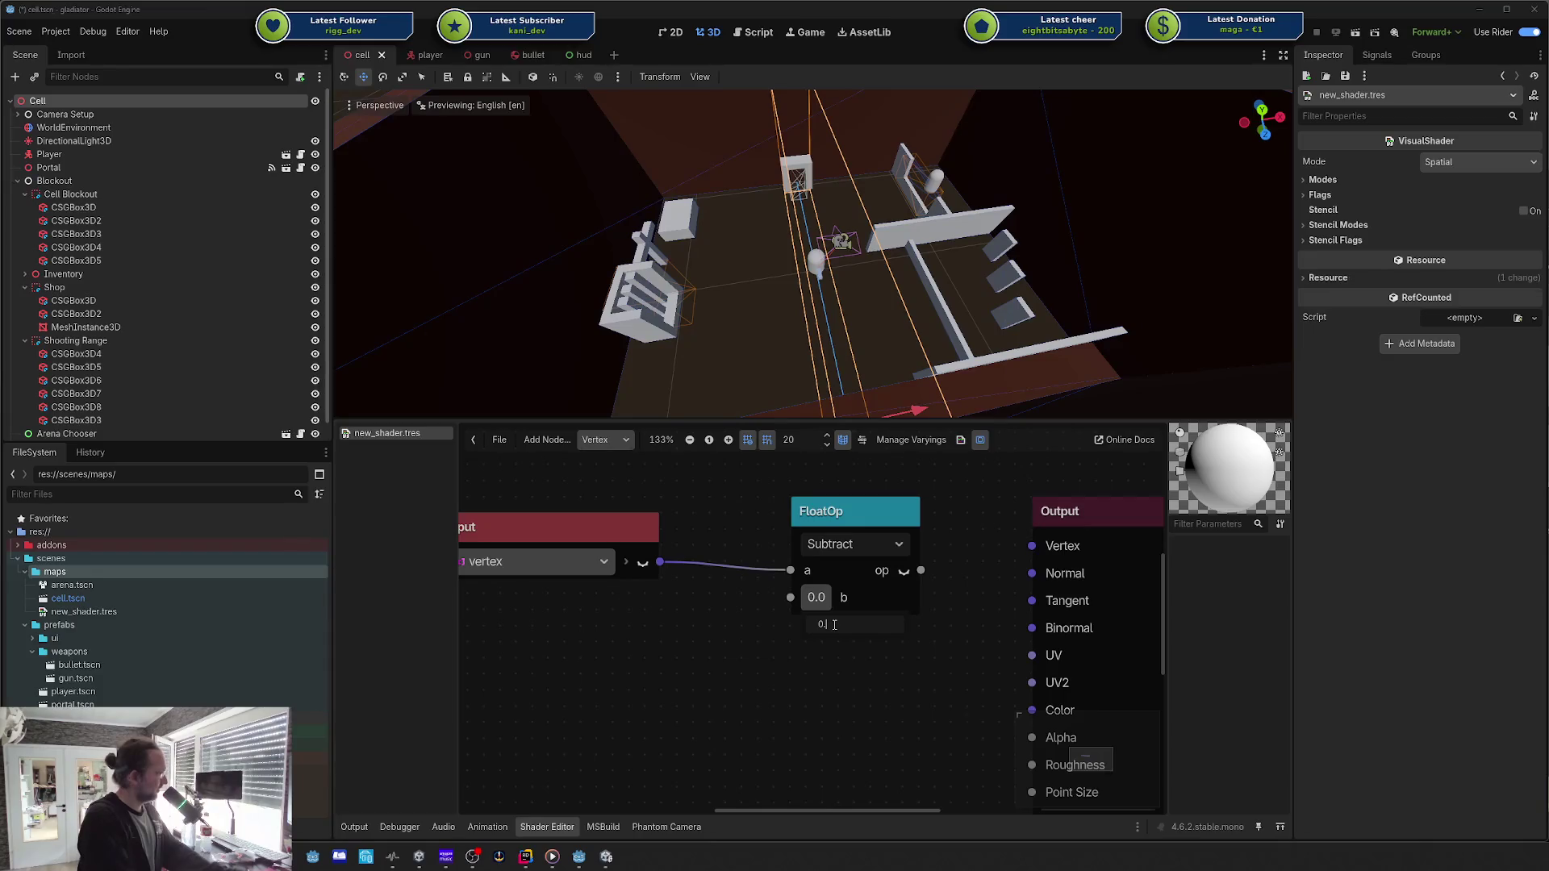
type("1")
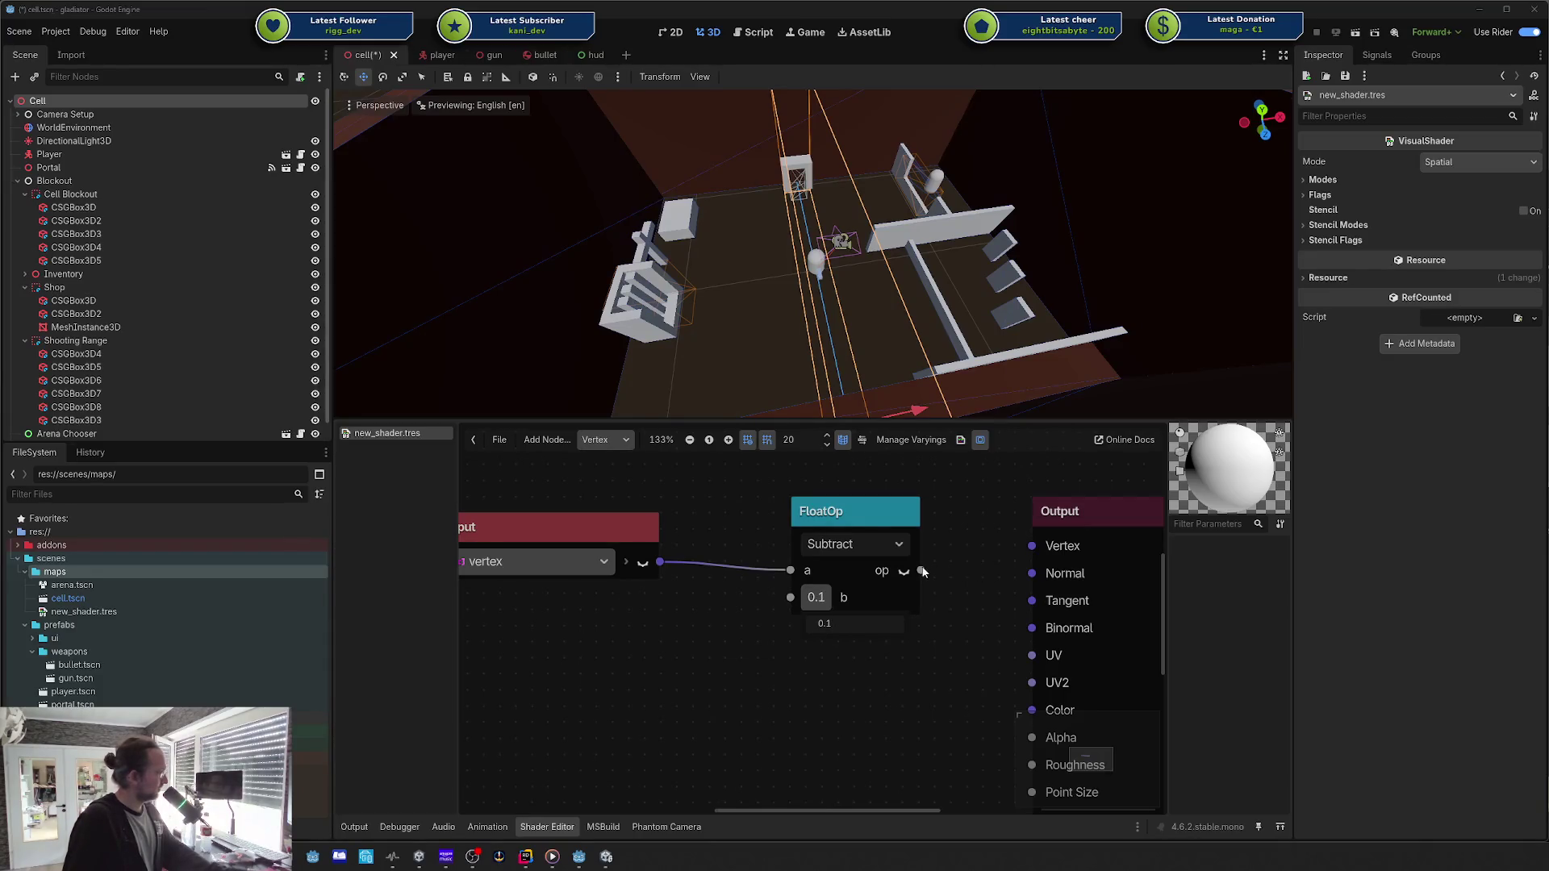
left_click_drag(921, 571, 1032, 546)
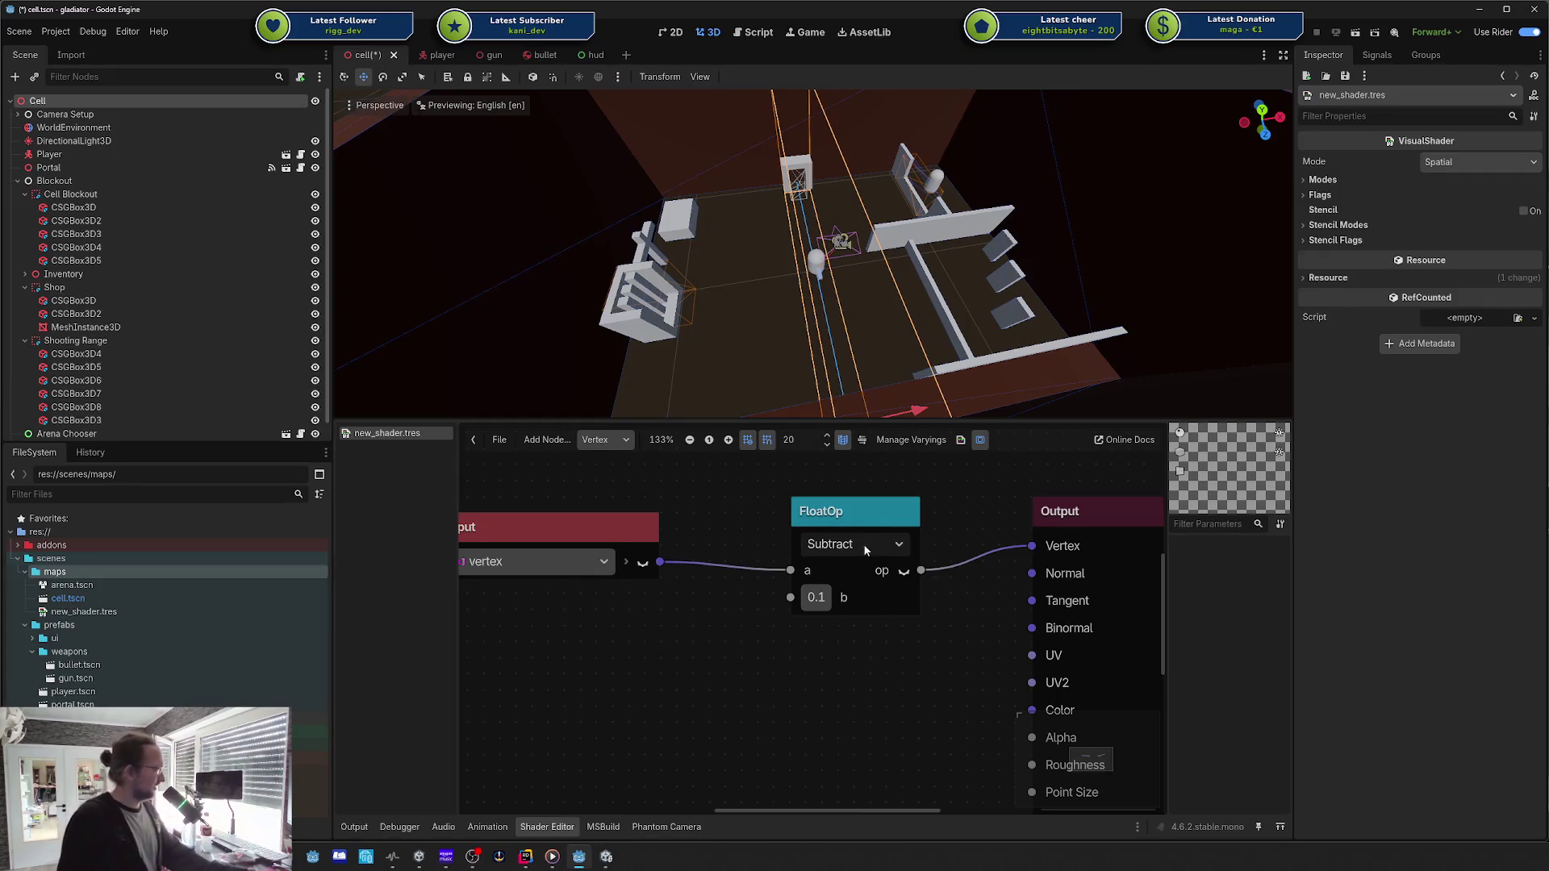
scroll(836, 504, "left", 2)
mouse_move(606, 859)
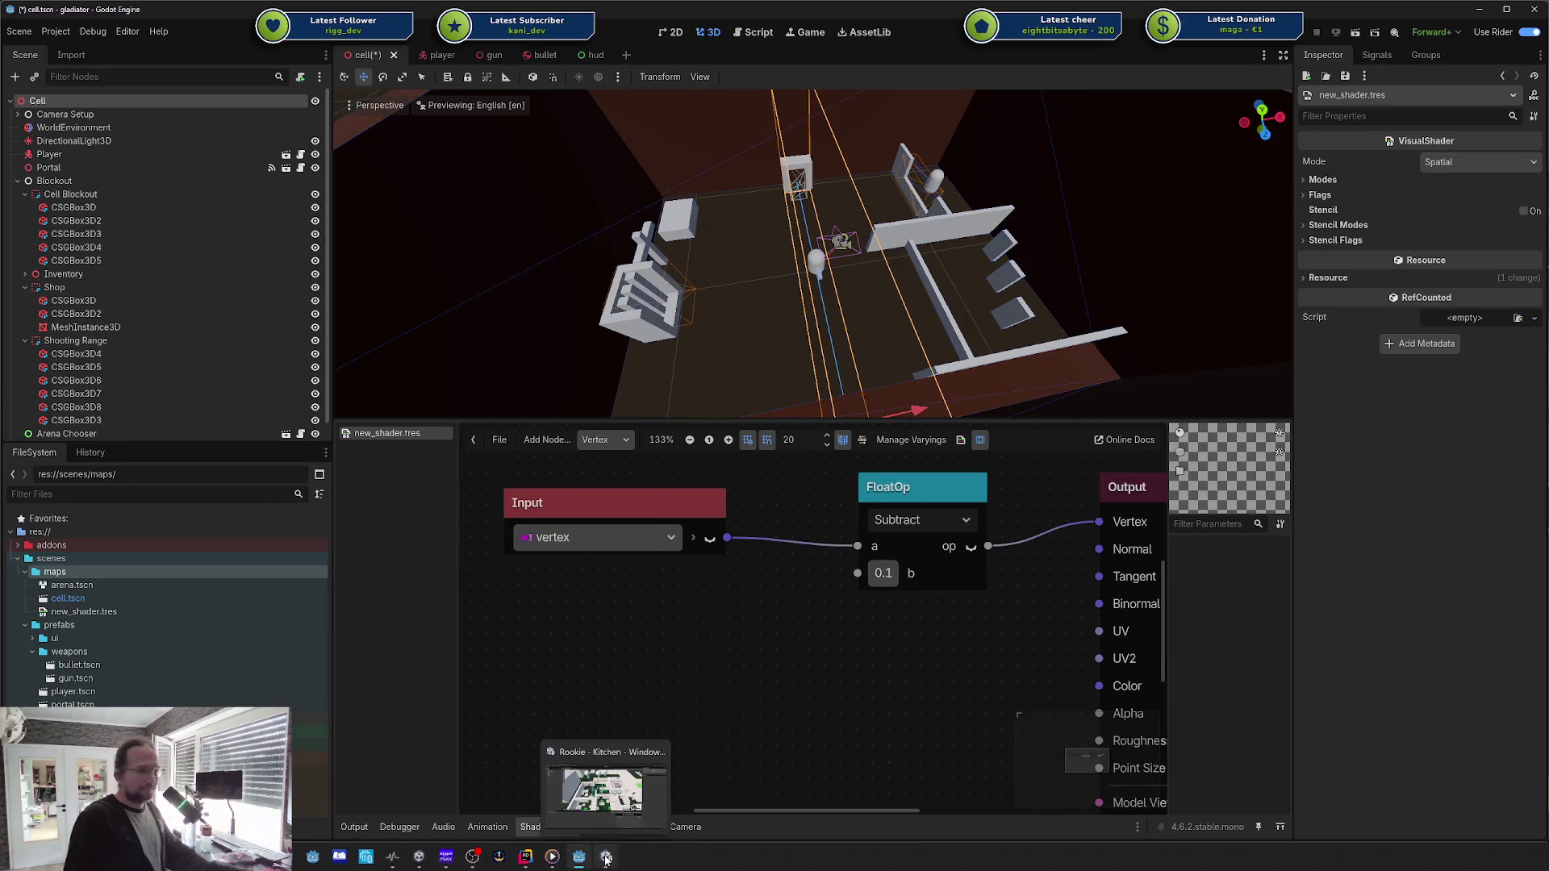
Step: Zoom into the Kitchen level in Unity's Scene view, then return to Godot's shader graph
left_click(606, 860)
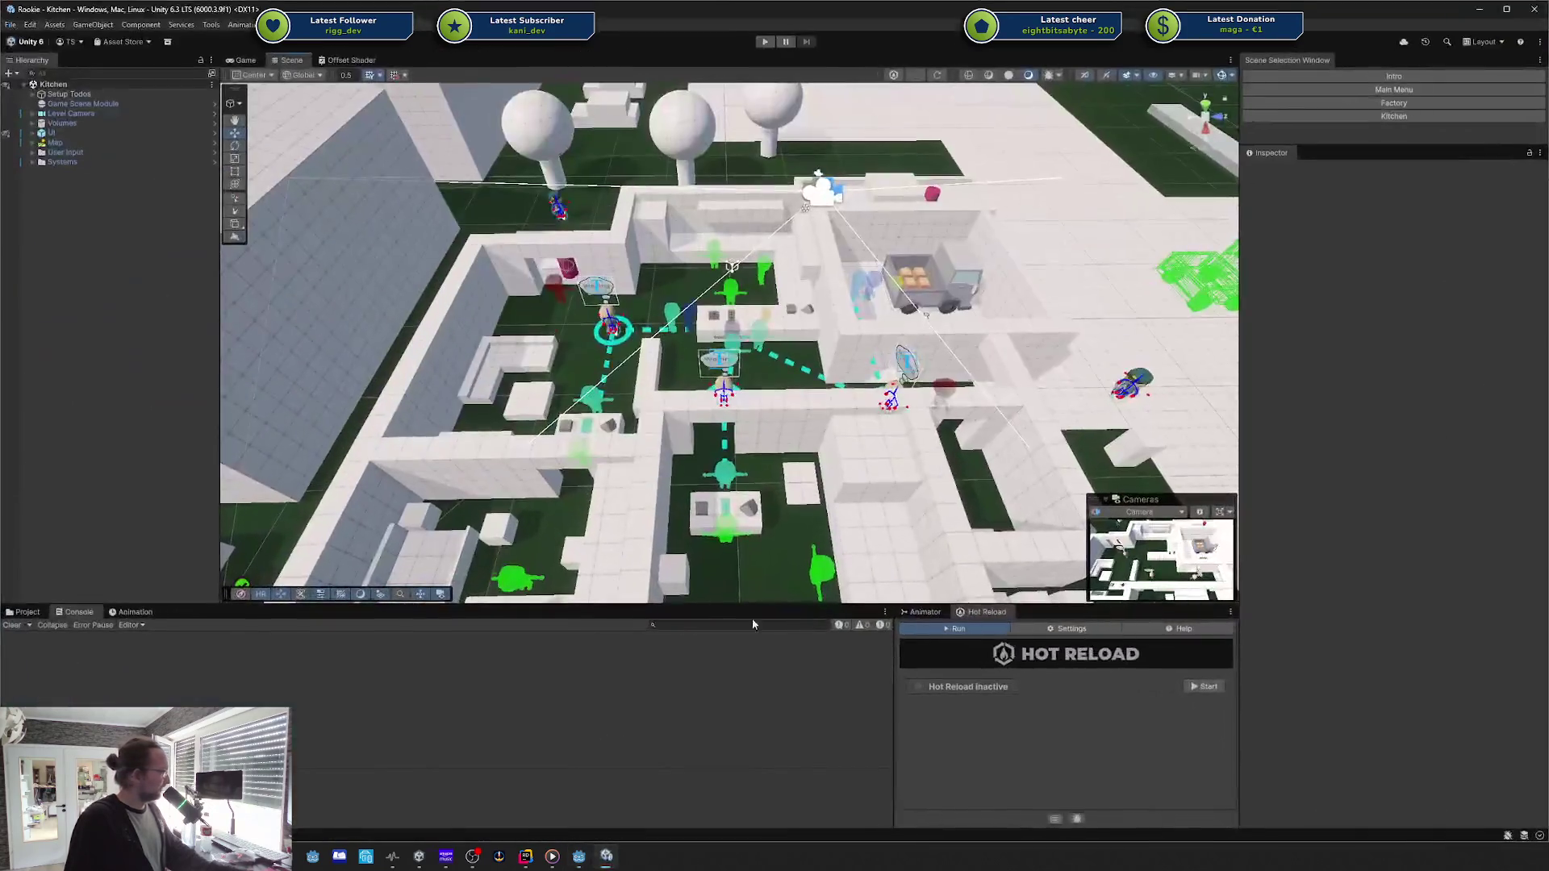
scroll(781, 351, "up", 5)
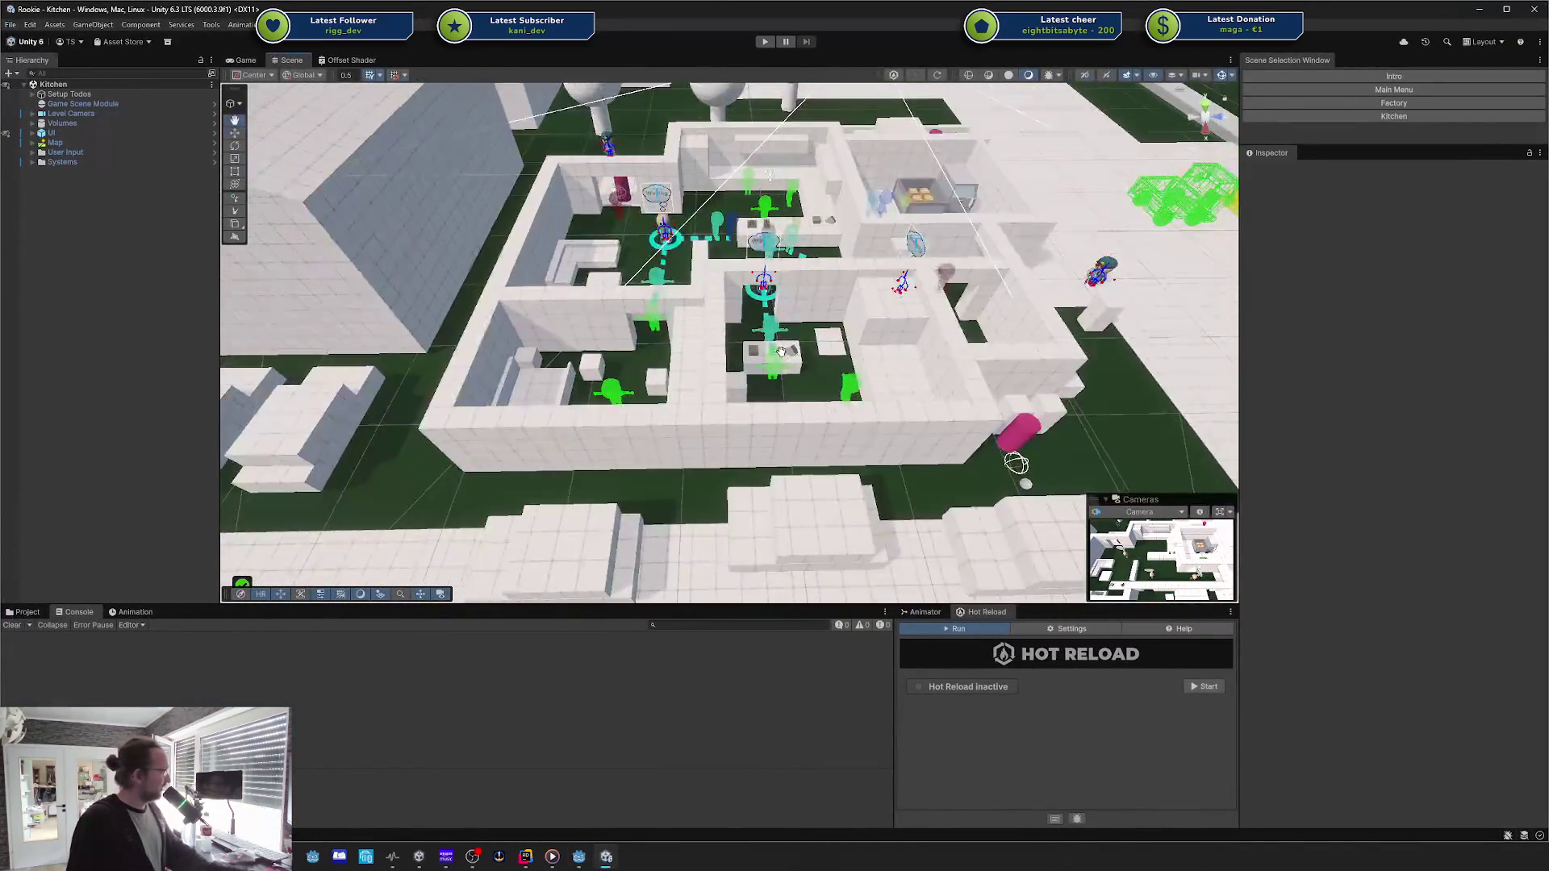
scroll(781, 351, "up", 6)
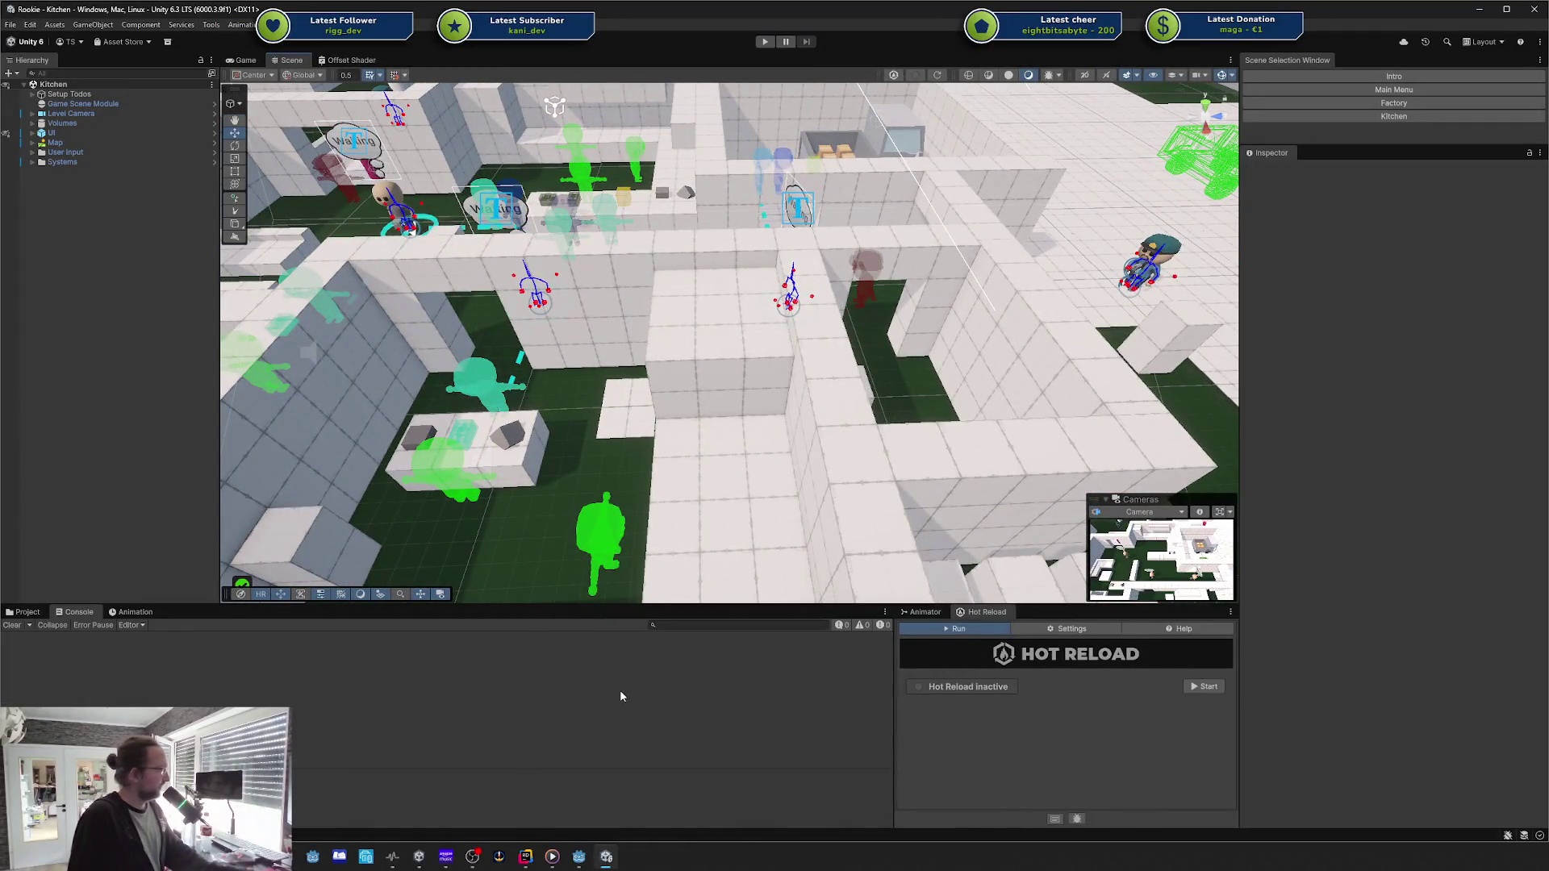
left_click(576, 860)
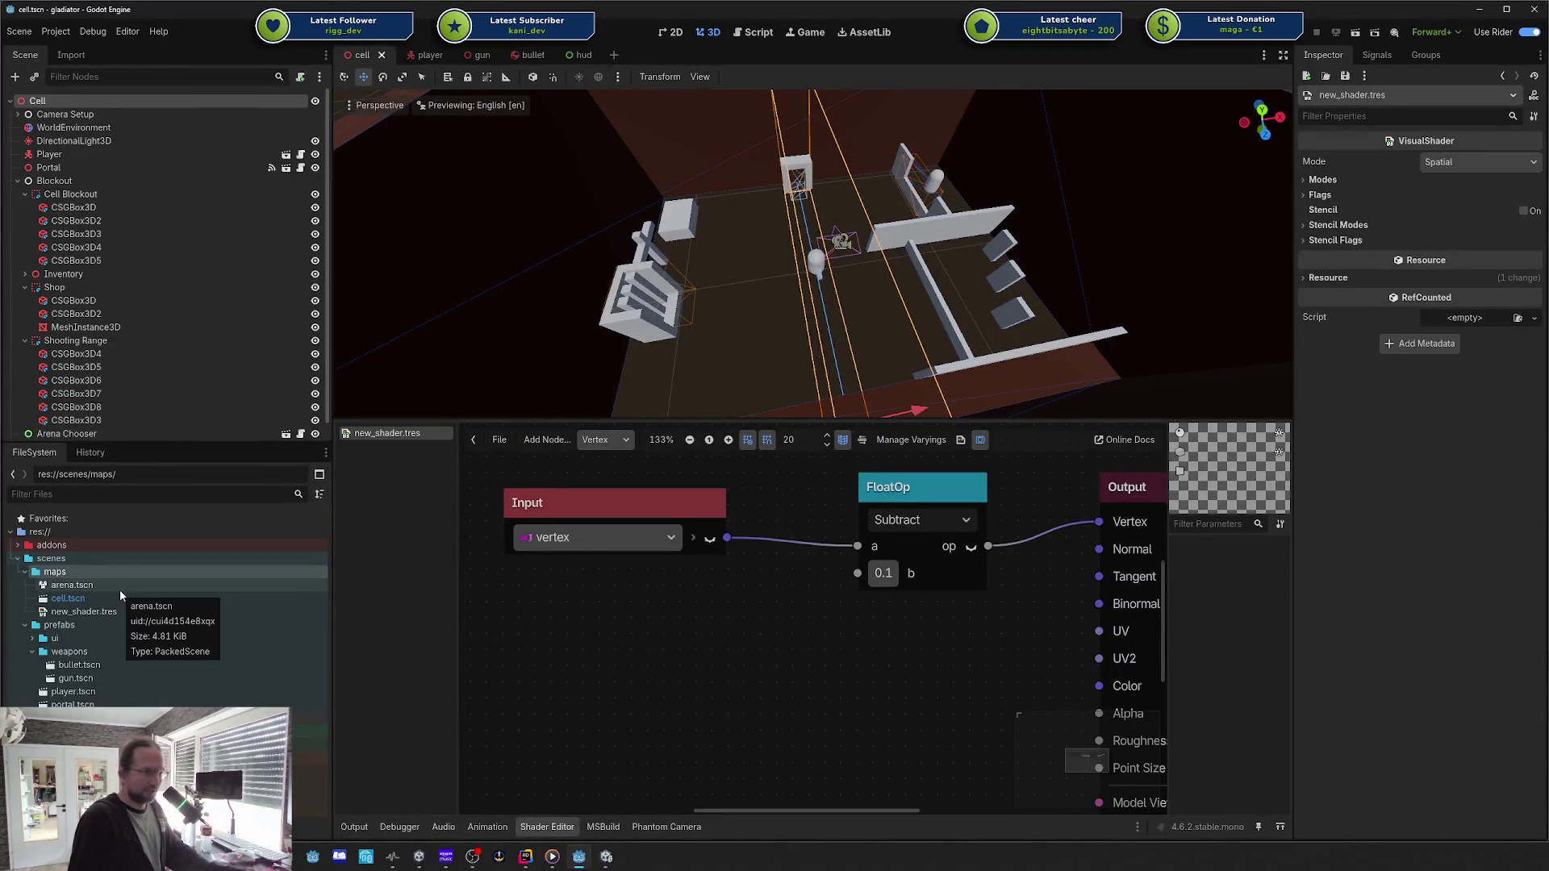
Step: Cancel the Create Shader Node search from Input's output without adding anything, and switch to Unity
left_click_drag(727, 537, 778, 569)
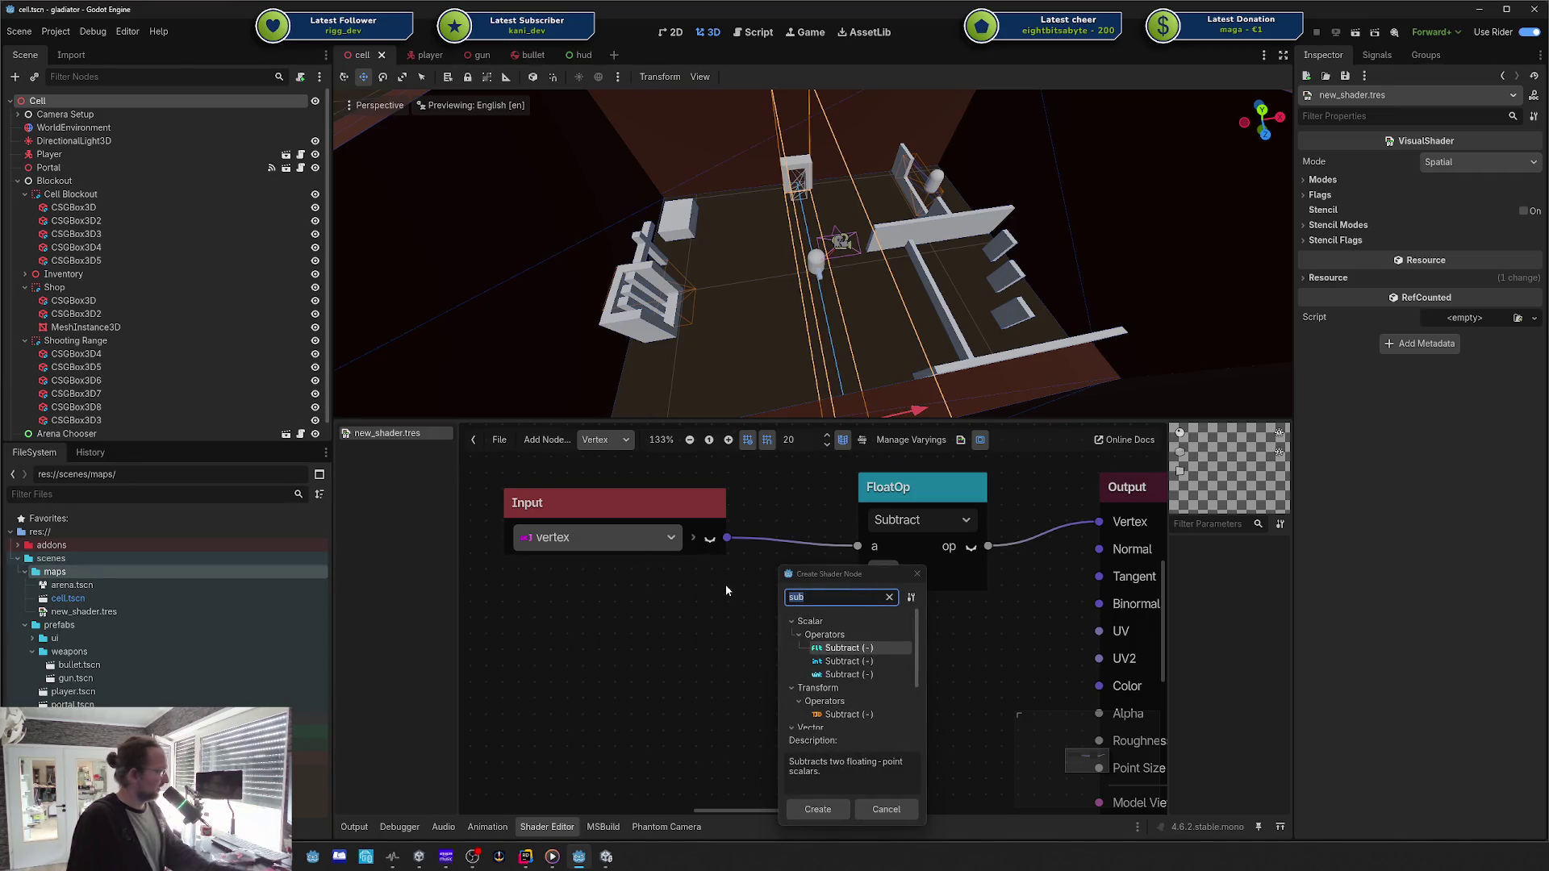
left_click(917, 574)
scroll(618, 619, "down", 2)
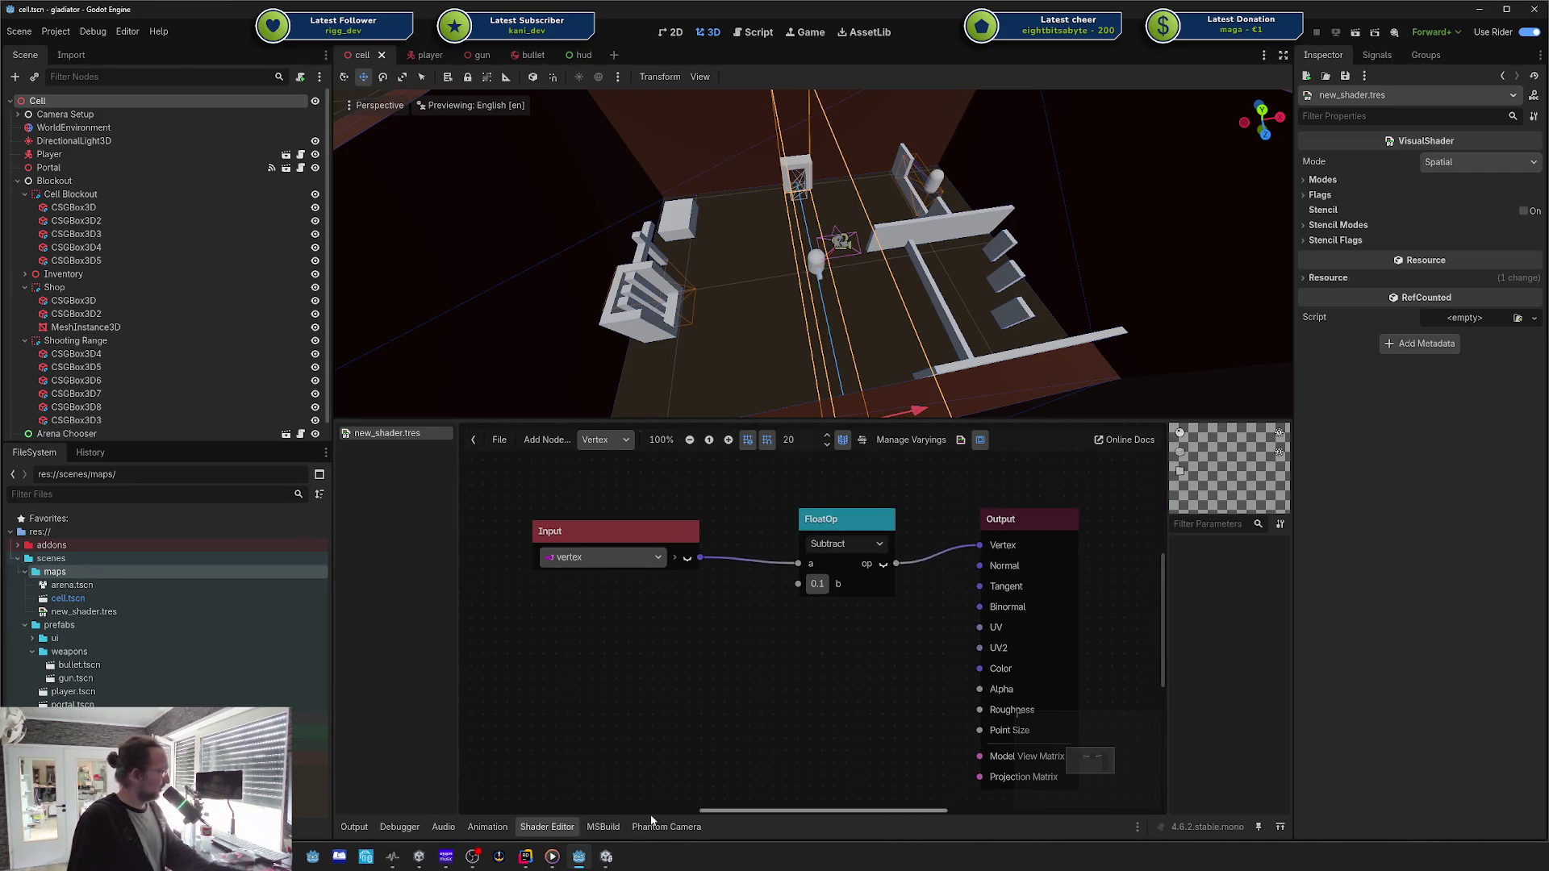
left_click(607, 858)
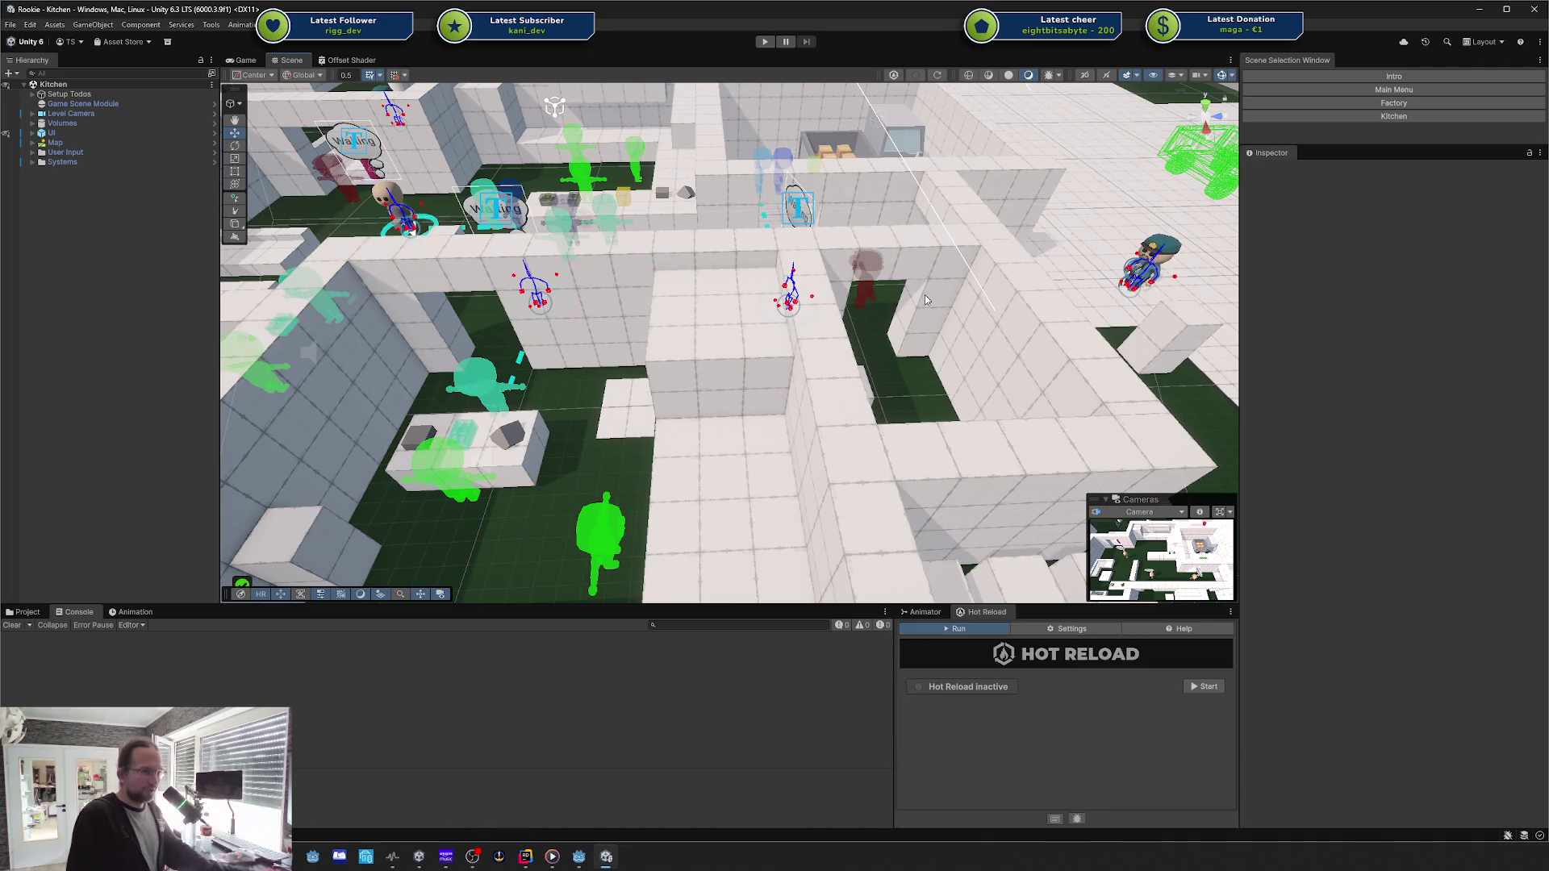
Step: Select the Base Size floor plane and locate its Offset Shader material
left_click(25, 613)
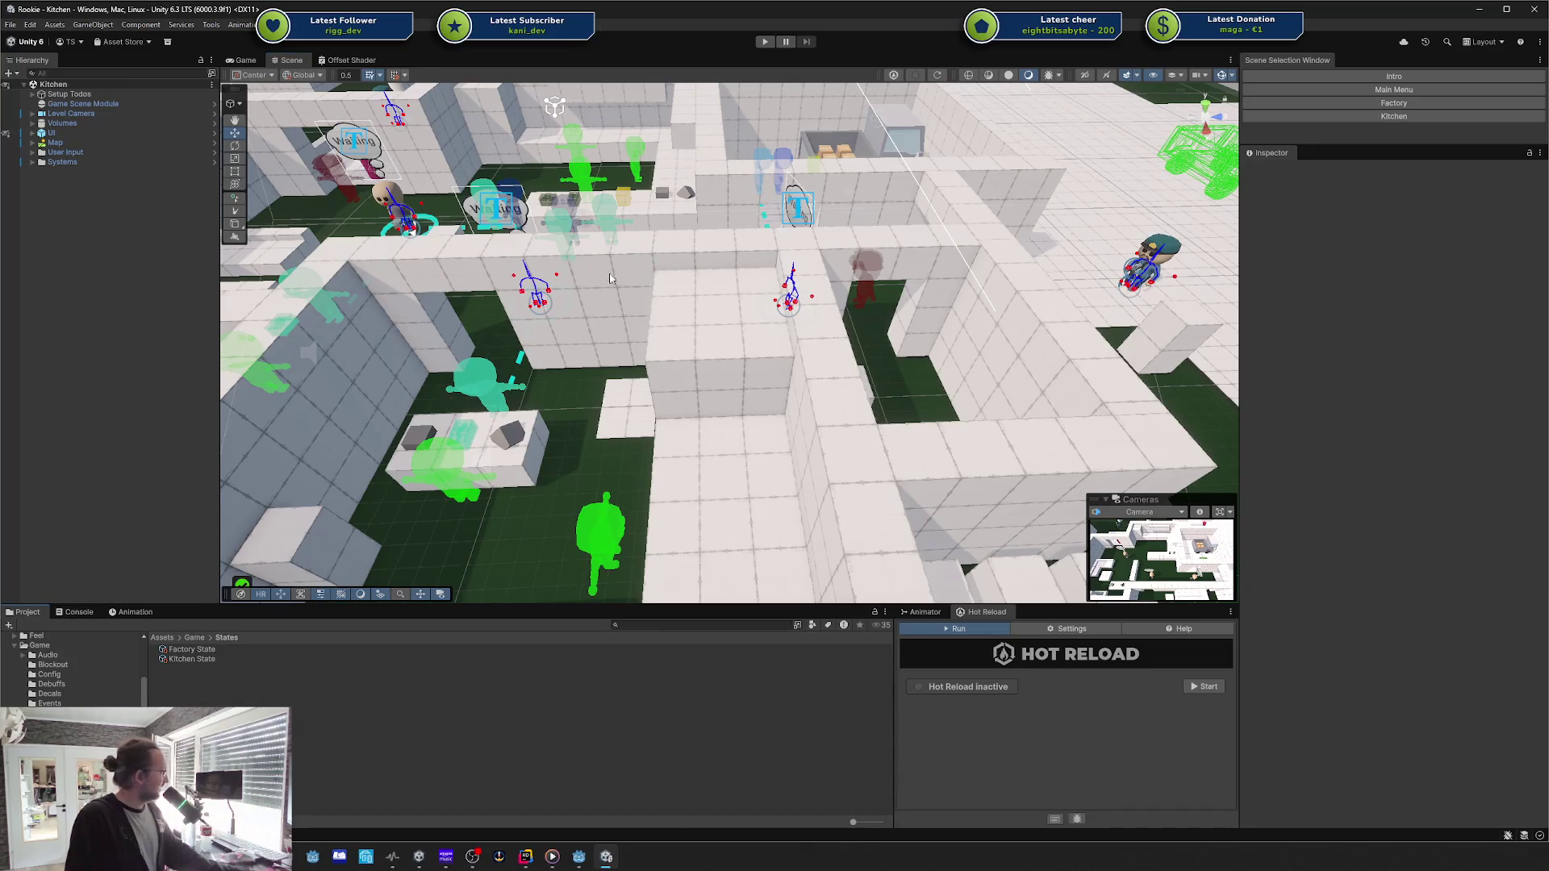
scroll(688, 331, "down", 5)
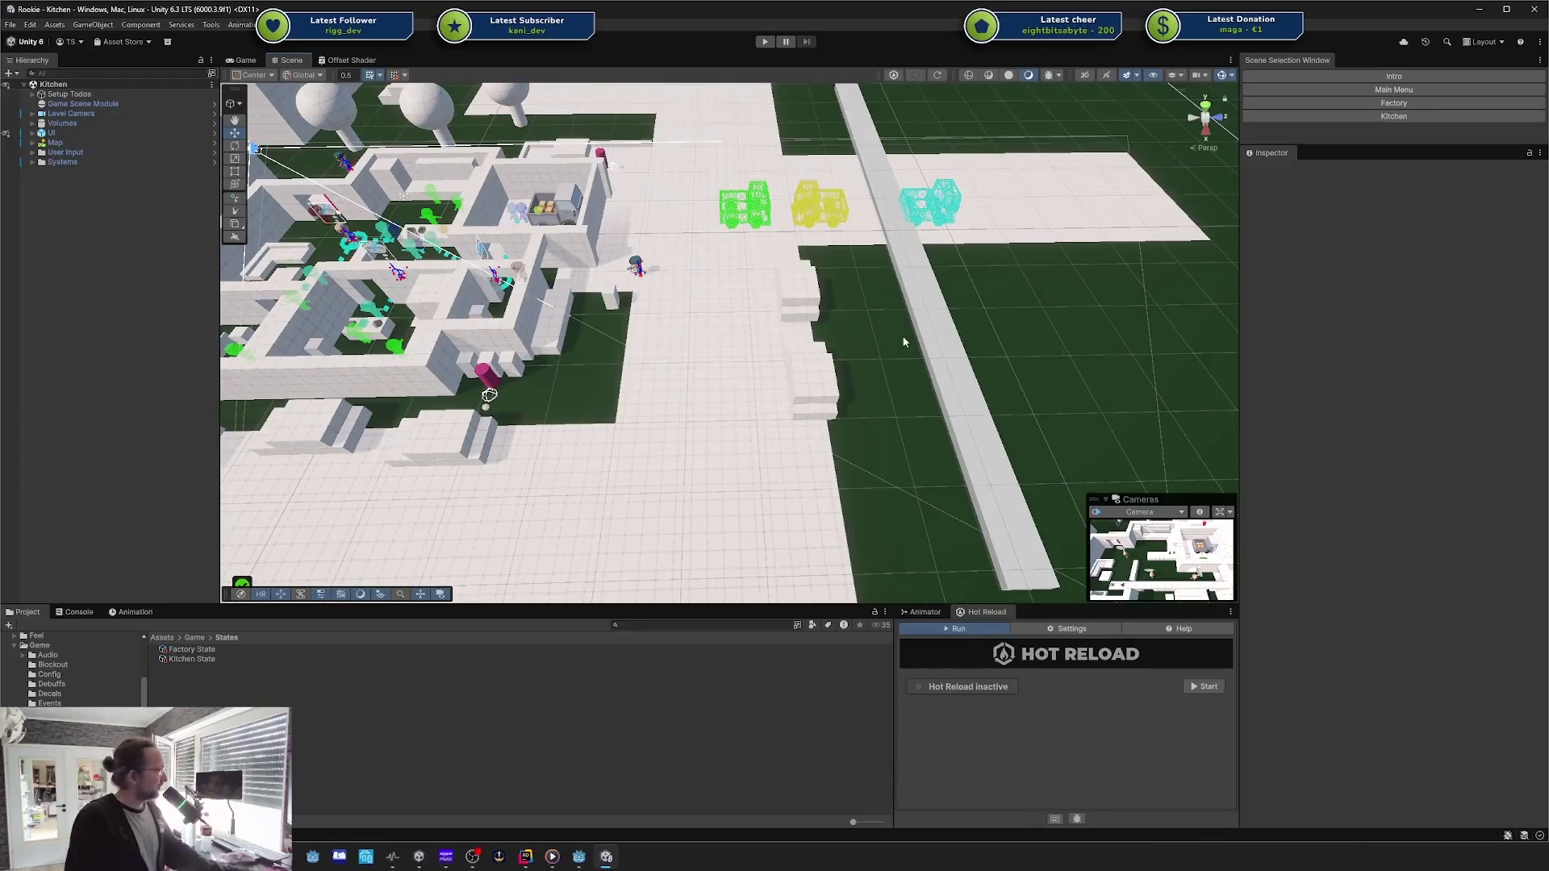
left_click(688, 331)
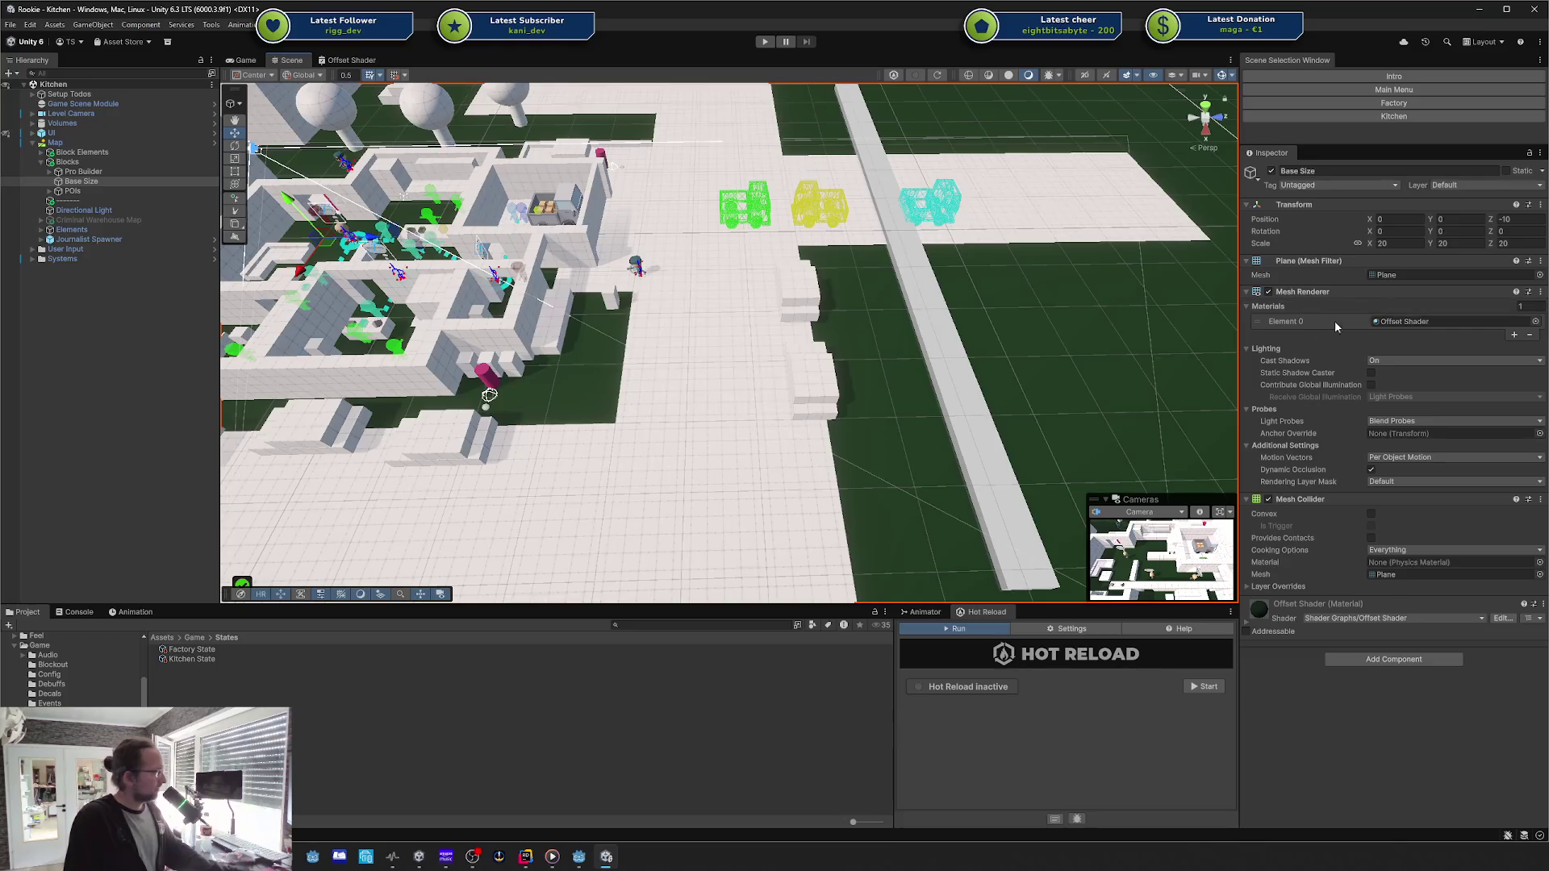
left_click(1402, 321)
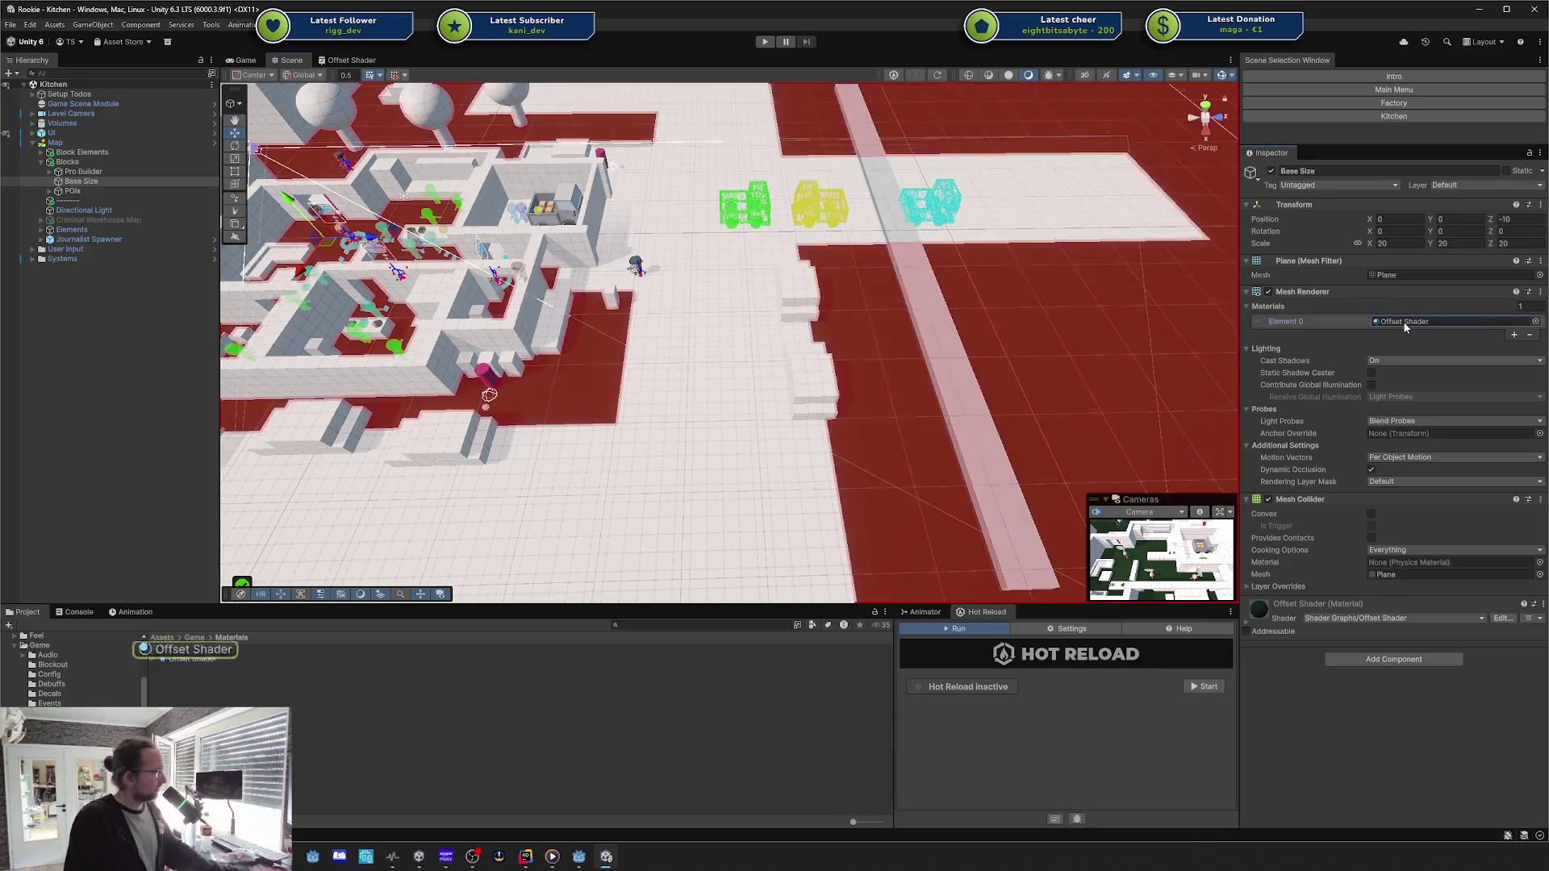
left_click(192, 650)
Step: Set the material's Y Offset to 0 and orbit to check the floor
left_click(1395, 253)
left_click(1398, 254)
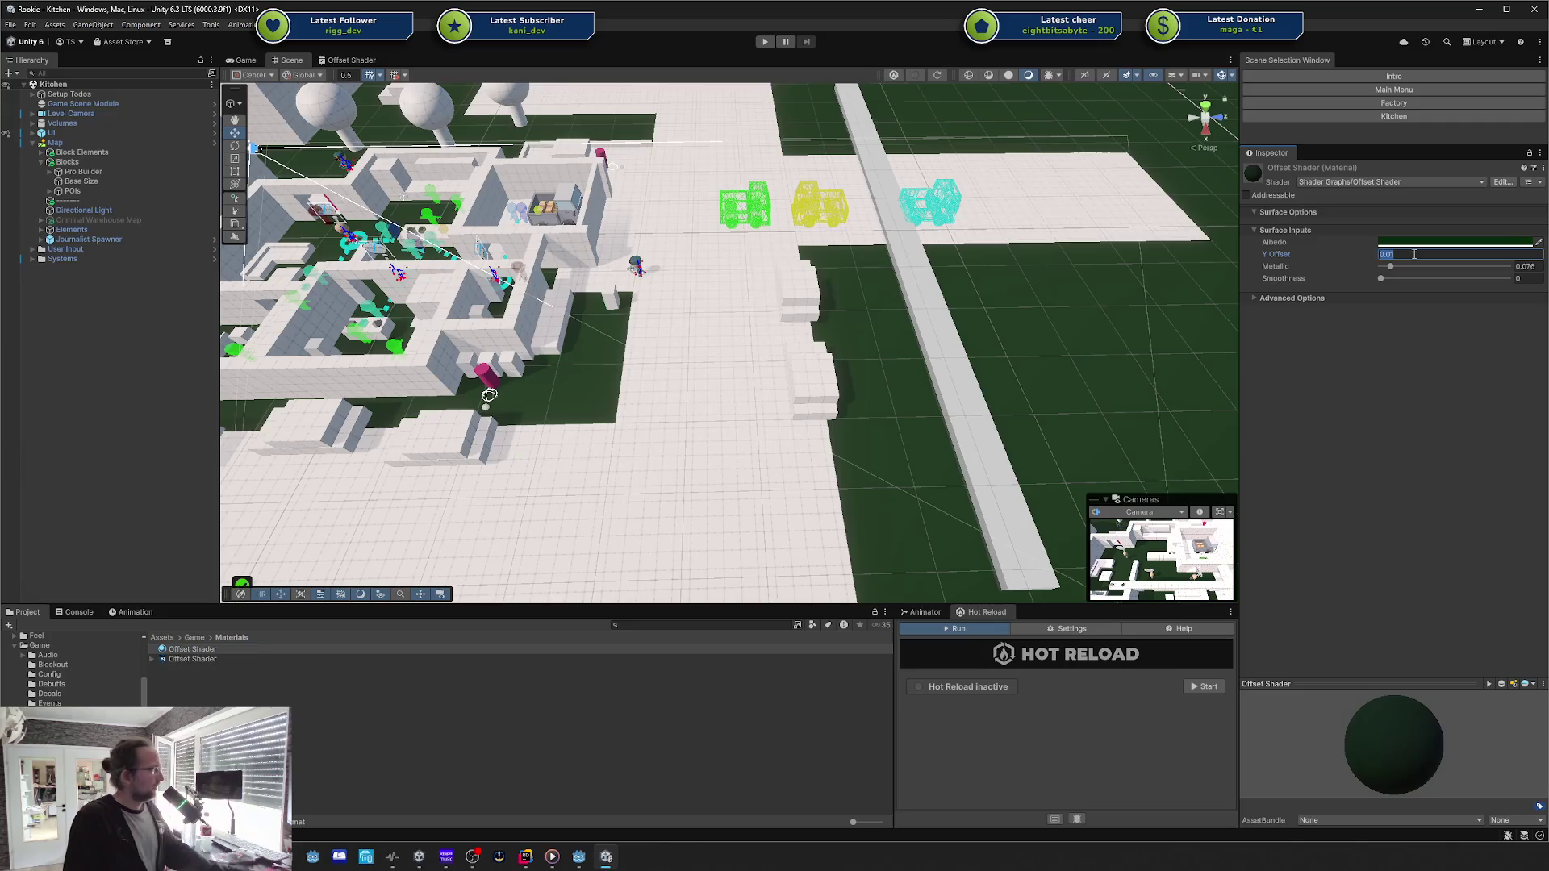
type("0")
key("Return")
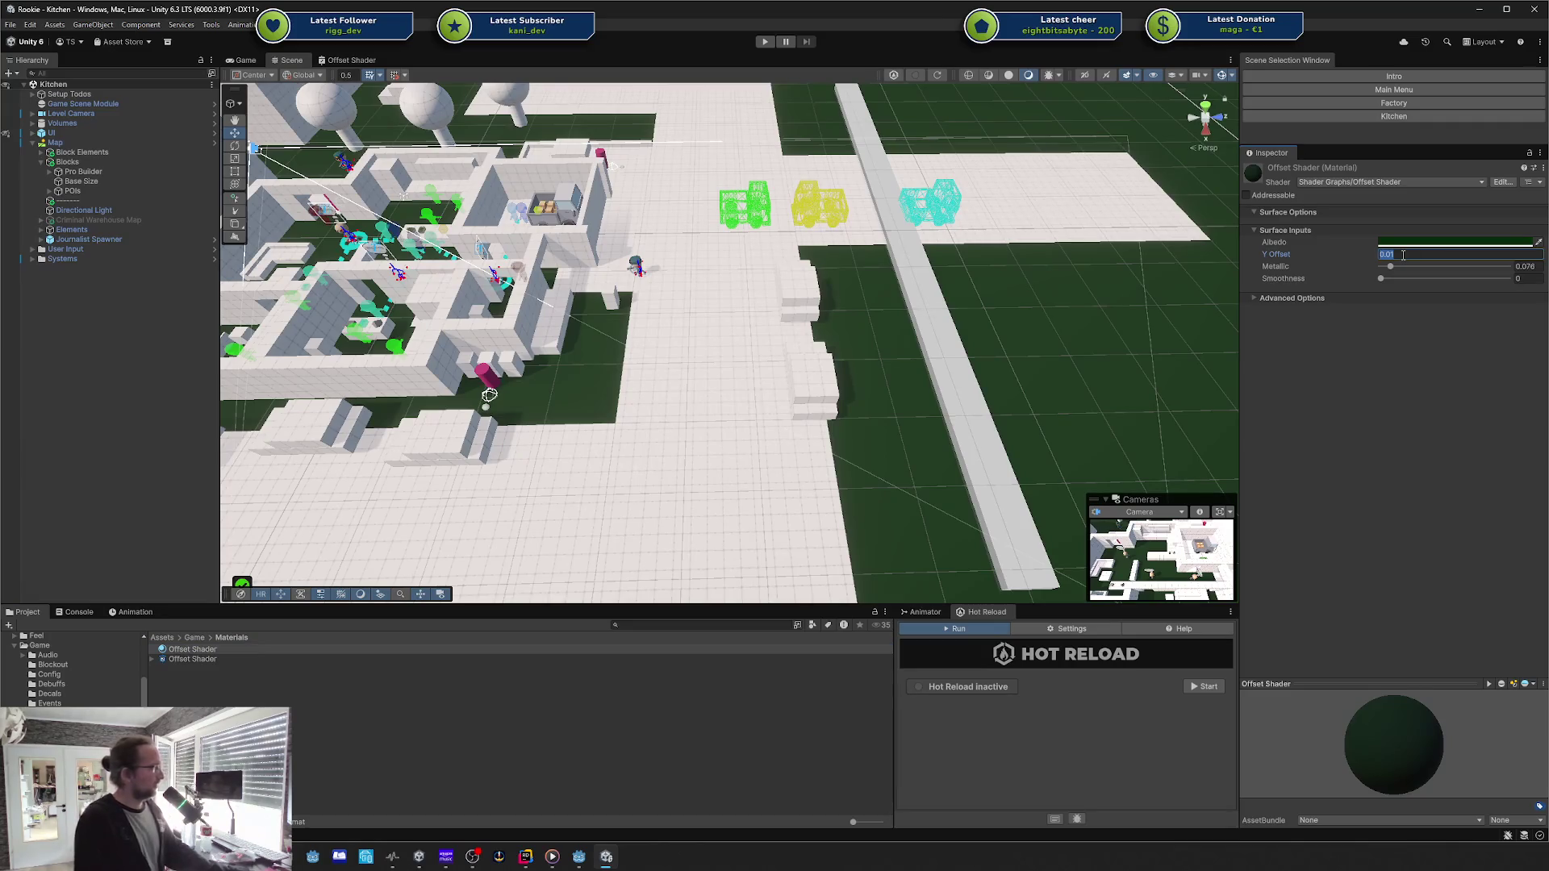
scroll(728, 396, "down", 3)
mouse_move(729, 395)
left_mouse_down()
mouse_move(863, 328)
mouse_move(799, 305)
mouse_move(799, 284)
mouse_move(798, 364)
left_mouse_up()
Step: Undo the Y Offset back to 0.01, reselect Base Size, and orbit around the kitchen
key("ctrl+z")
scroll(871, 323, "up", 5)
left_click(871, 337)
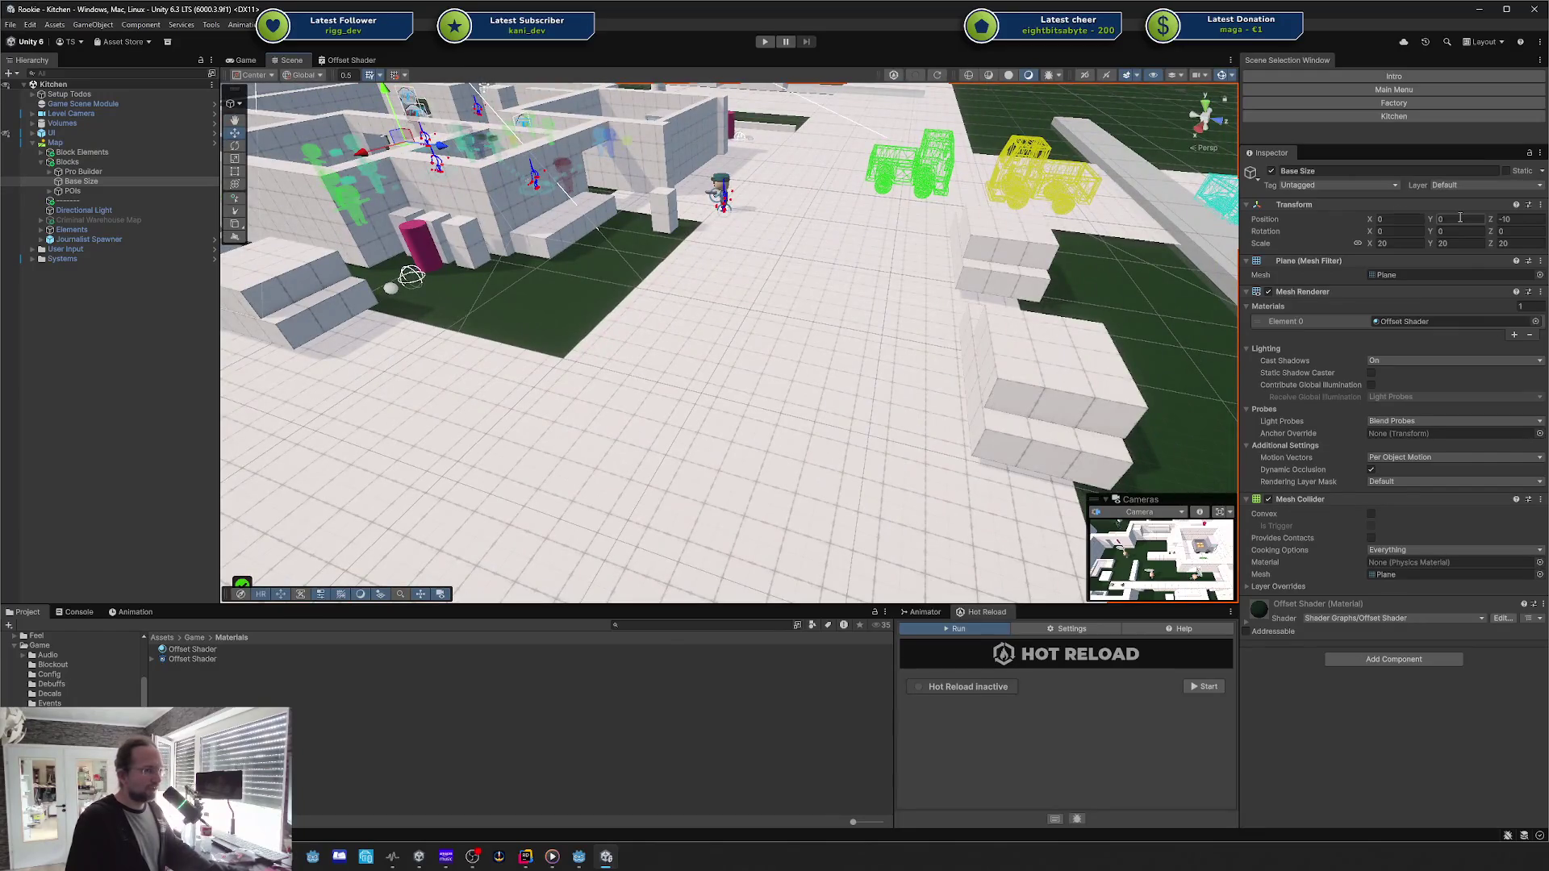
scroll(728, 268, "down", 5)
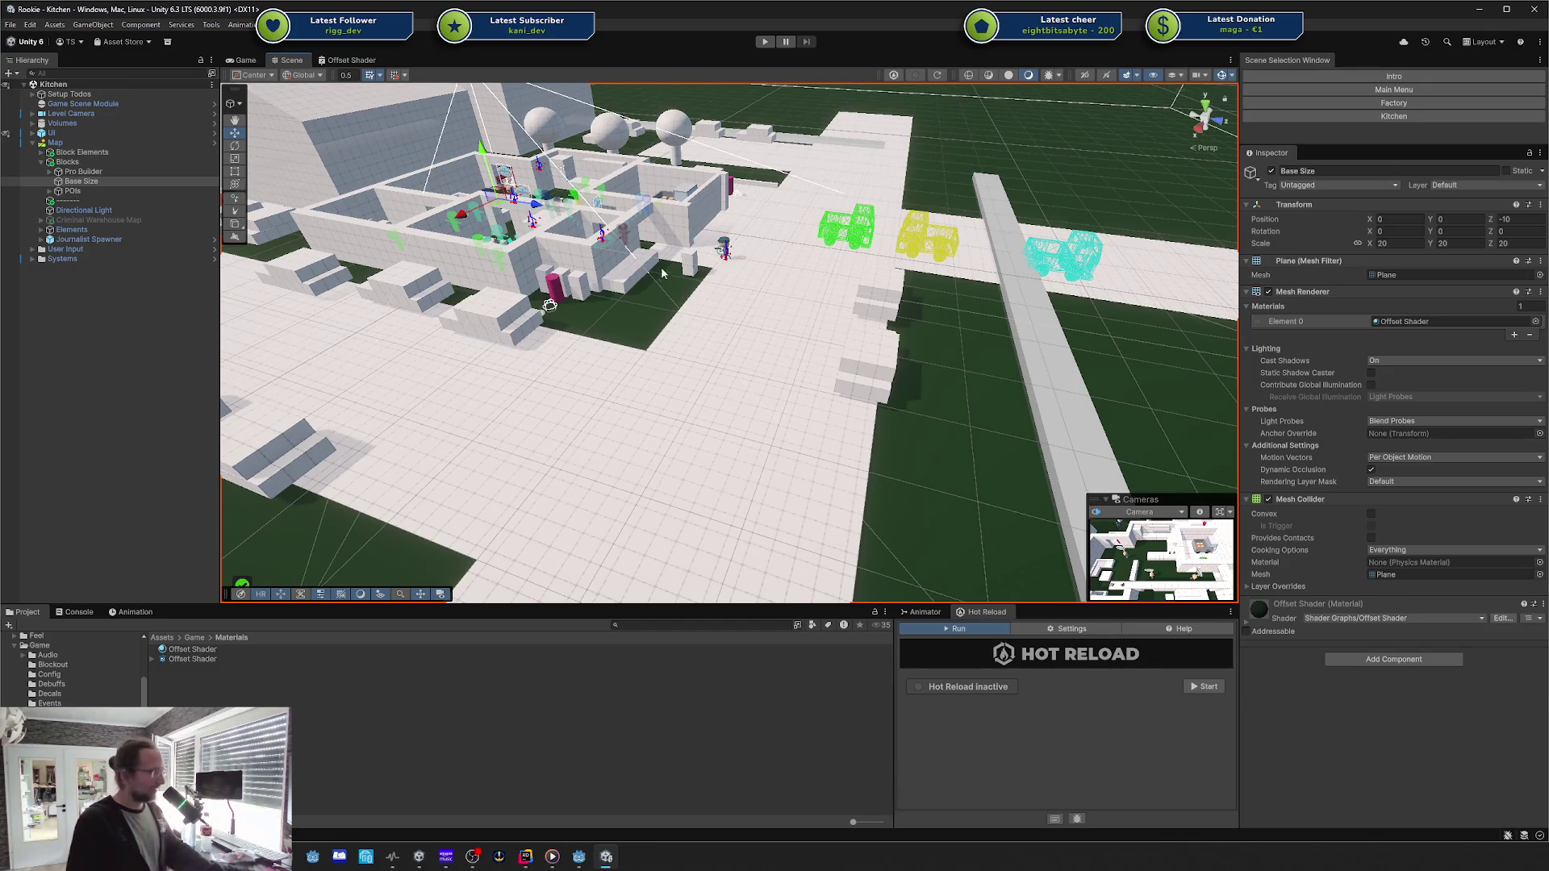
left_click_drag(726, 268, 680, 307)
Step: Open the Offset Shader asset in Unity's Shader Graph editor
left_click(230, 660)
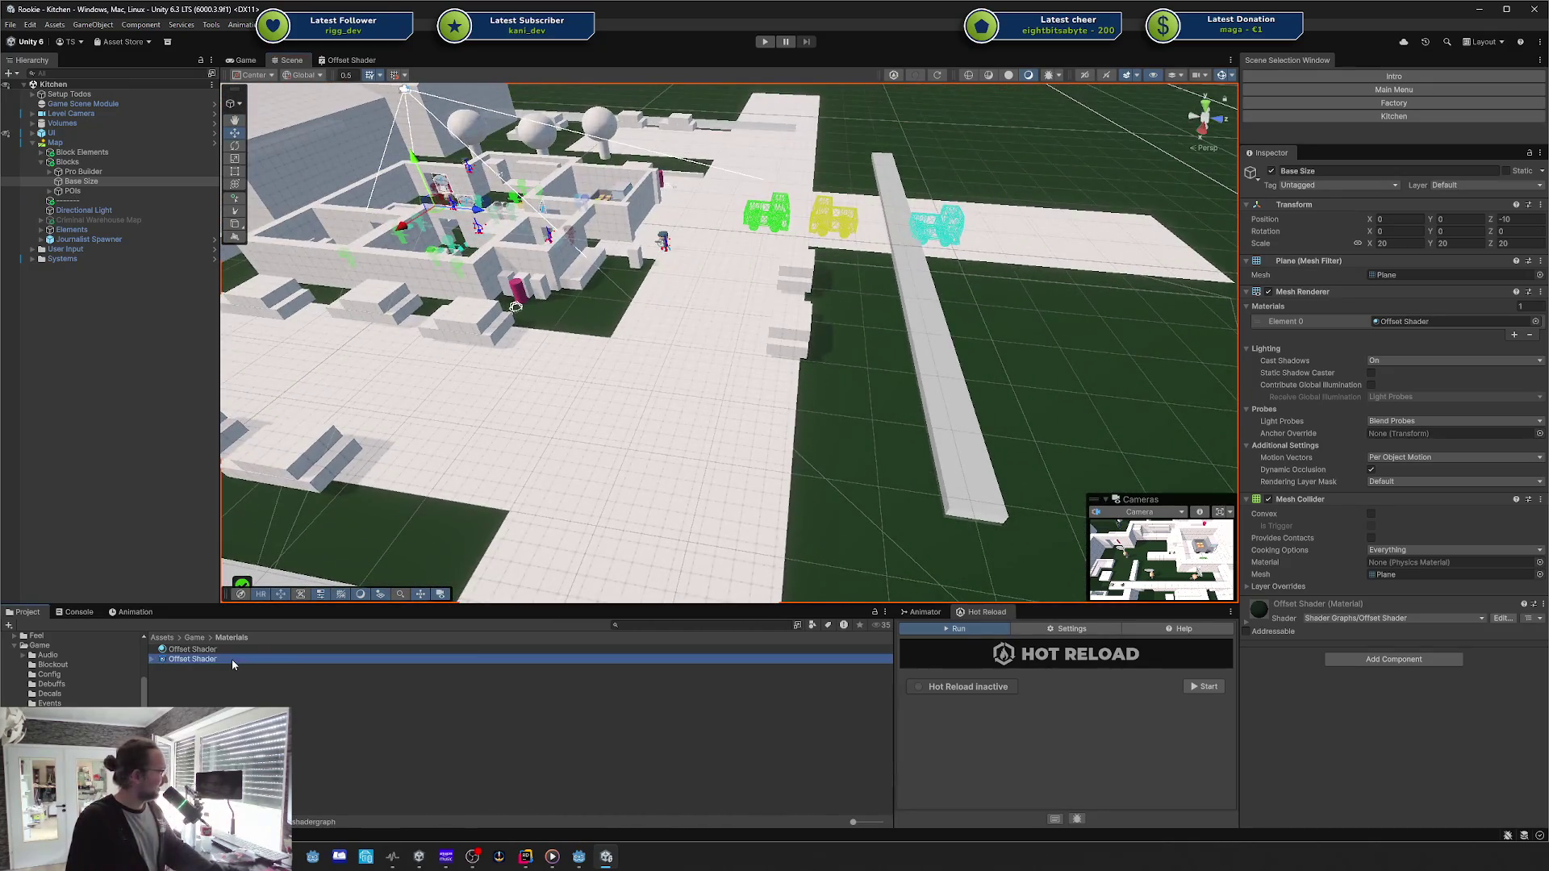
left_click(348, 59)
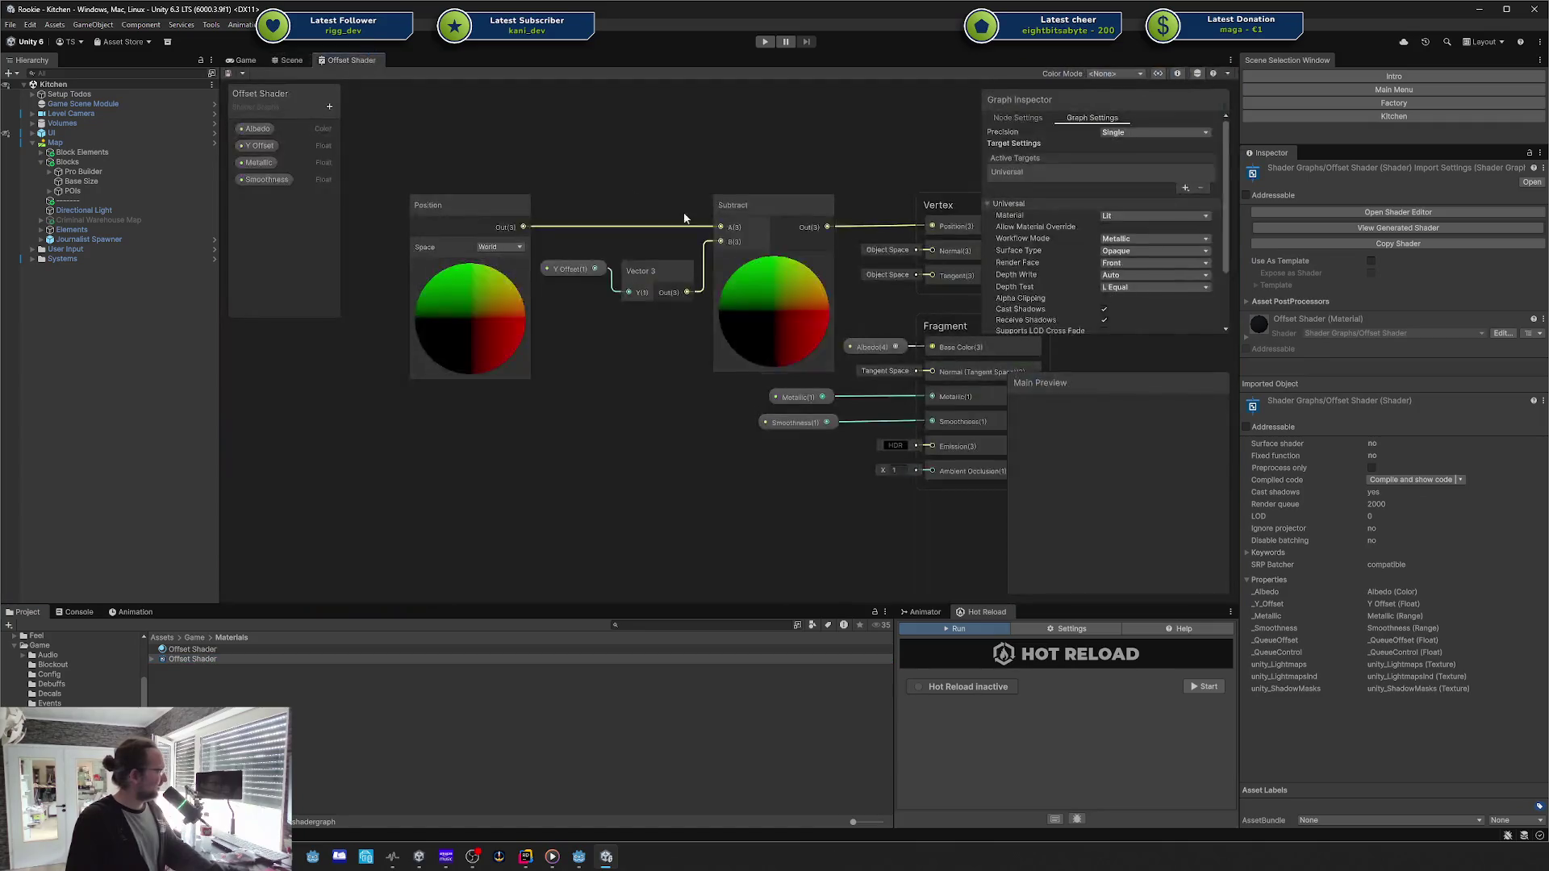
scroll(703, 452, "down", 3)
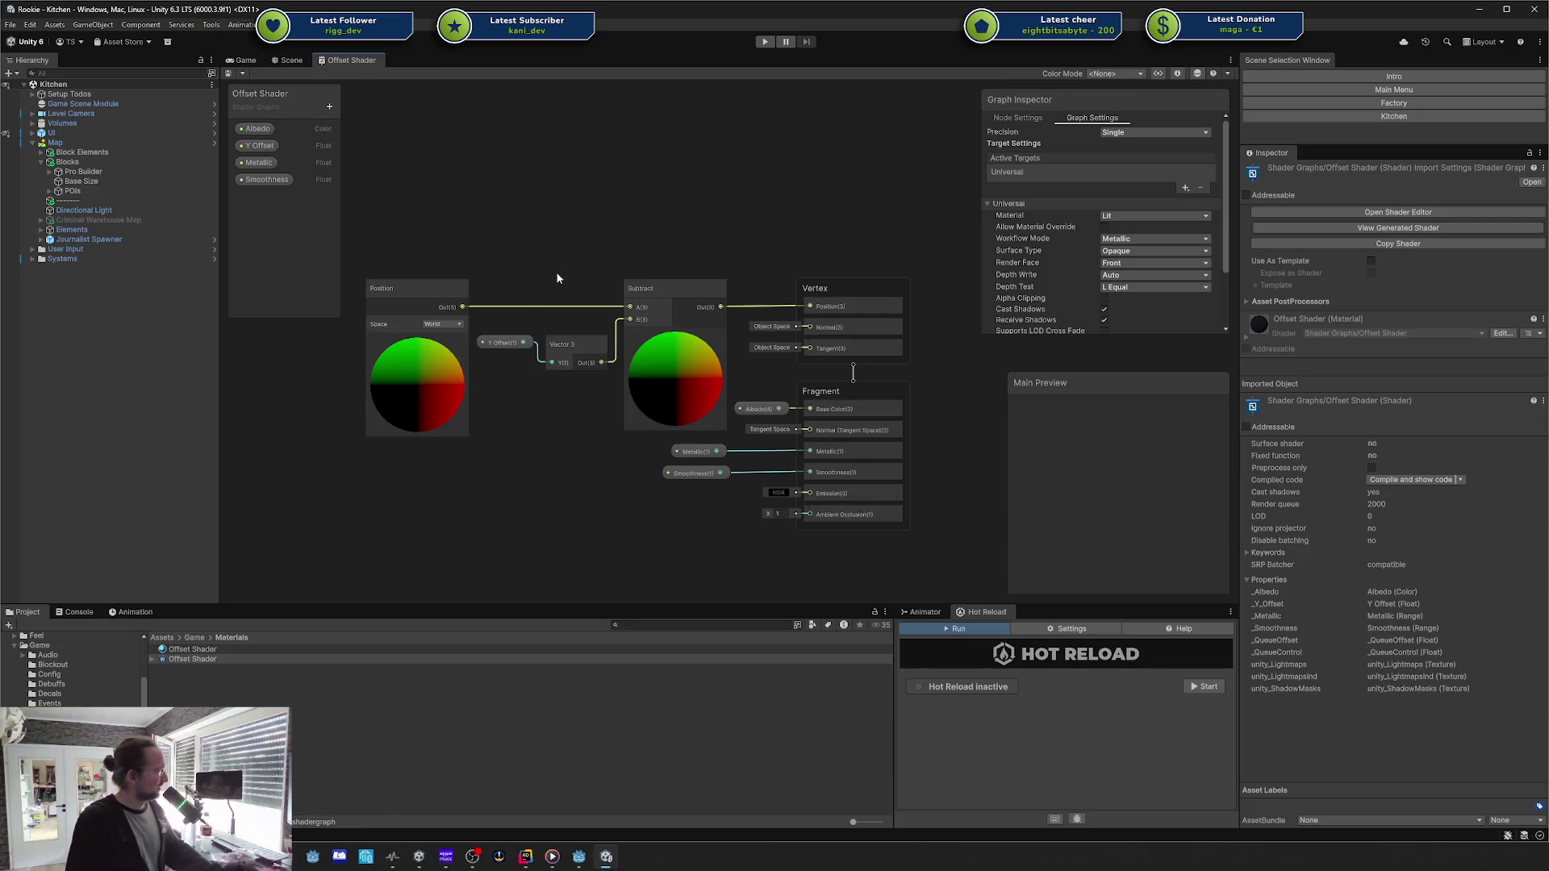
scroll(648, 342, "up", 1)
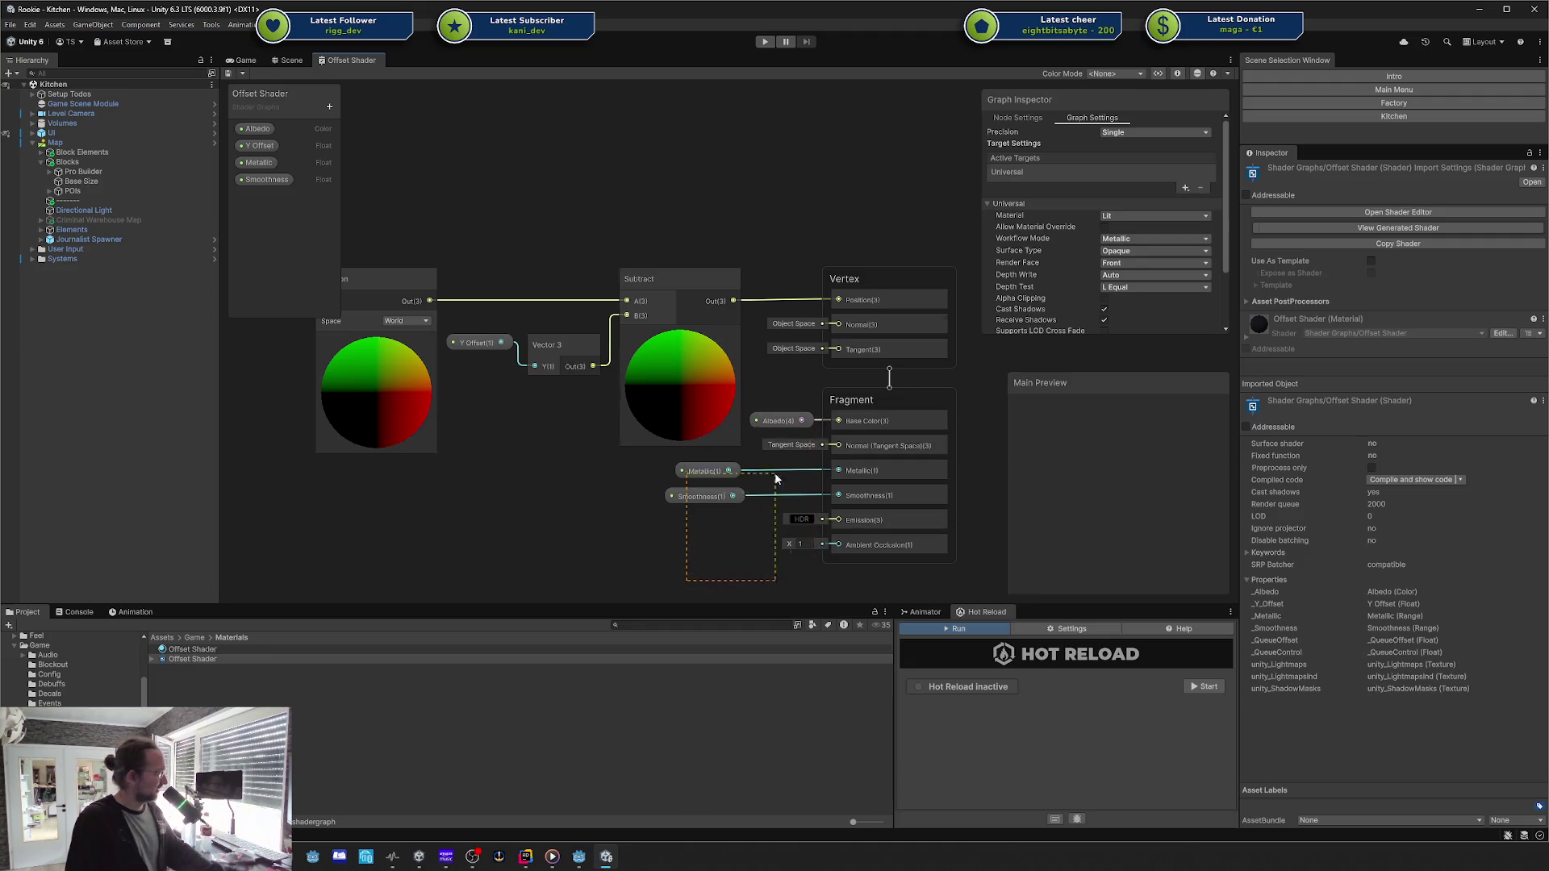
Step: Inspect the Albedo, Metallic and Y Offset nodes while panning around the graph
left_click(777, 420)
left_click(703, 472)
left_click(623, 501)
left_click_drag(623, 501, 741, 548)
left_click_drag(455, 234, 928, 484)
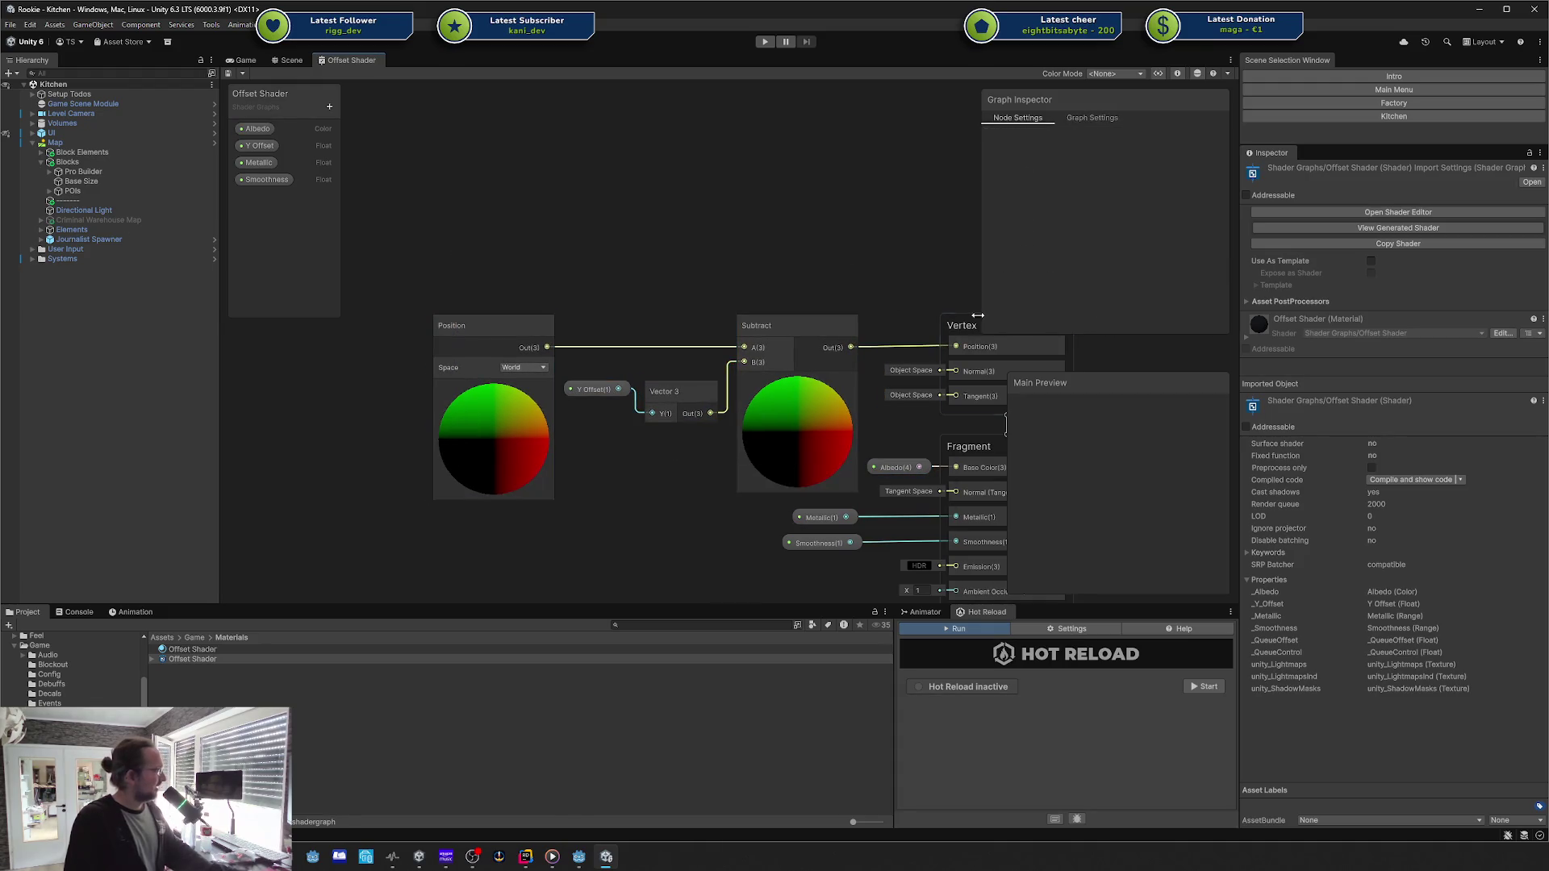
right_click(942, 292)
mouse_move(943, 293)
left_mouse_down()
mouse_move(849, 285)
mouse_move(810, 243)
left_mouse_up()
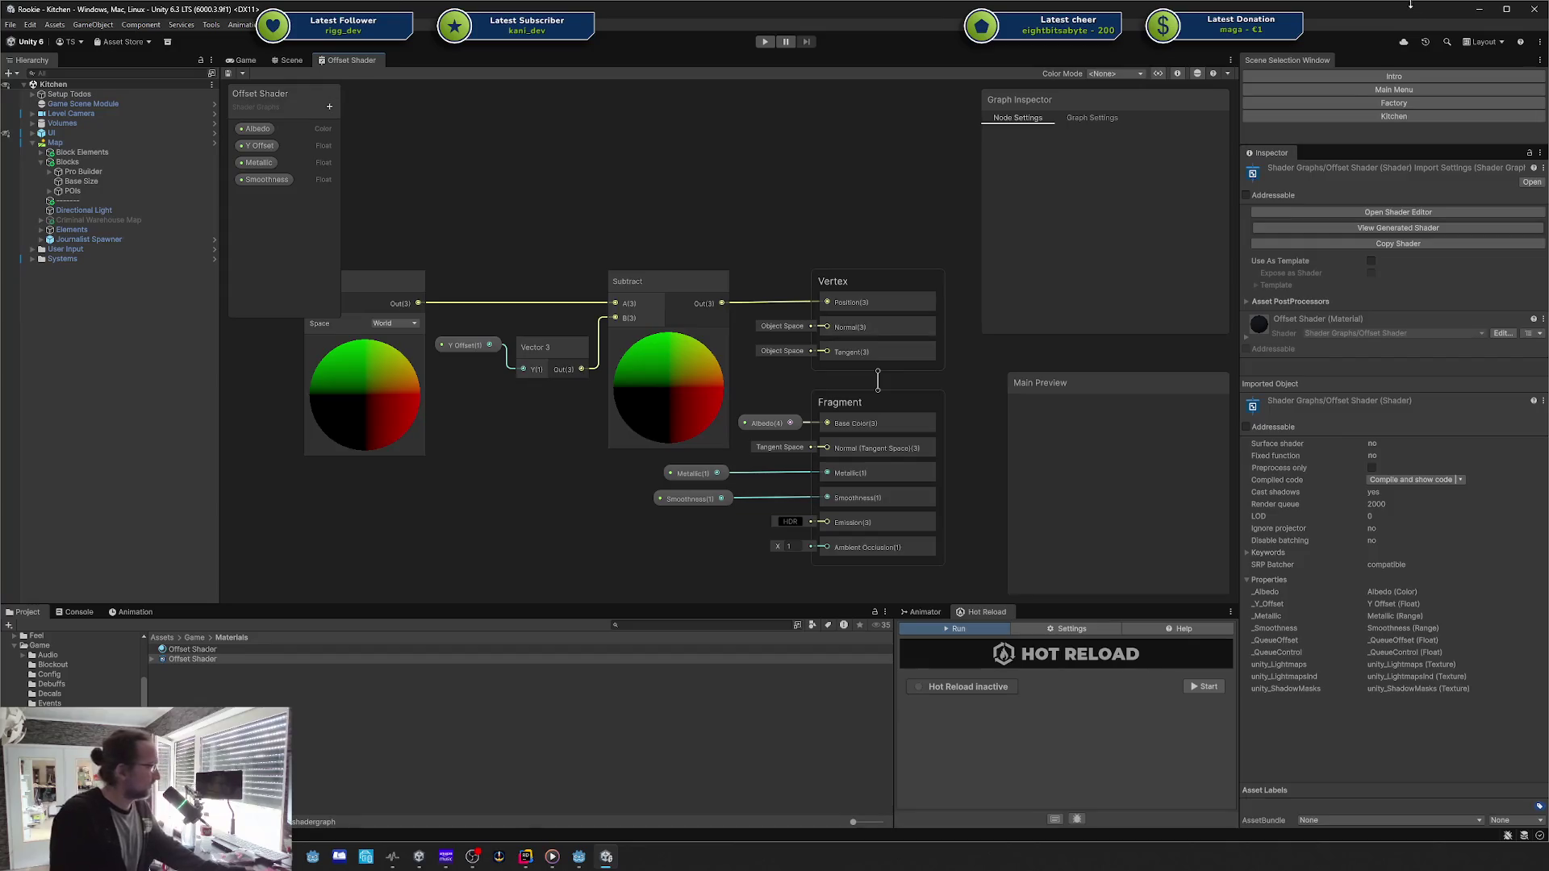
Step: Back in Godot, move the Input and FloatOp nodes up and to the right
left_click(1479, 9)
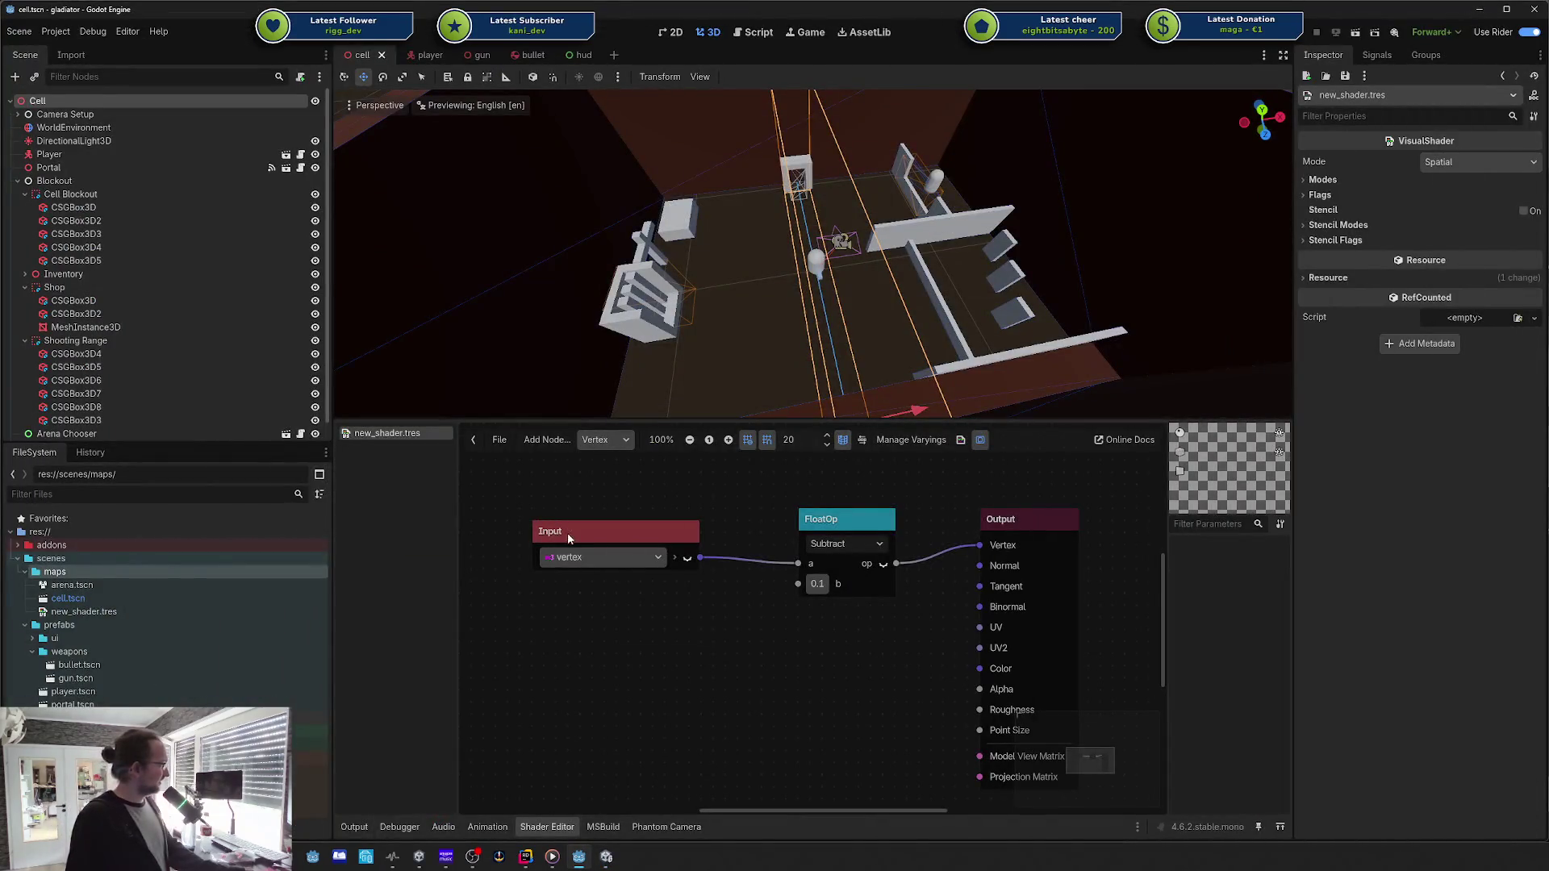
mouse_move(568, 539)
left_mouse_down()
mouse_move(661, 521)
mouse_move(628, 515)
left_mouse_up()
left_click_drag(827, 526, 849, 514)
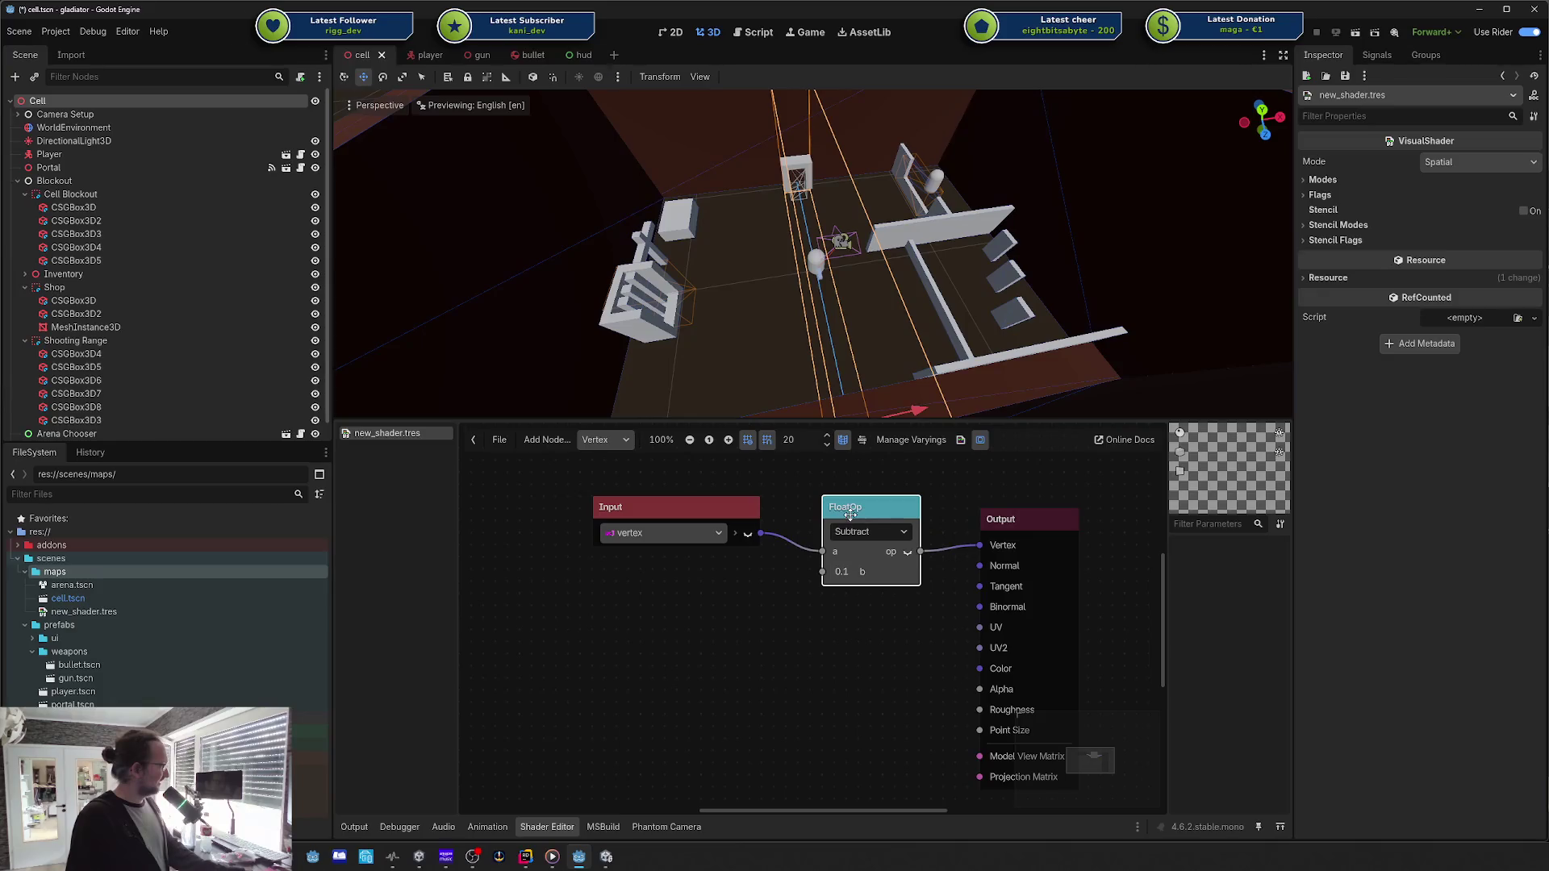
left_click(748, 626)
Step: Create a new text Shader resource, new_shader.gdshader, in the maps folder
right_click(96, 569)
mouse_move(208, 581)
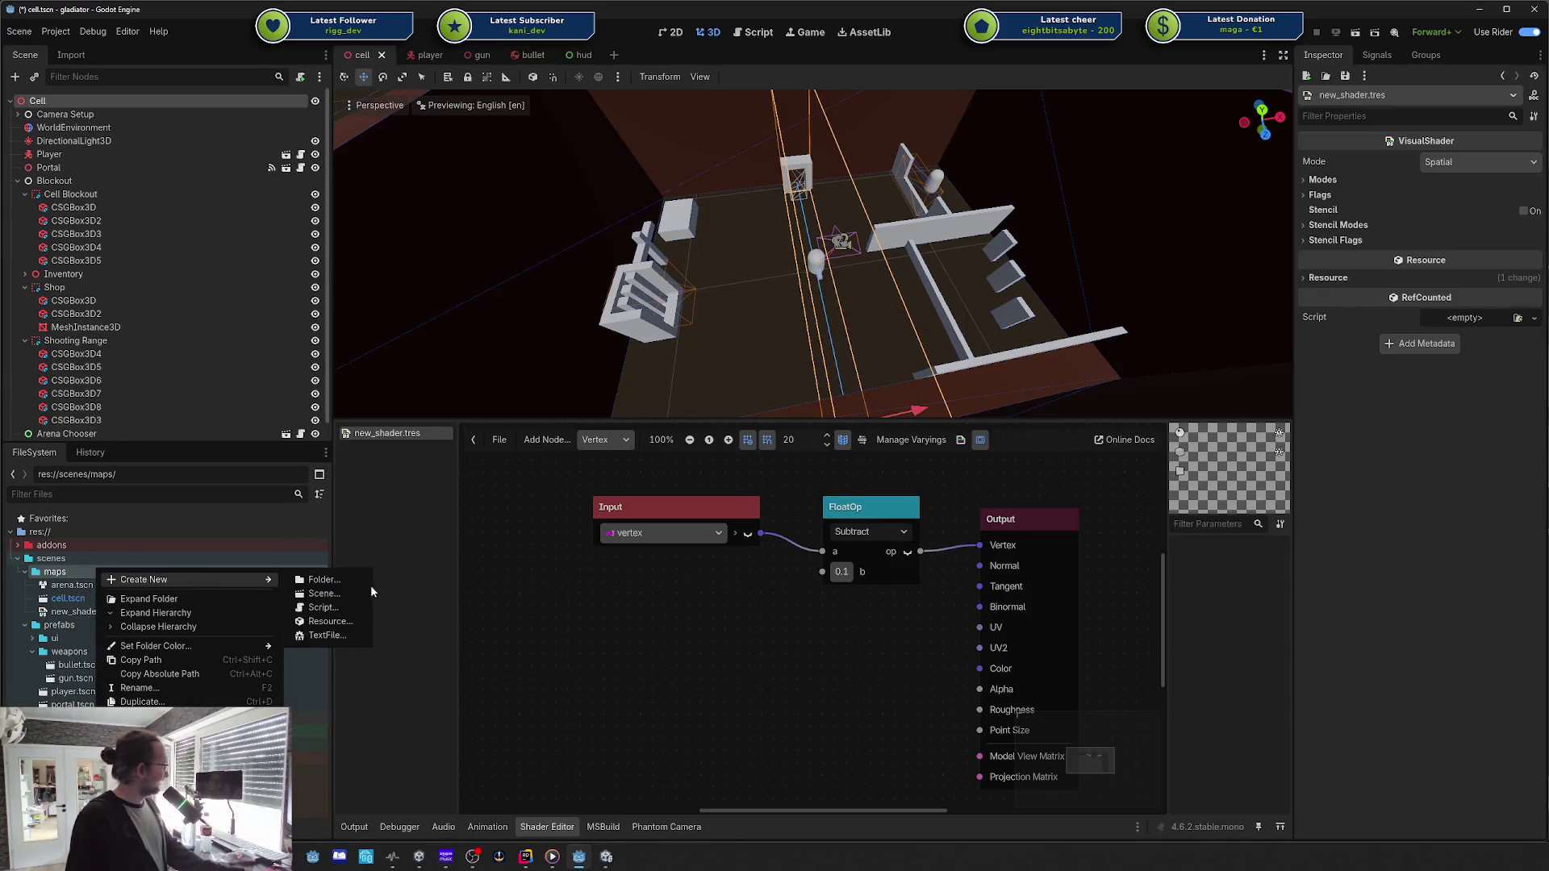
left_click(328, 619)
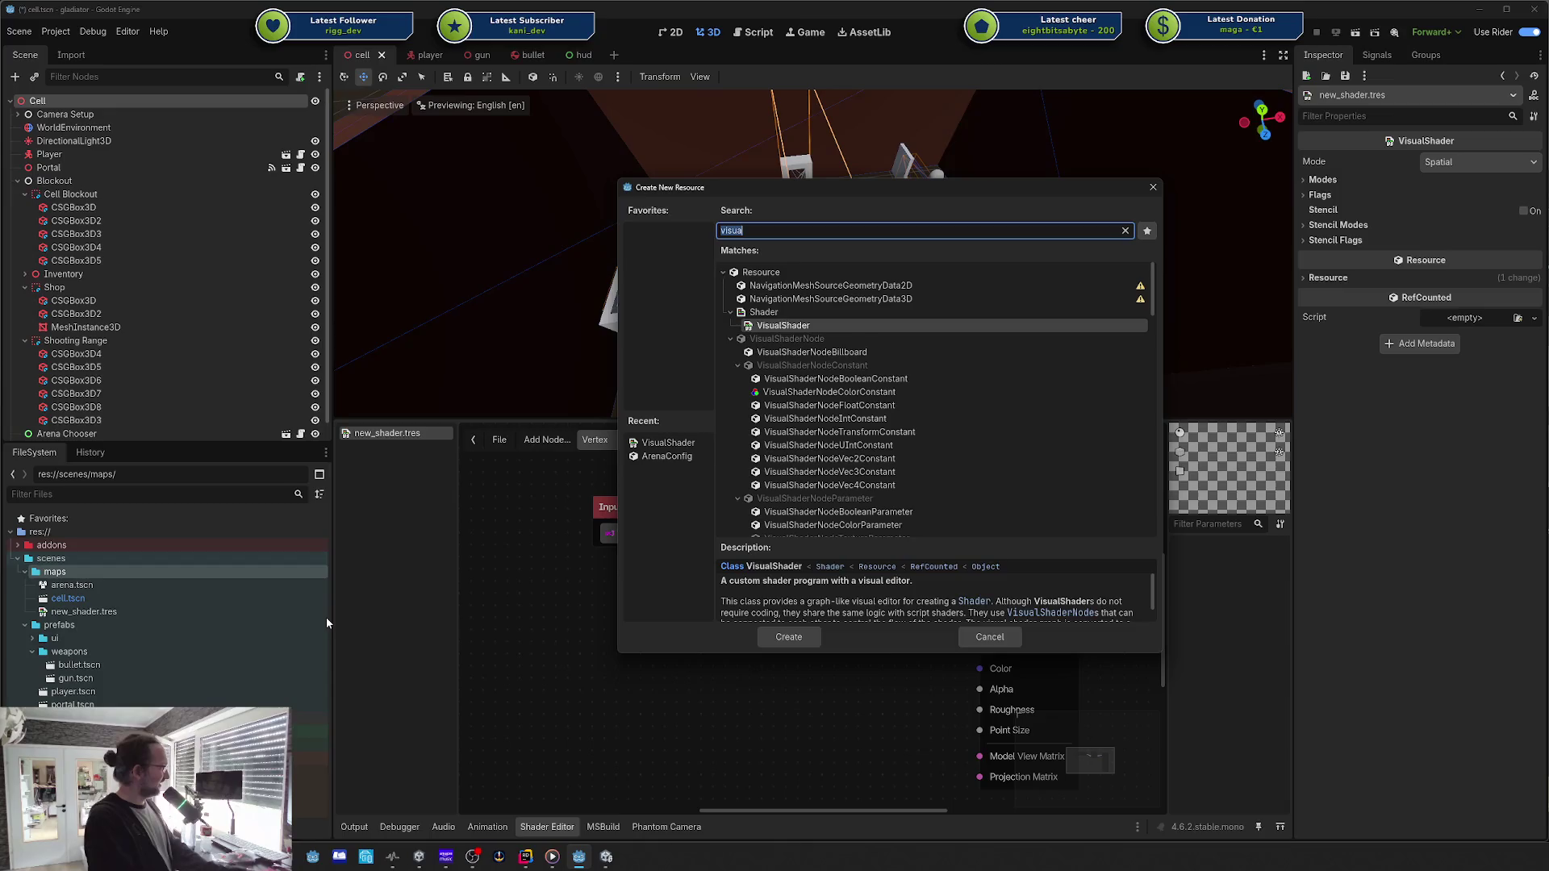
key("Up")
key("Return")
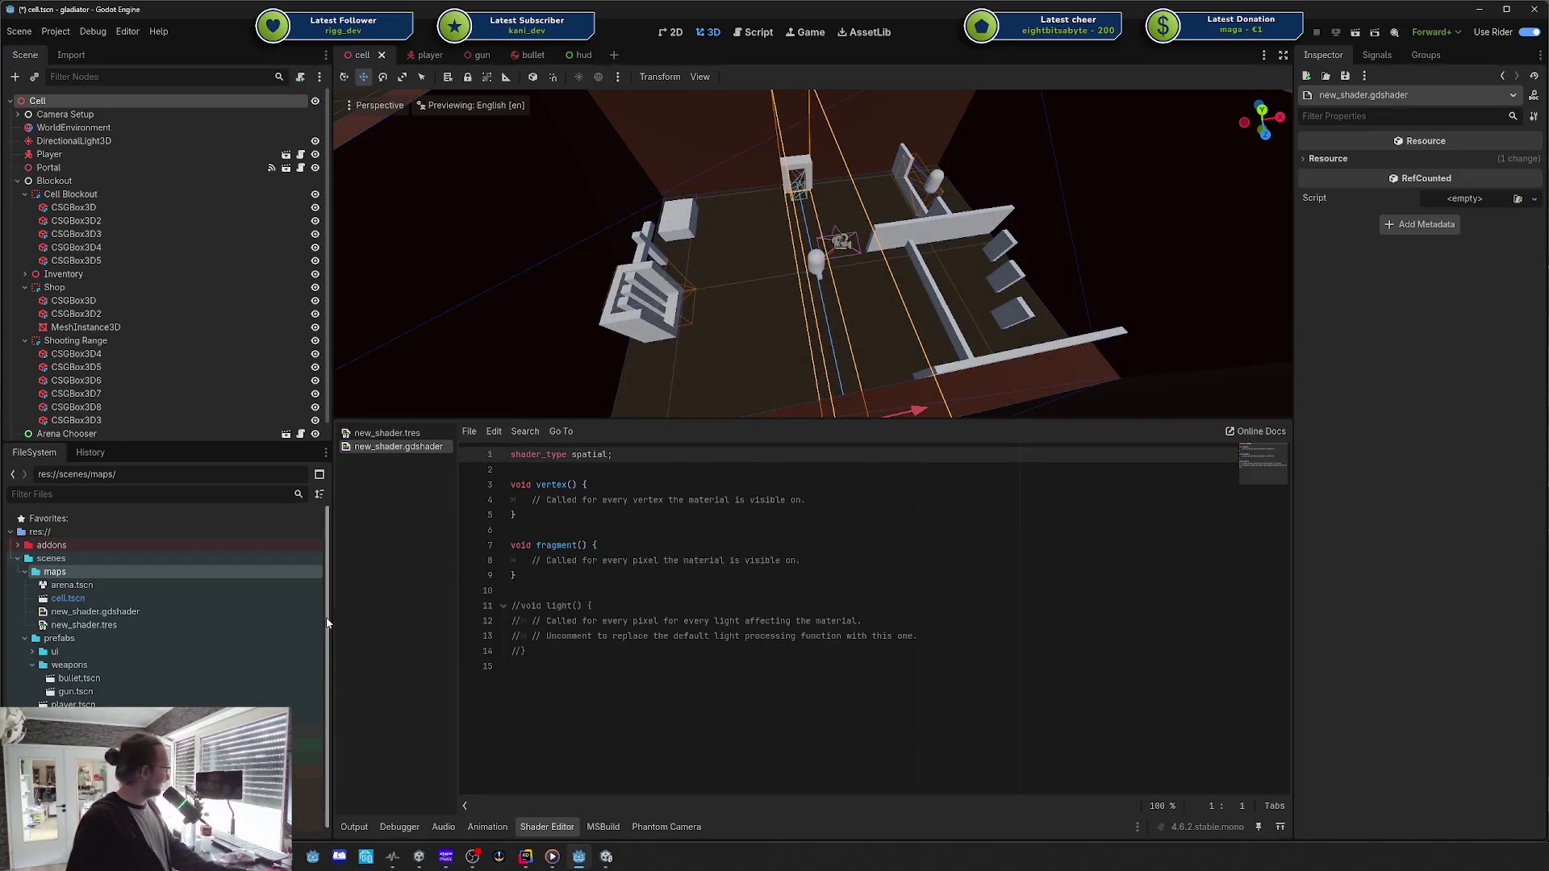
Step: Delete the commented light() block and clear vertex()'s placeholder comment
left_click(549, 620)
left_click_drag(548, 666, 545, 578)
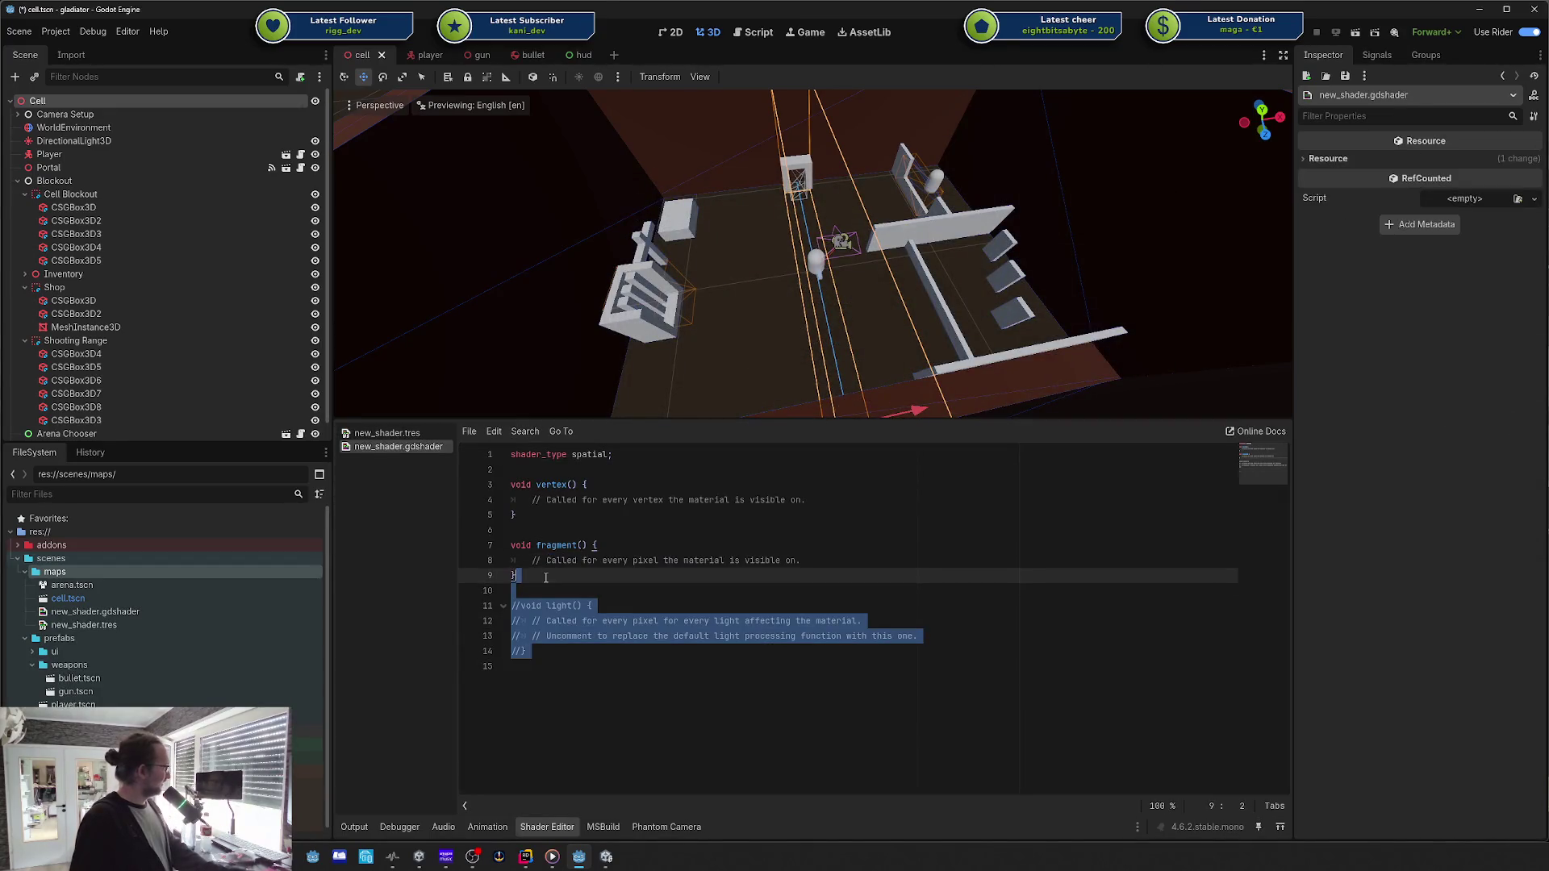
key("BackSpace")
key("Up")
key("Up")
key("Up")
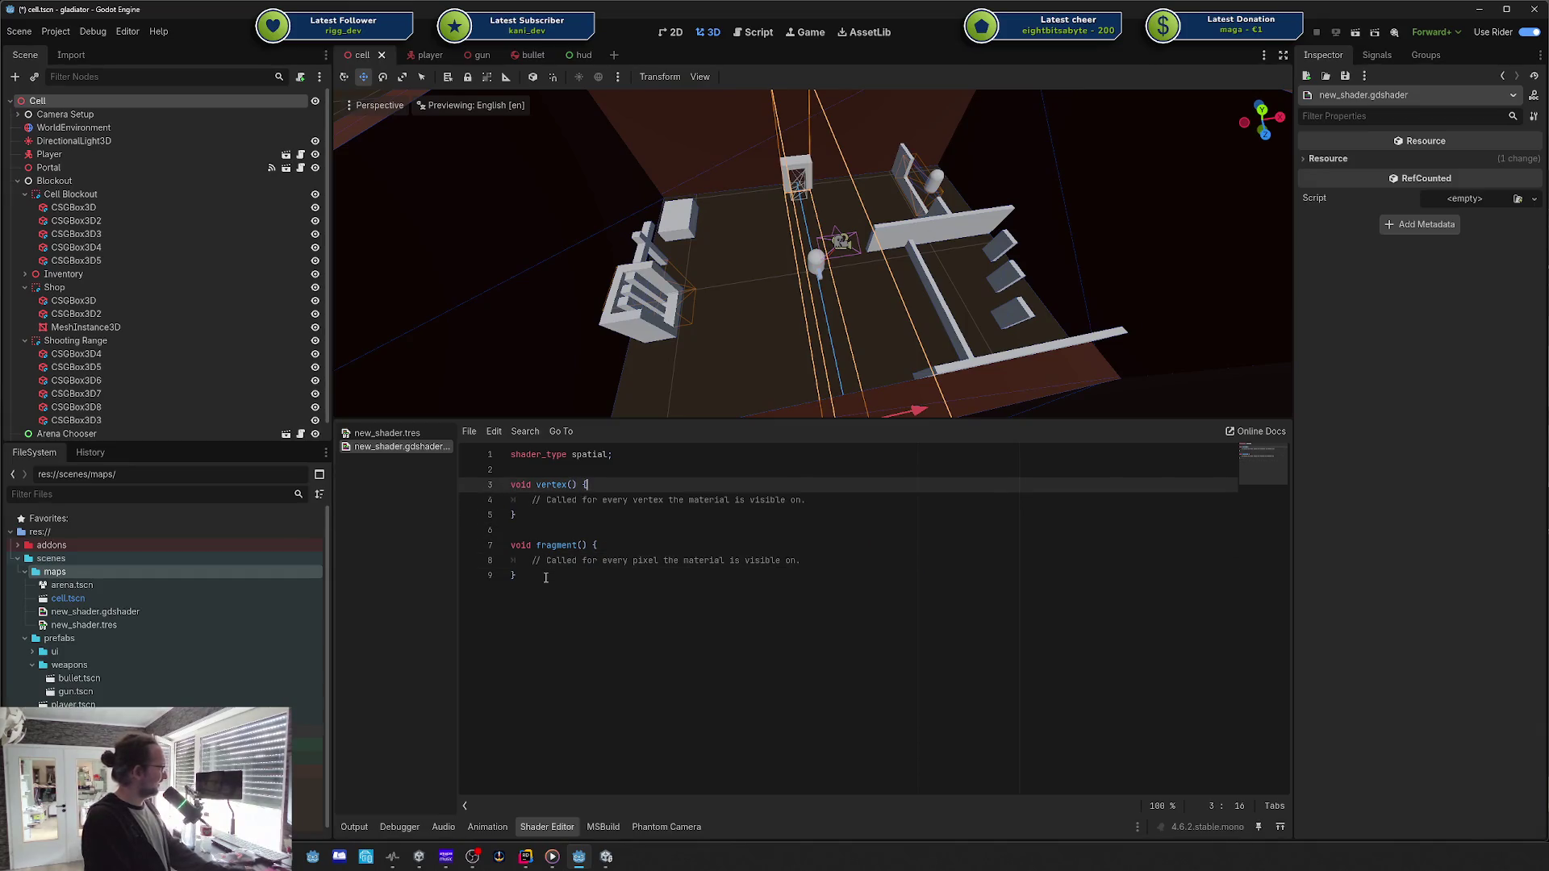
key("Down")
key("Home")
key("shift+End")
Step: Write VERTEX.y -= 0.01; inside the vertex() function
type("vx")
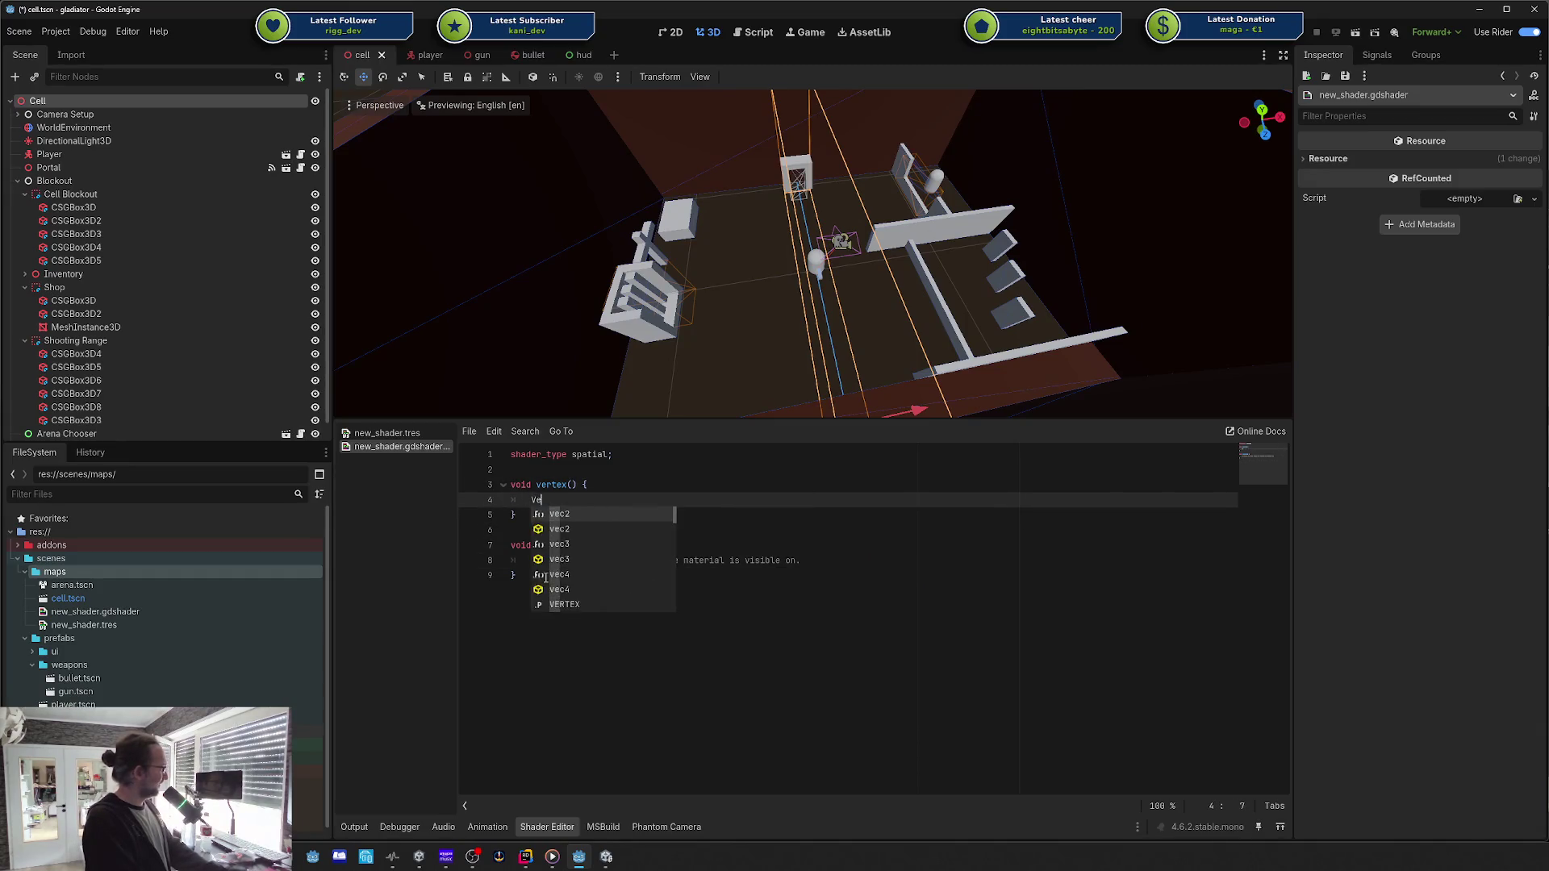
key("Return")
type(".po")
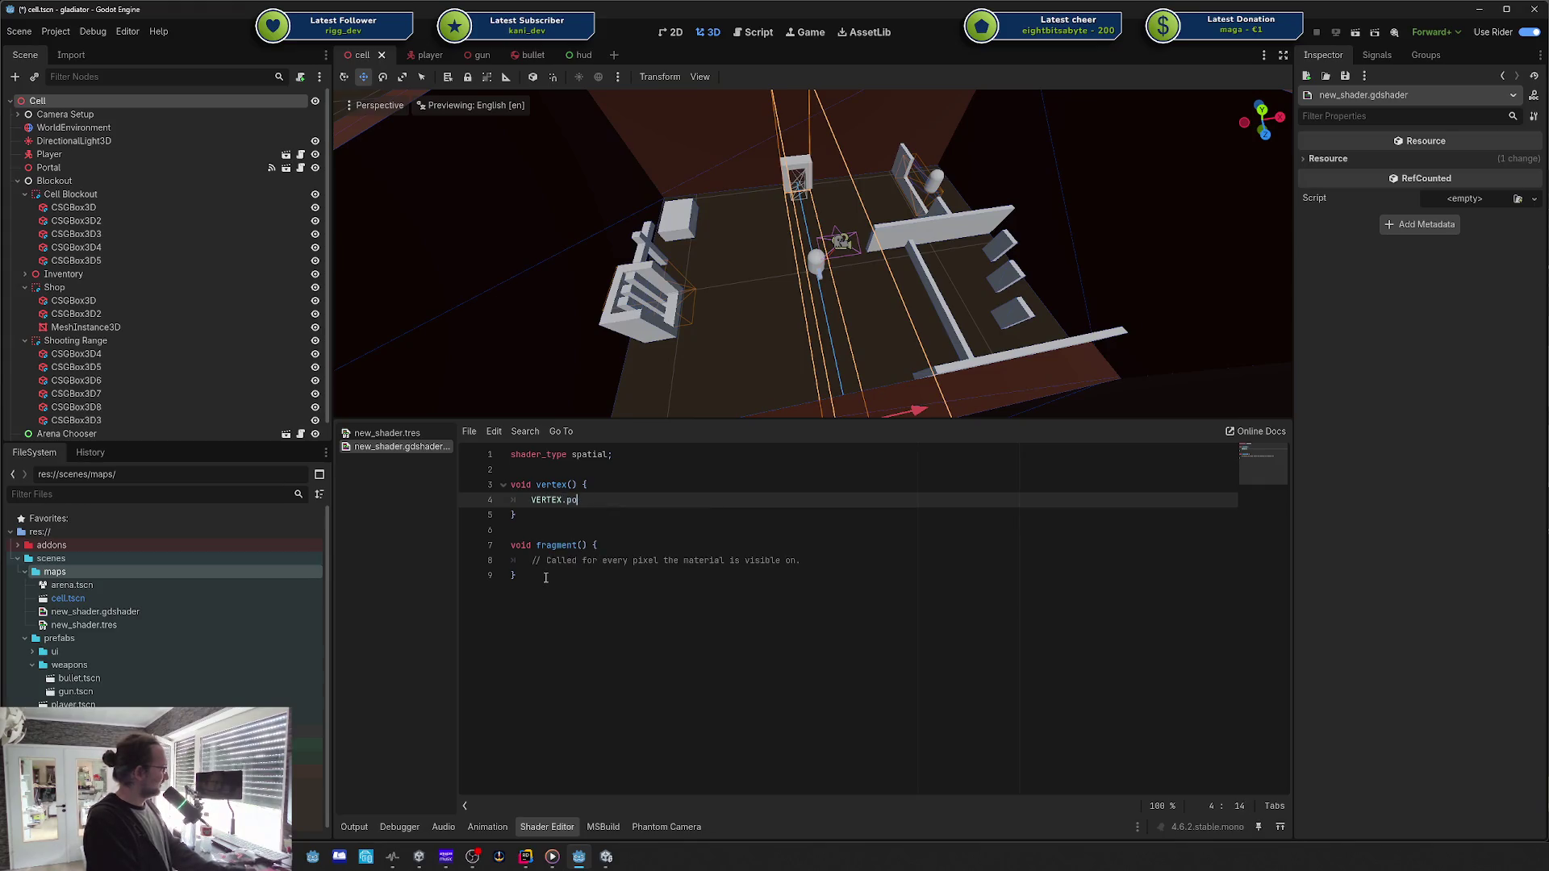
key("BackSpace")
type("y -= 0.01;")
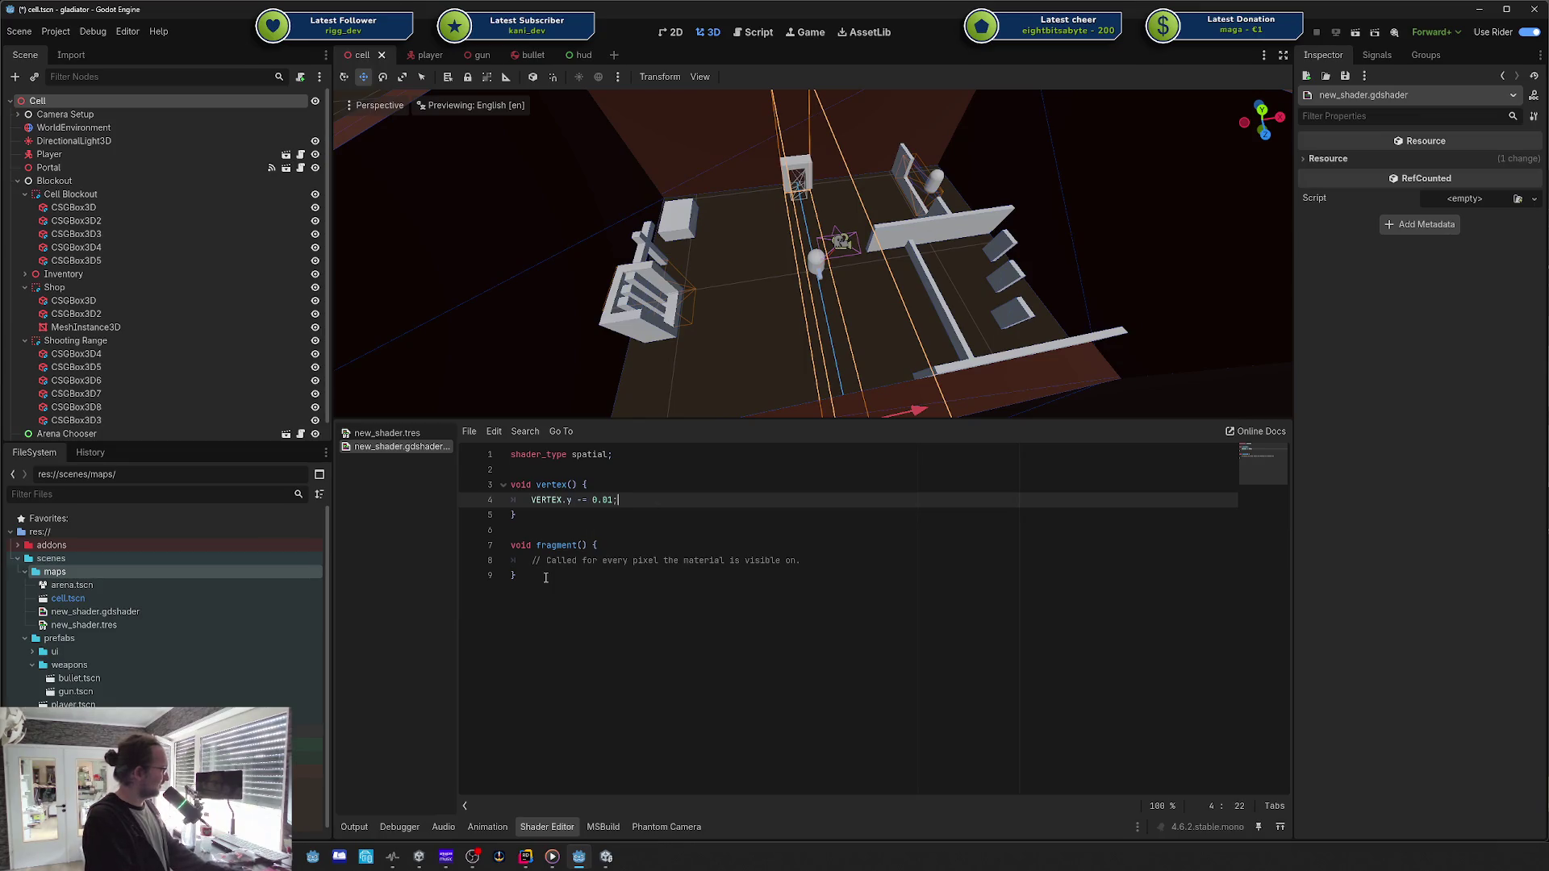
key("Return")
key("BackSpace")
Step: Save new_shader.gdshader and switch back to the visual shader
key("ctrl+s")
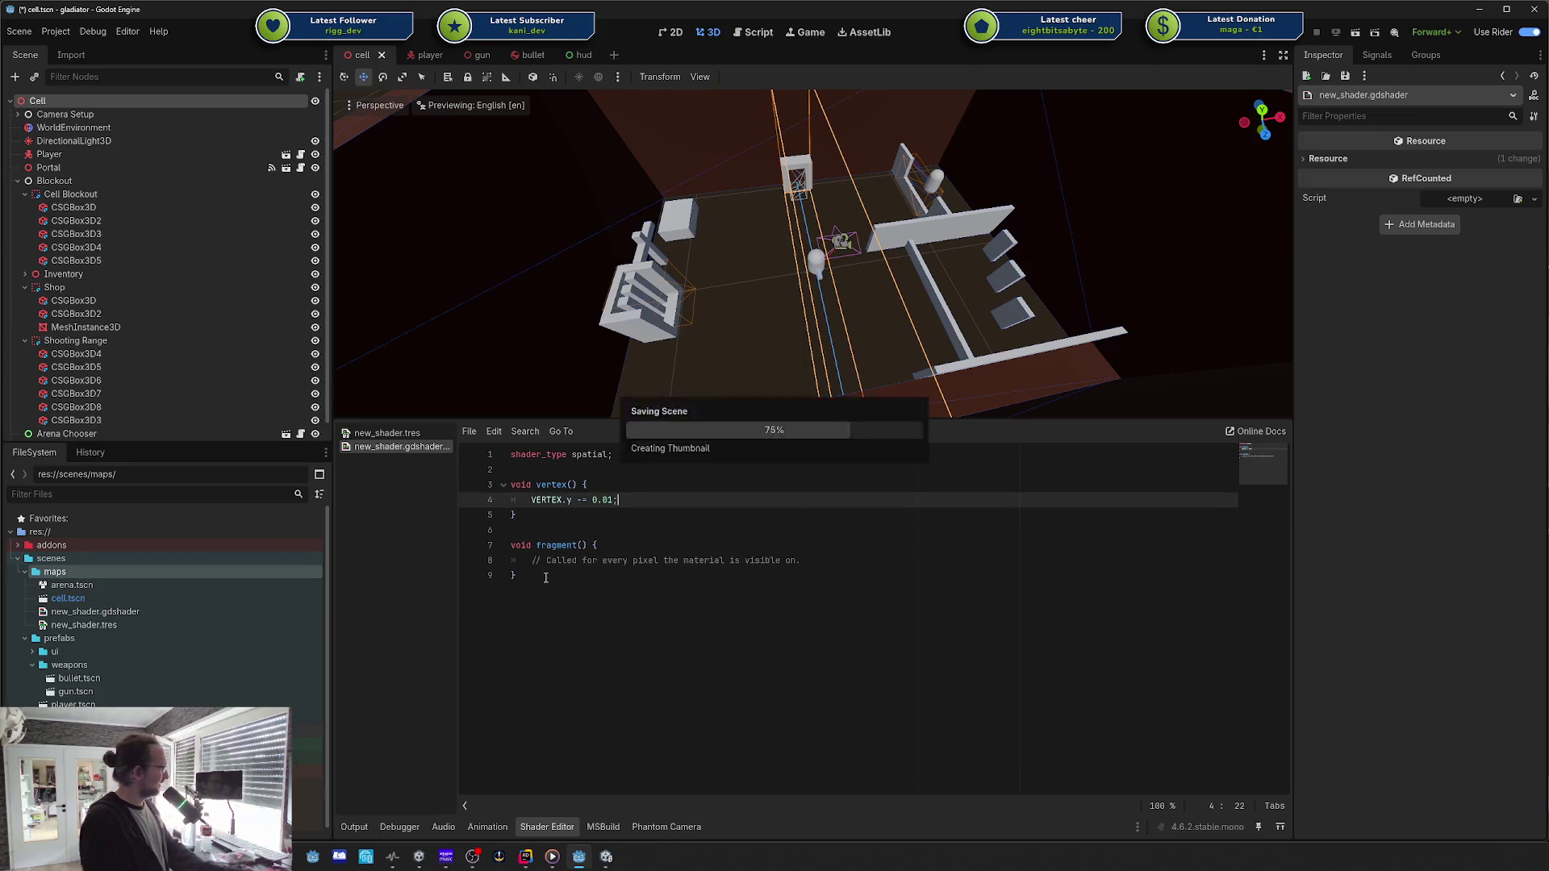
left_click(546, 575)
left_click(568, 515)
left_click_drag(567, 515, 588, 485)
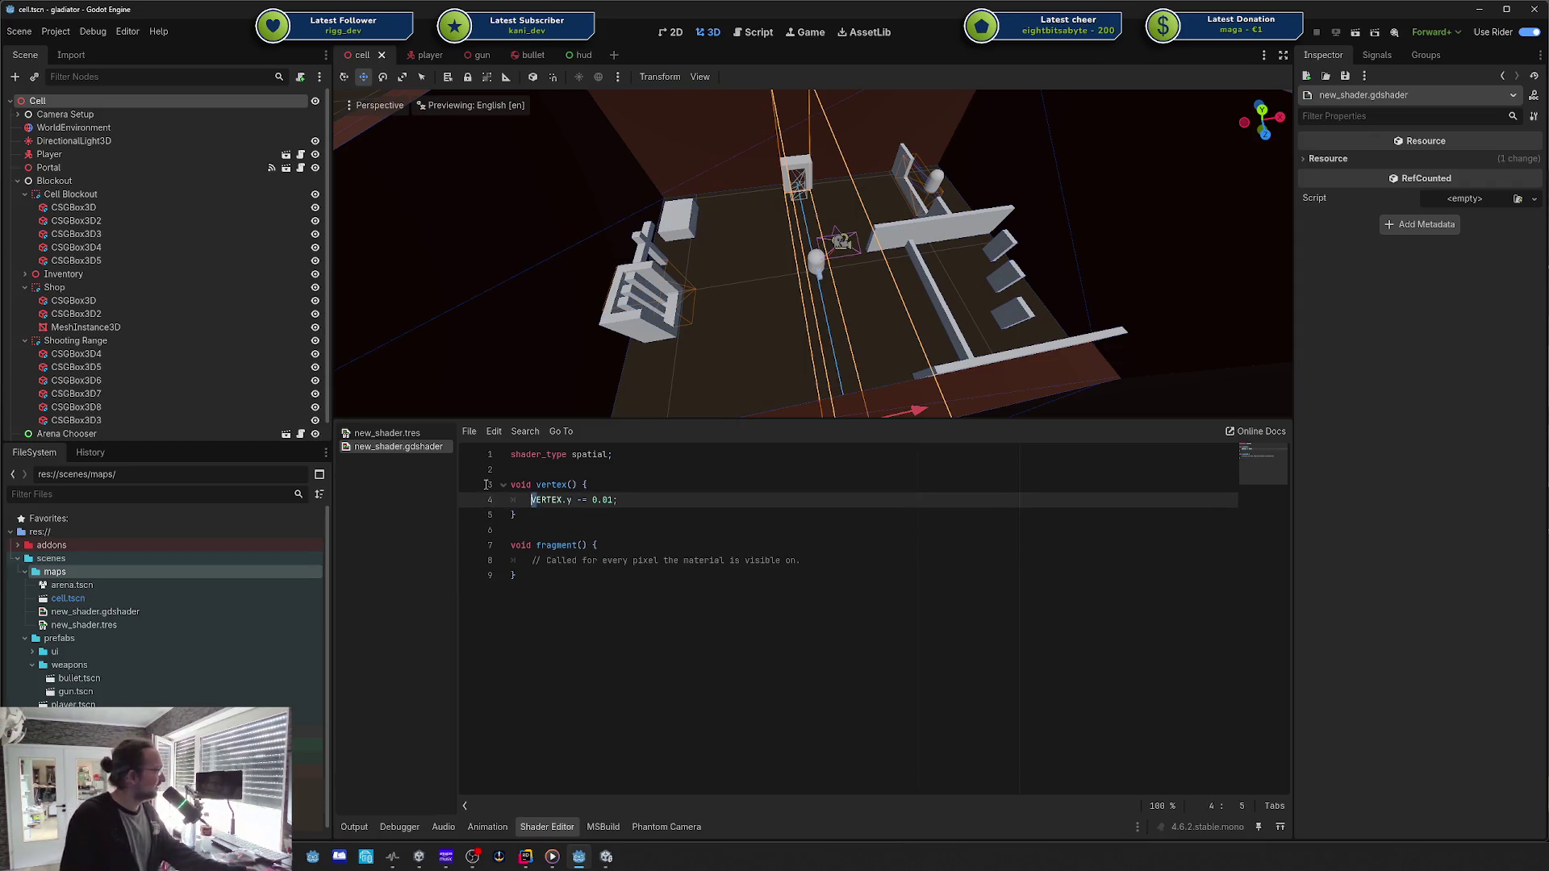
left_click(588, 485)
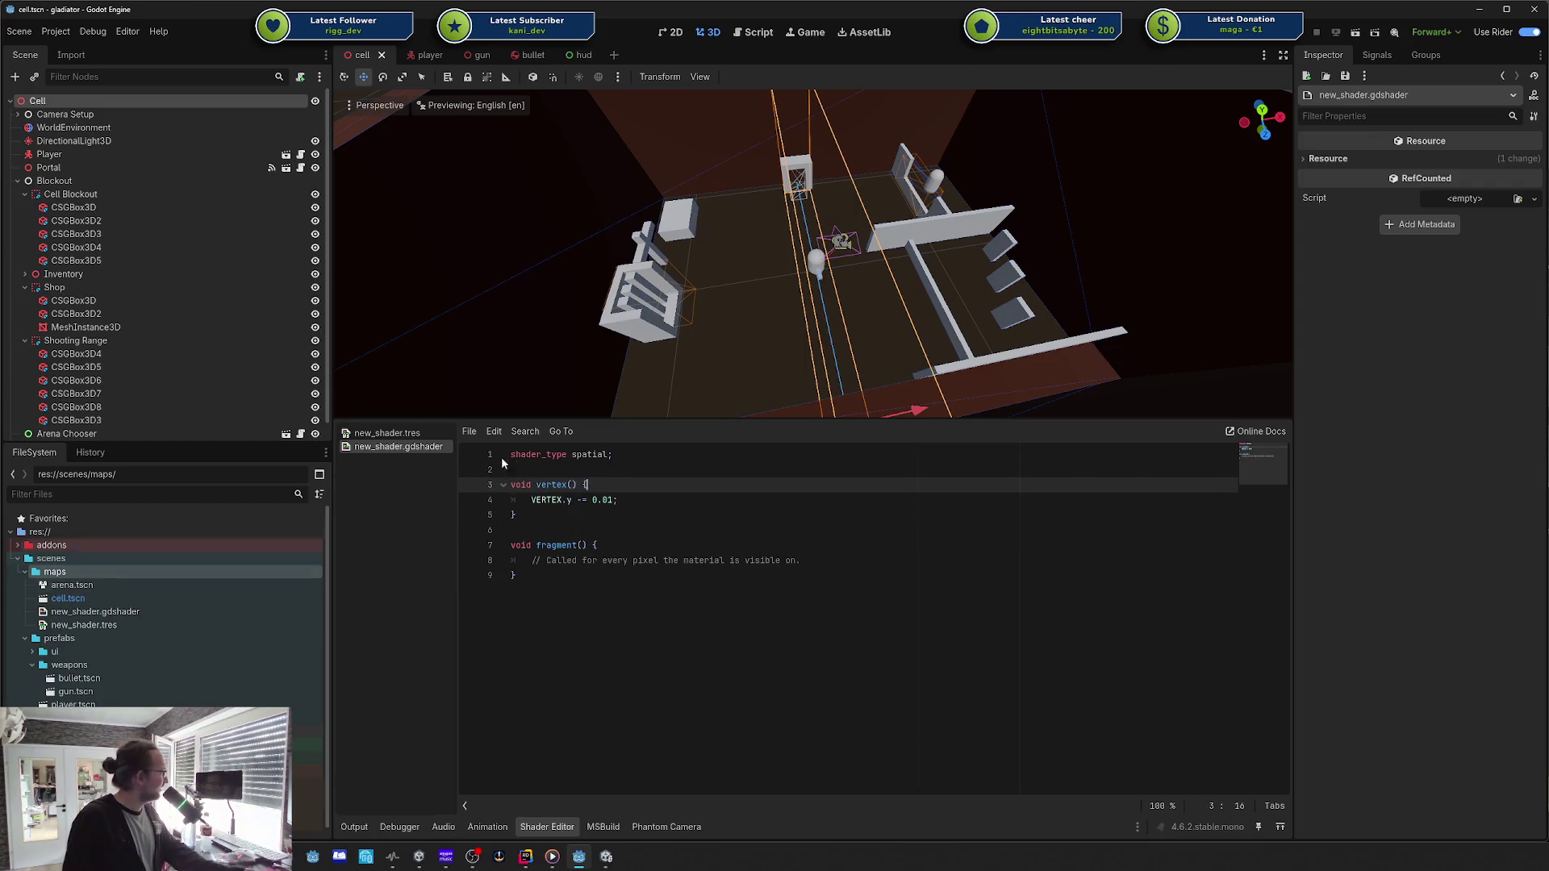
left_click(383, 434)
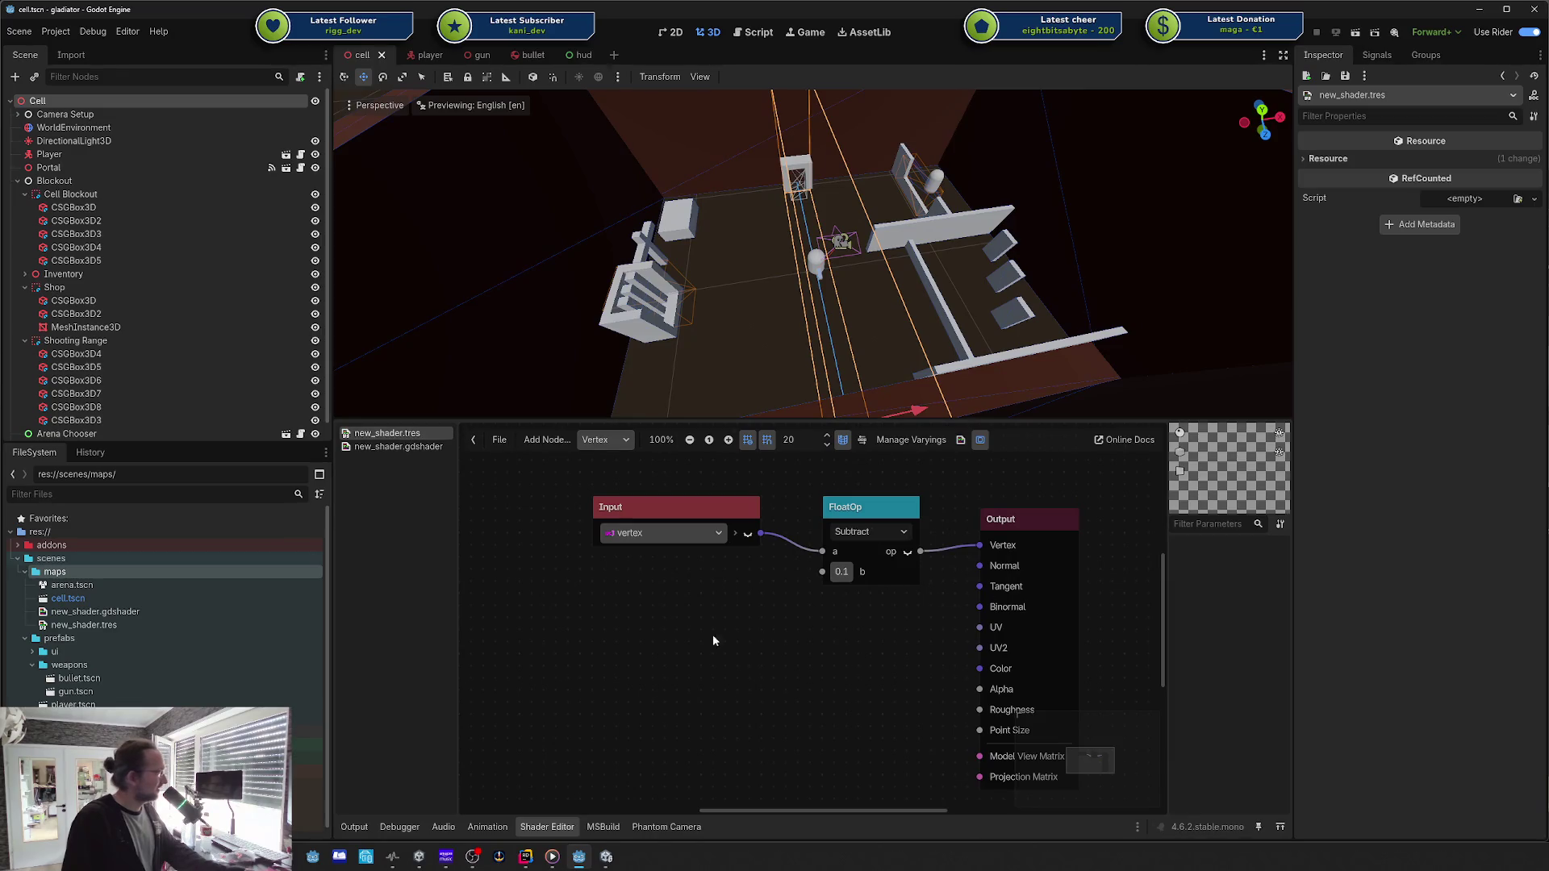
Step: Declare 'uniform float offset = 0.01f;' below the shader_type line in new_shader.gdshader
left_click_drag(615, 634, 962, 474)
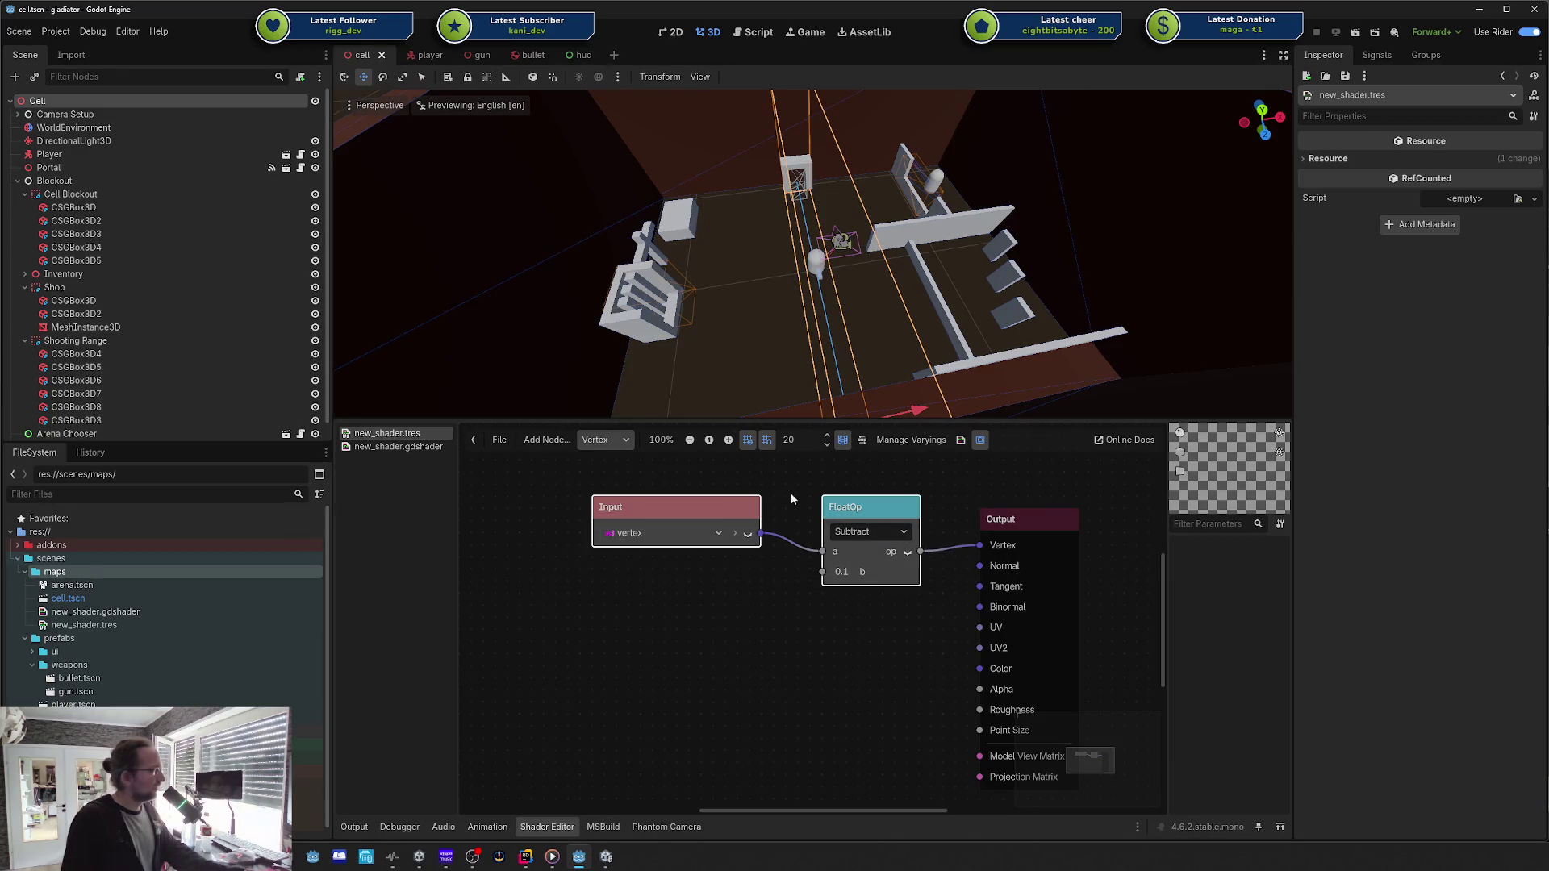
left_click(423, 448)
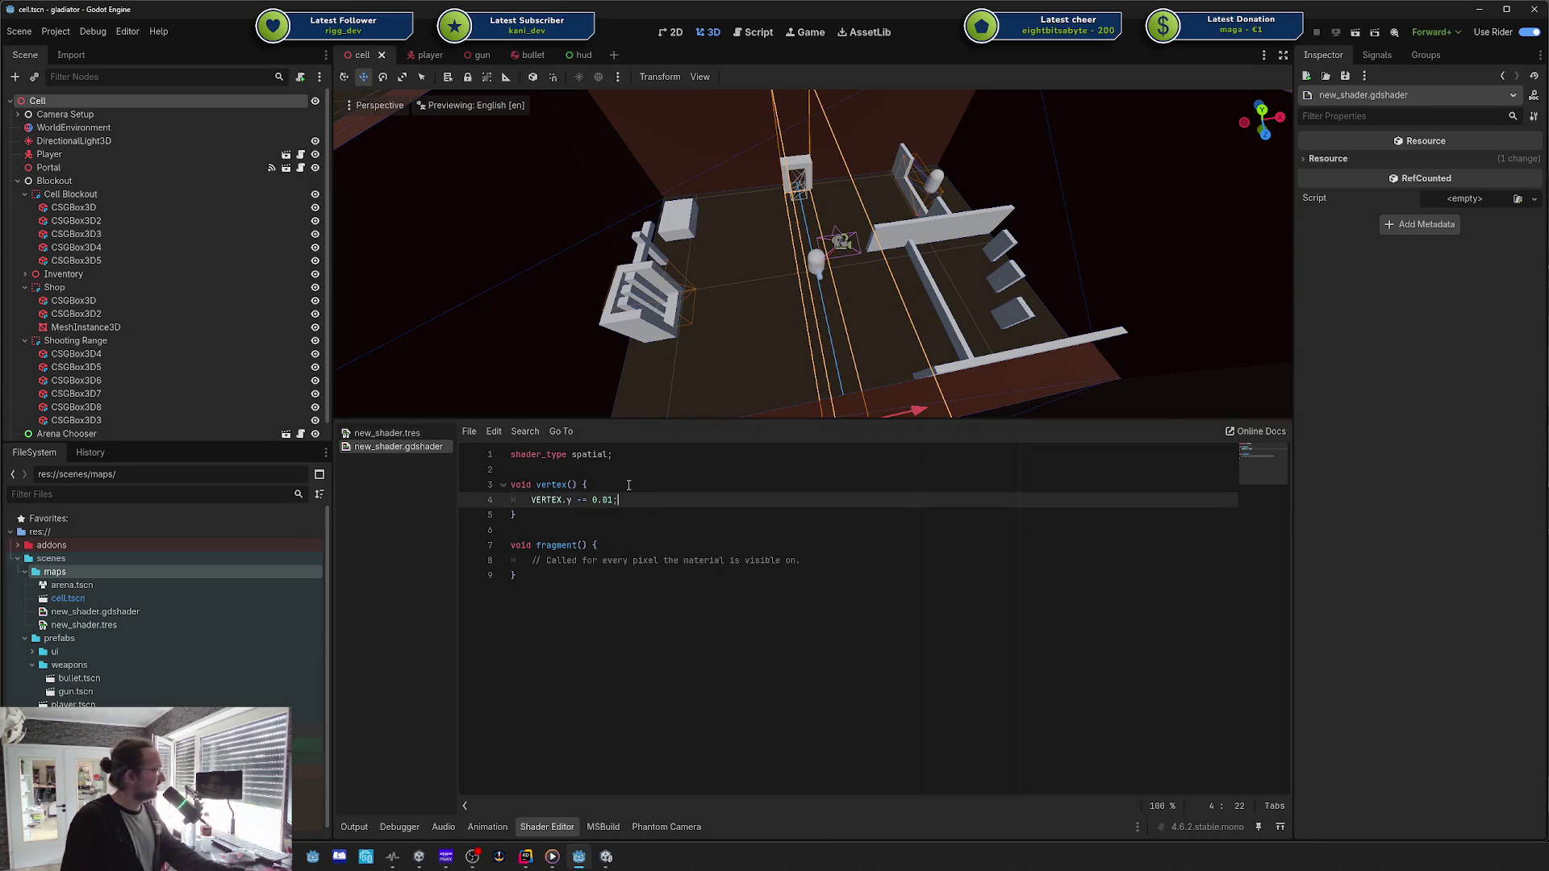
left_click(586, 473)
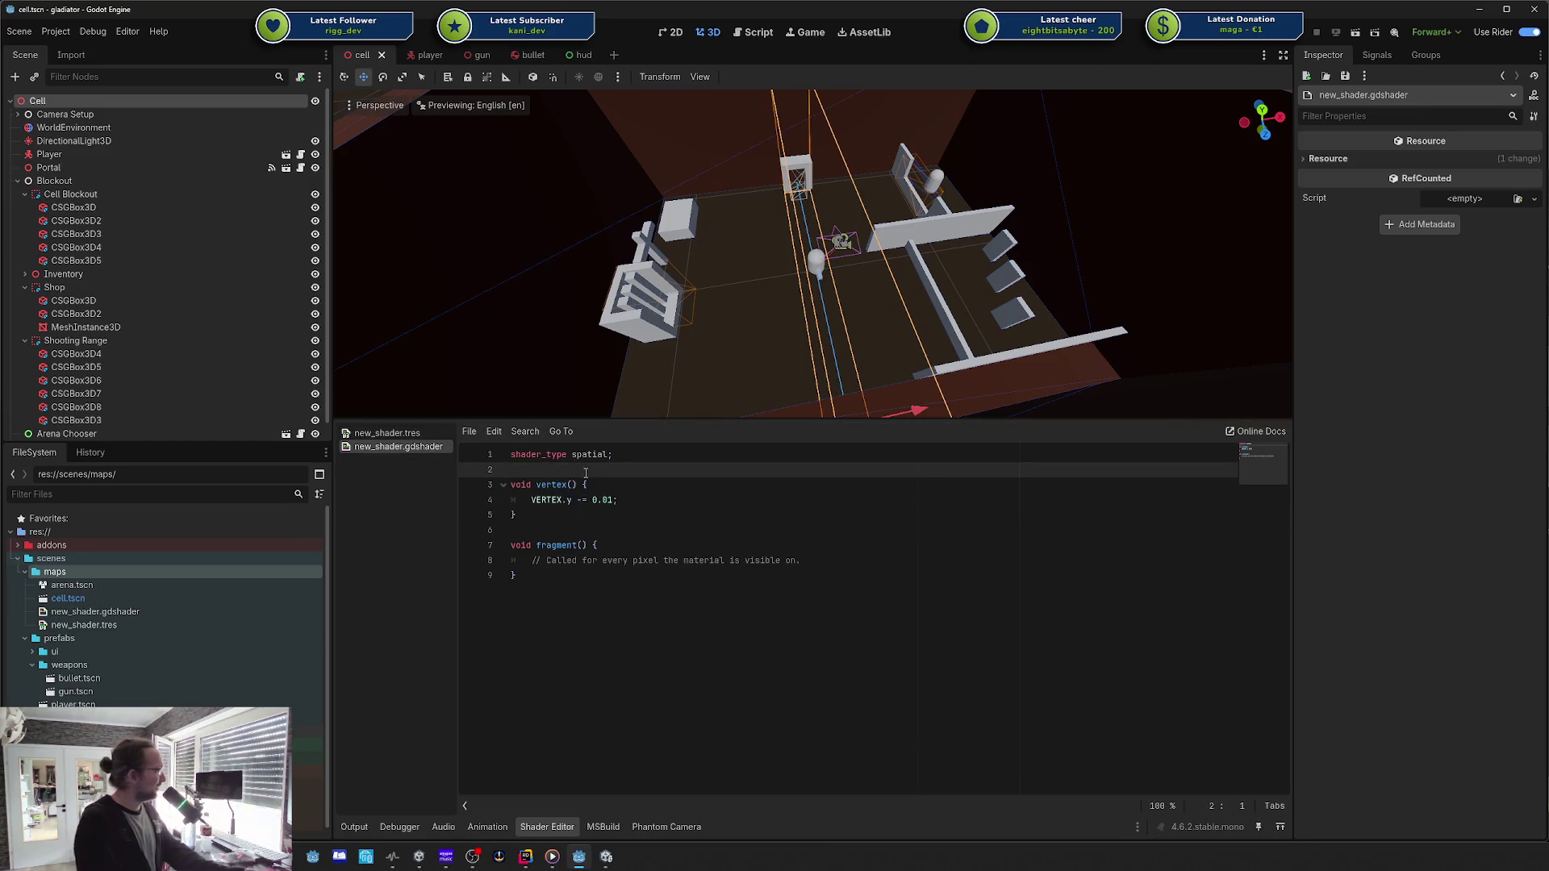
key("Return")
key("Return")
key("Up")
type("un")
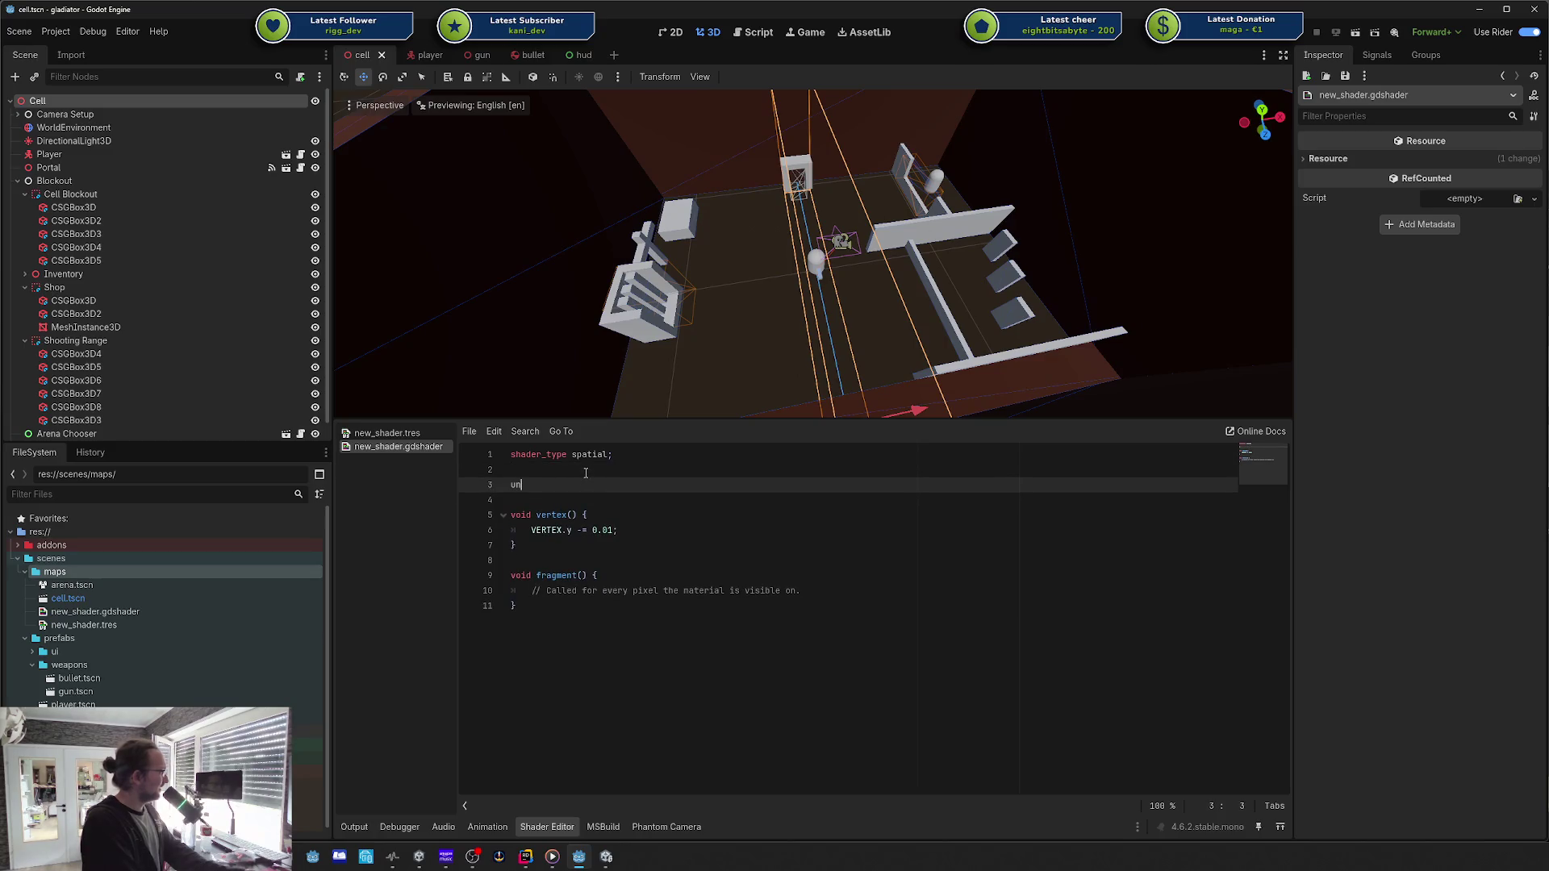
type("iform float o")
type("ffset = 0.01f;")
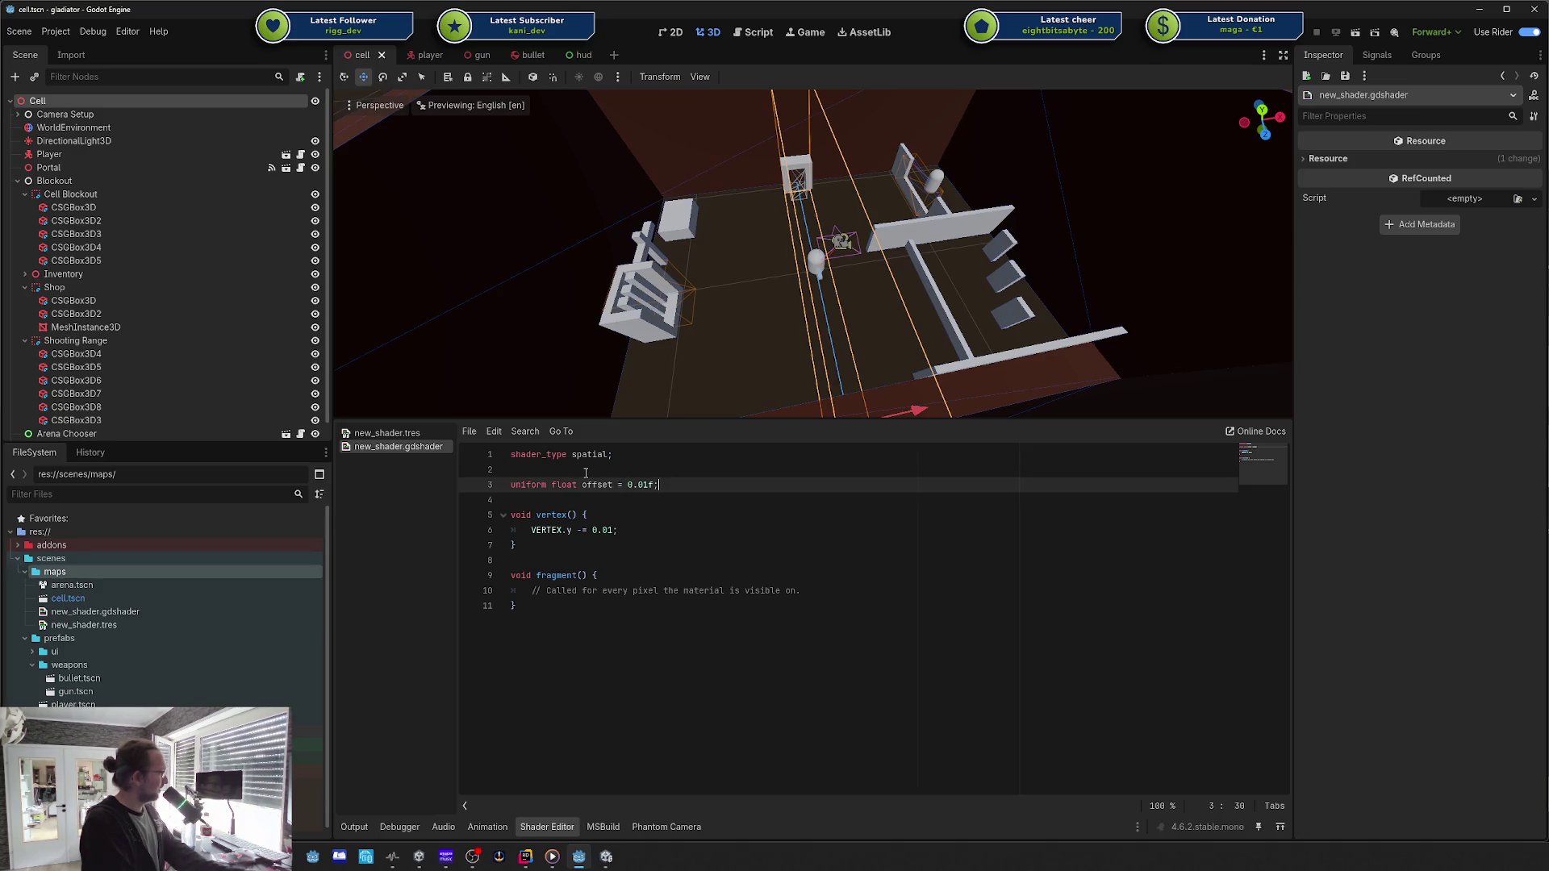
Step: Replace the hard-coded 0.01 with offset so vertex() reads VERTEX.y -= offset
key("Down")
key("Down")
key("Down")
key("BackSpace")
key("BackSpace")
key("BackSpace")
type("offset")
left_click(611, 510)
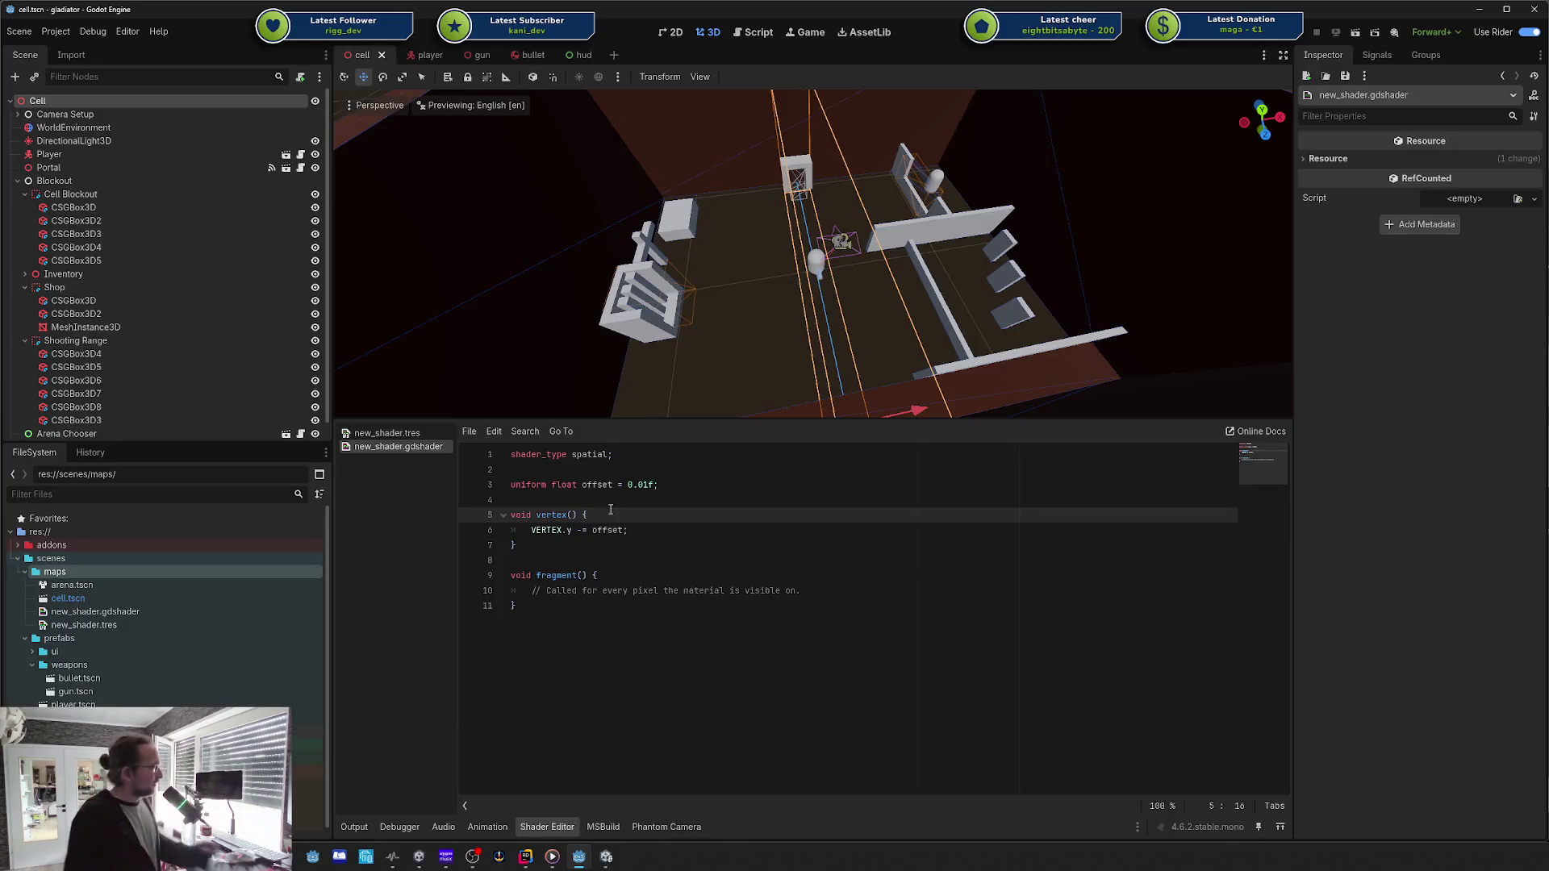
left_click_drag(611, 509, 610, 485)
left_click(610, 485)
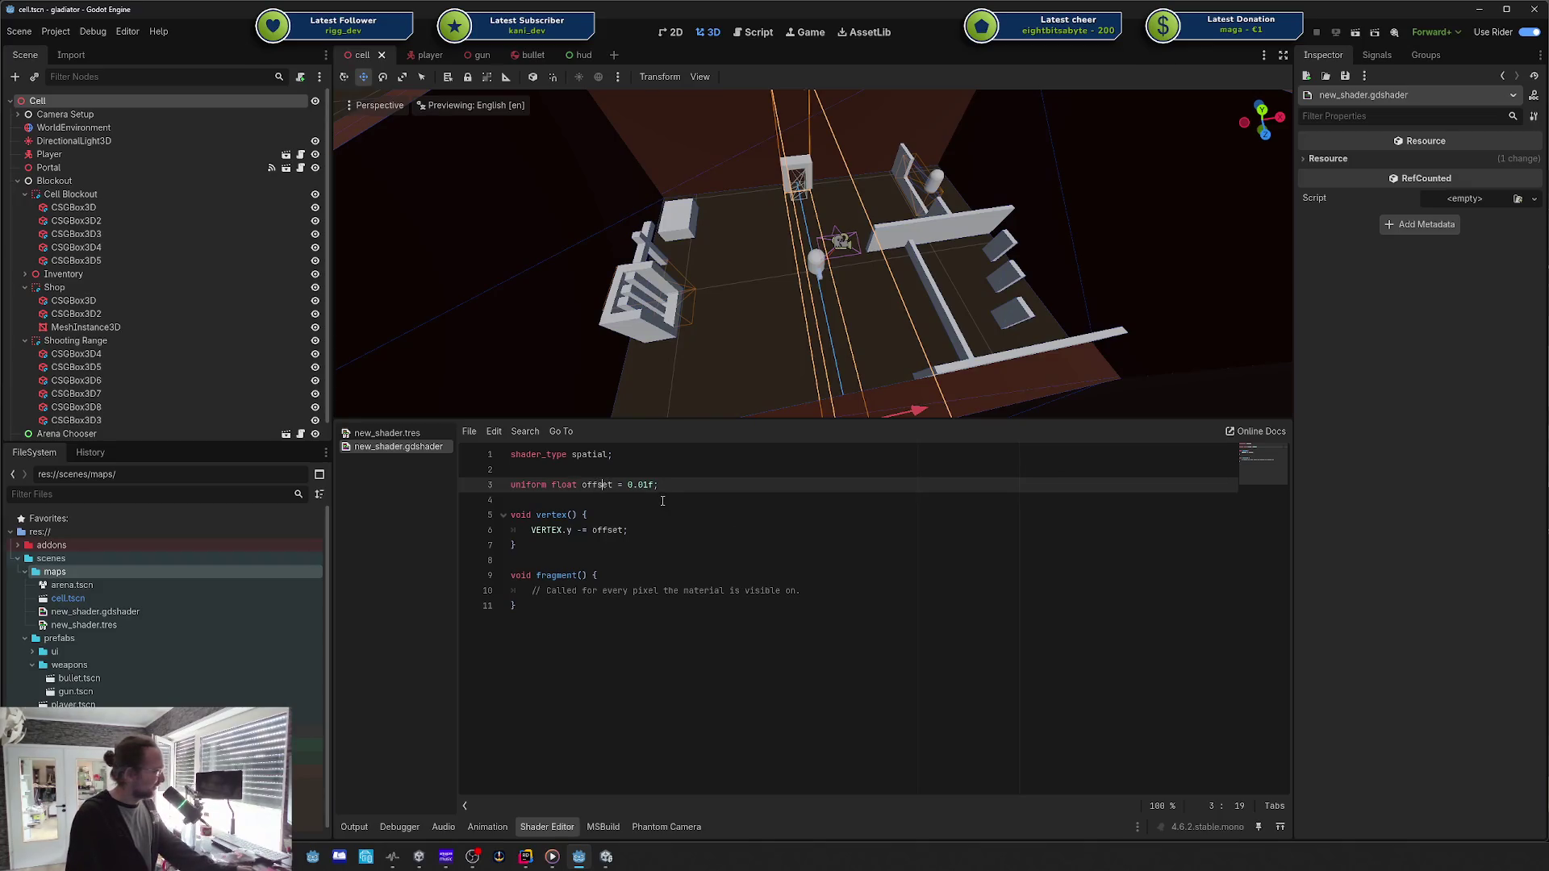
triple_click(646, 485)
left_click(670, 537)
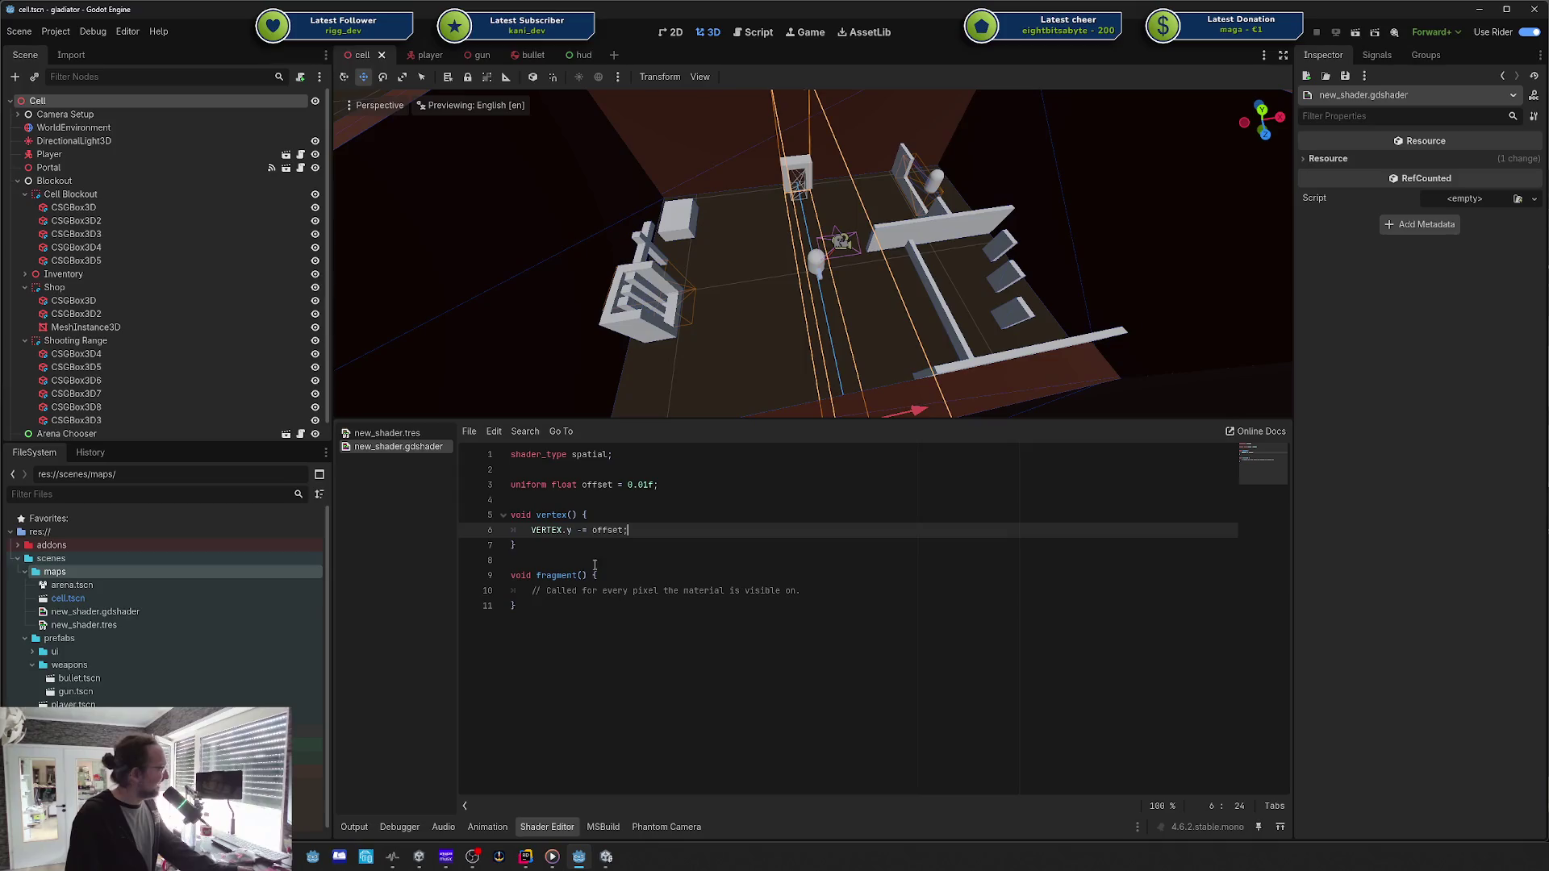
left_click_drag(629, 530, 511, 485)
Step: Delete the placeholder comment inside the fragment() function
left_click(547, 611)
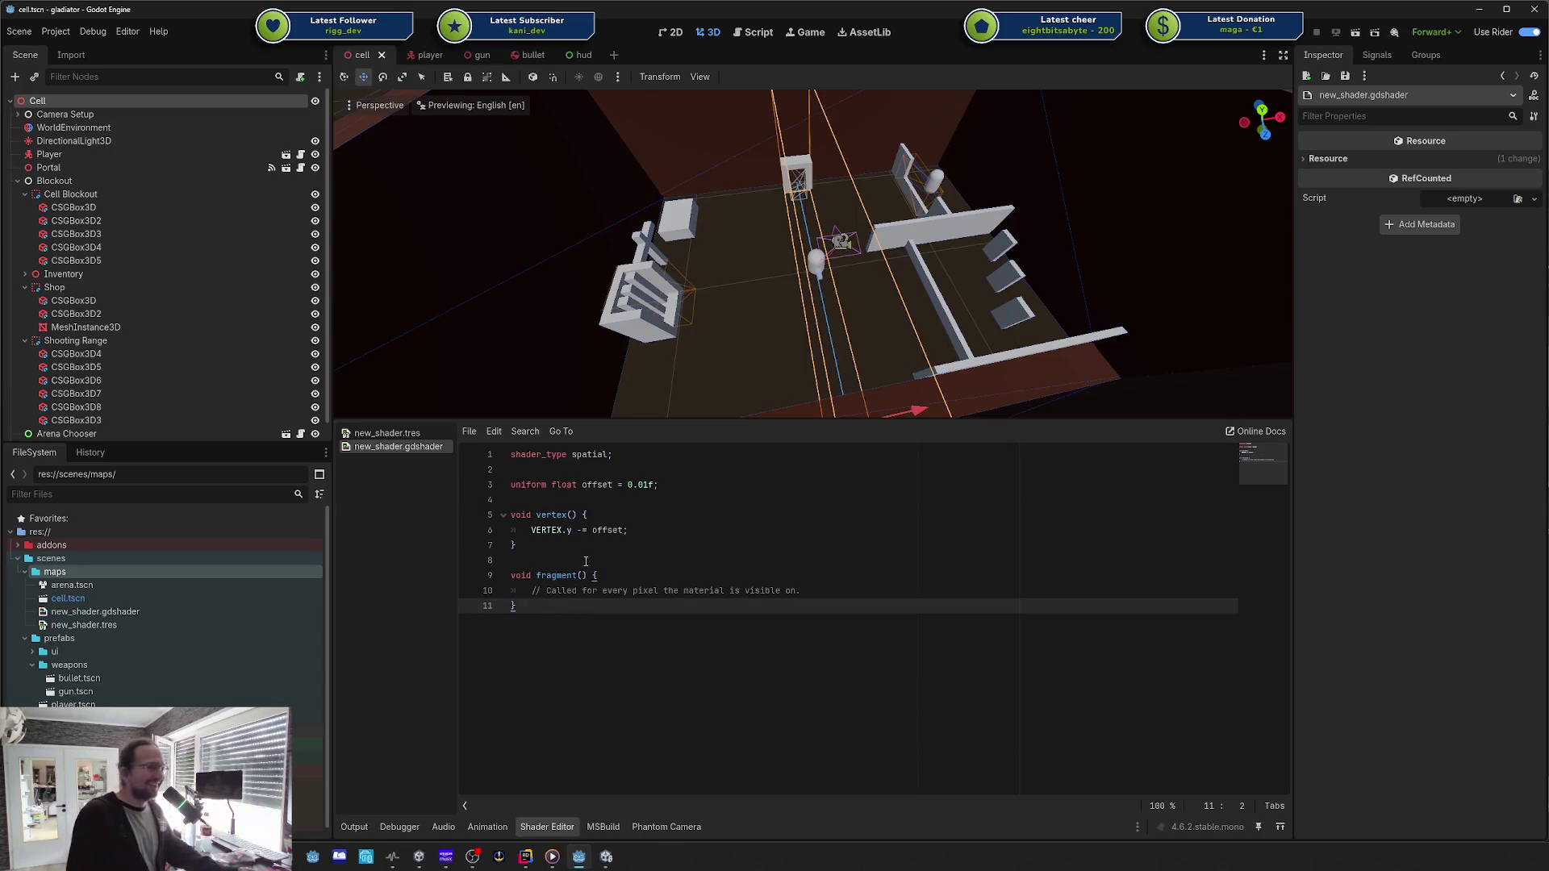
left_click(637, 531)
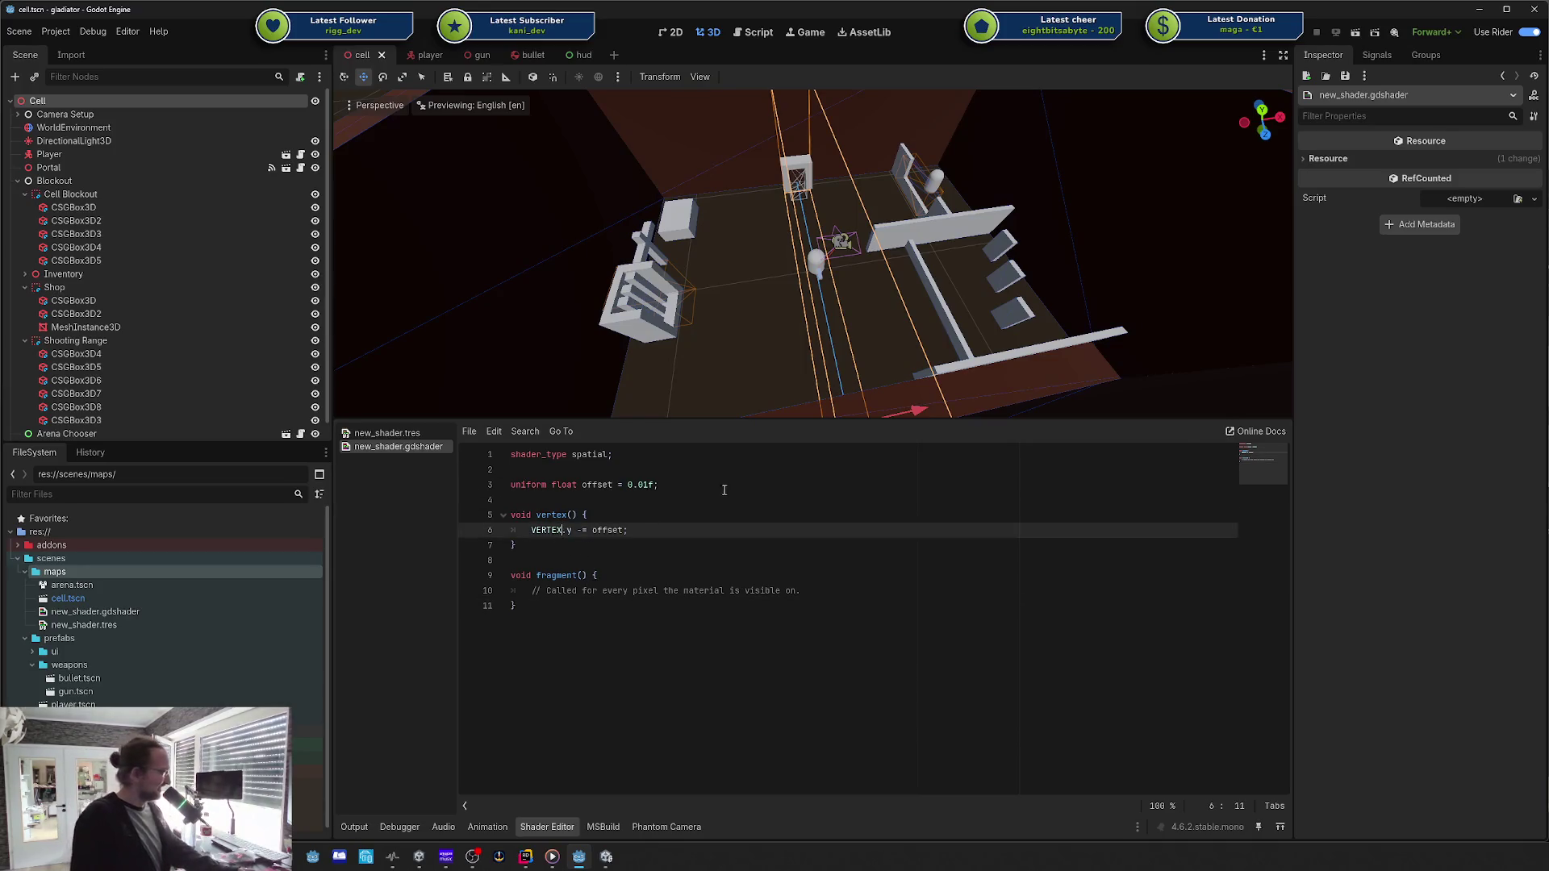
left_click_drag(638, 530, 511, 454)
left_click(661, 535)
key("Down")
key("Down")
key("Down")
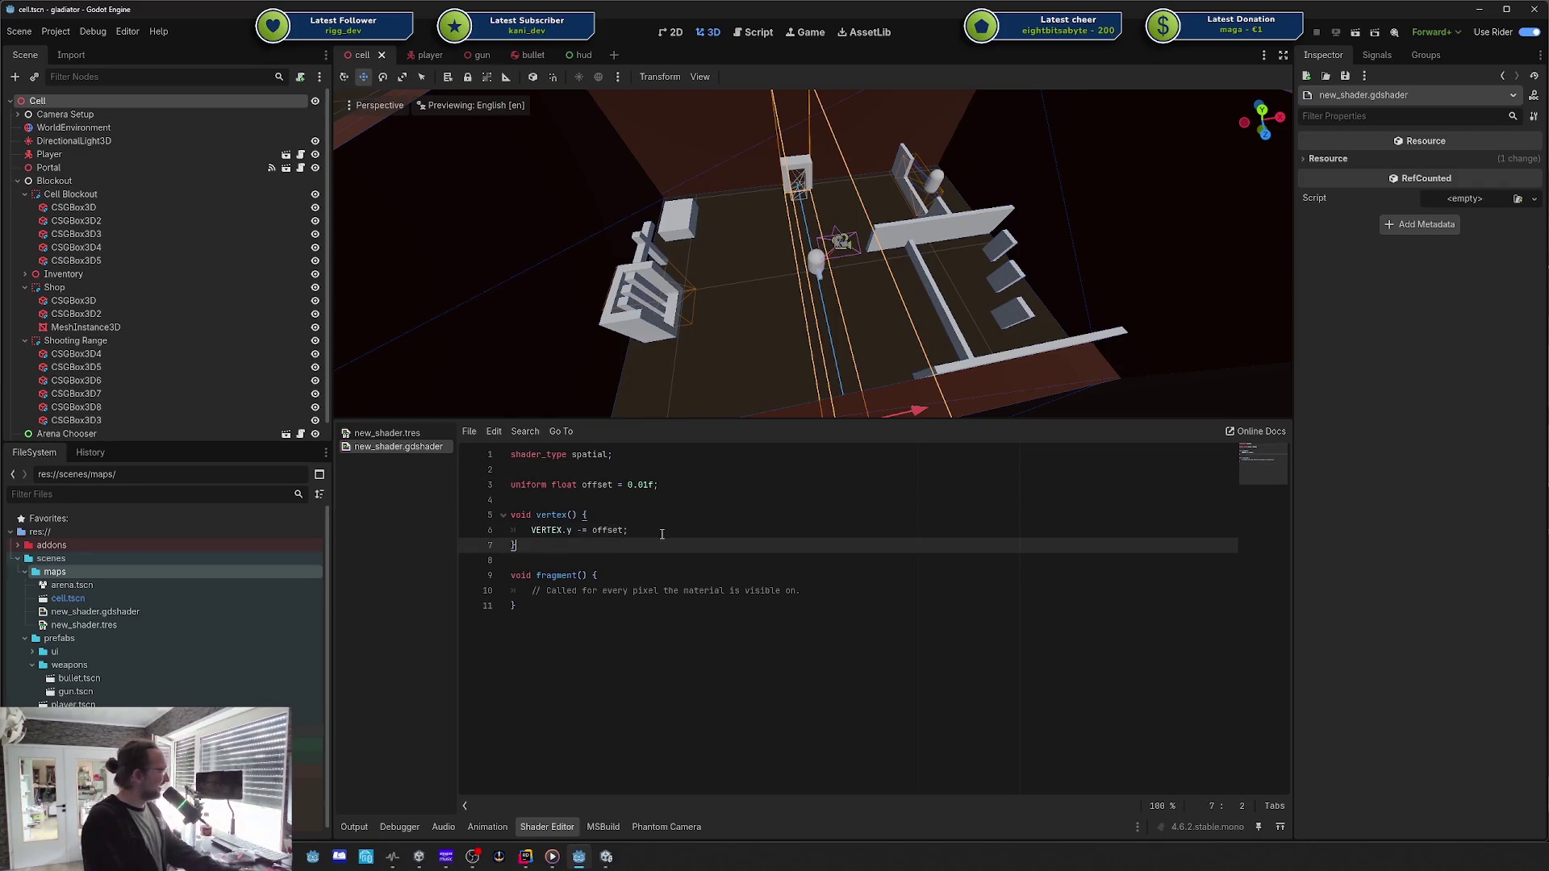
key("shift+Home")
key("BackSpace")
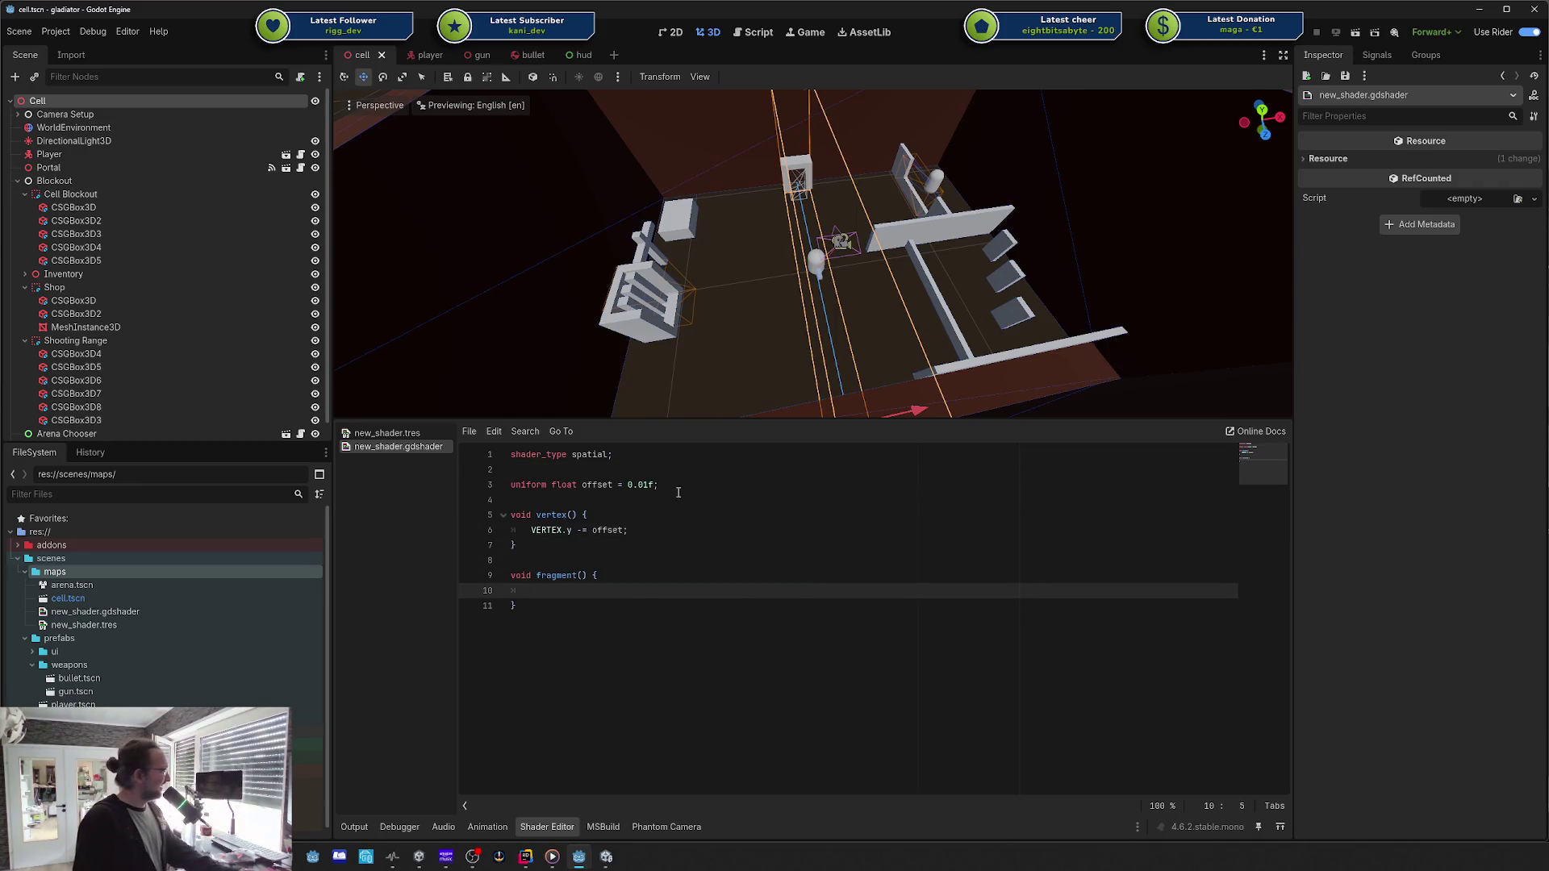
left_click(678, 492)
Step: Declare a vec3 'albedo' uniform with the source_color hint in the shader
key("Return")
type("unifrom")
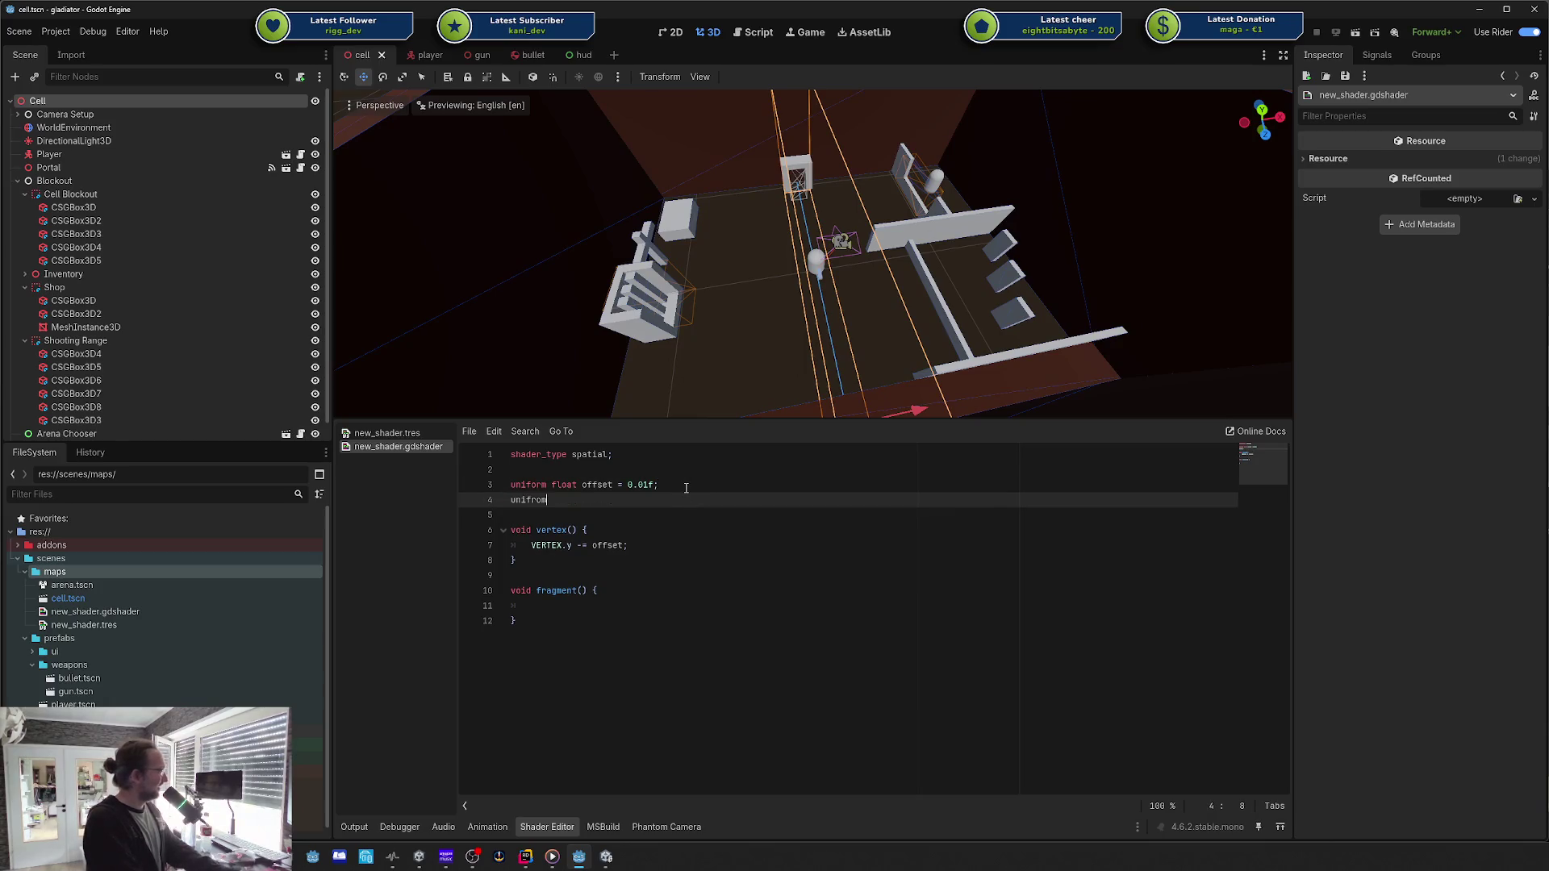
key("ctrl+BackSpace")
type("u")
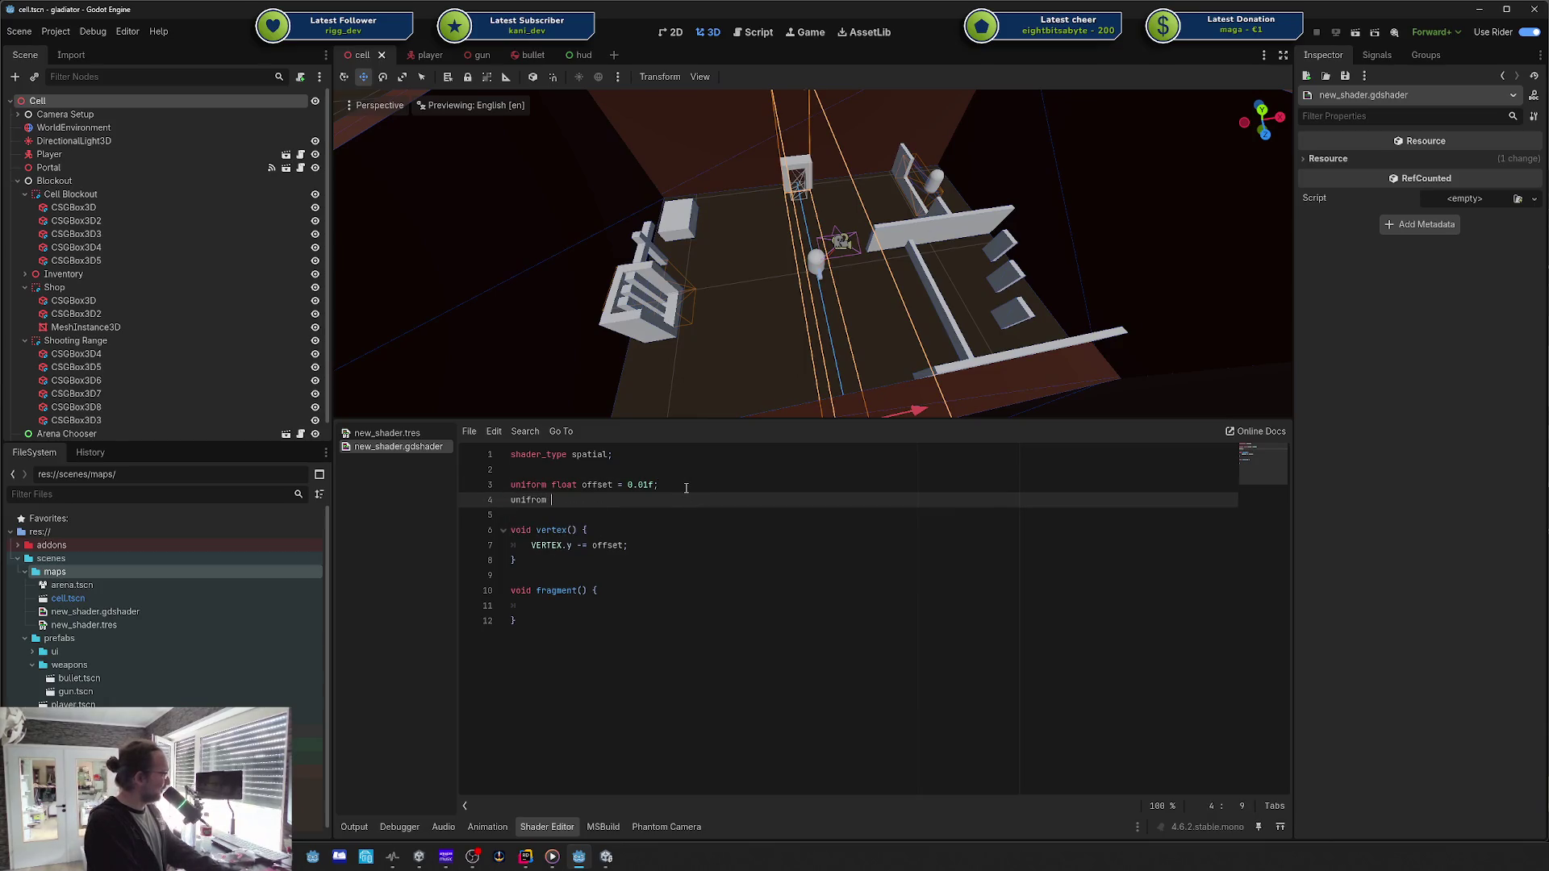
key("ctrl+BackSpace")
type("orm ")
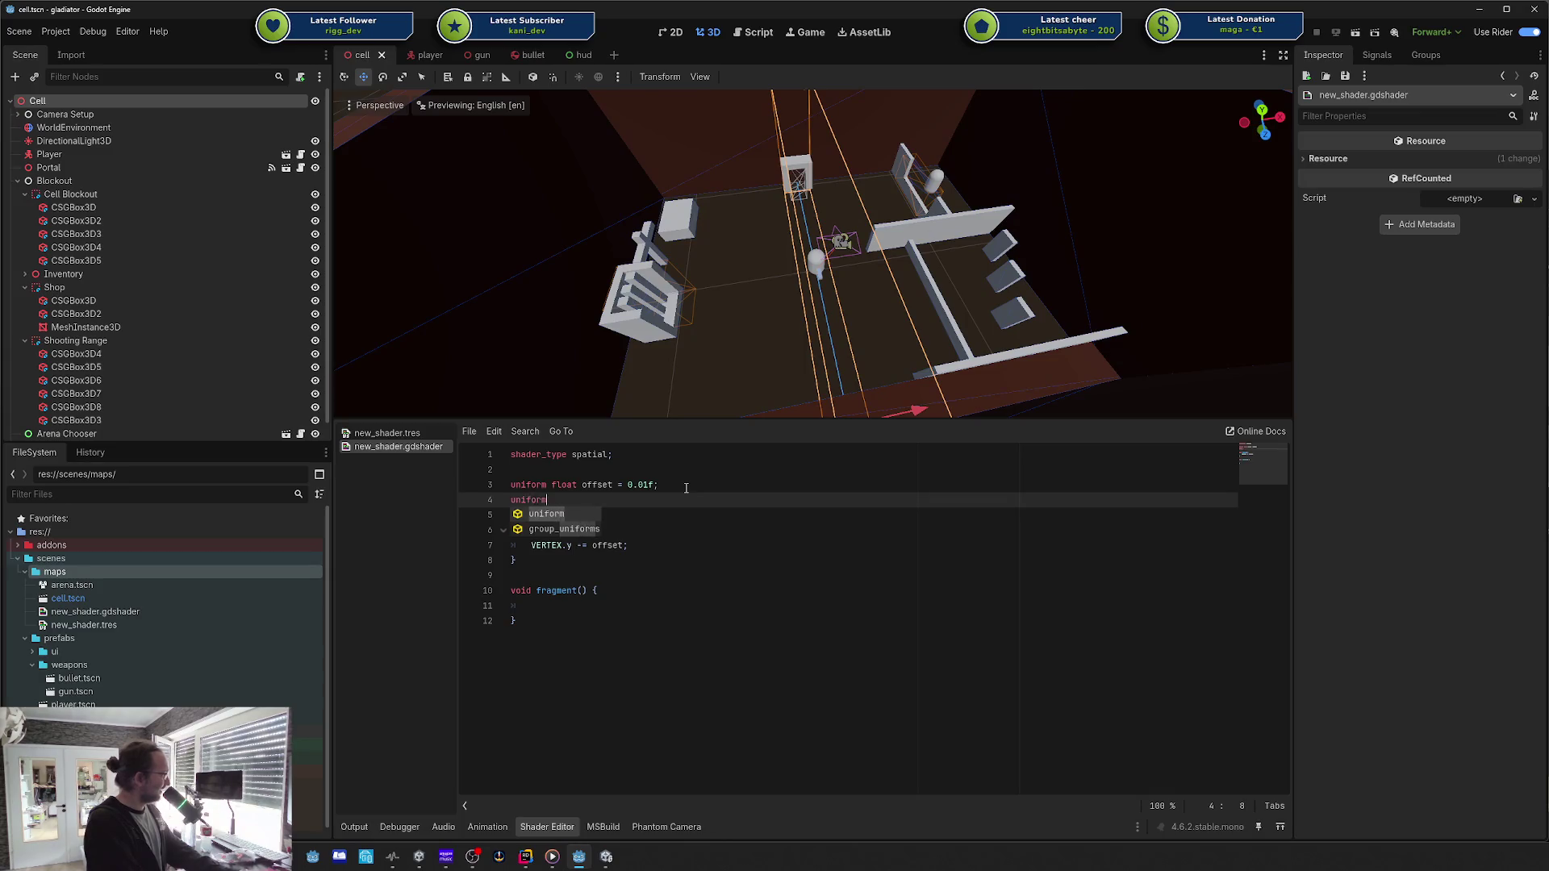
type("vec")
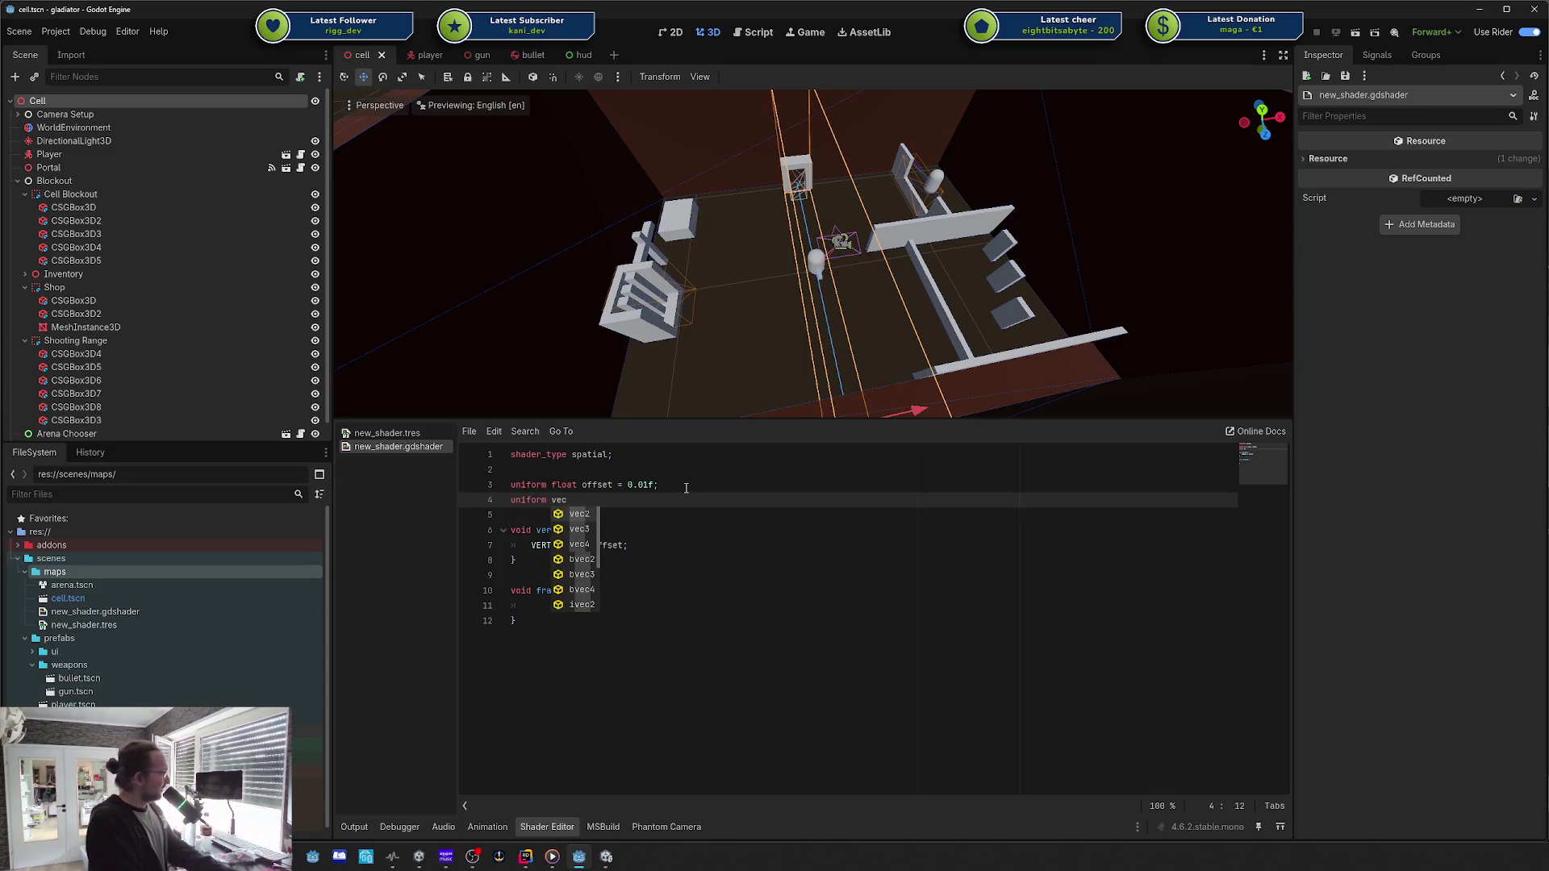
type("3 alb")
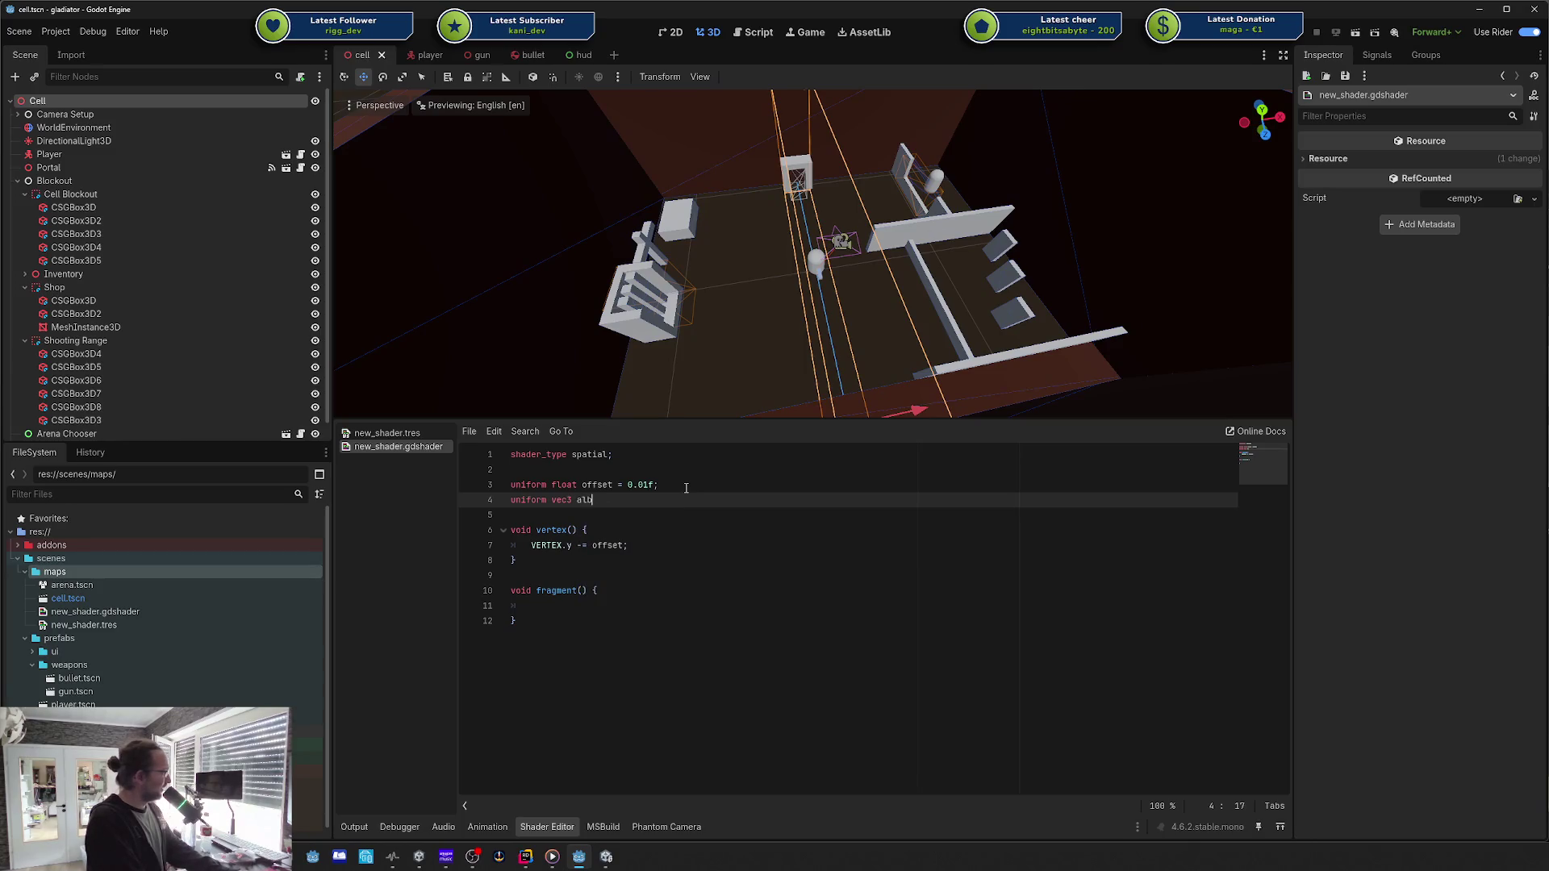
type("bedo : ")
type("sou")
key("Return")
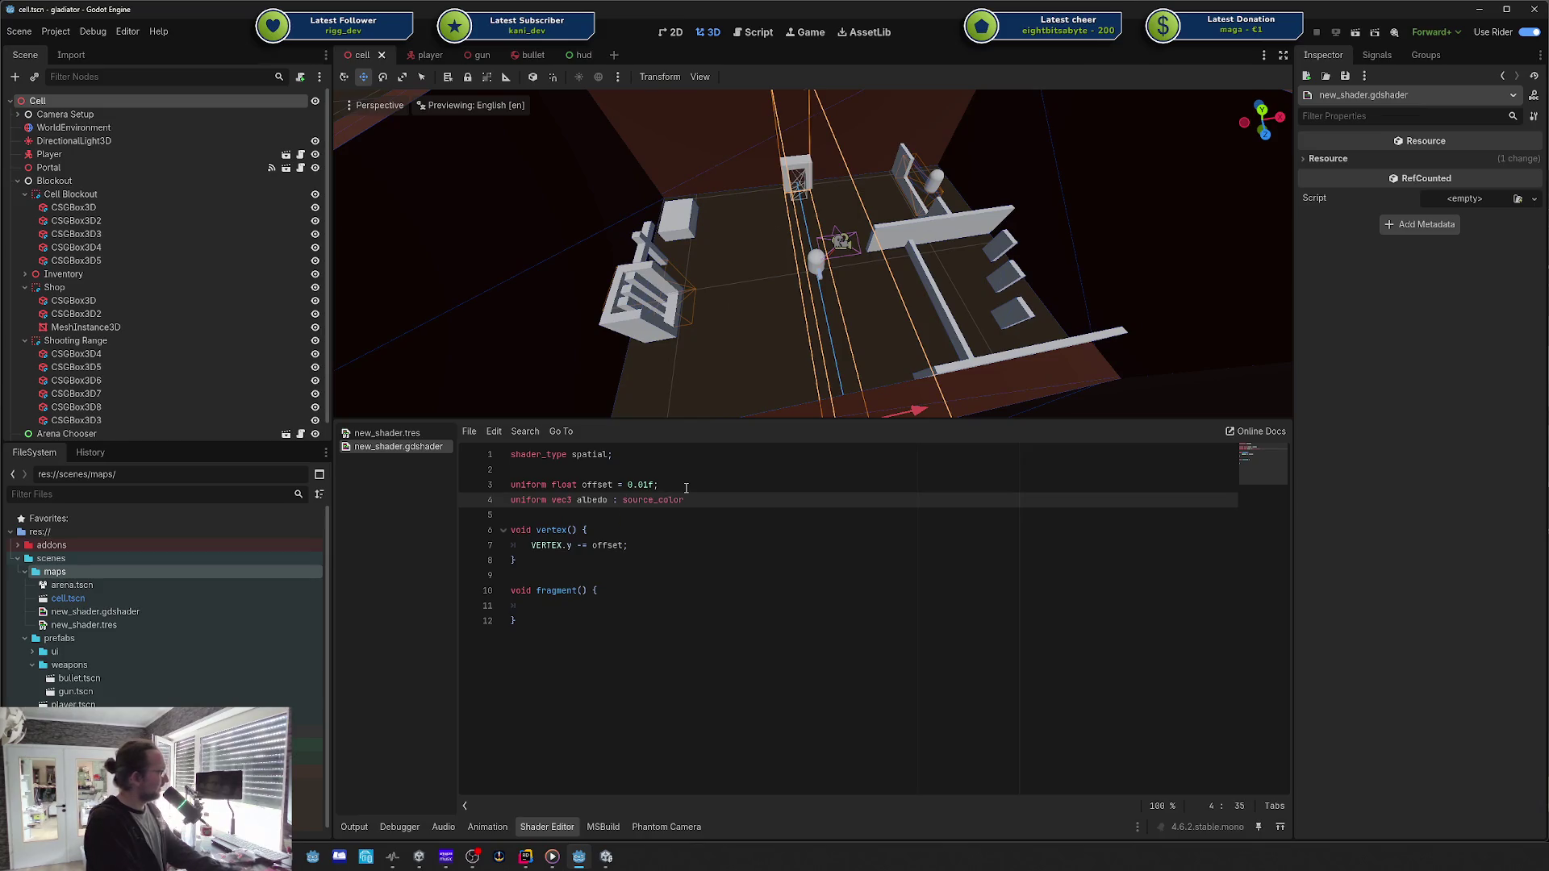
Step: End the albedo declaration with a semicolon and add 'ALBEDO = albedo;' in fragment()
left_click_drag(576, 606, 579, 598)
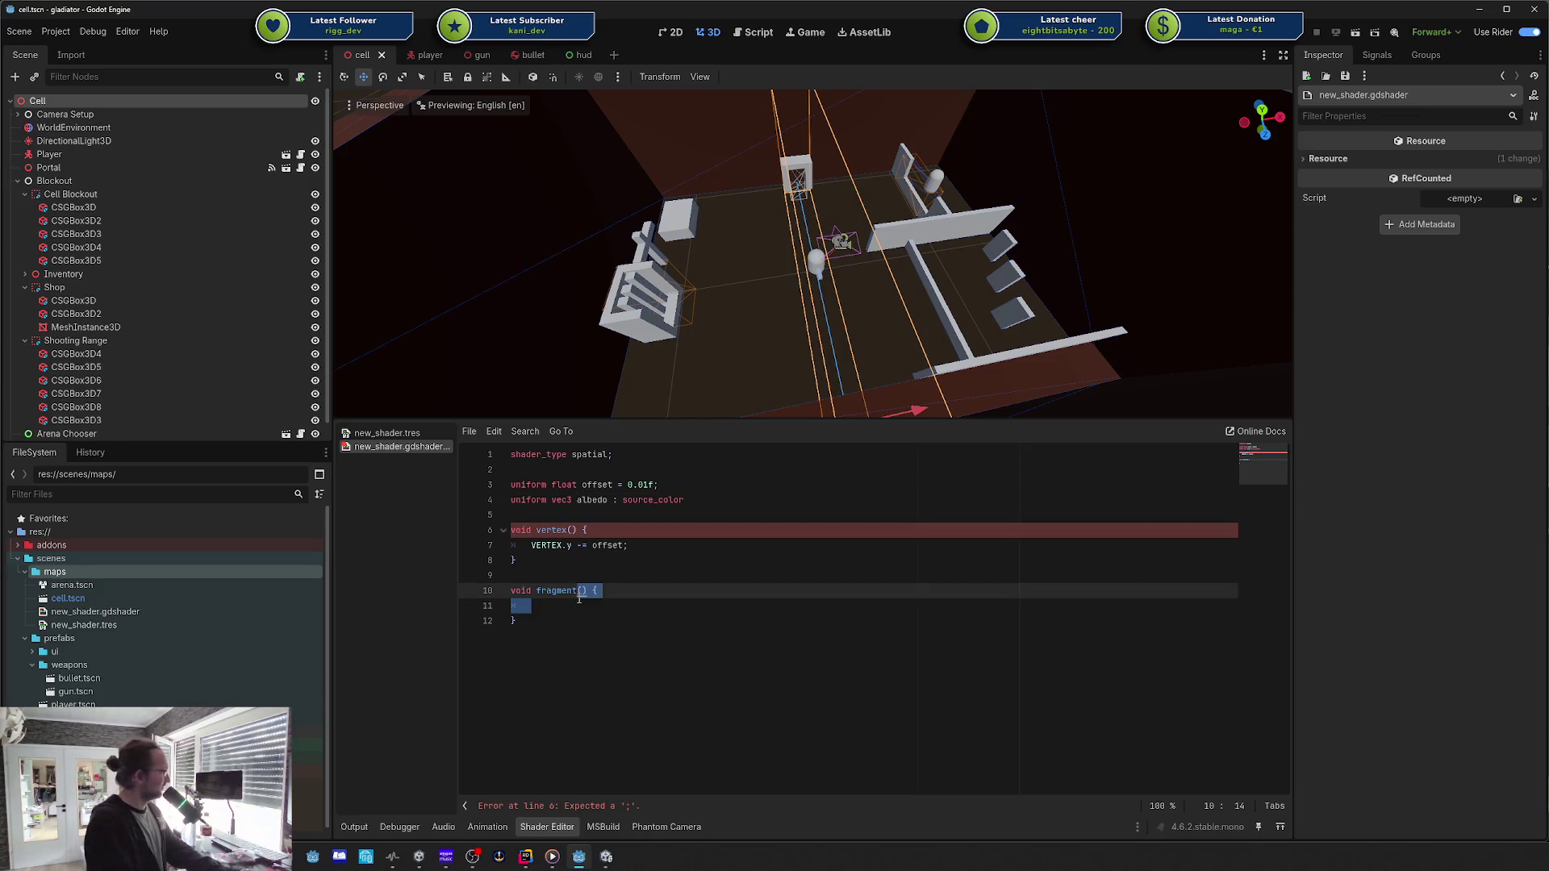
left_click(578, 600)
key("Up")
key("Up")
key("Up")
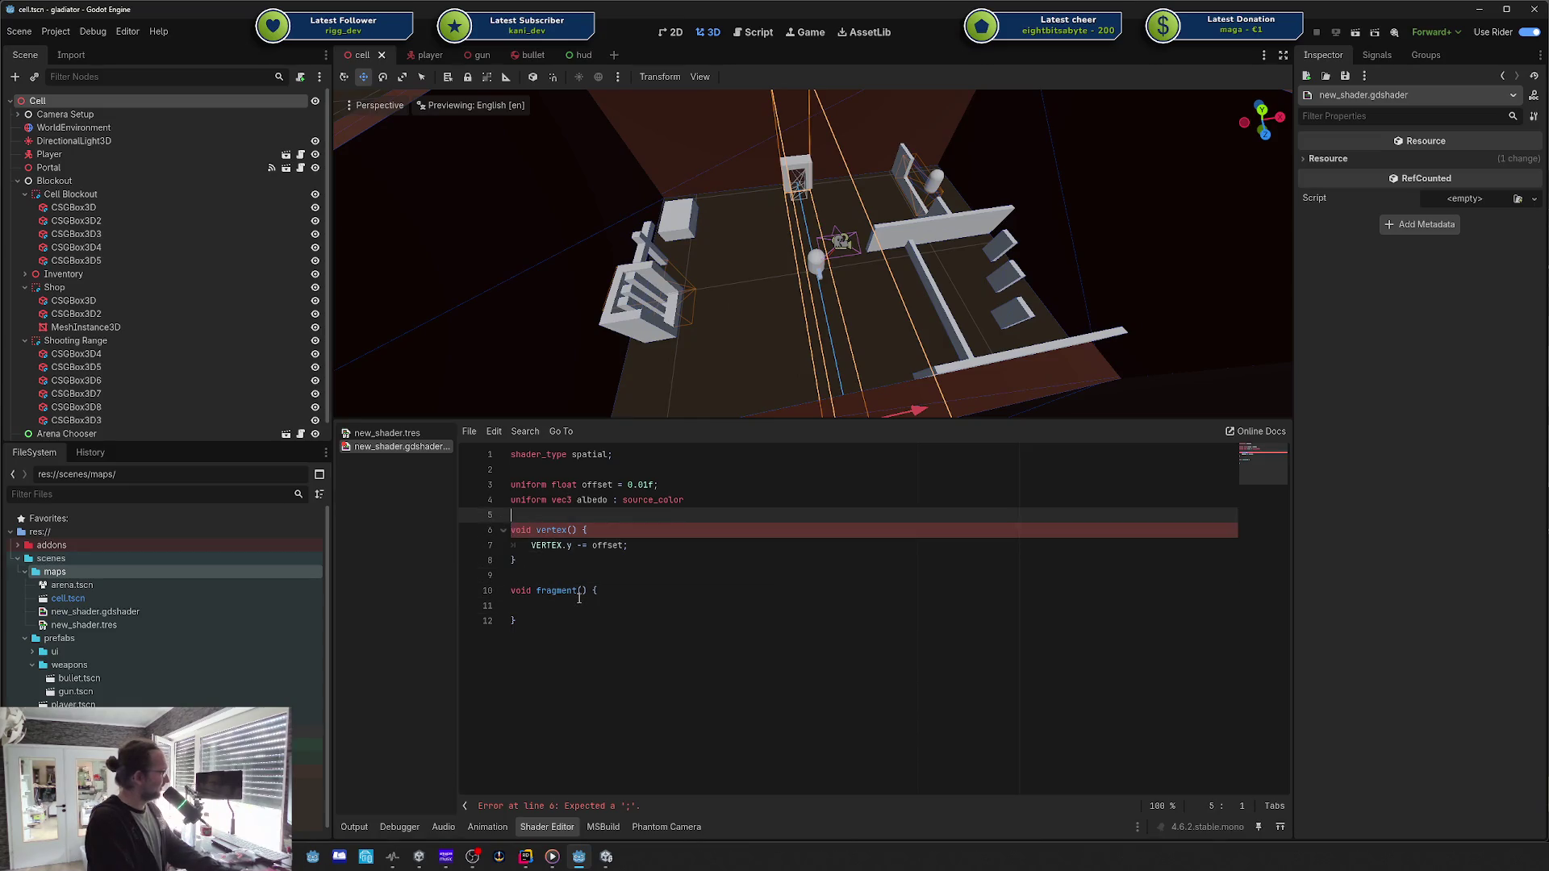
key("End")
type(";")
key("Down")
key("Down")
key("Down")
key("Down")
key("Down")
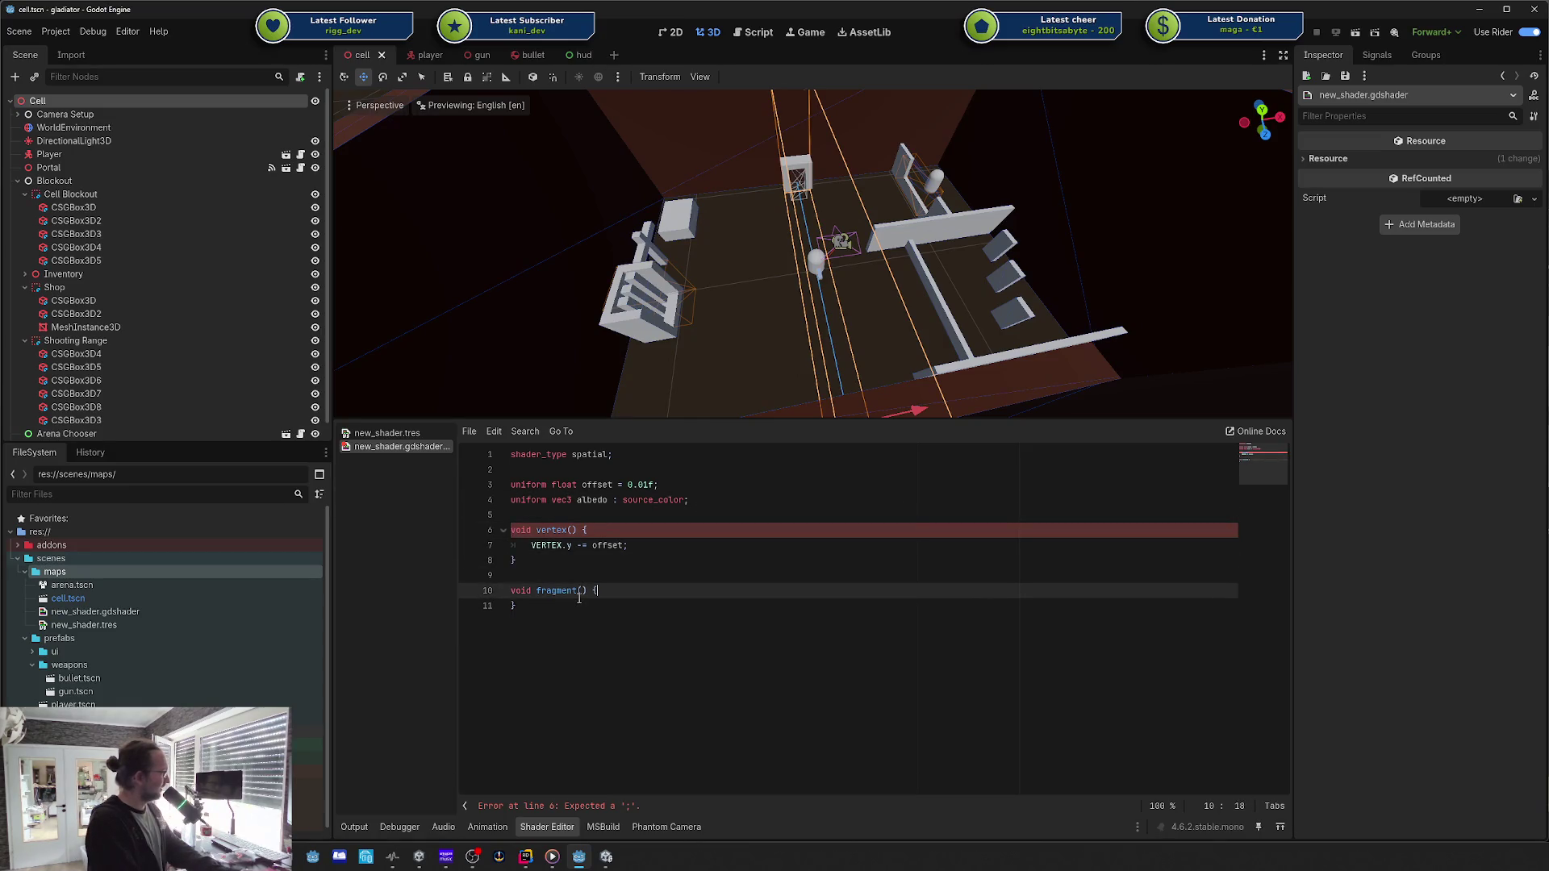
type("ALB")
key("Return")
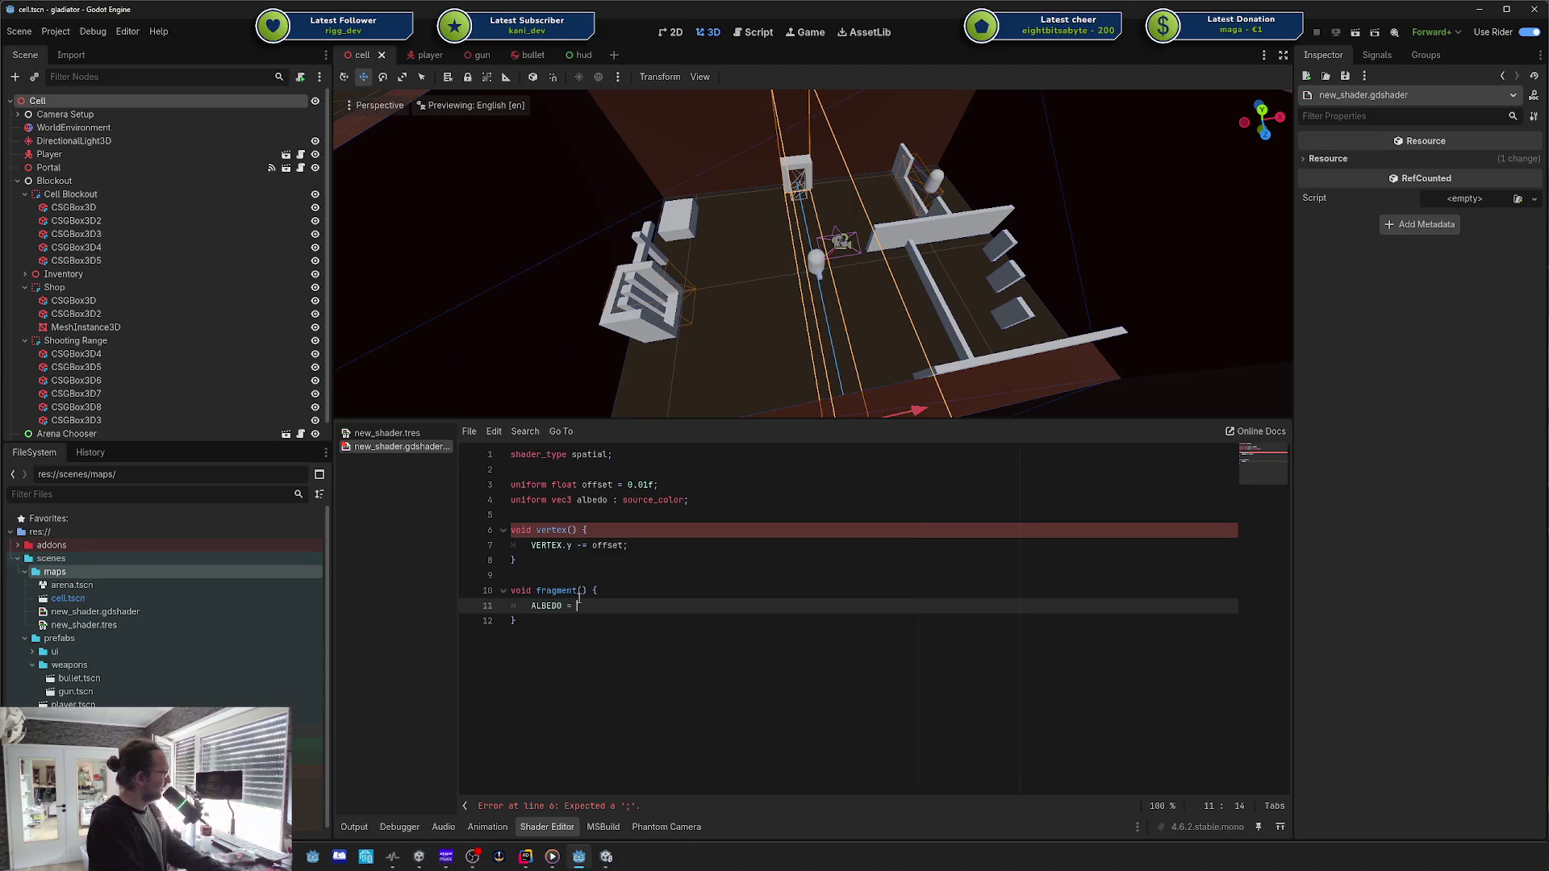
type("albedo;")
Step: Add float uniforms 'metallic' and 'smoothness' below the albedo declaration
key("Up")
key("Up")
key("Up")
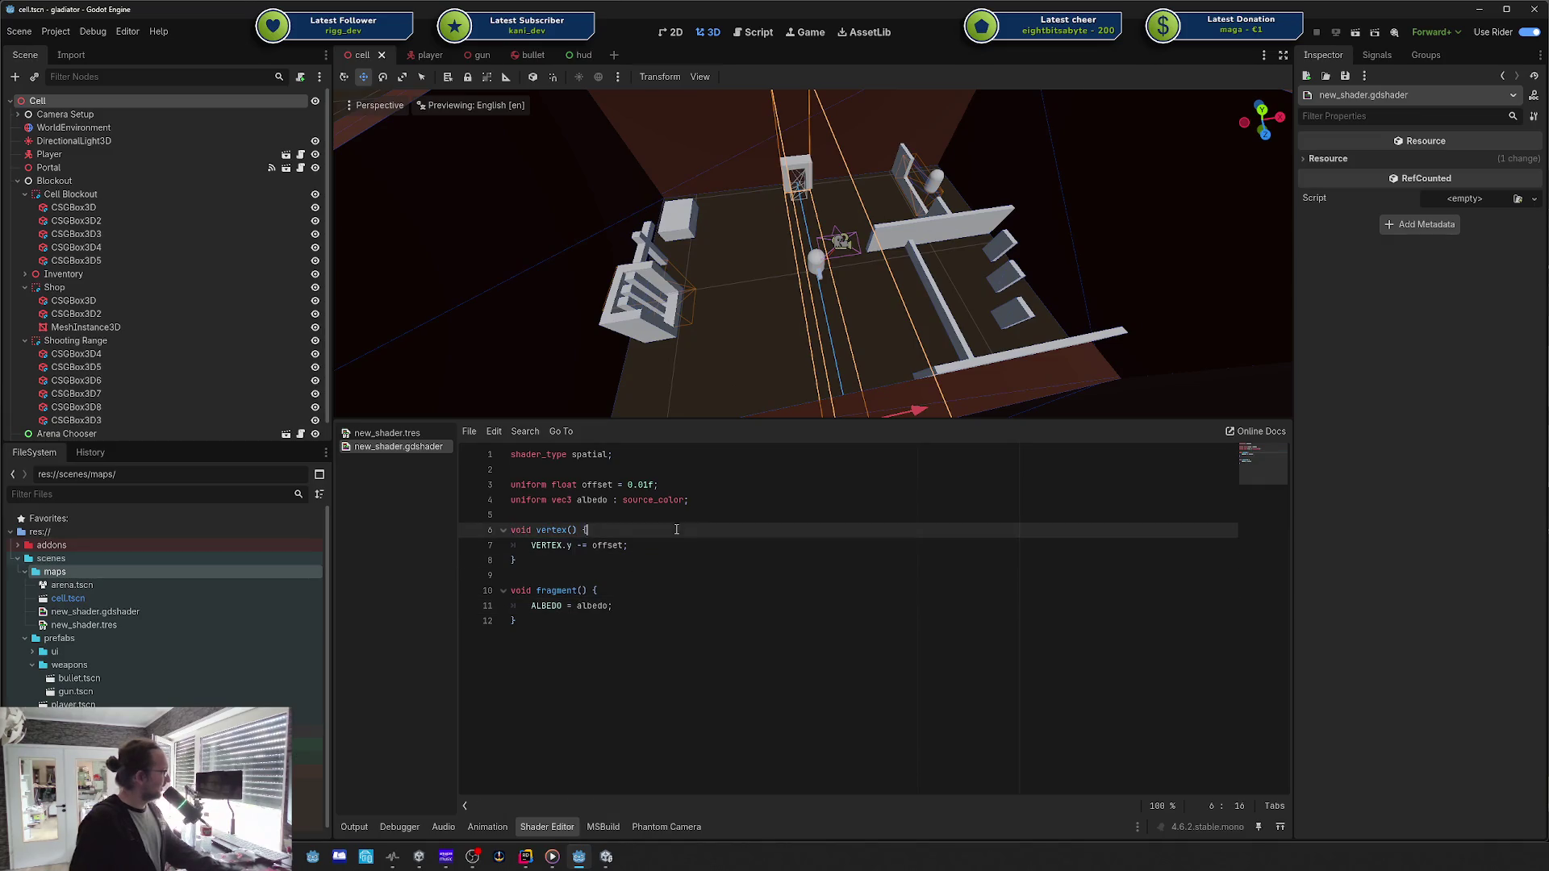
left_click(753, 496)
key("Return")
type("uniform float e")
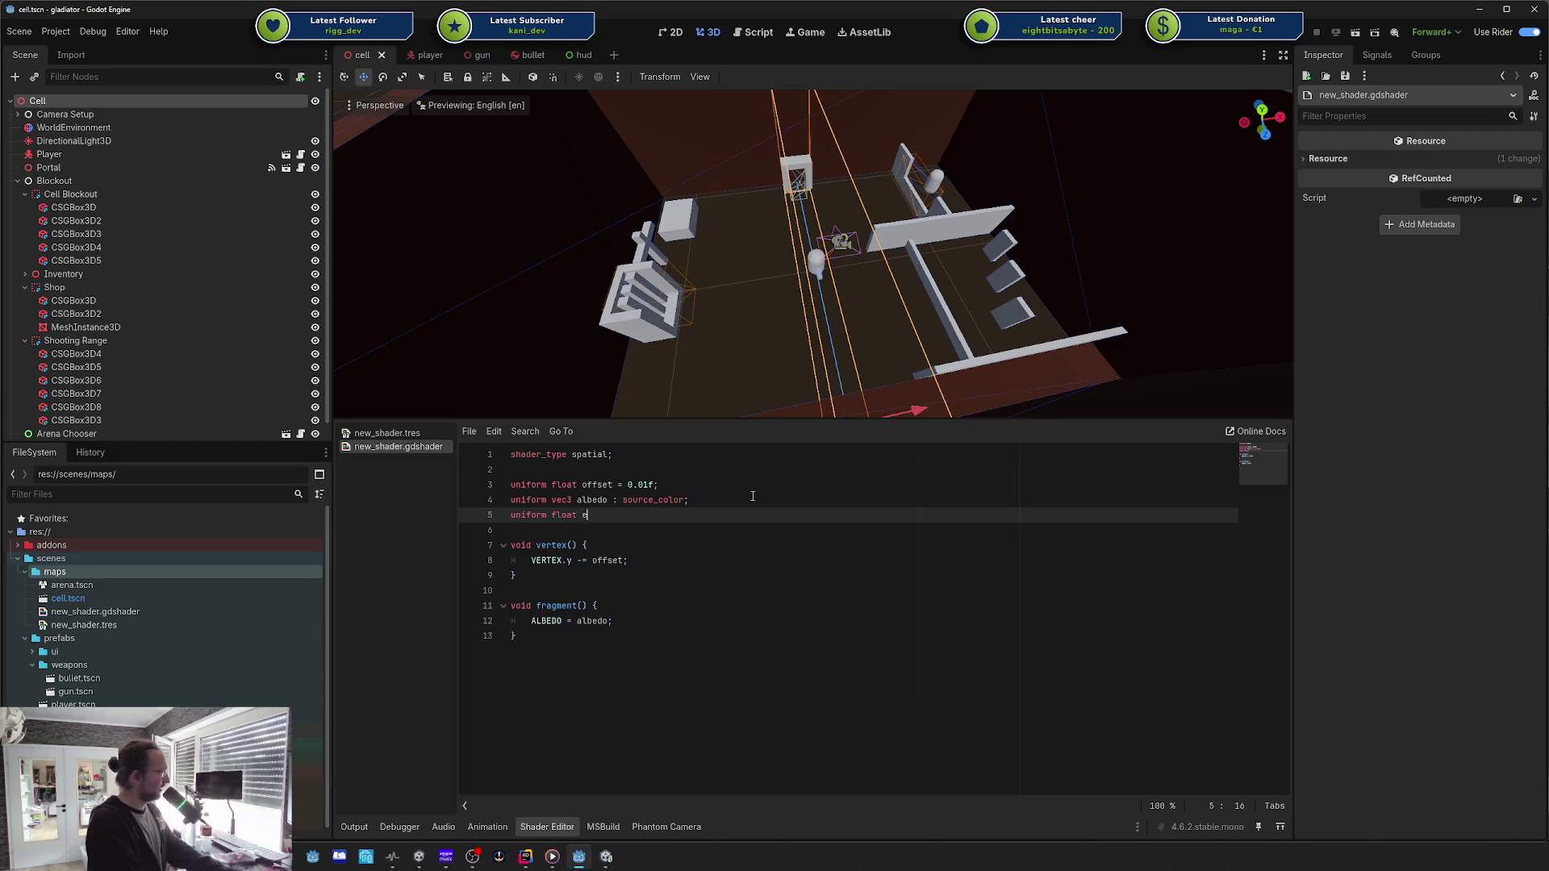
key("BackSpace")
type("metallic = 0.0f;")
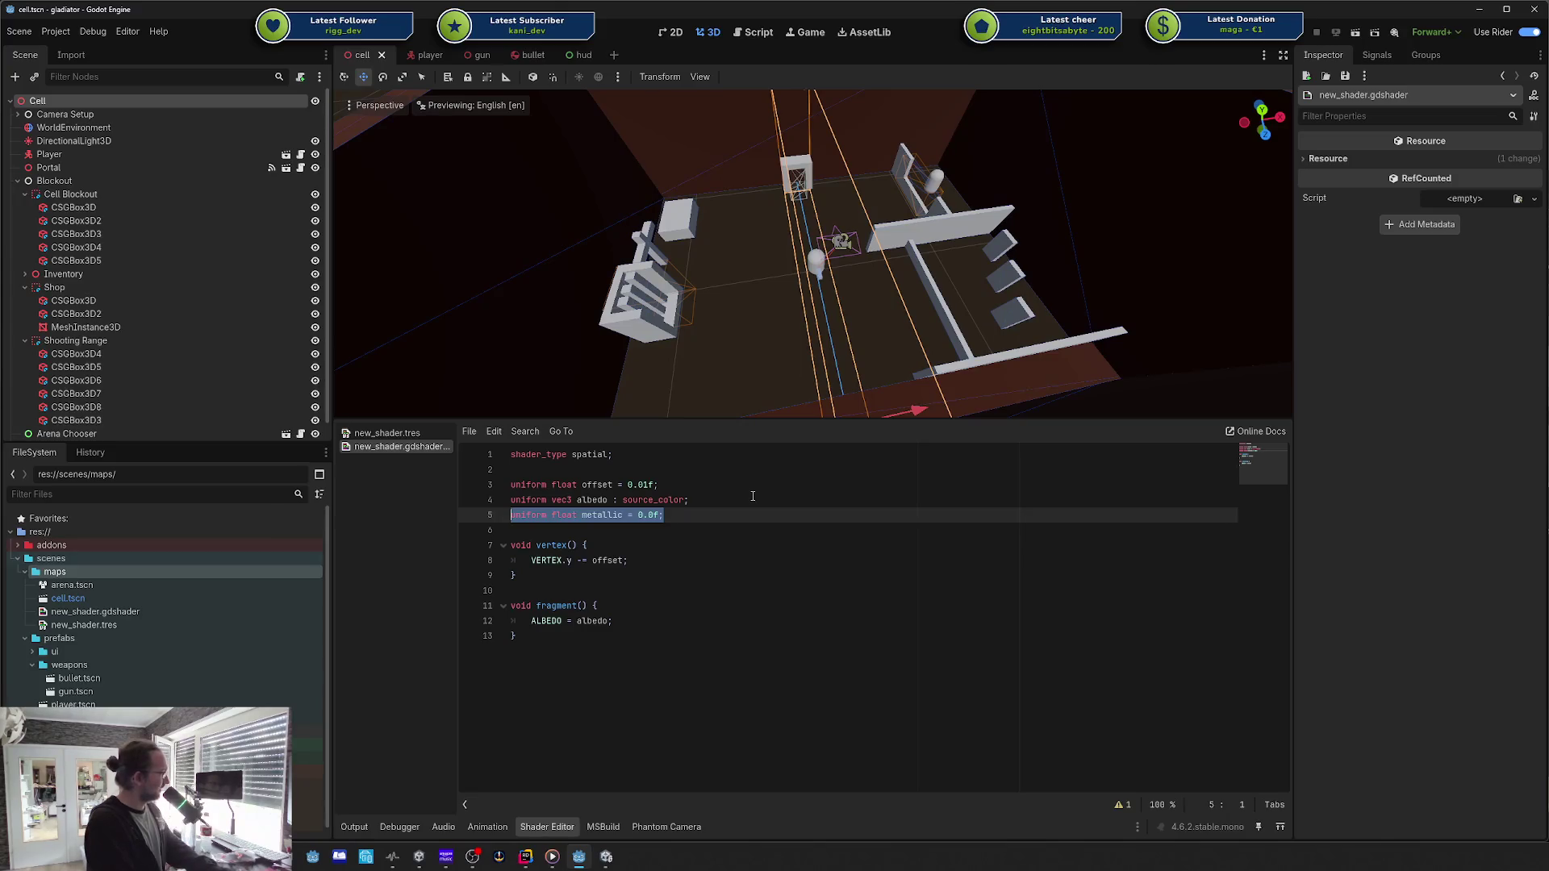
key("Return")
type("uniform float metallic = 0.0f;")
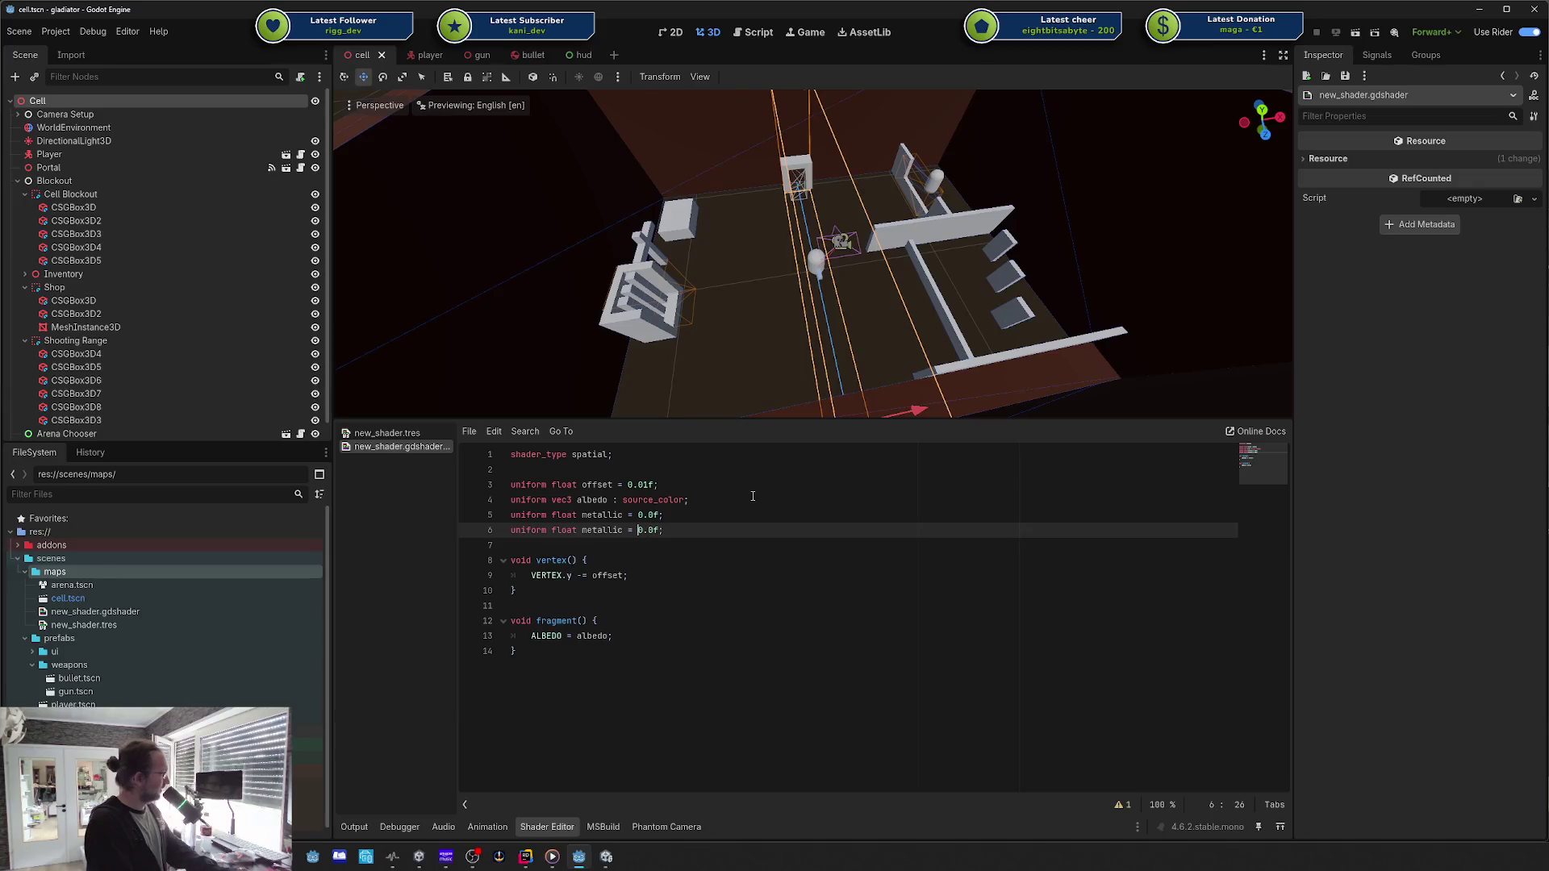
key("ctrl+BackSpace")
type("smoothness")
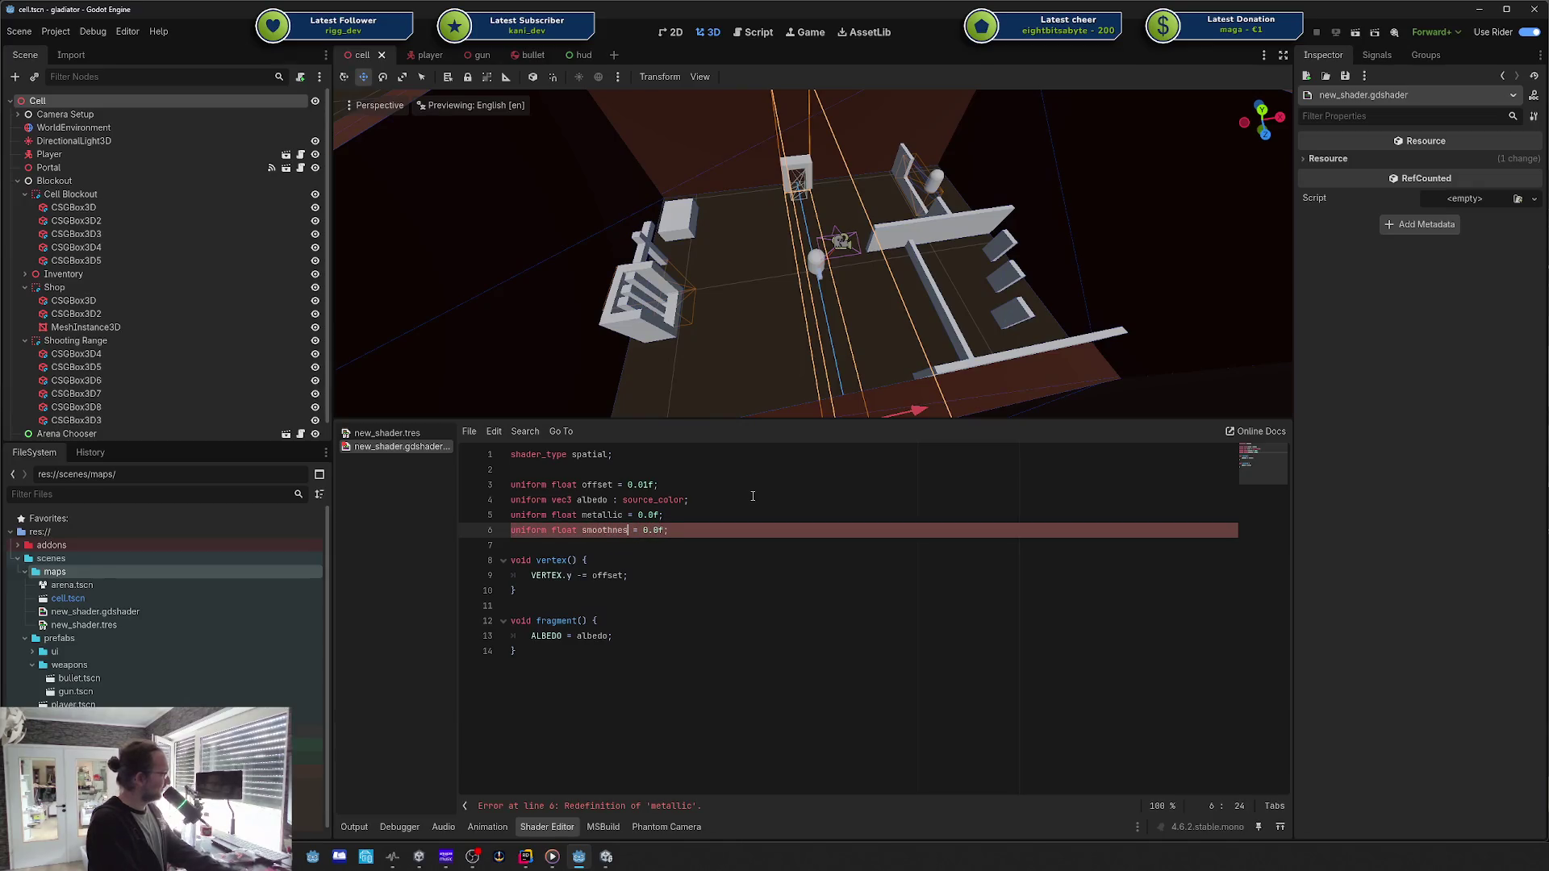
key("Down")
key("Down")
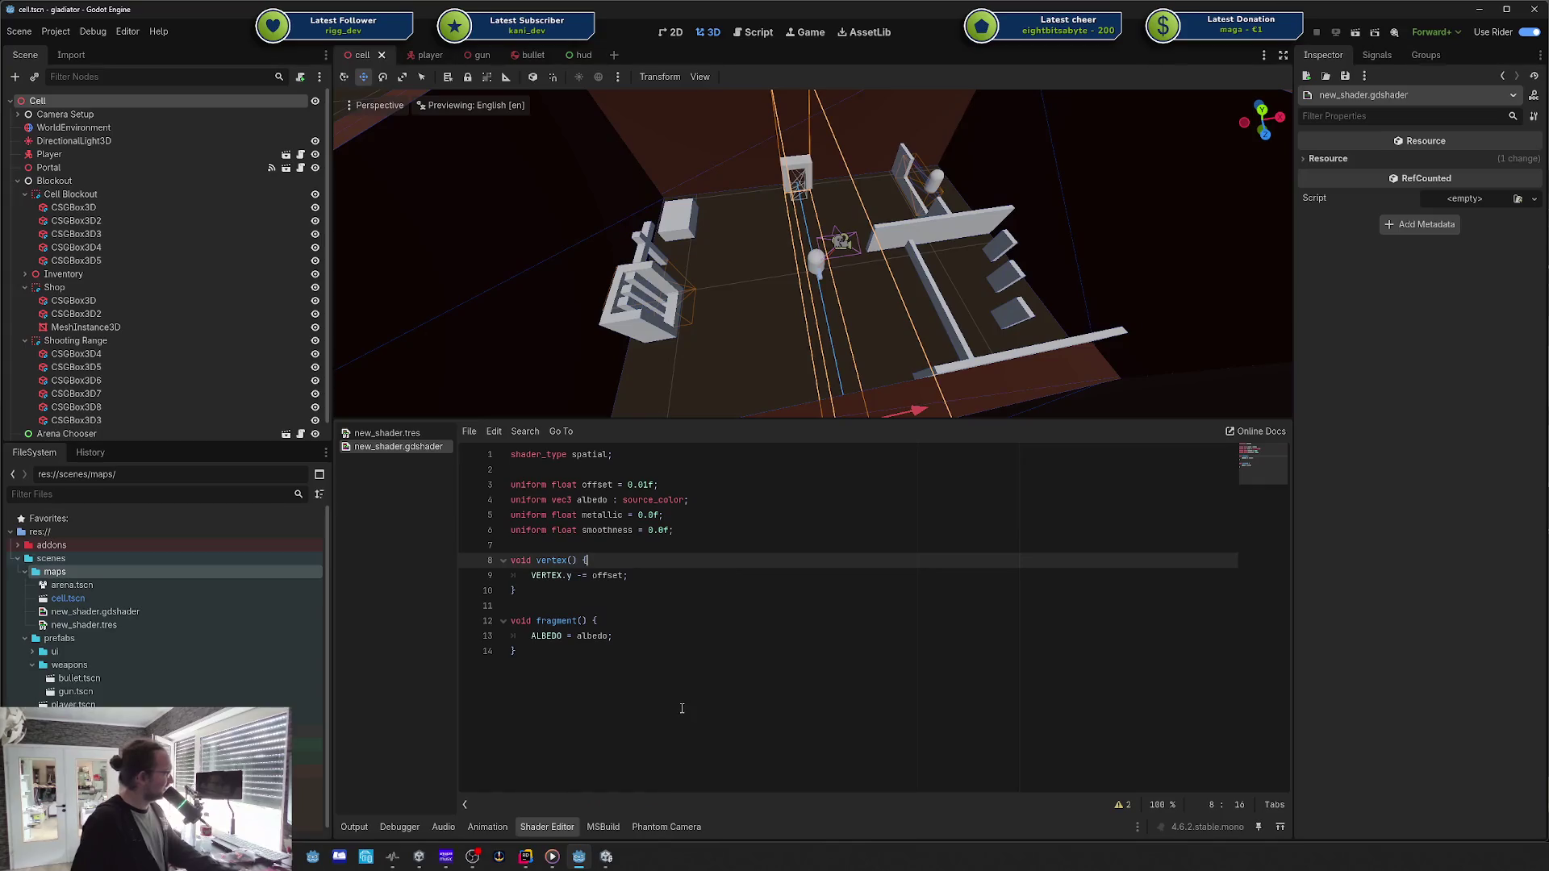
Step: Add 'METALLIC = metallic' under the ALBEDO line in fragment()
left_click(656, 647)
key("Up")
key("Return")
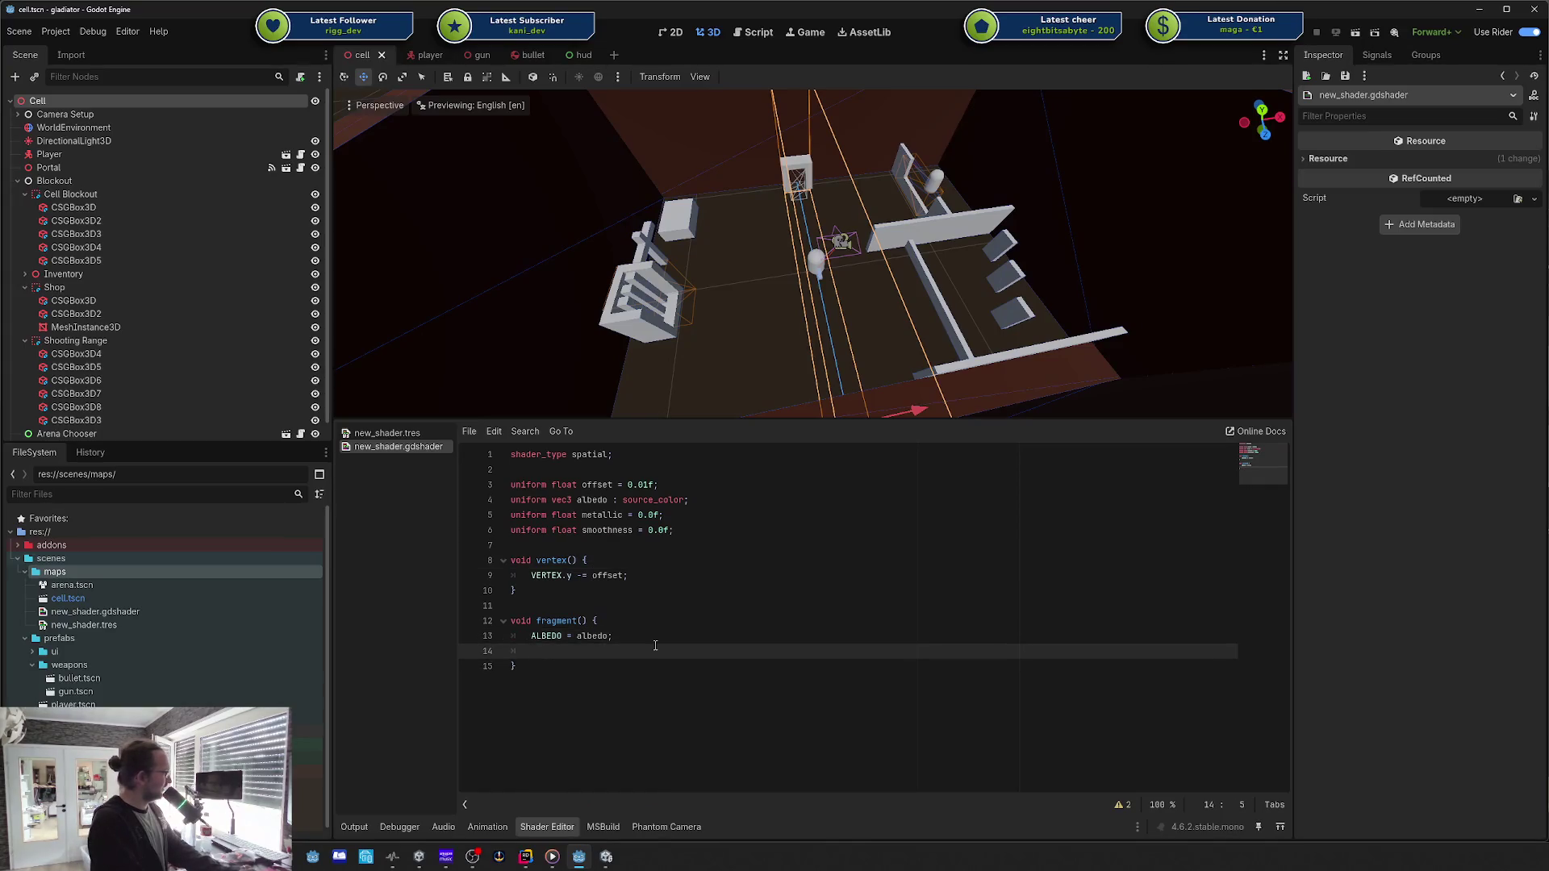
key("Down")
key("Return")
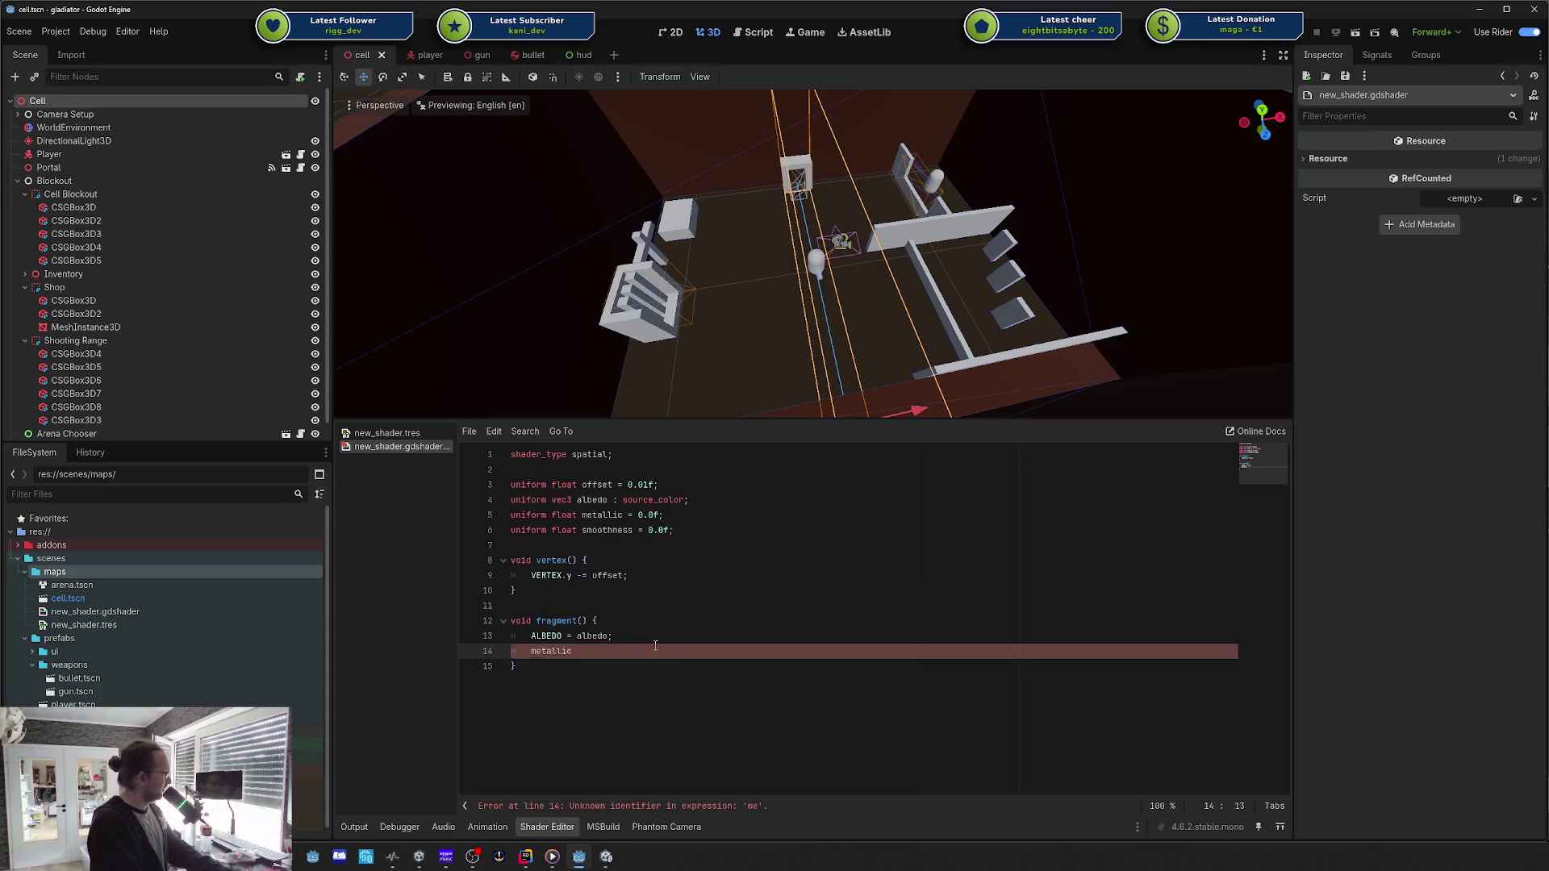
key("BackSpace")
key("BackSpace")
key("BackSpace")
type("M")
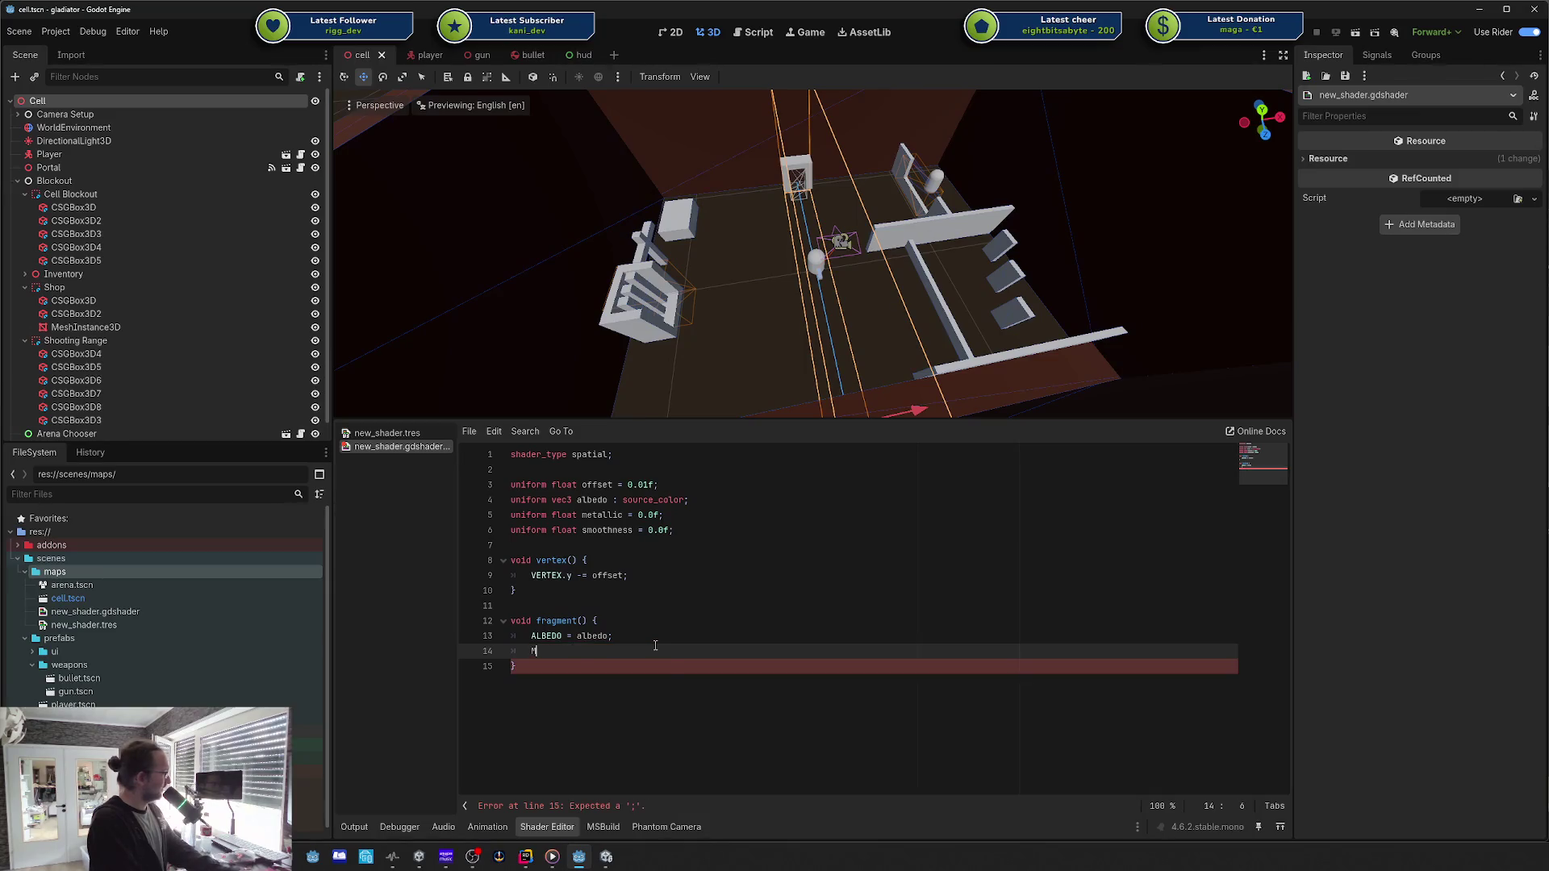
type("ETALLIC = metallic;")
key("Return")
Step: Remove the abandoned SMOO/SMO attempts, the stray 'this.' and the empty line 15
type("MOO")
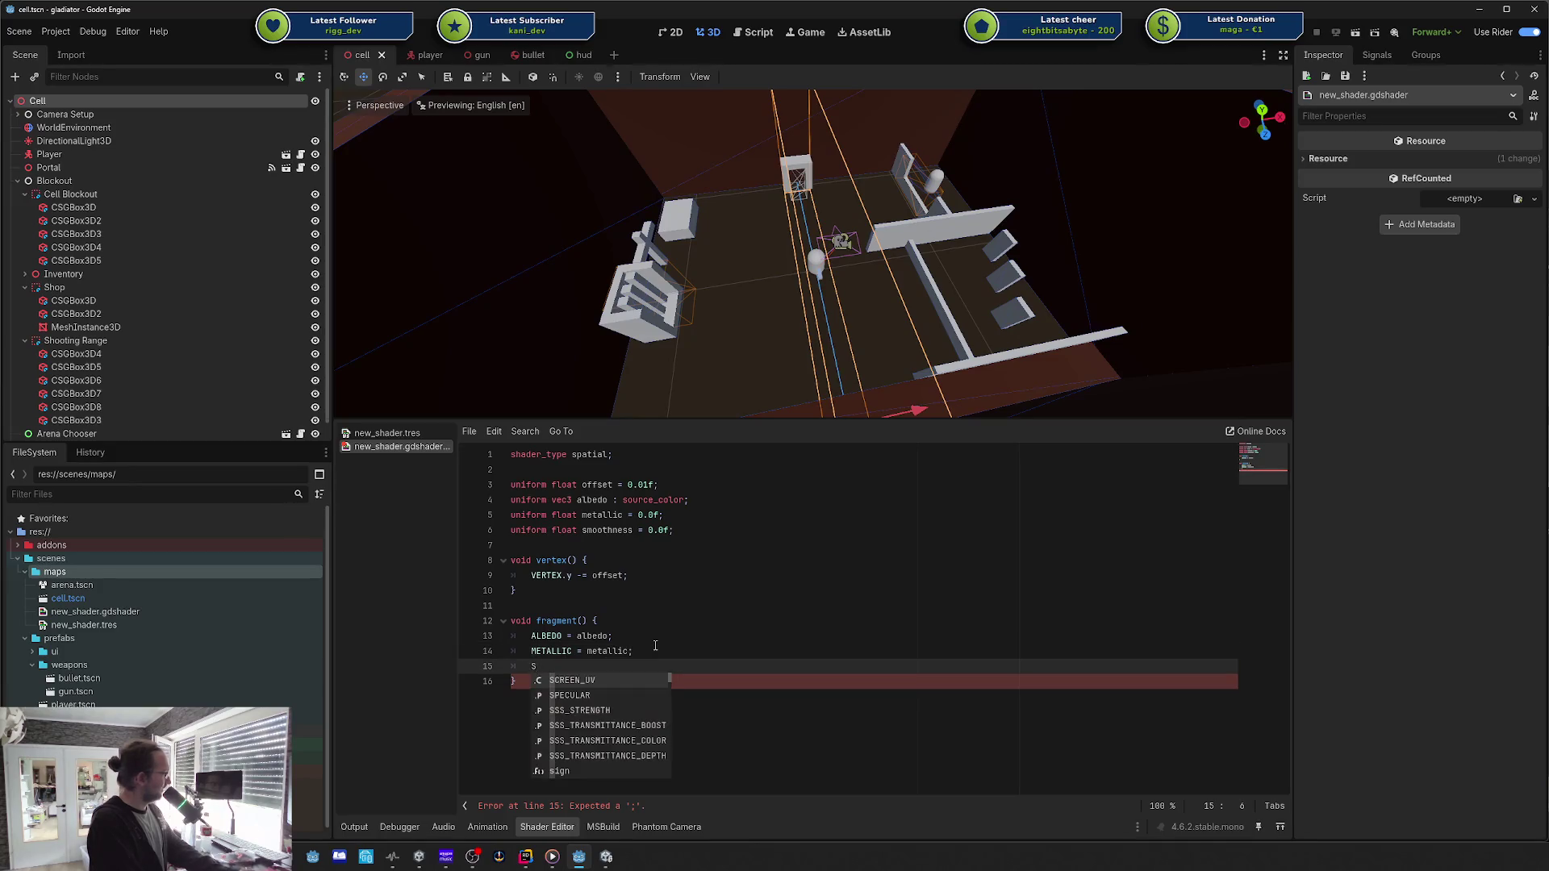
key("BackSpace")
key("BackSpace")
key("BackSpace")
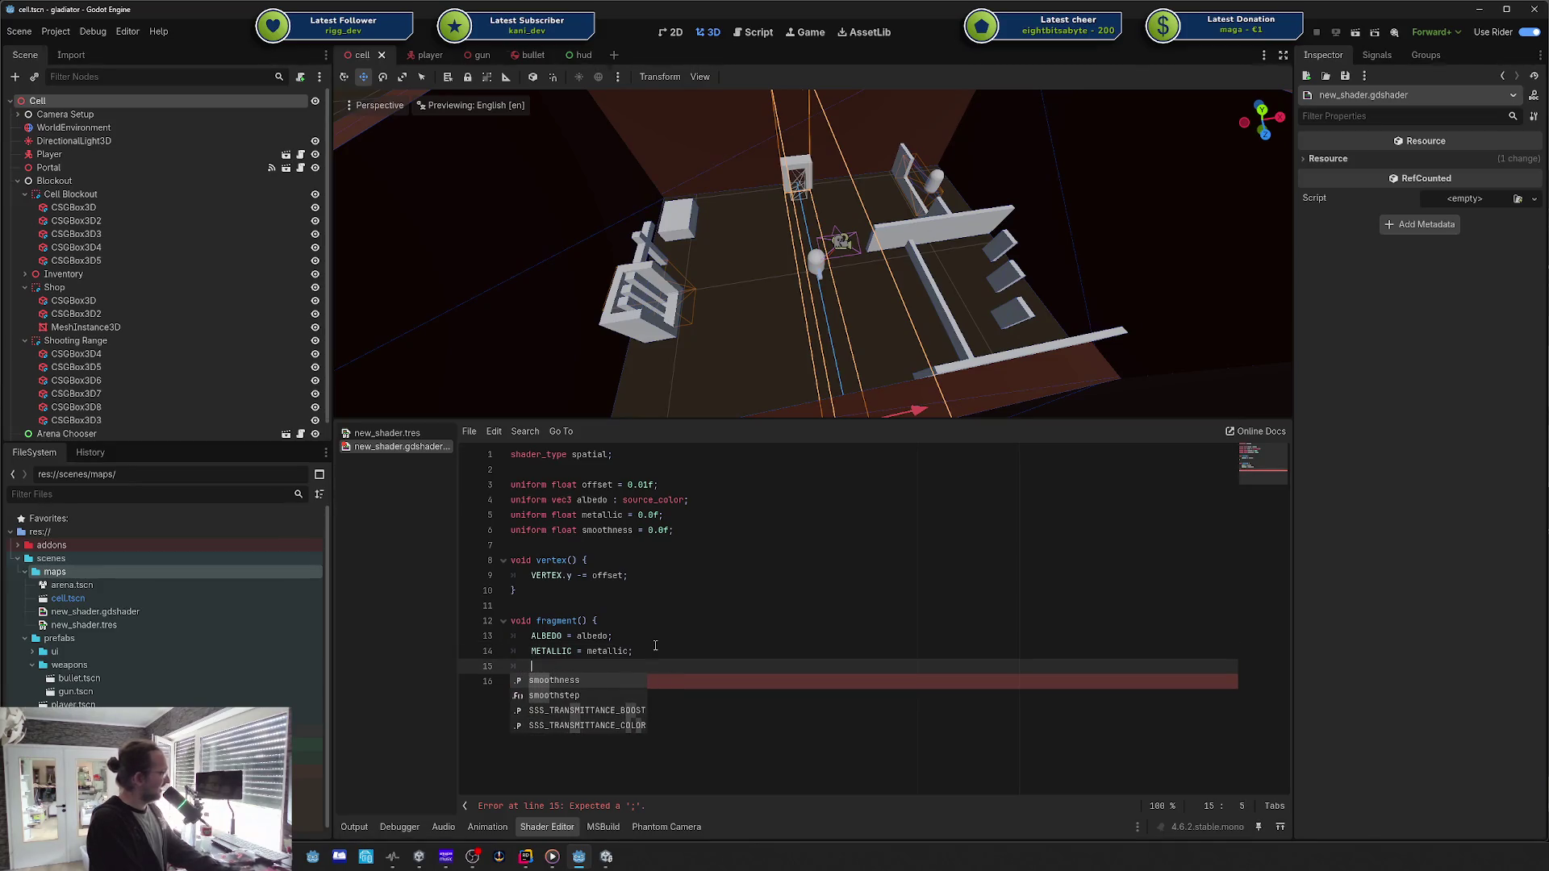
key("Escape")
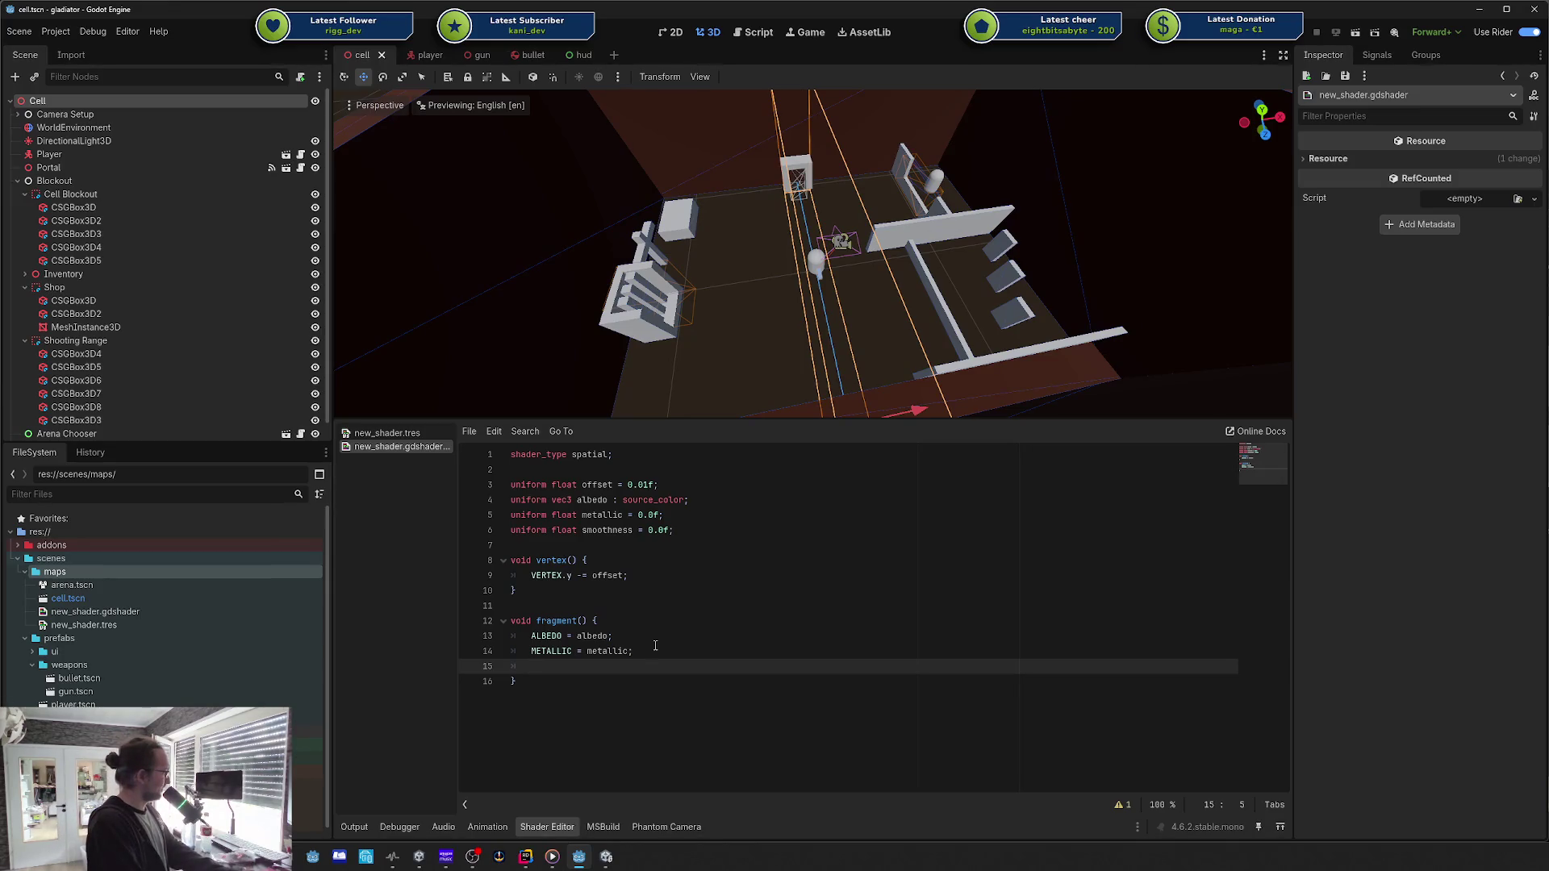
type("SMO")
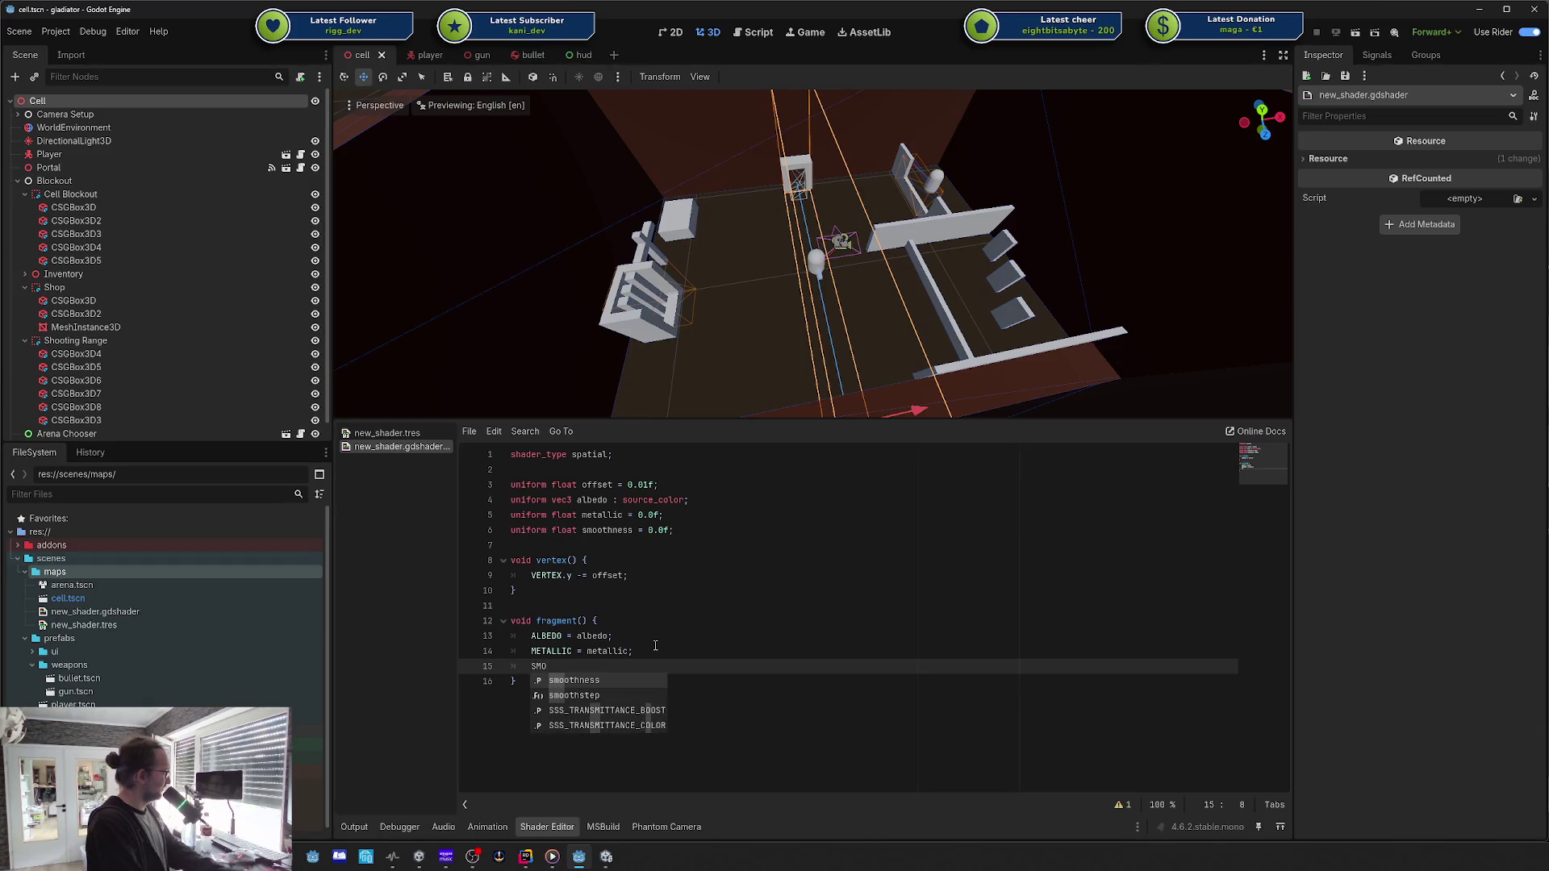
key("BackSpace")
key("BackSpace")
key("BackSpace")
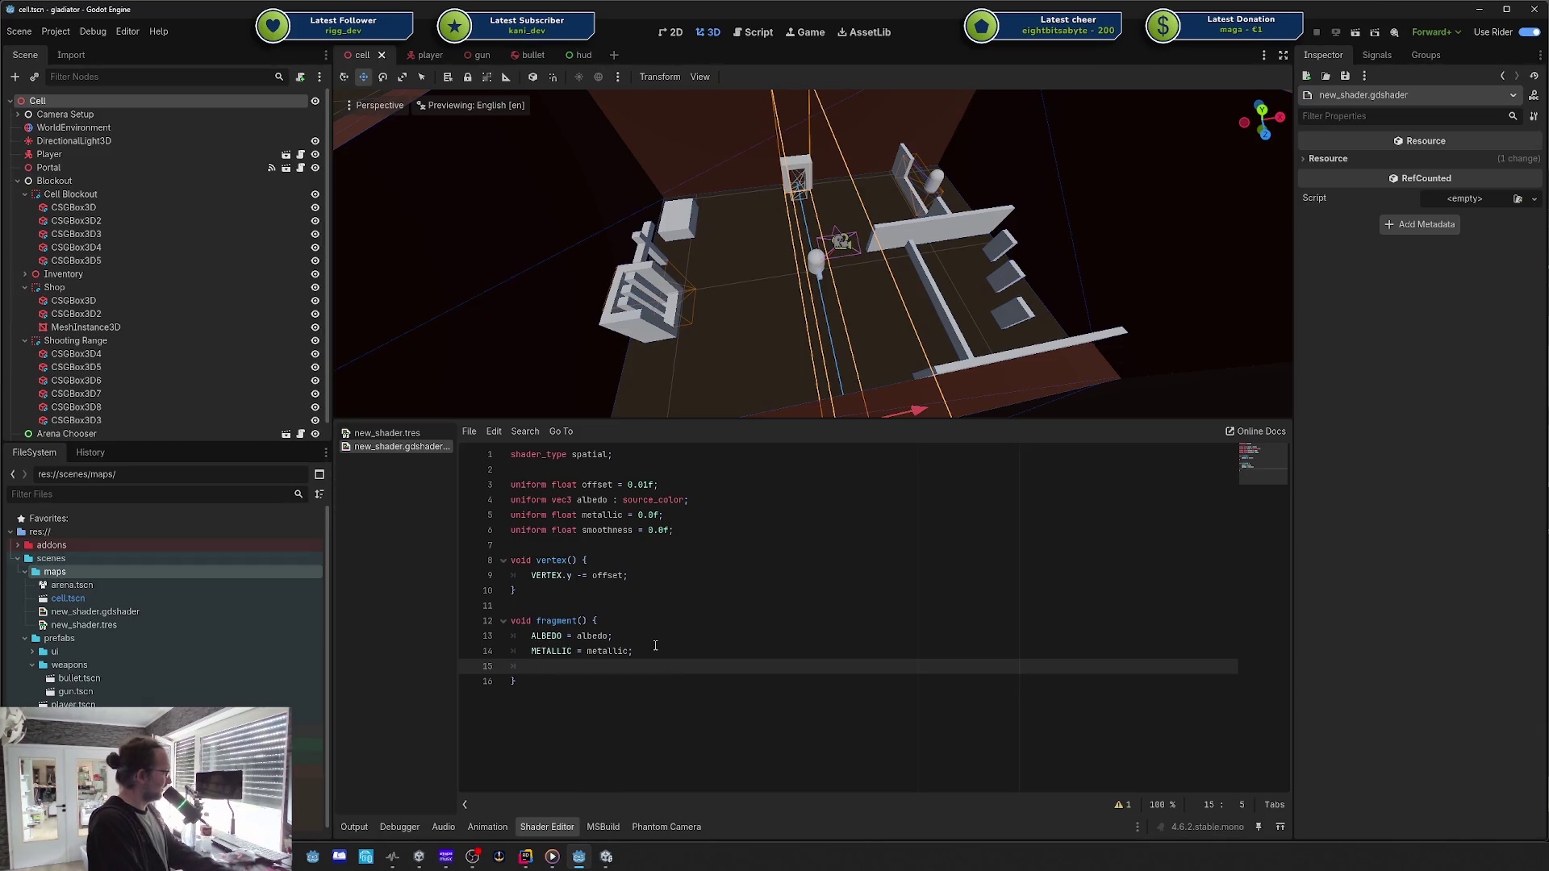
type("this.")
key("BackSpace")
key("BackSpace")
key("BackSpace")
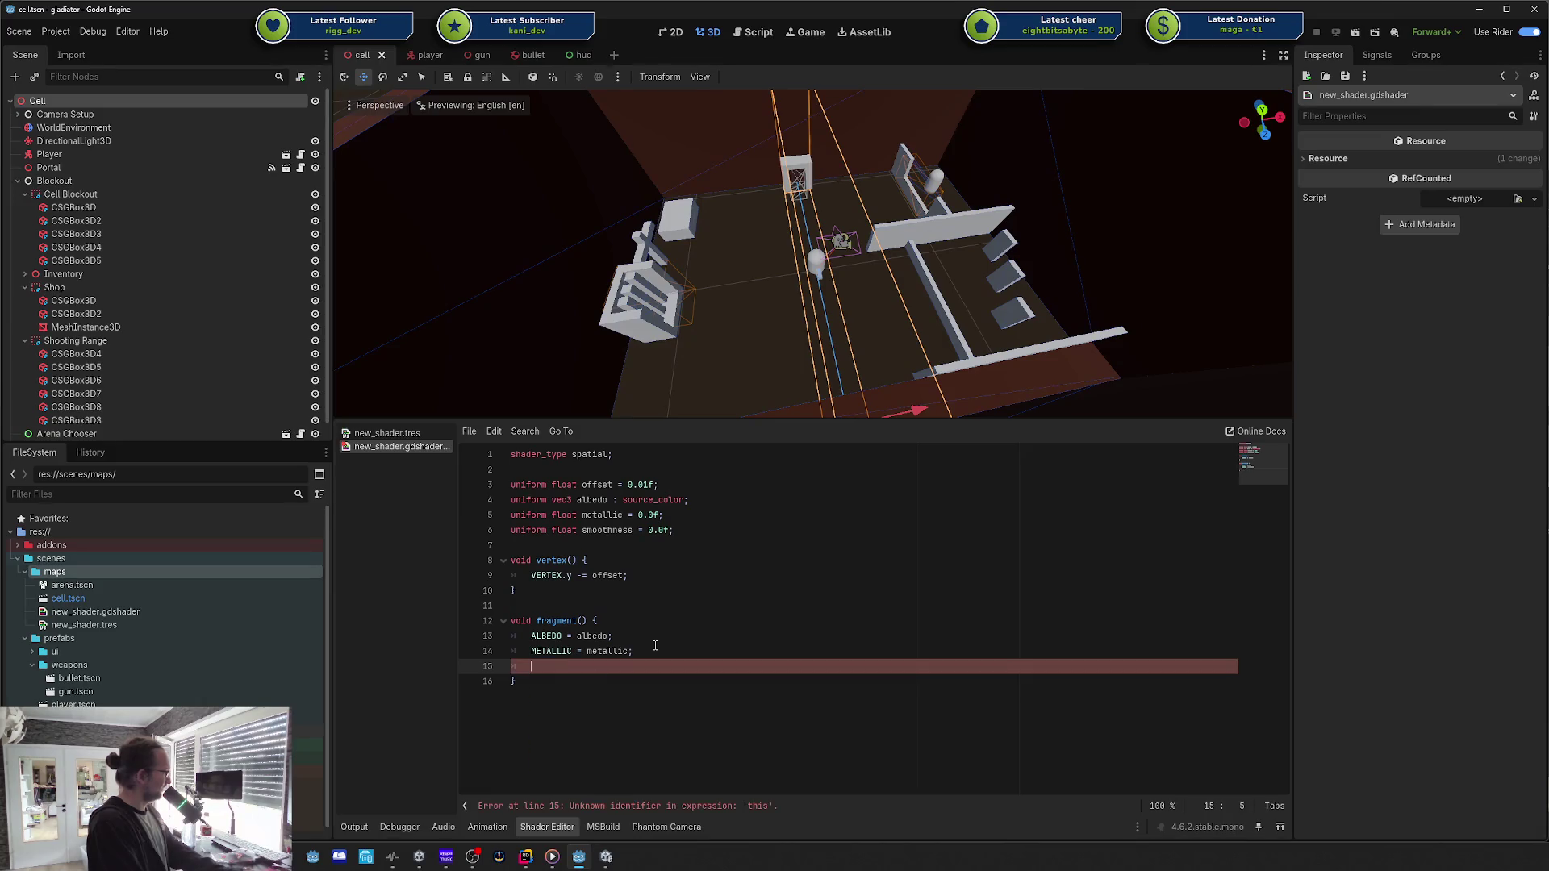
key("BackSpace")
key("BackSpace")
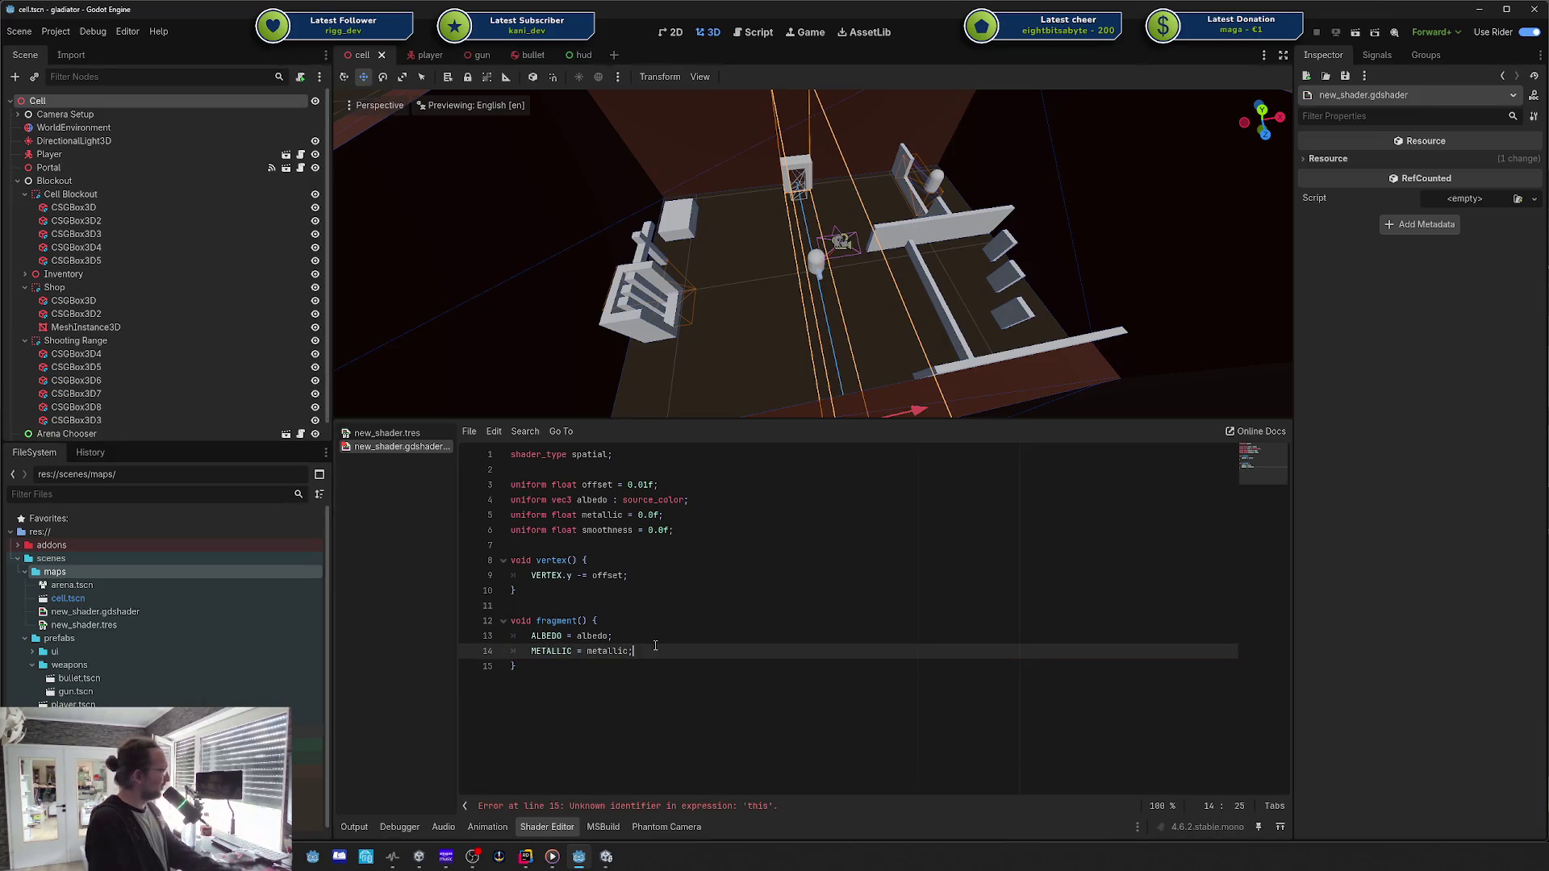
Step: Review the shader code, compare against Unity's shader graph, and return to Godot
mouse_move(655, 645)
left_mouse_down()
mouse_move(670, 499)
mouse_move(539, 485)
left_mouse_up()
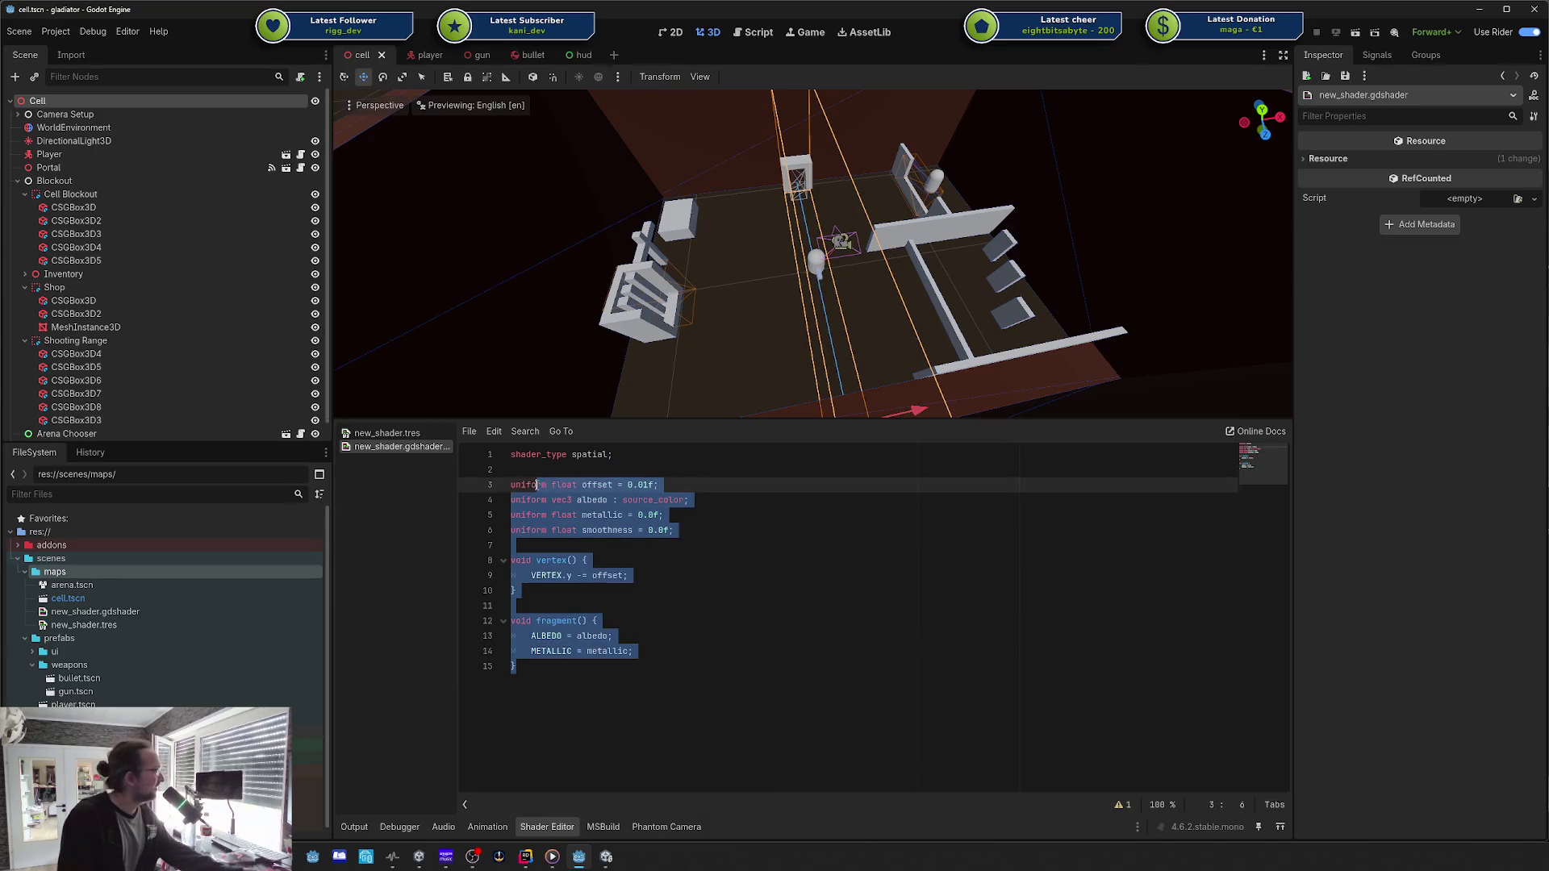
left_click(557, 546)
left_click_drag(576, 706, 517, 457)
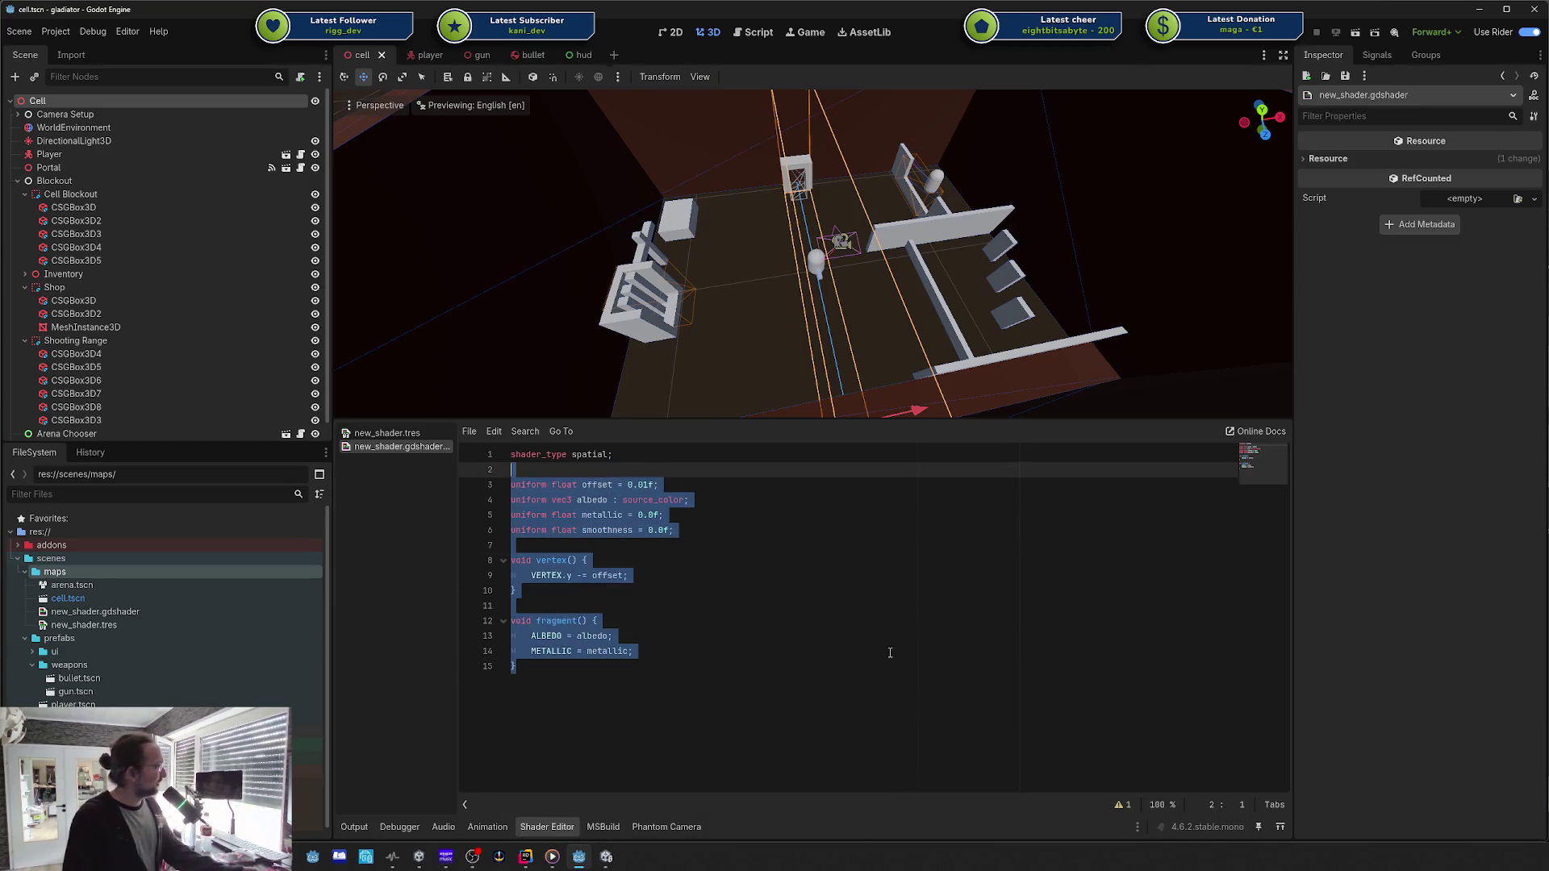
left_click(656, 651)
left_click(606, 857)
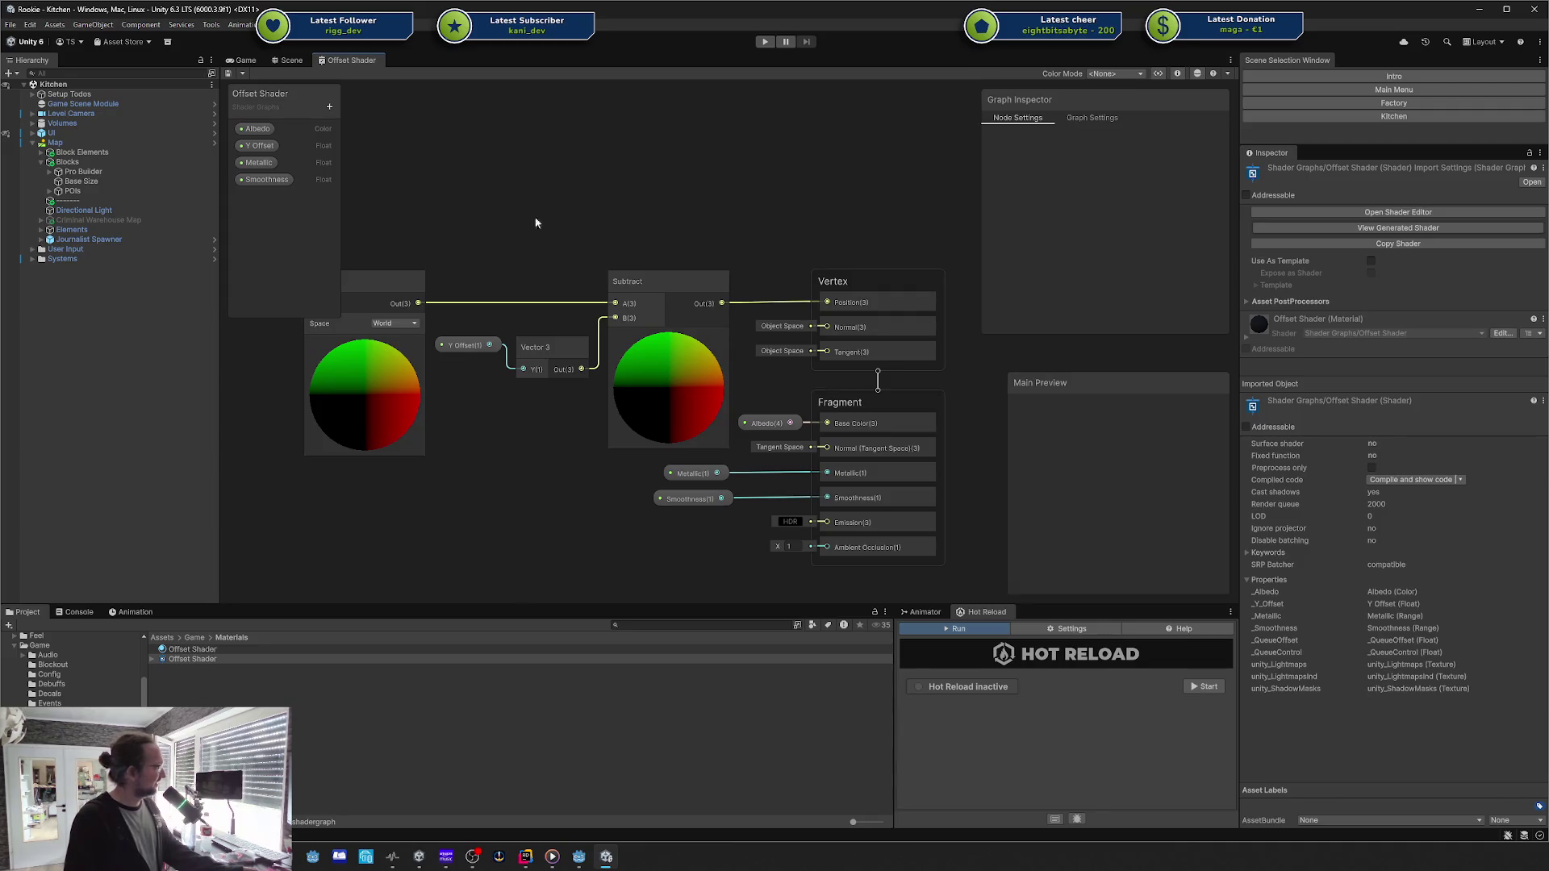
left_click(579, 858)
left_click(624, 679)
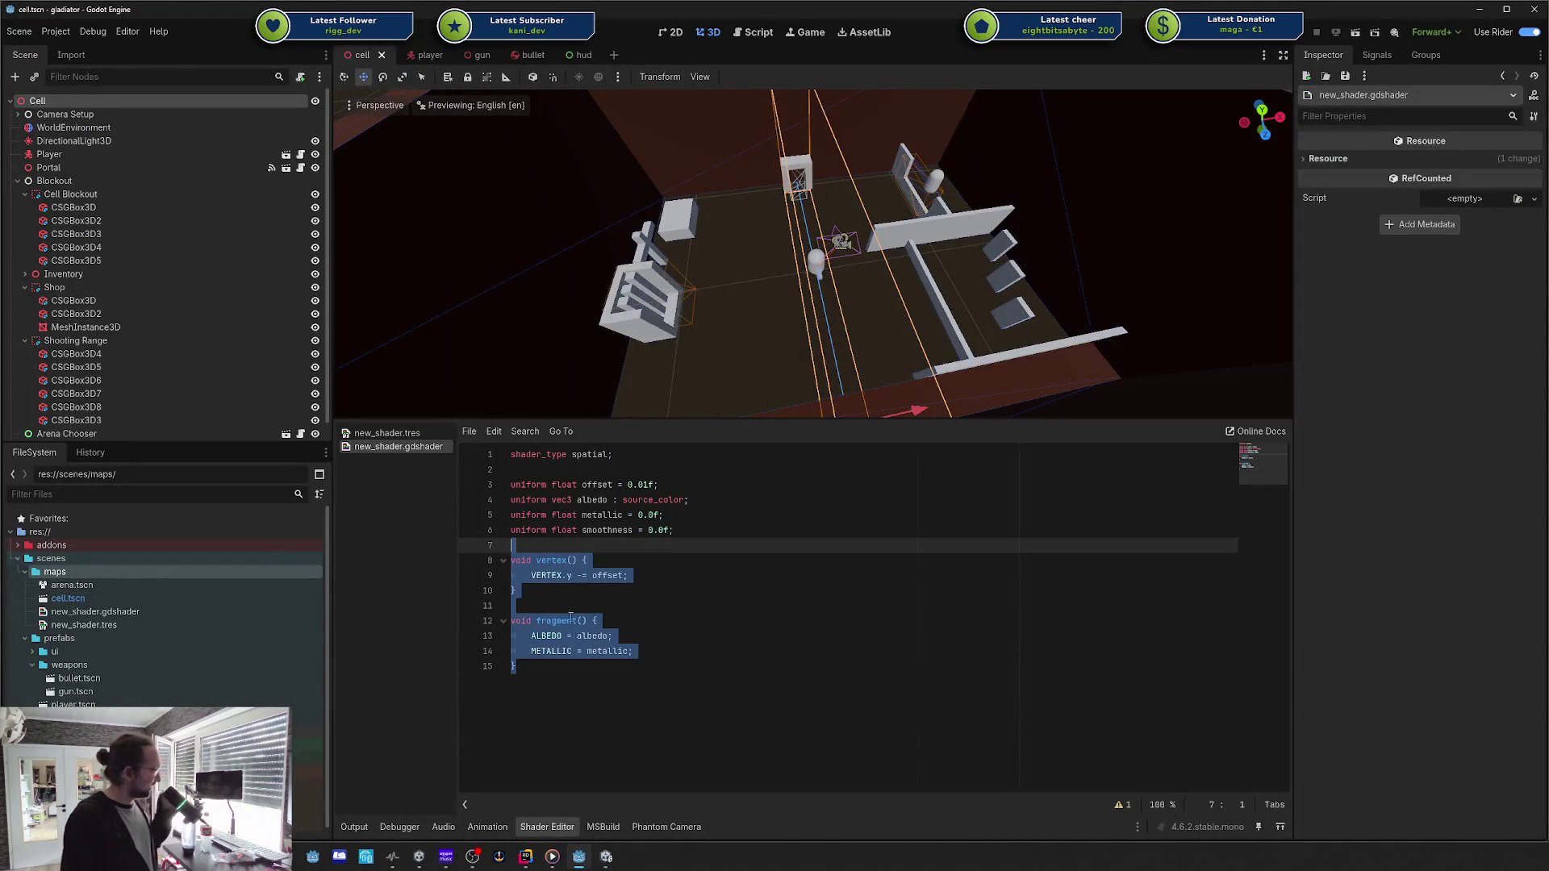
Step: Create a ShaderMaterial resource in the maps folder via Create New > Resource
left_click(656, 631)
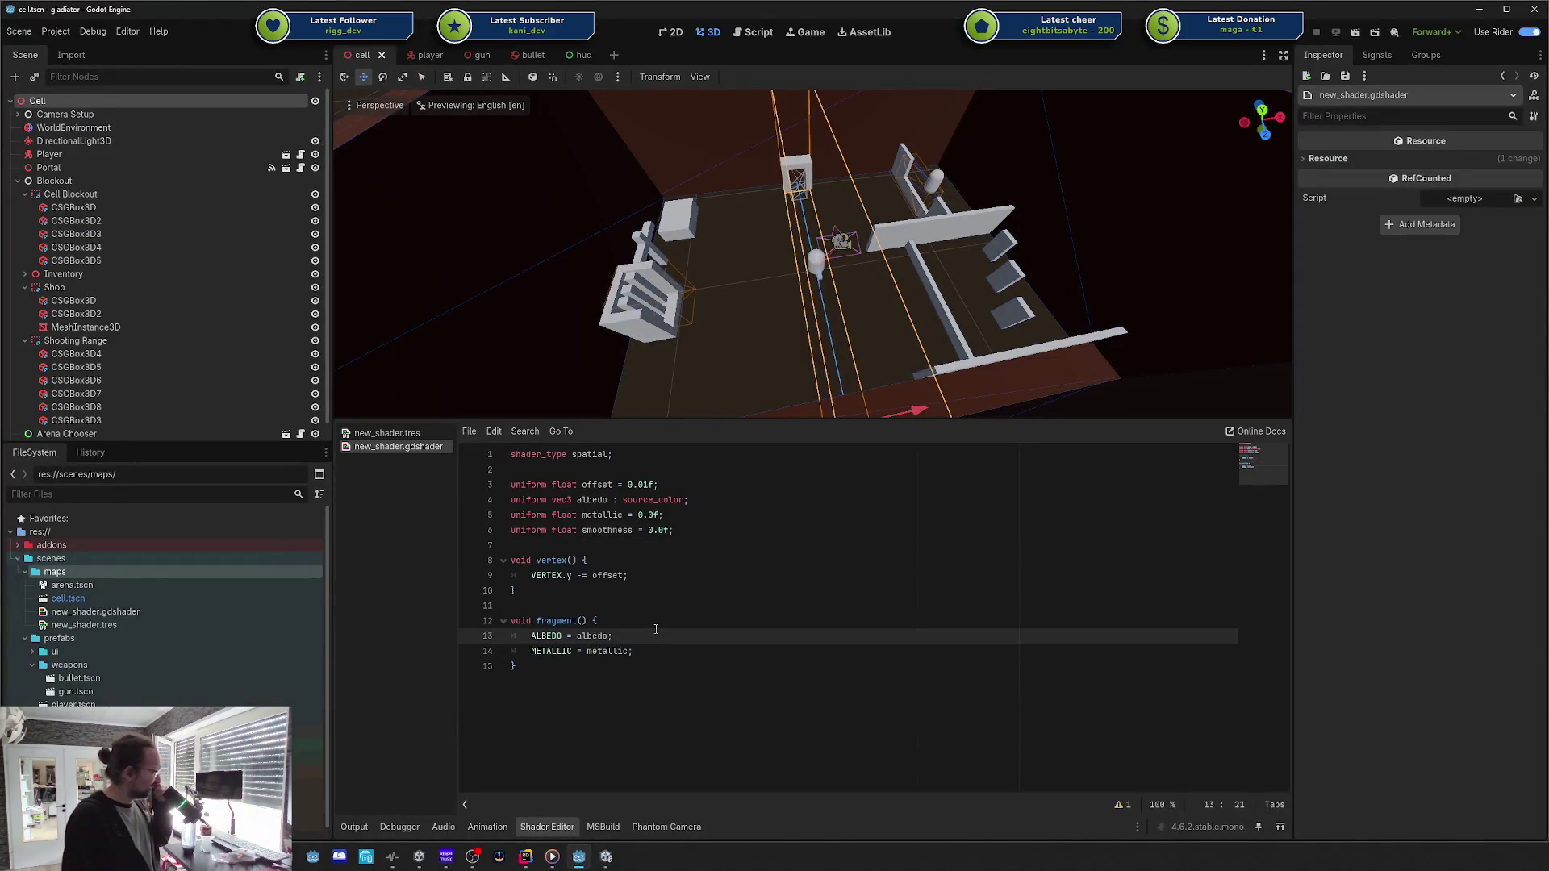
double_click(552, 651)
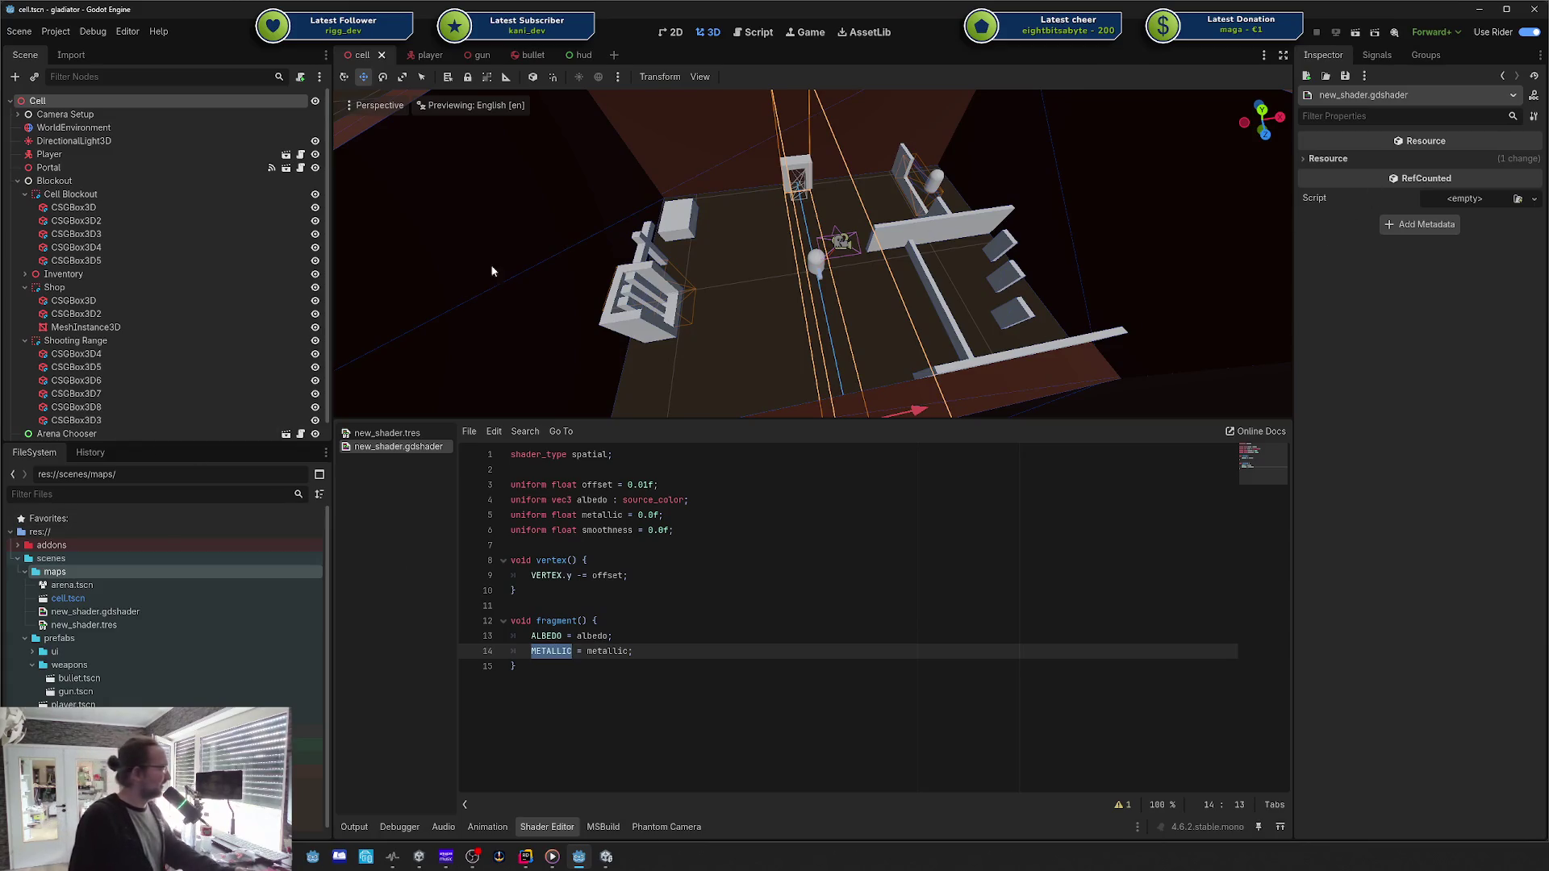
right_click(79, 570)
mouse_move(216, 578)
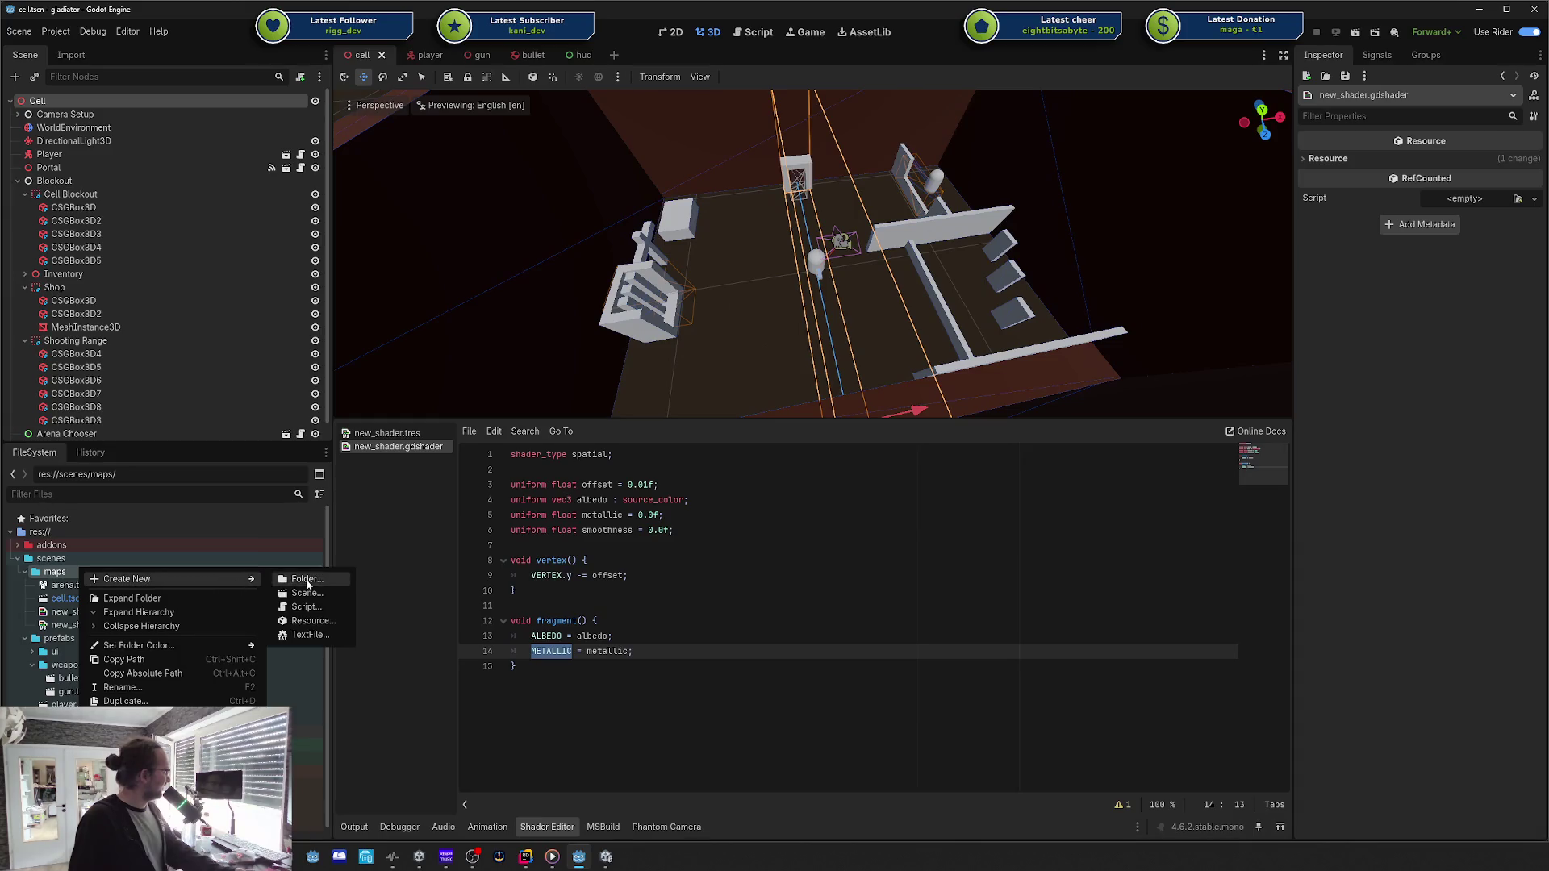
left_click(305, 621)
type("shader")
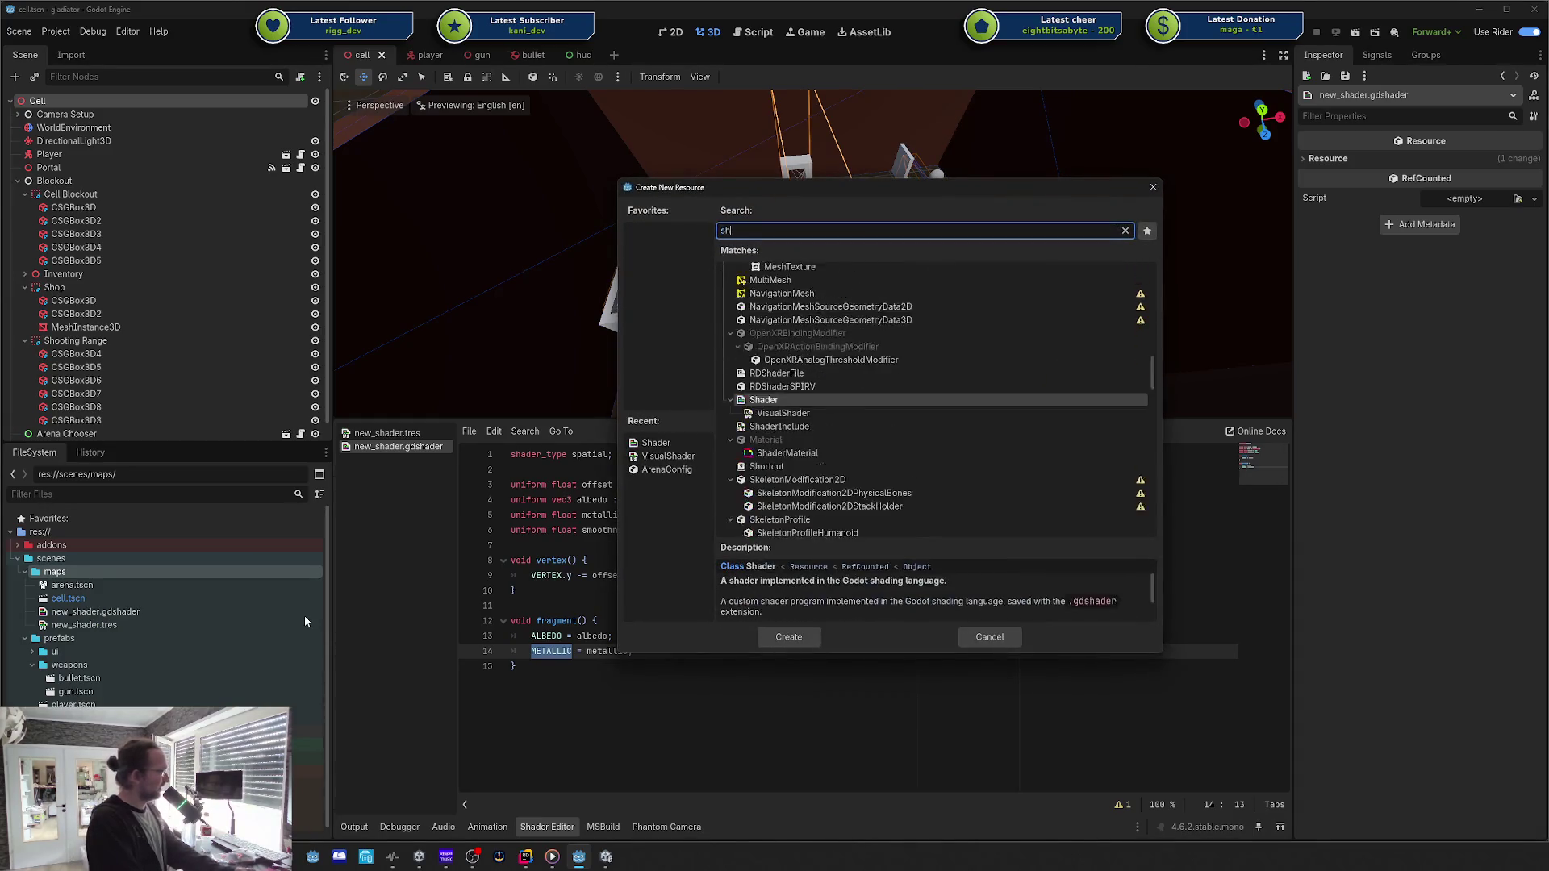
key("Down")
key("Down")
key("Down")
key("Down")
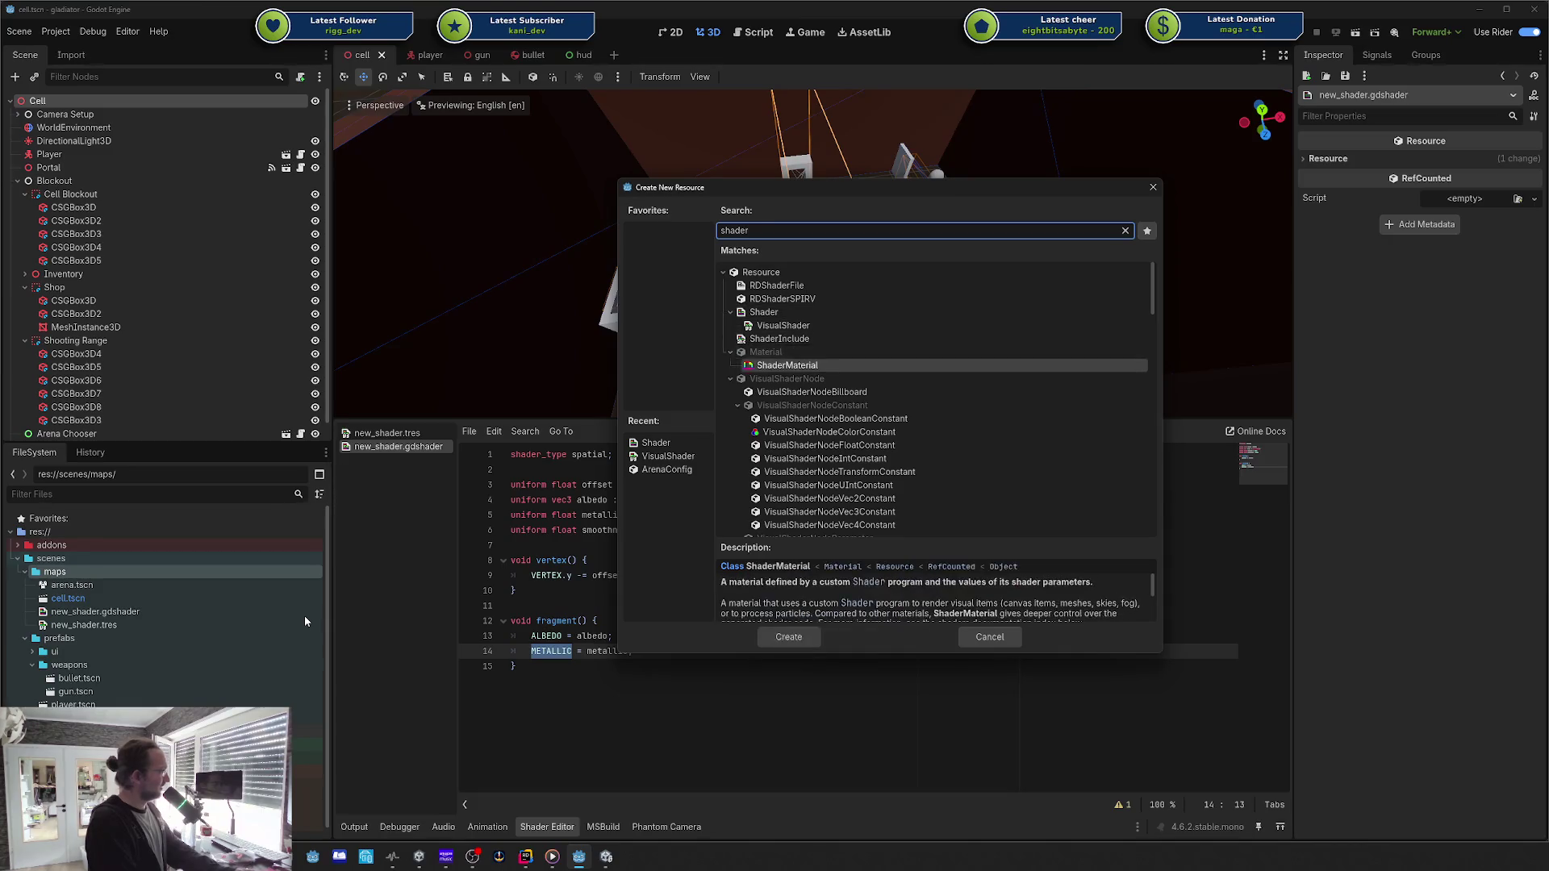
key("Return")
key("Return")
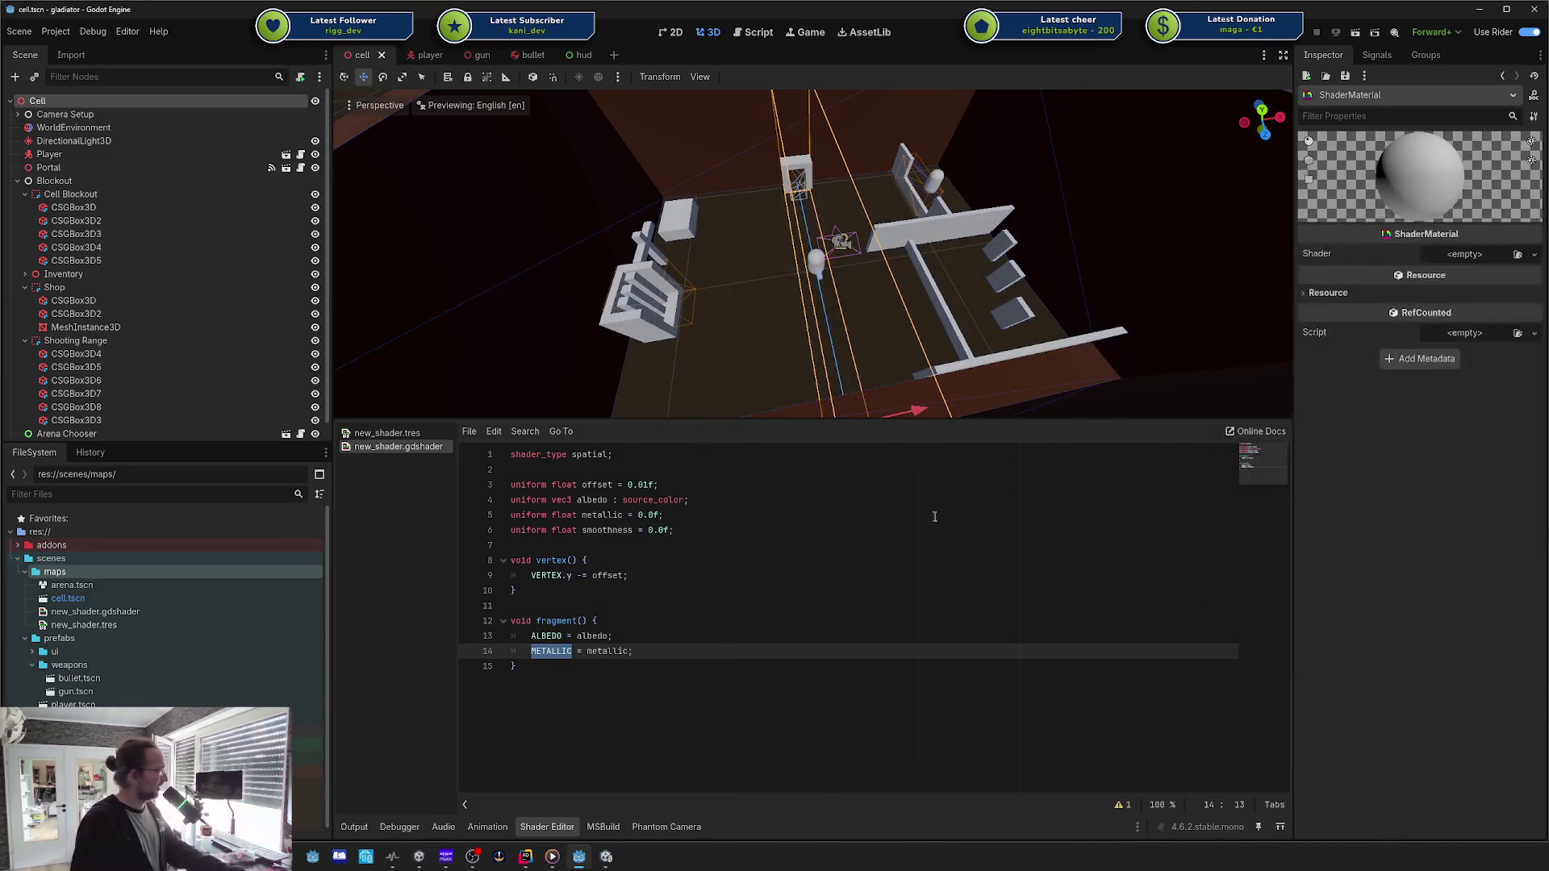
Step: Create a StandardMaterial3D resource in maps, saved as new_standard_material_3d.tres
right_click(70, 578)
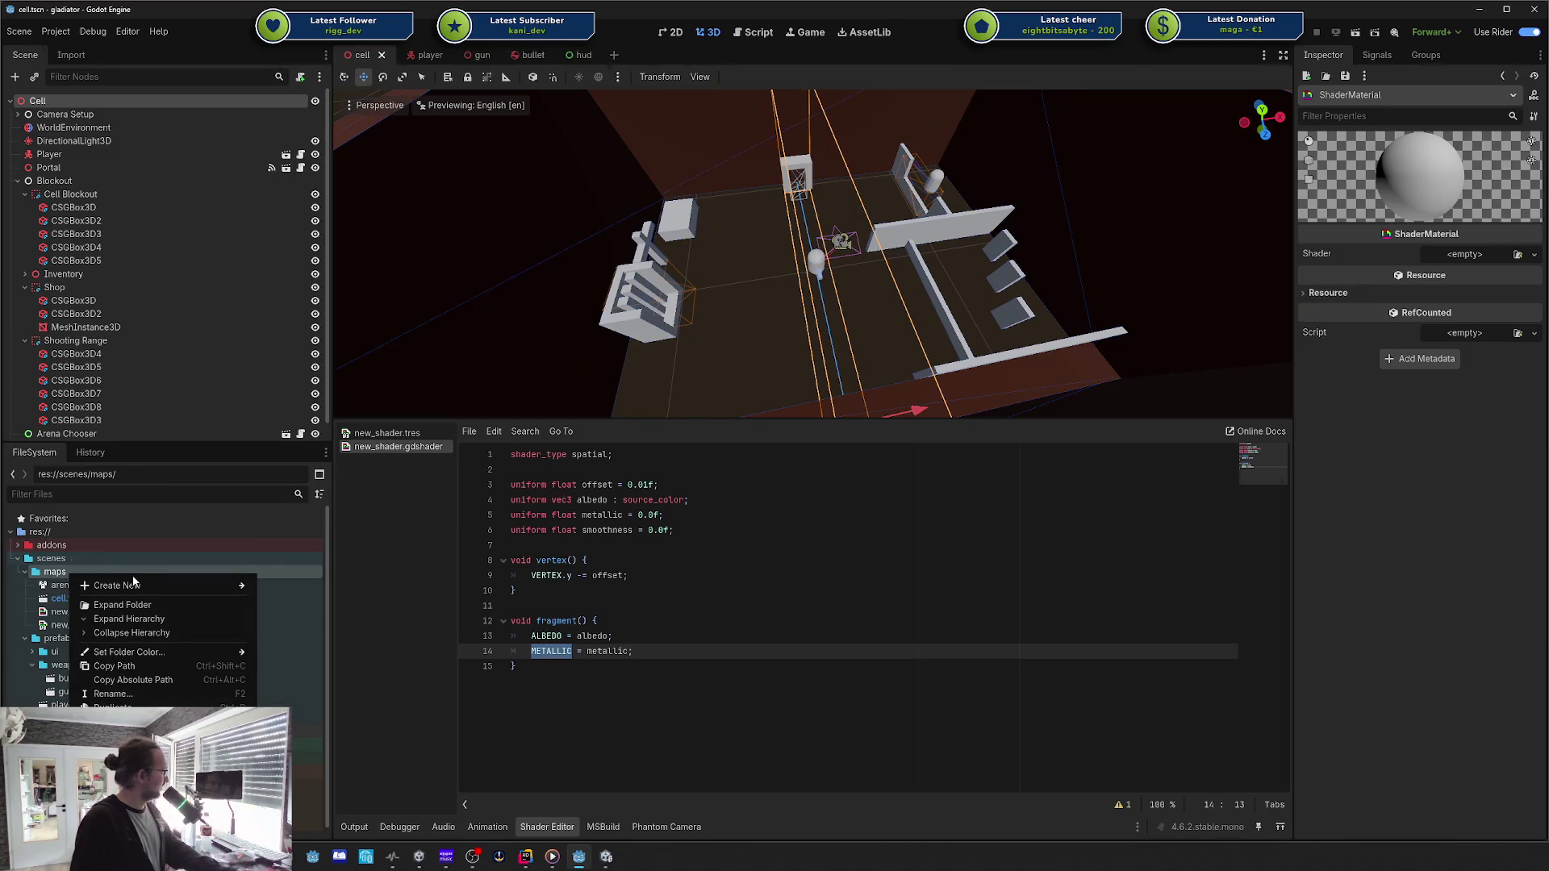
mouse_move(135, 583)
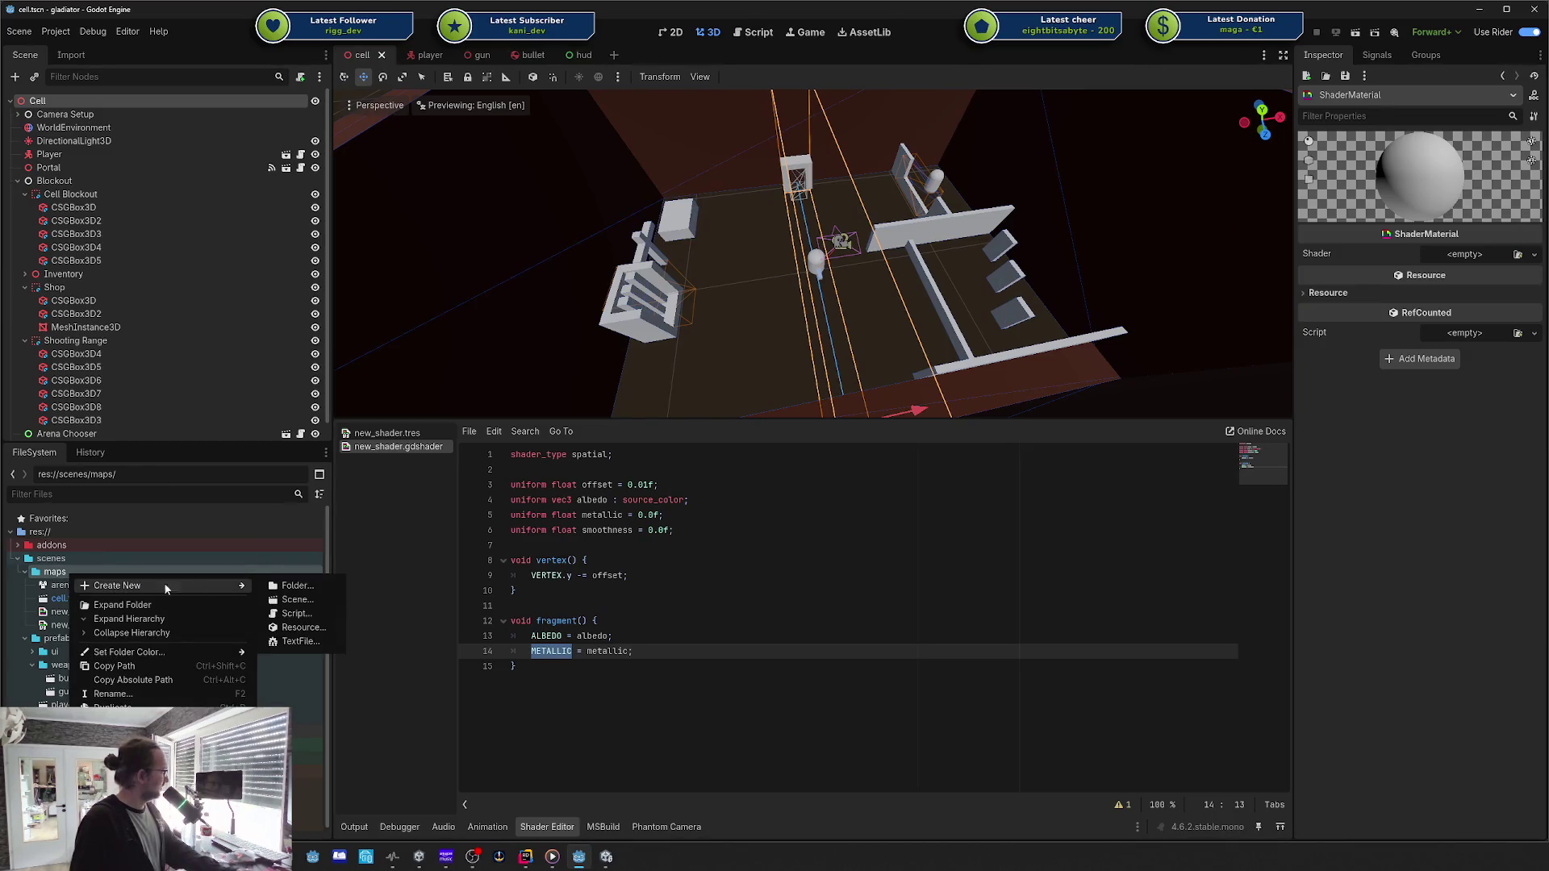
left_click(306, 628)
type("stand")
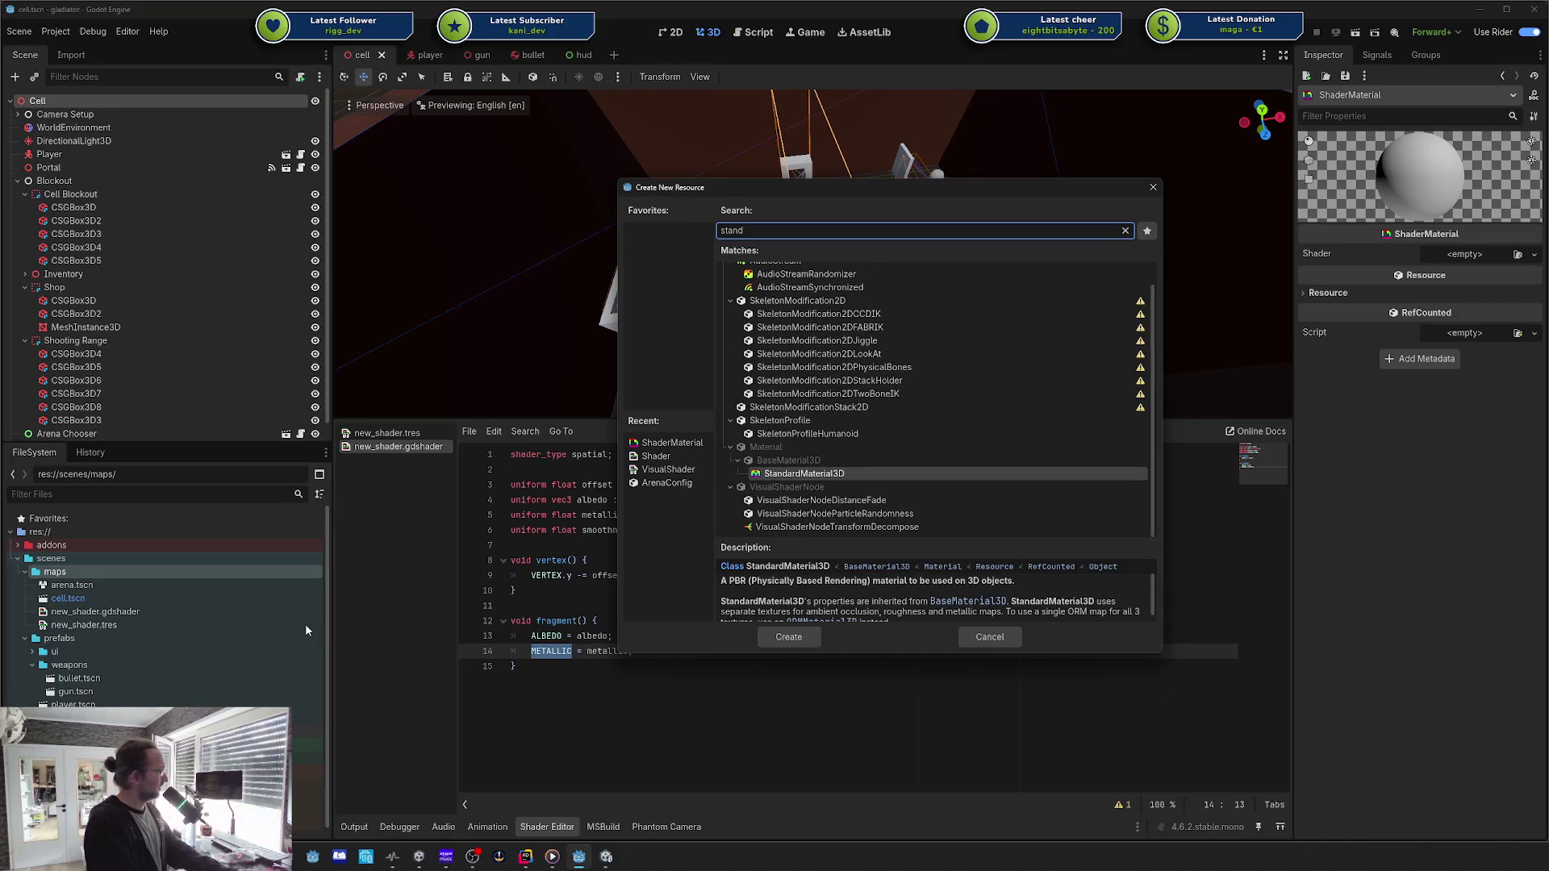
key("Return")
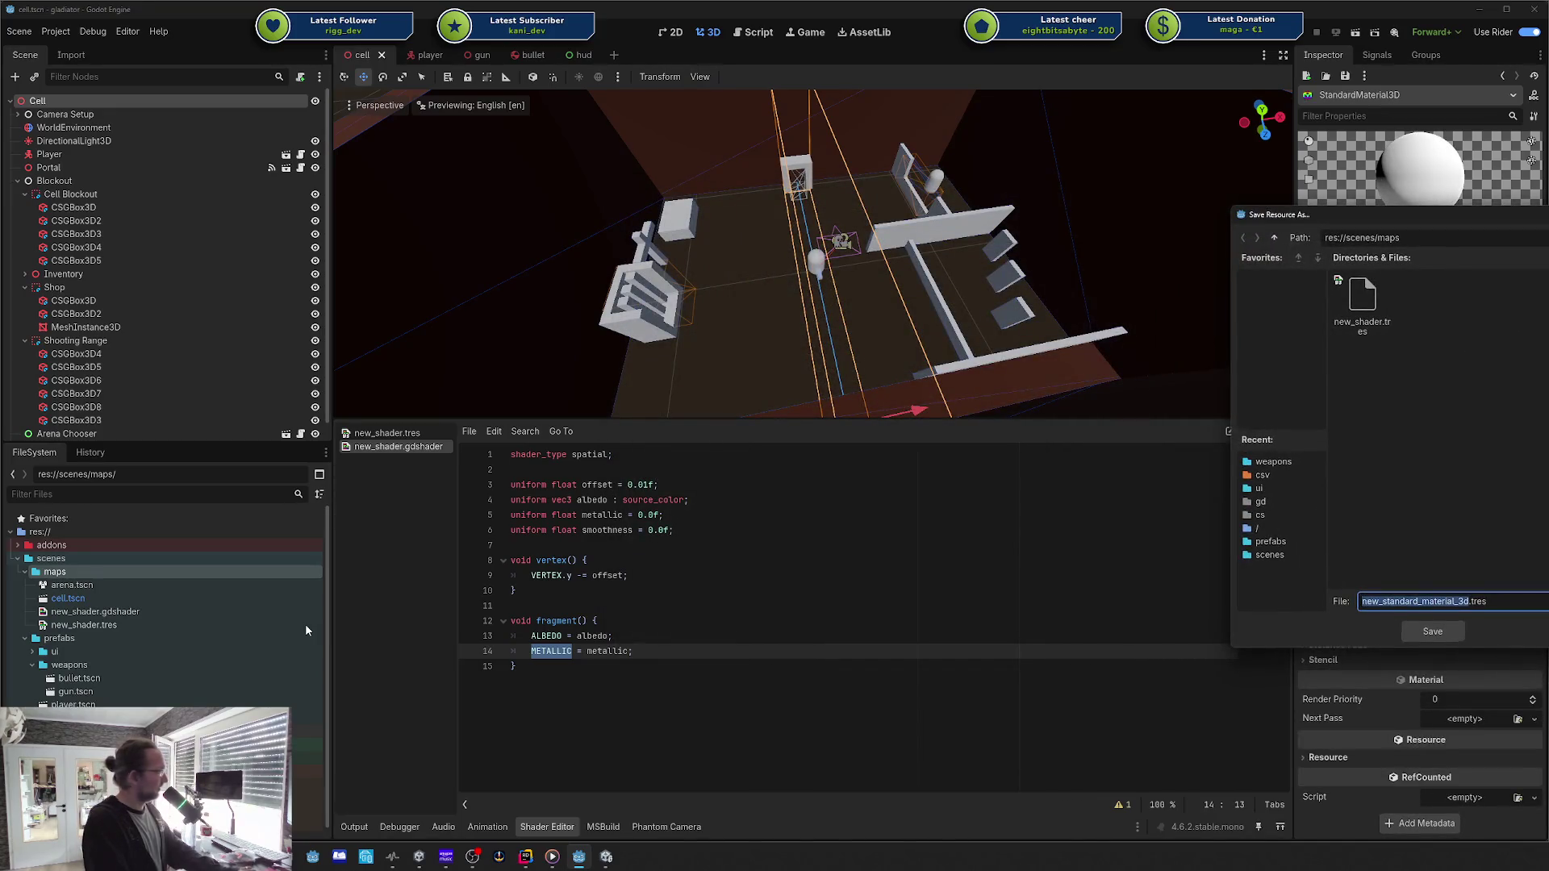
key("Return")
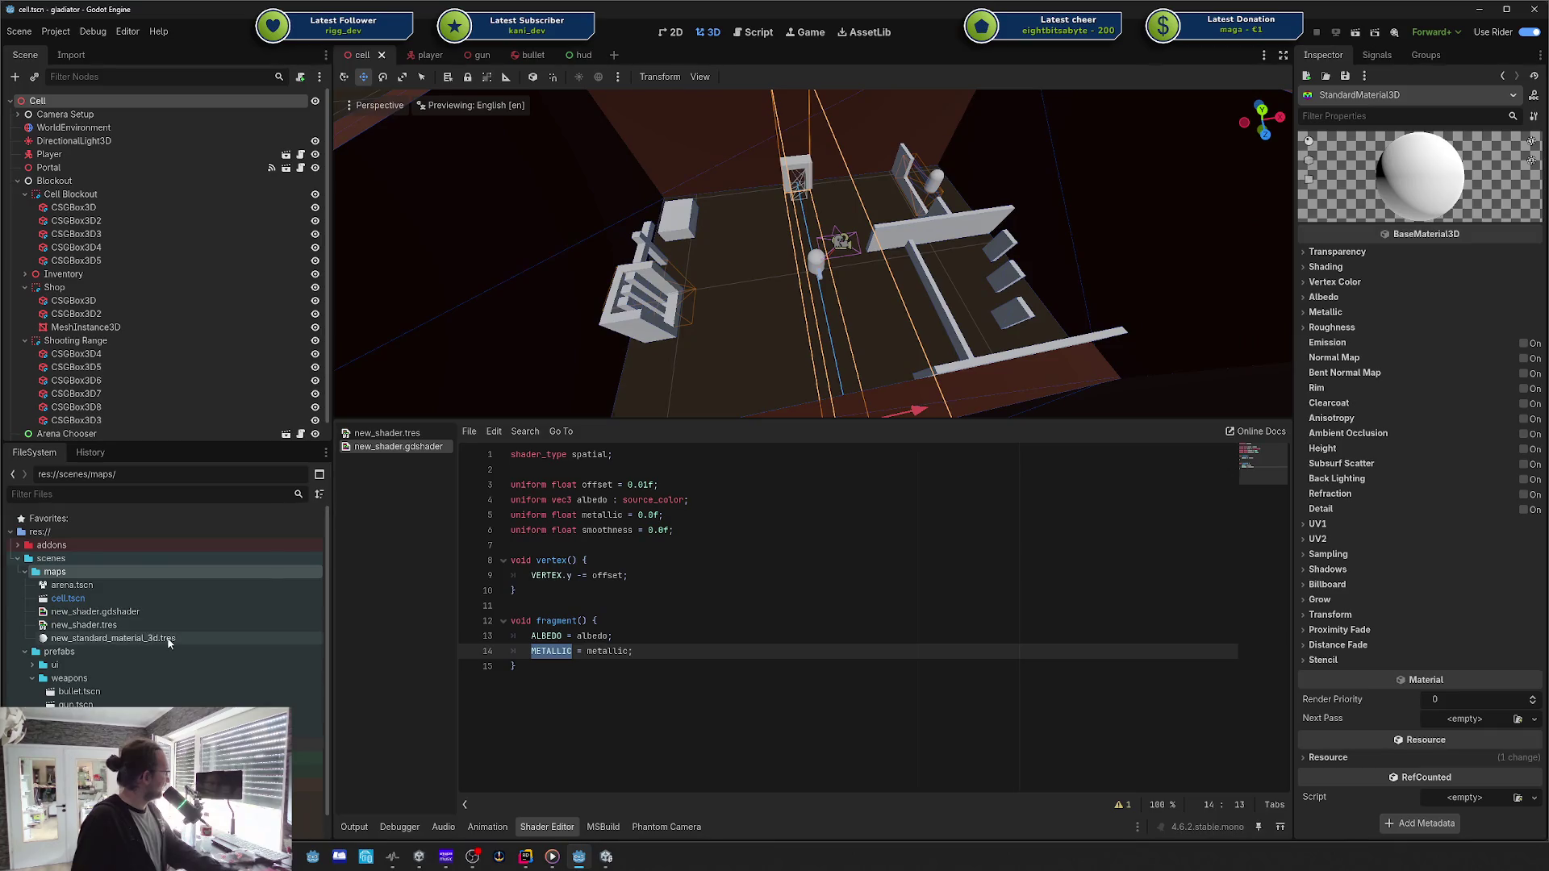
Step: Check the standard material's roughness settings and rename the smoothness uniform to roughness
left_click(145, 637)
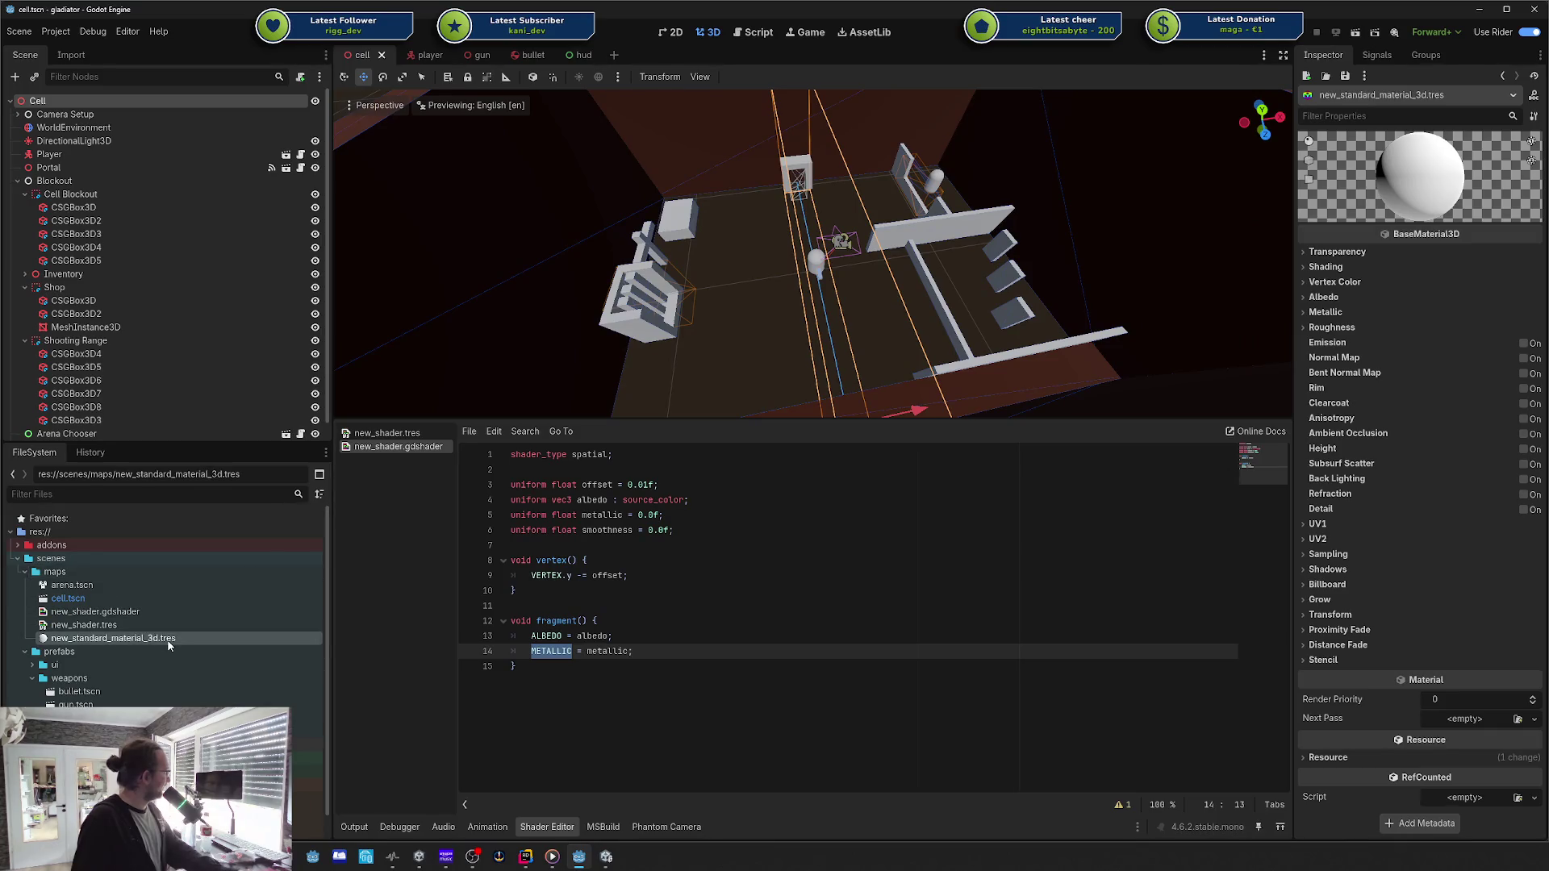
left_click(1332, 327)
left_click(551, 651)
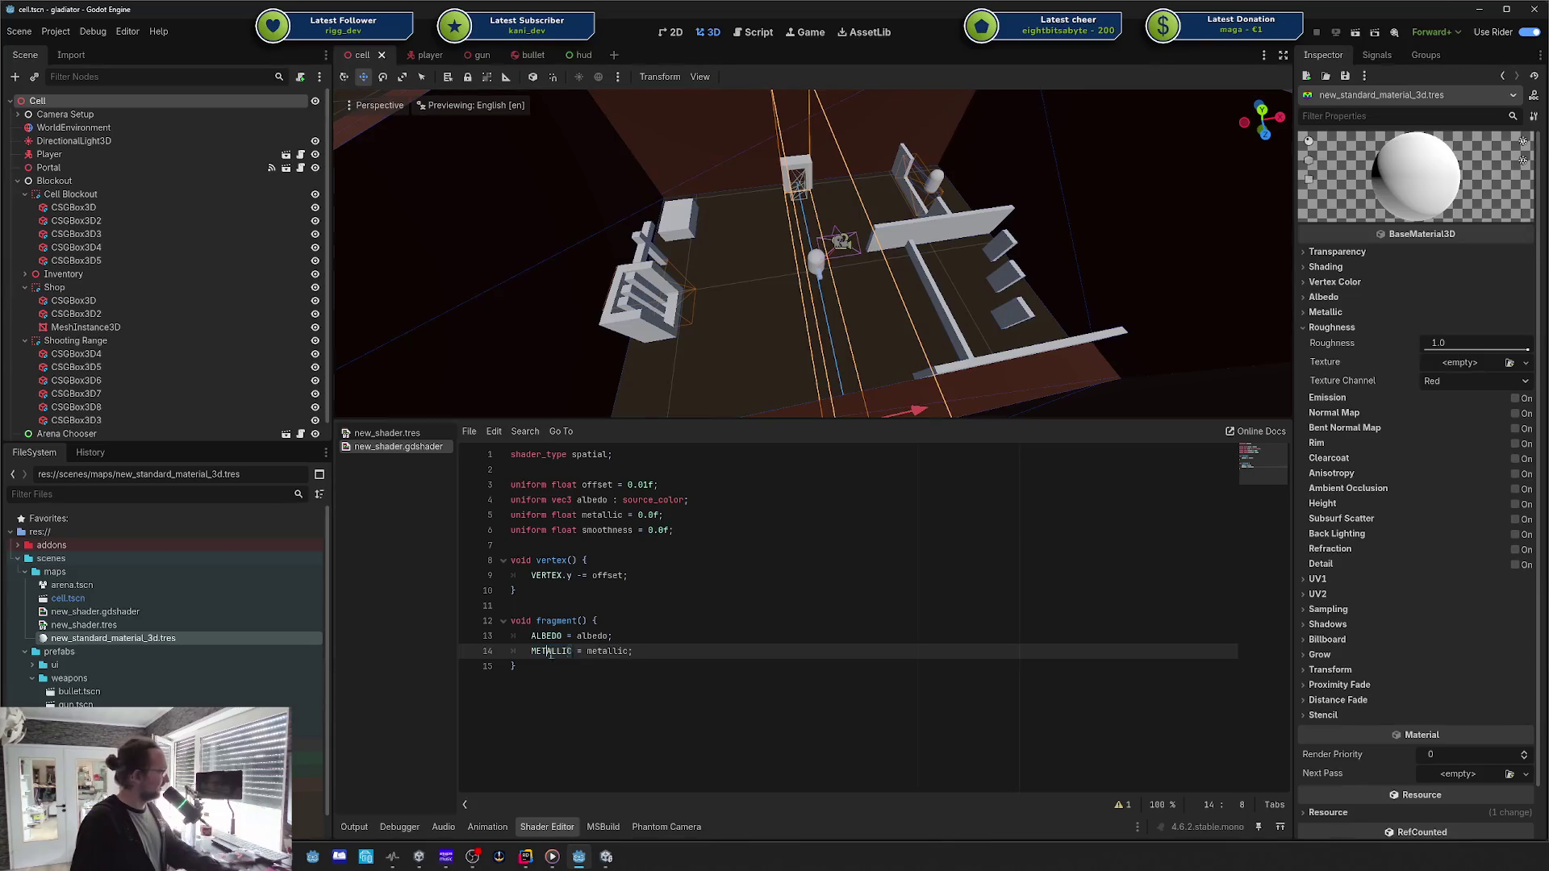
double_click(606, 532)
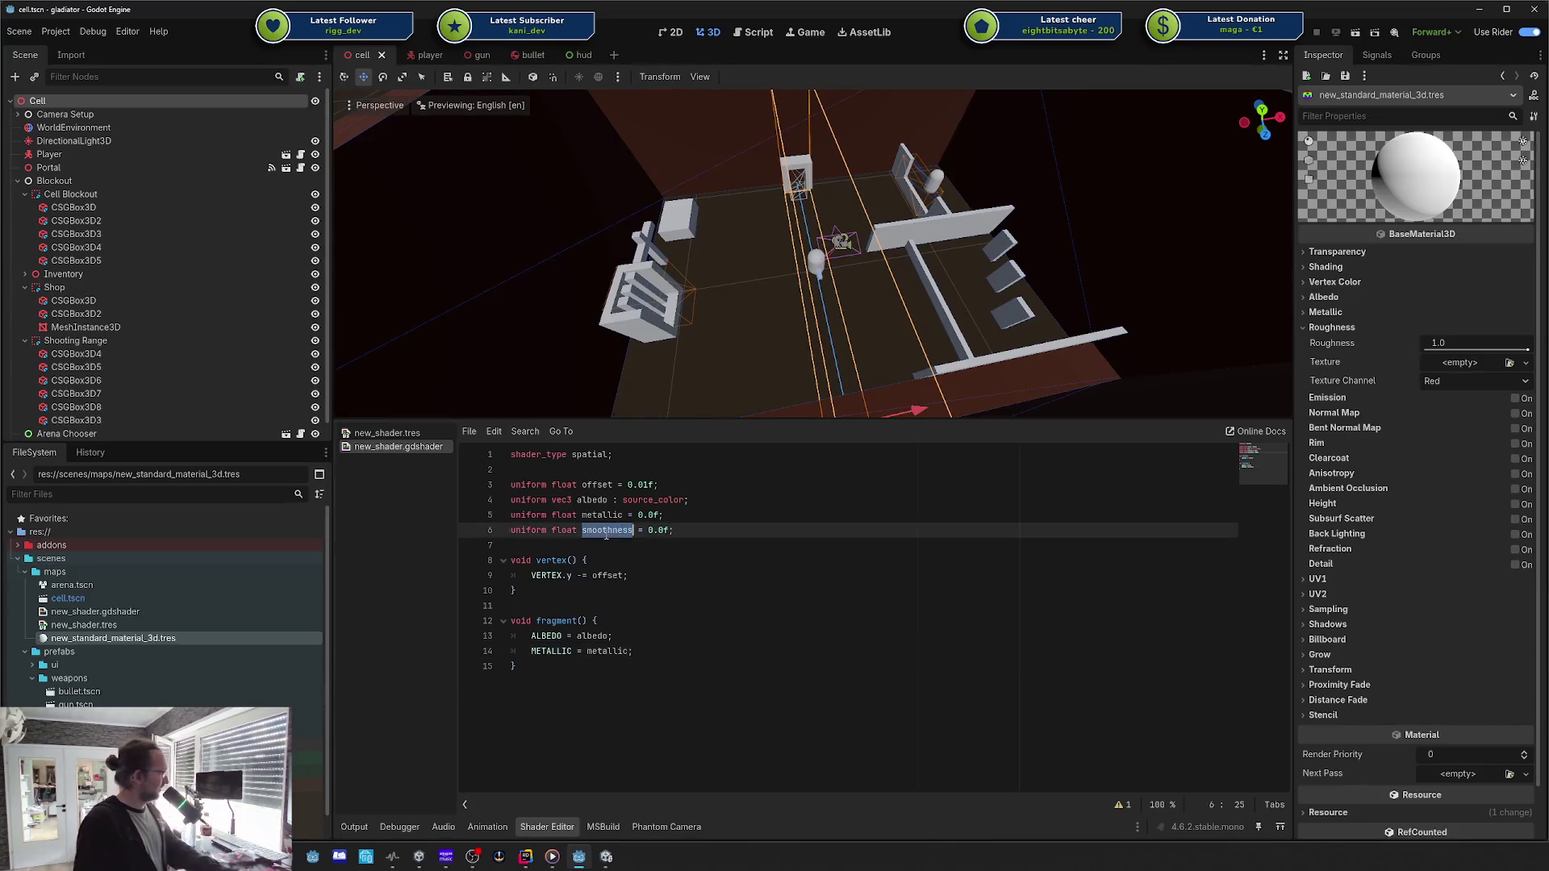
type("roughness")
Step: Add 'ROUGHNESS = roughness;' after the METALLIC line in fragment()
key("Down")
key("Down")
key("Down")
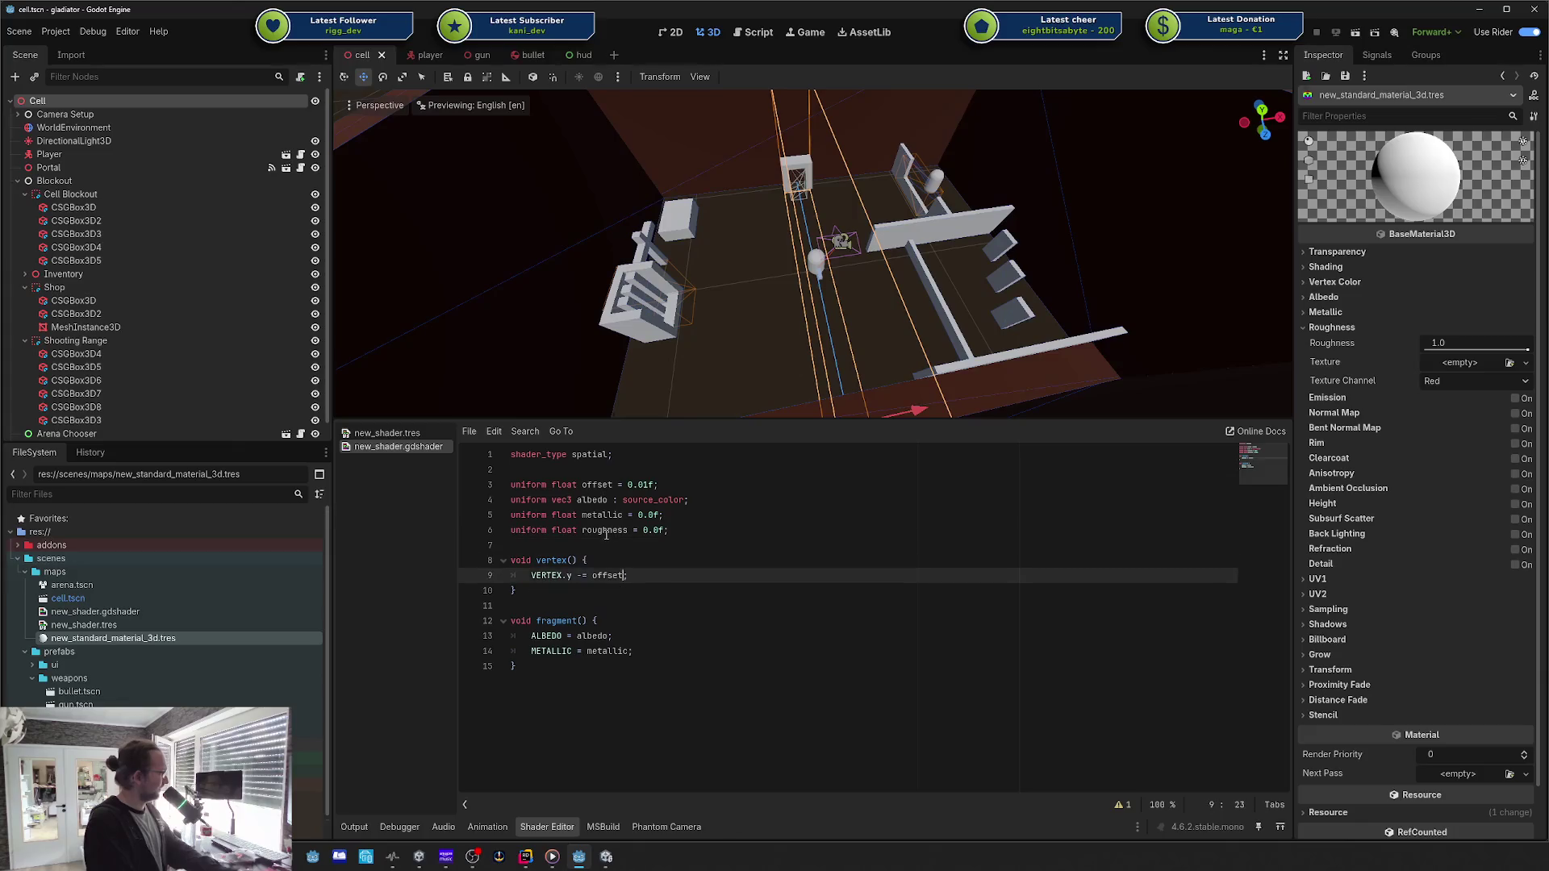
key("Return")
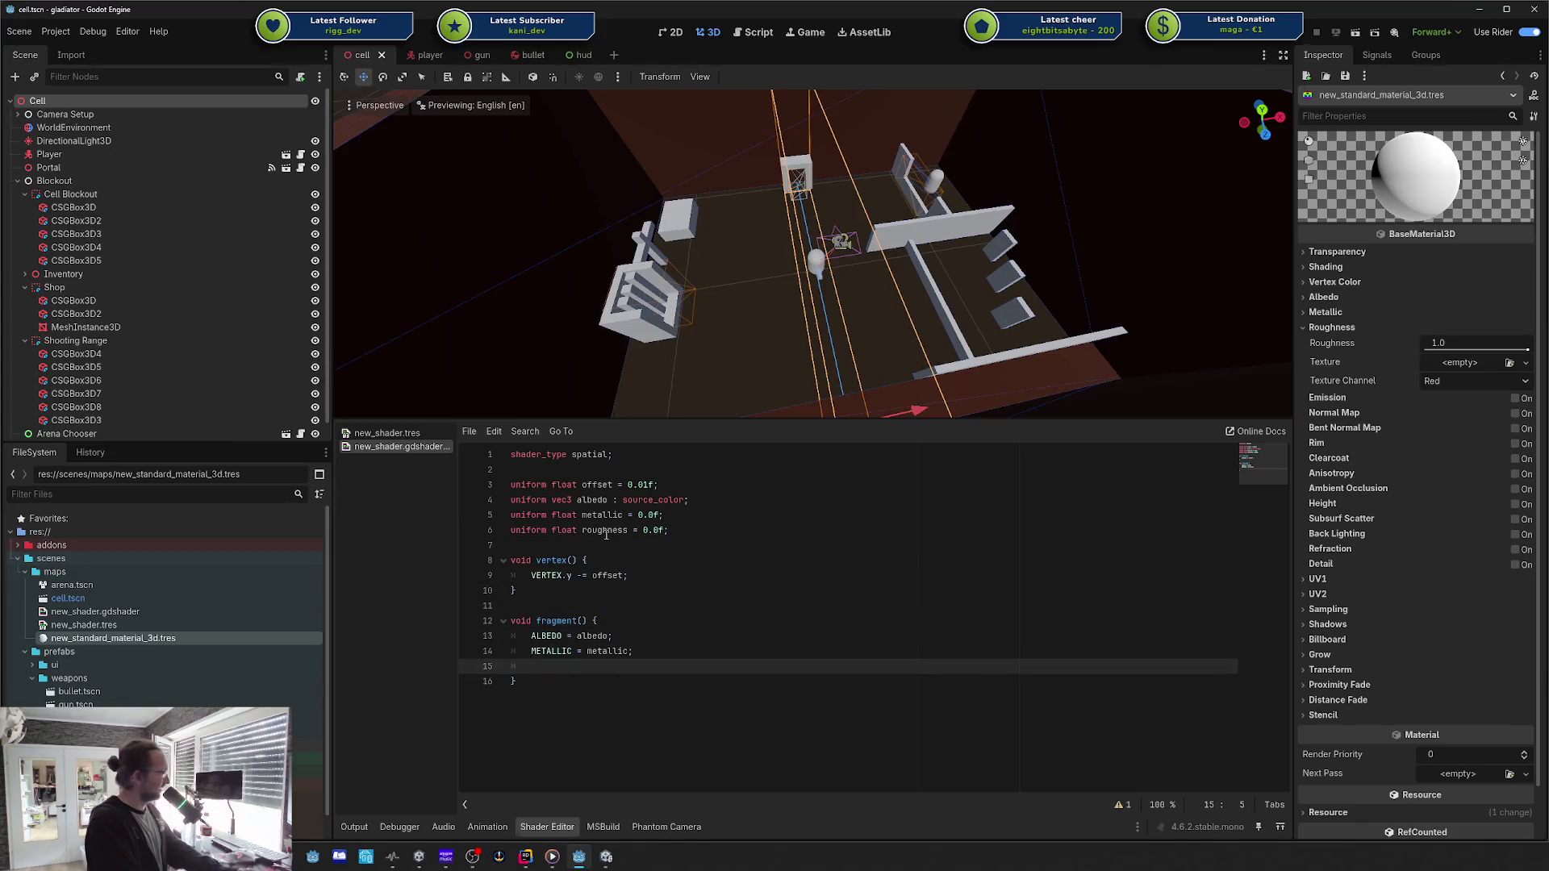
type("ROUGHNESS = ")
type("roughness;")
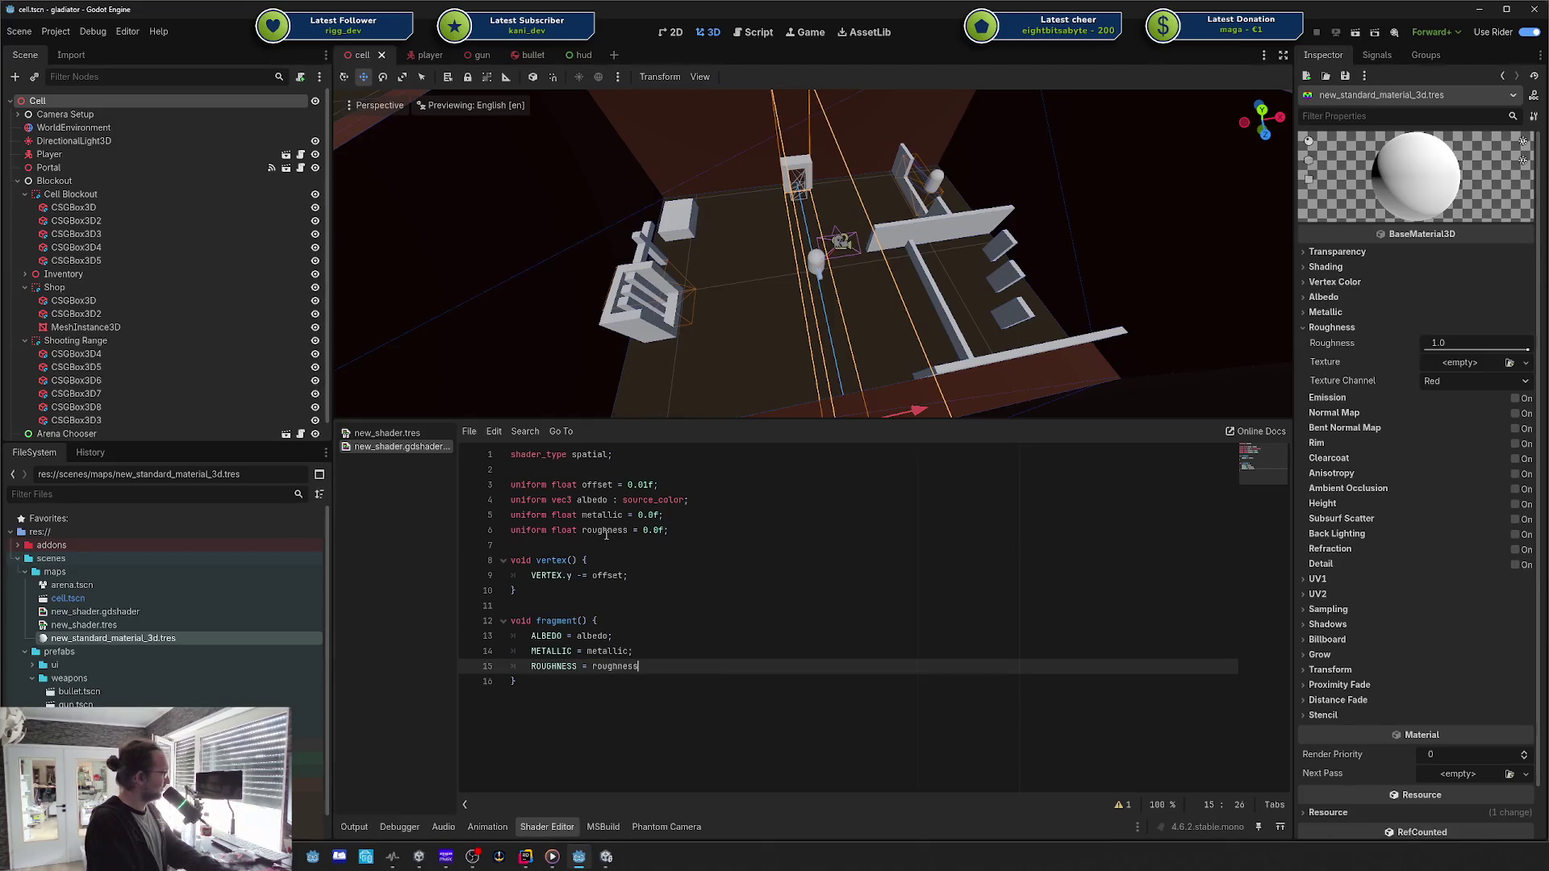
key("Up")
key("Up")
key("Up")
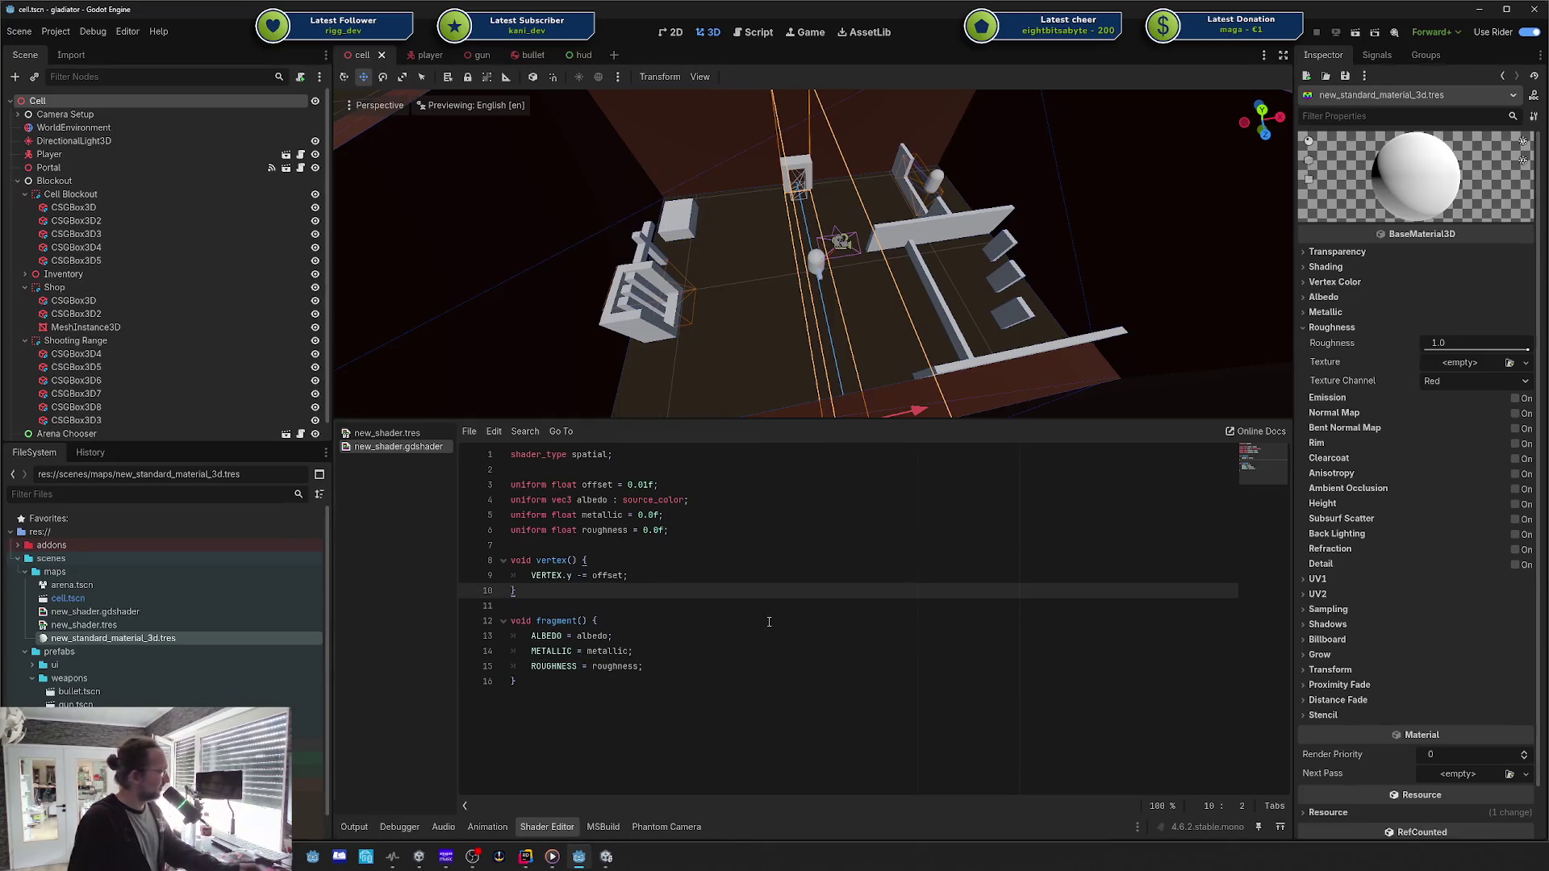
Step: Inspect the Position, Y Offset and Vector 3 nodes in Unity, undoing an accidental node move
key("alt+Tab")
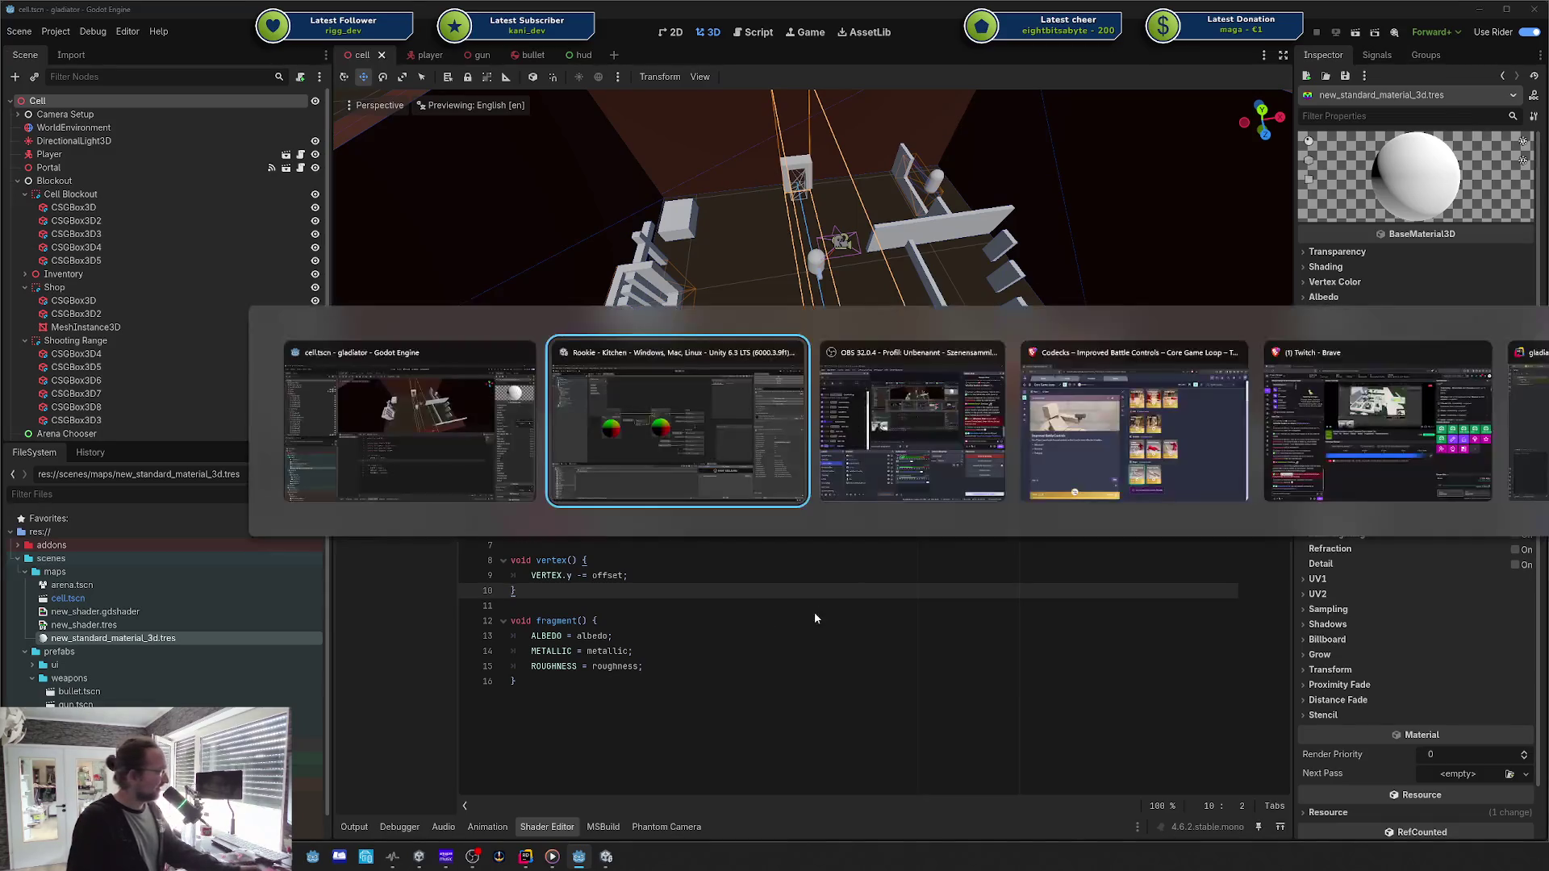
key("alt+Tab")
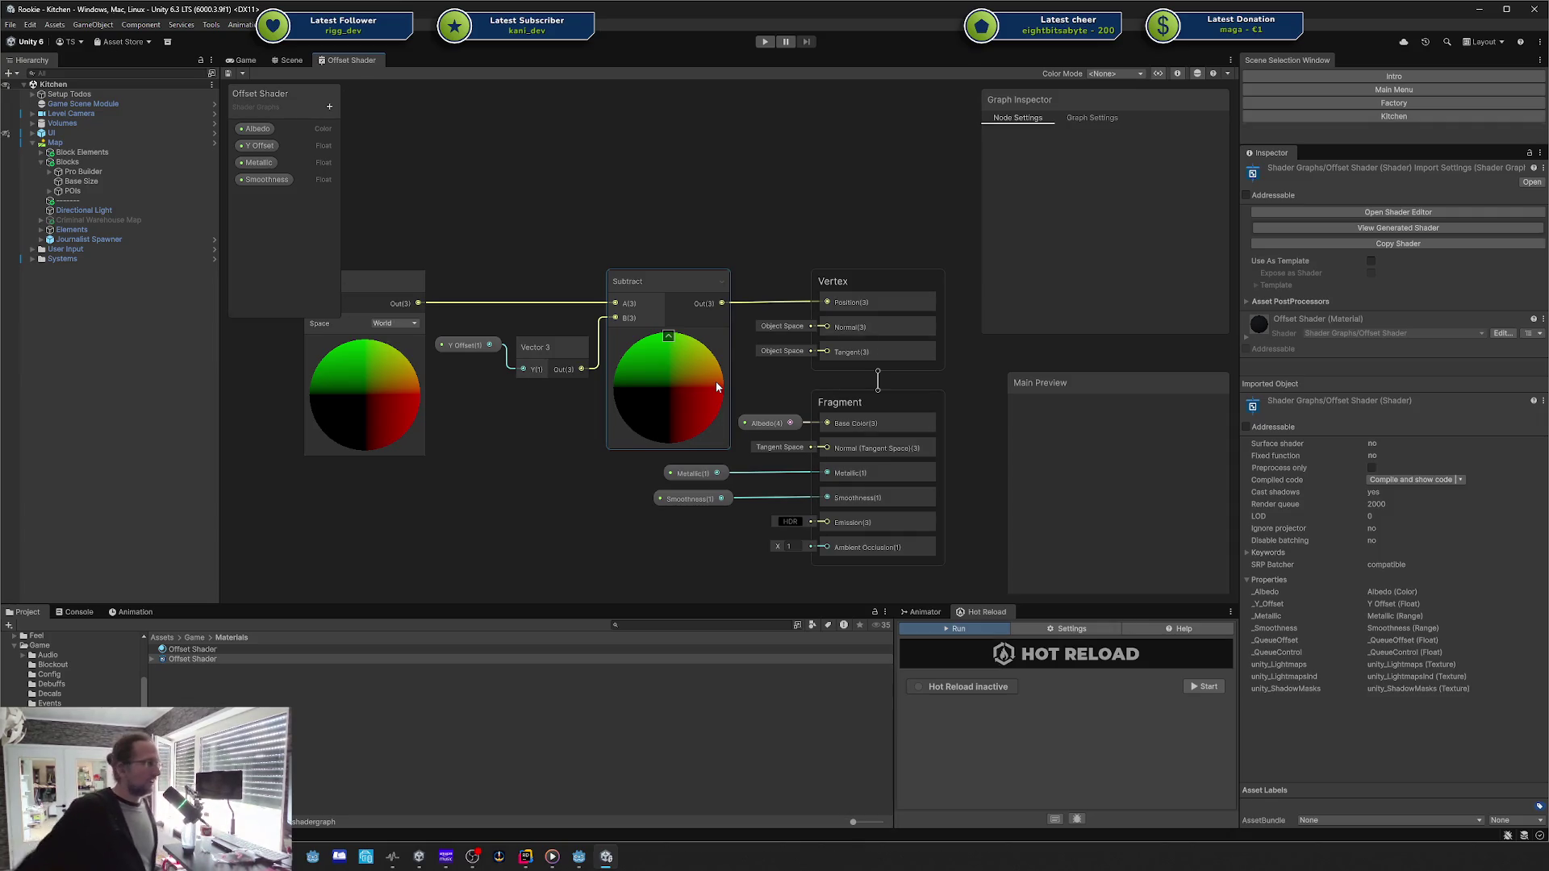
left_click(707, 456)
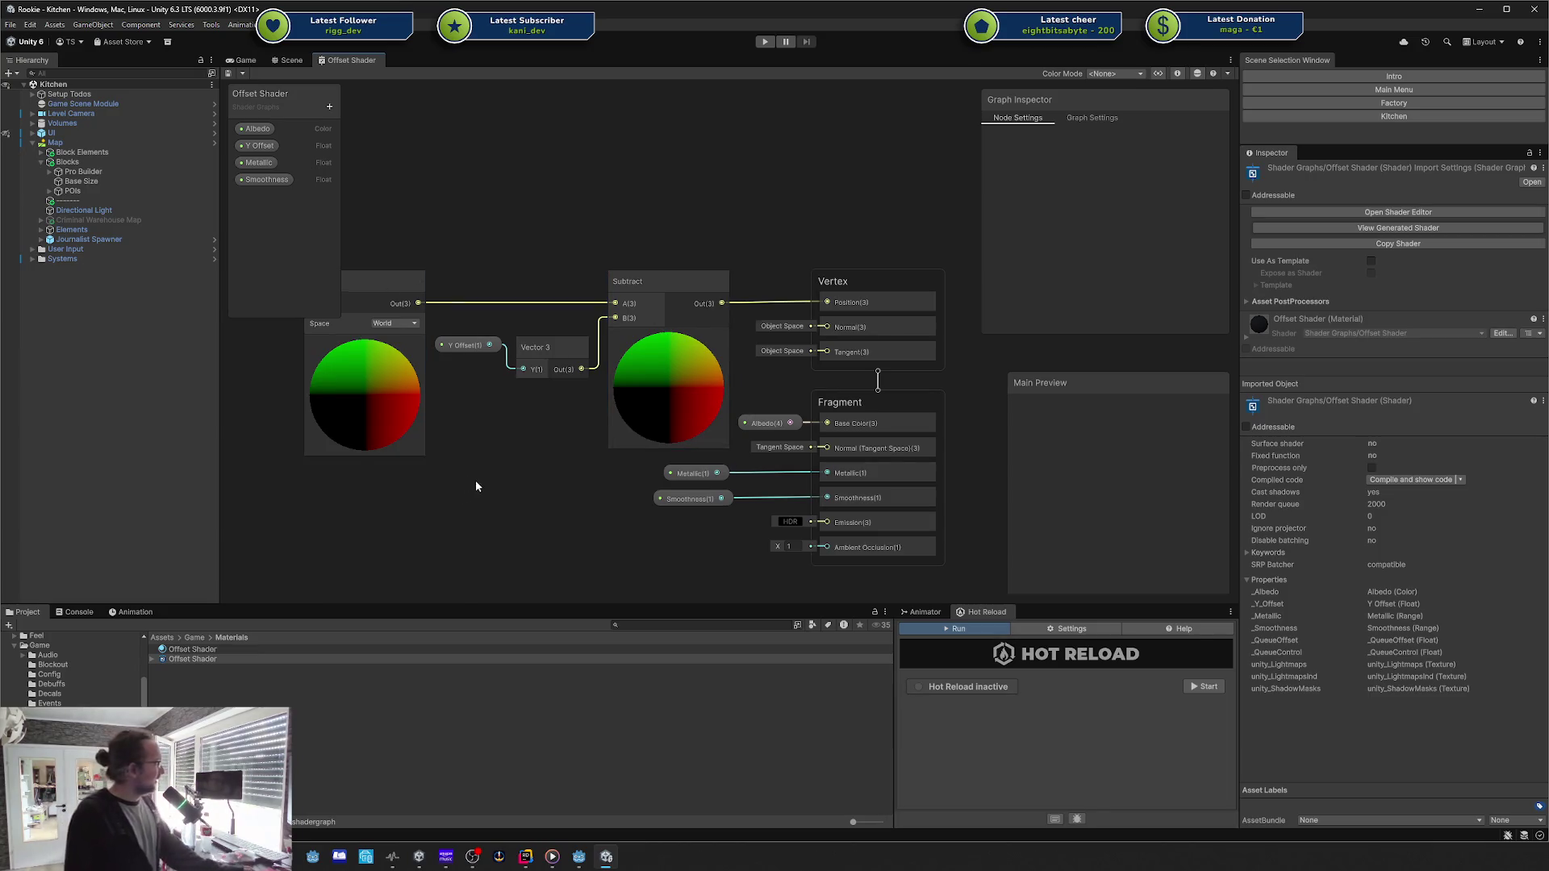
mouse_move(407, 178)
left_mouse_down()
mouse_move(622, 507)
mouse_move(668, 503)
left_mouse_up()
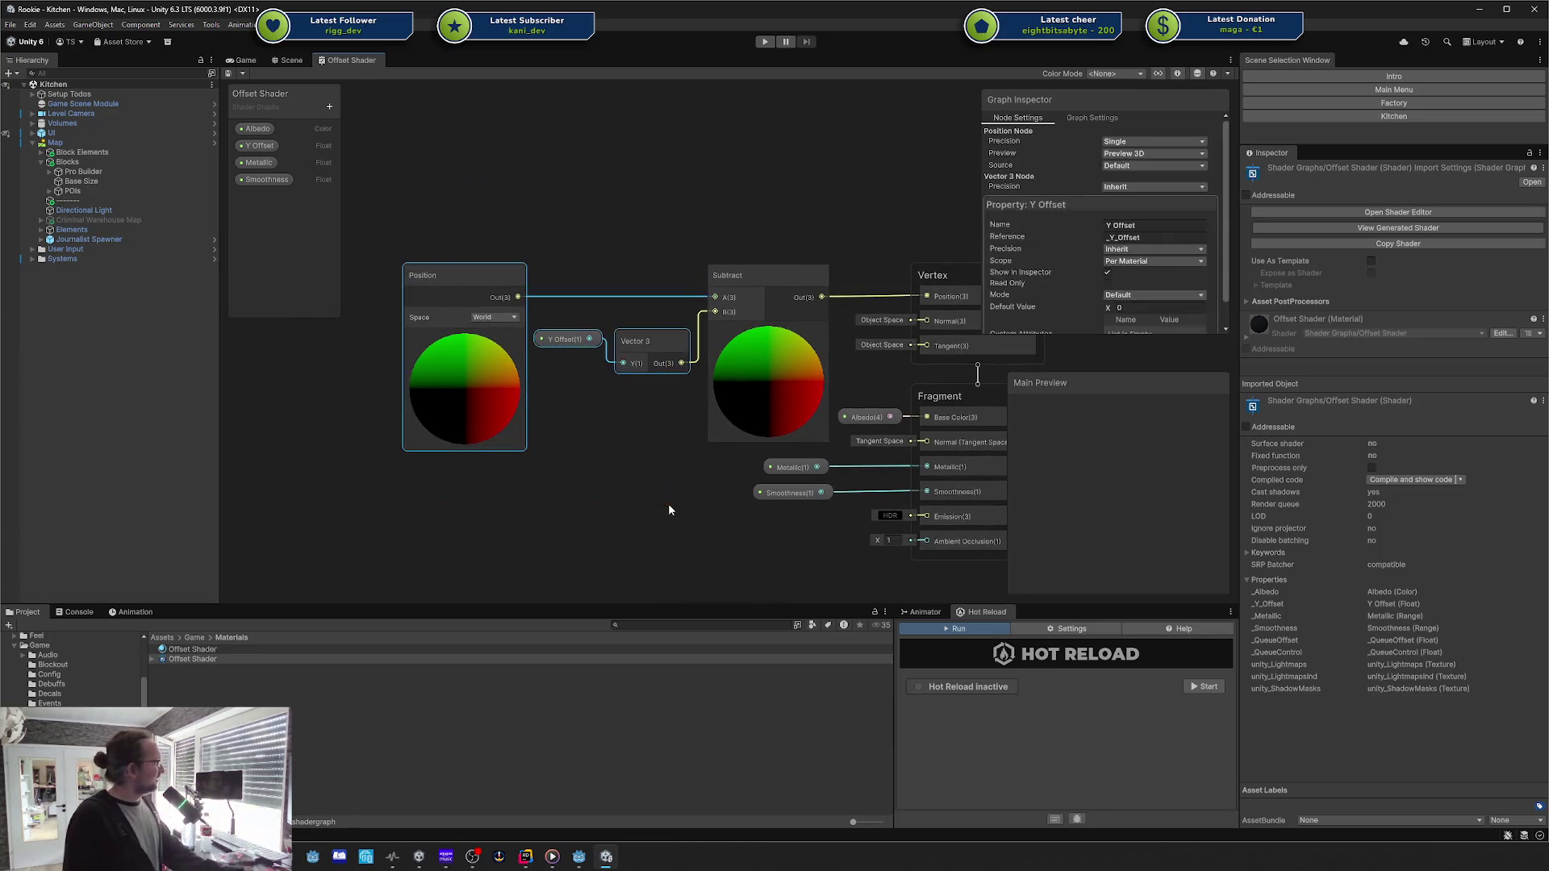
left_click(433, 273)
left_click_drag(433, 273, 438, 273)
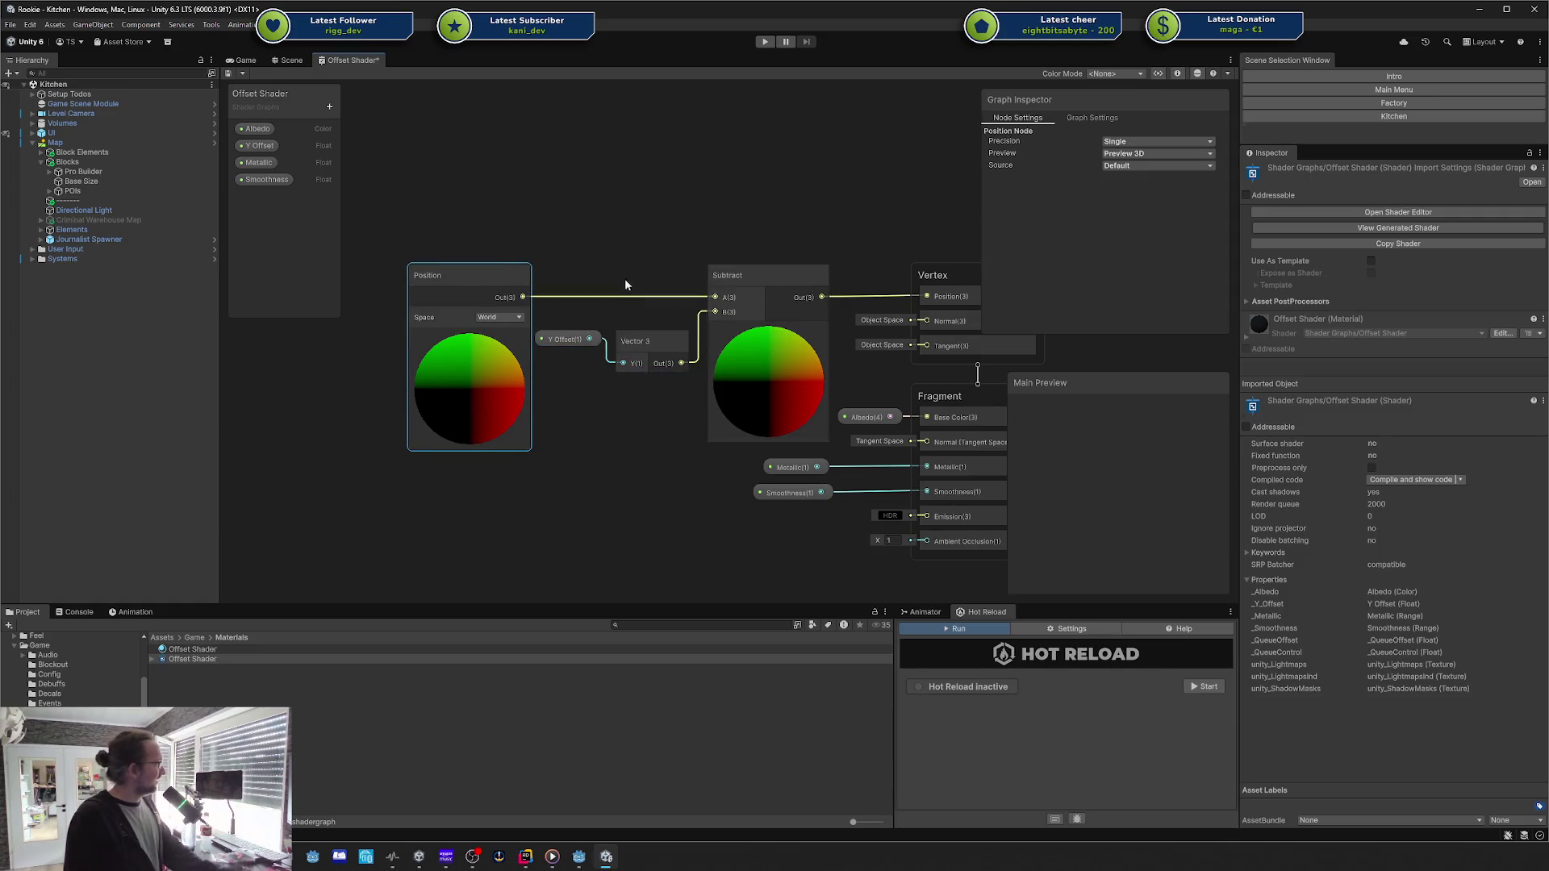
key("ctrl+z")
left_click_drag(695, 483, 696, 481)
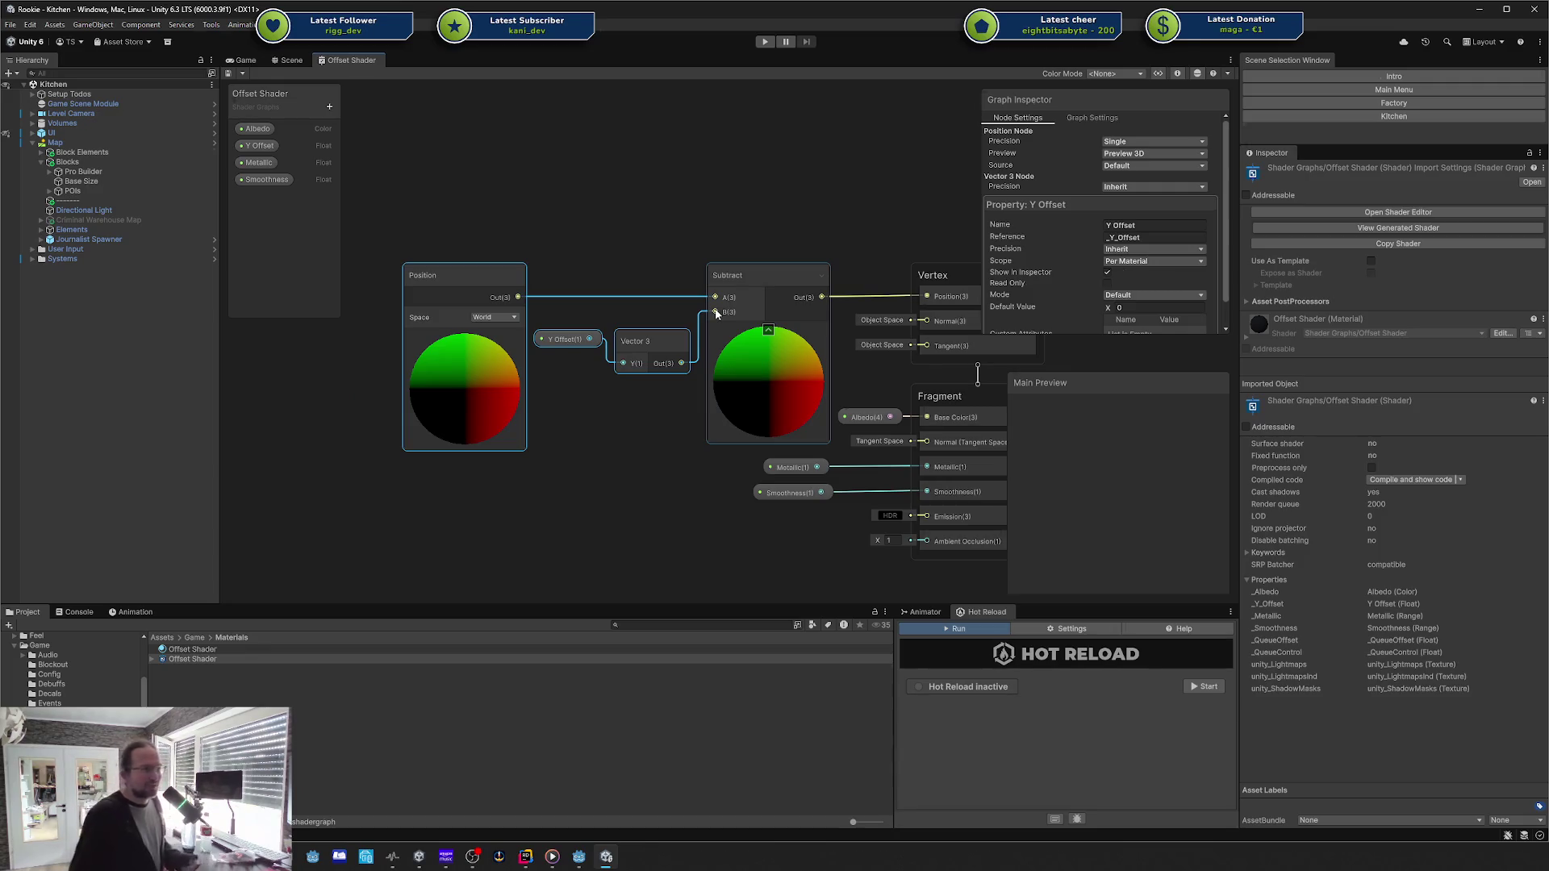
left_click(932, 104)
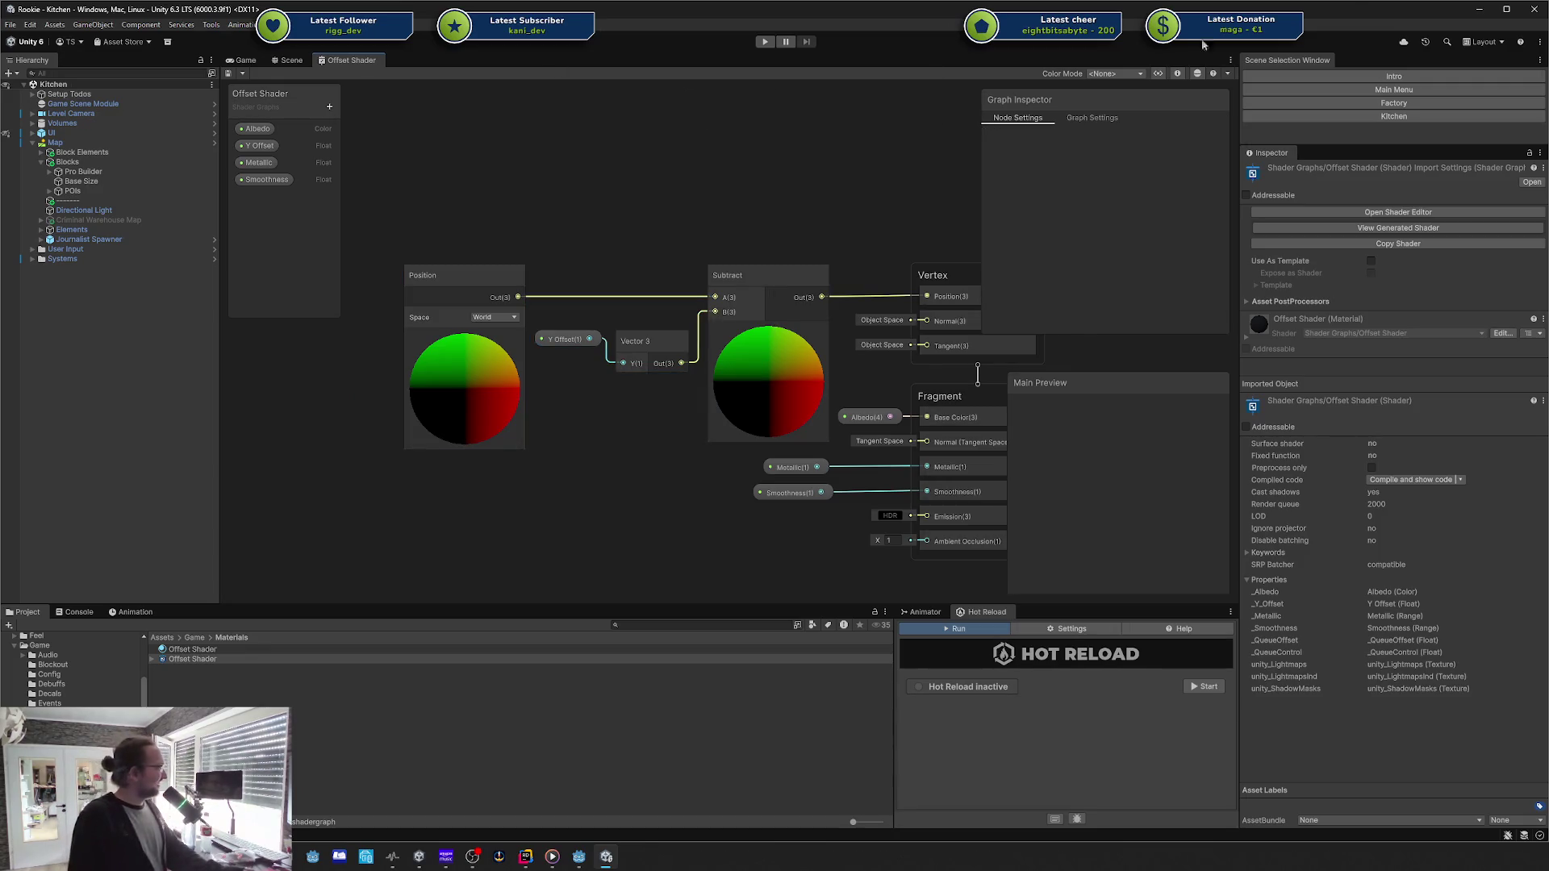
left_click_drag(691, 194, 656, 178)
scroll(662, 192, "down", 2)
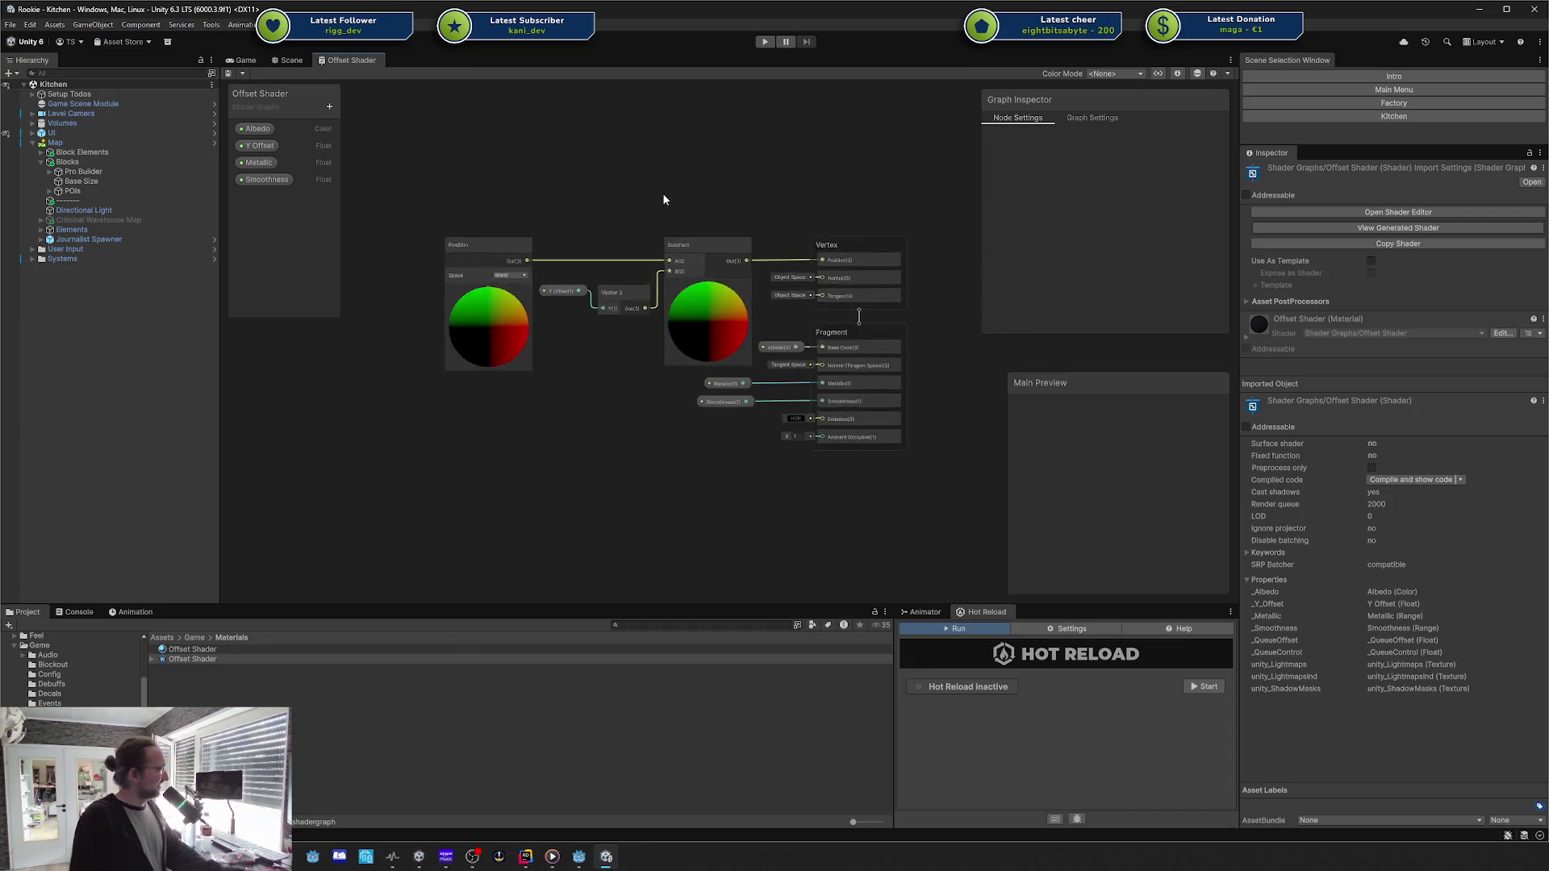
scroll(662, 192, "up", 2)
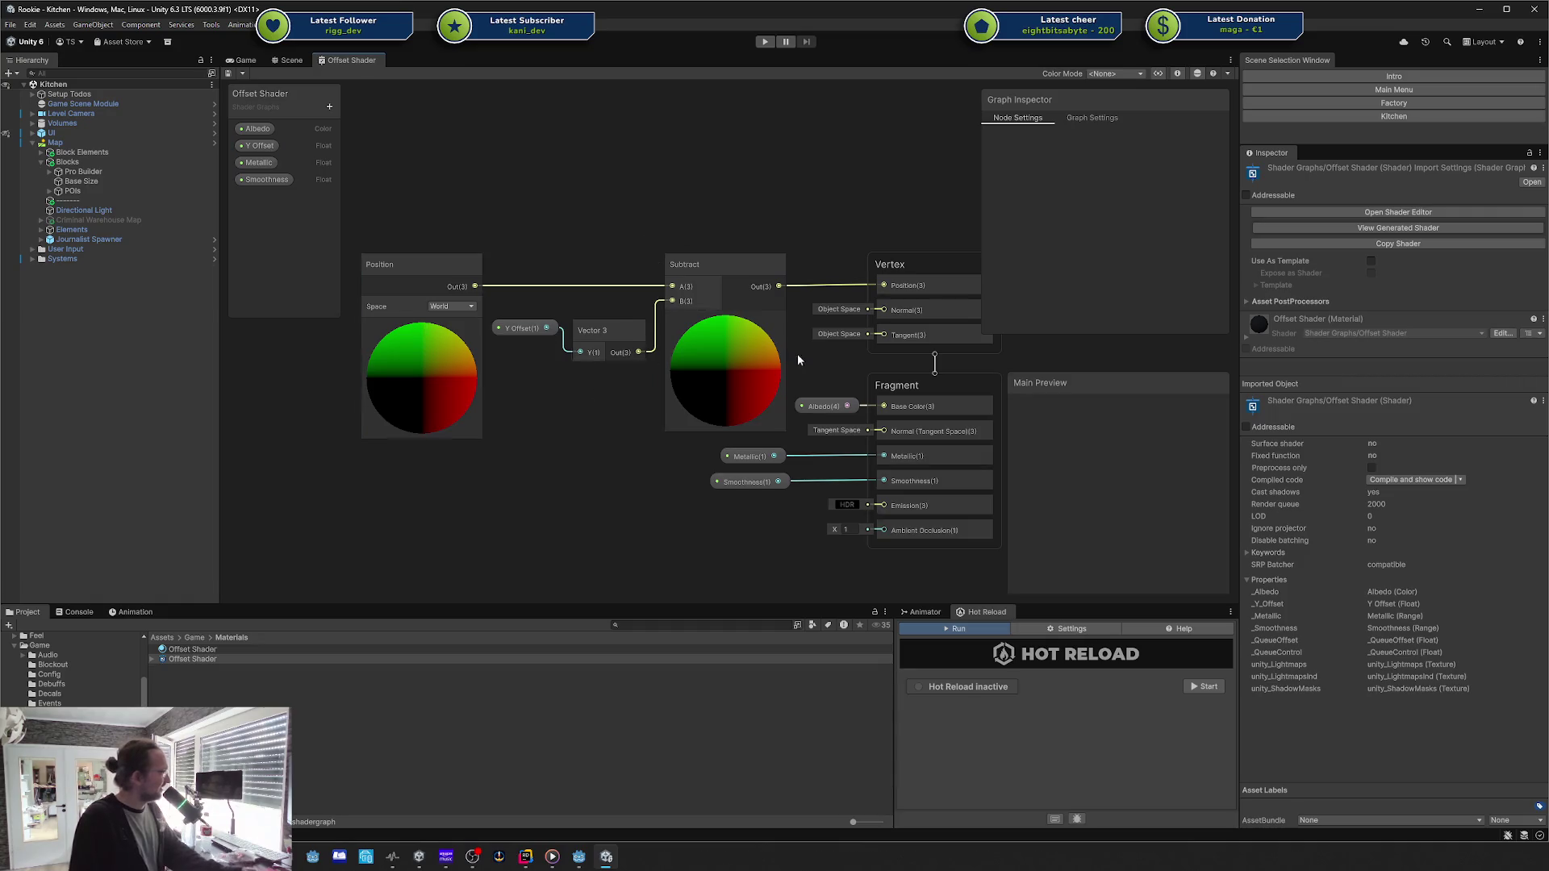
left_click(1479, 9)
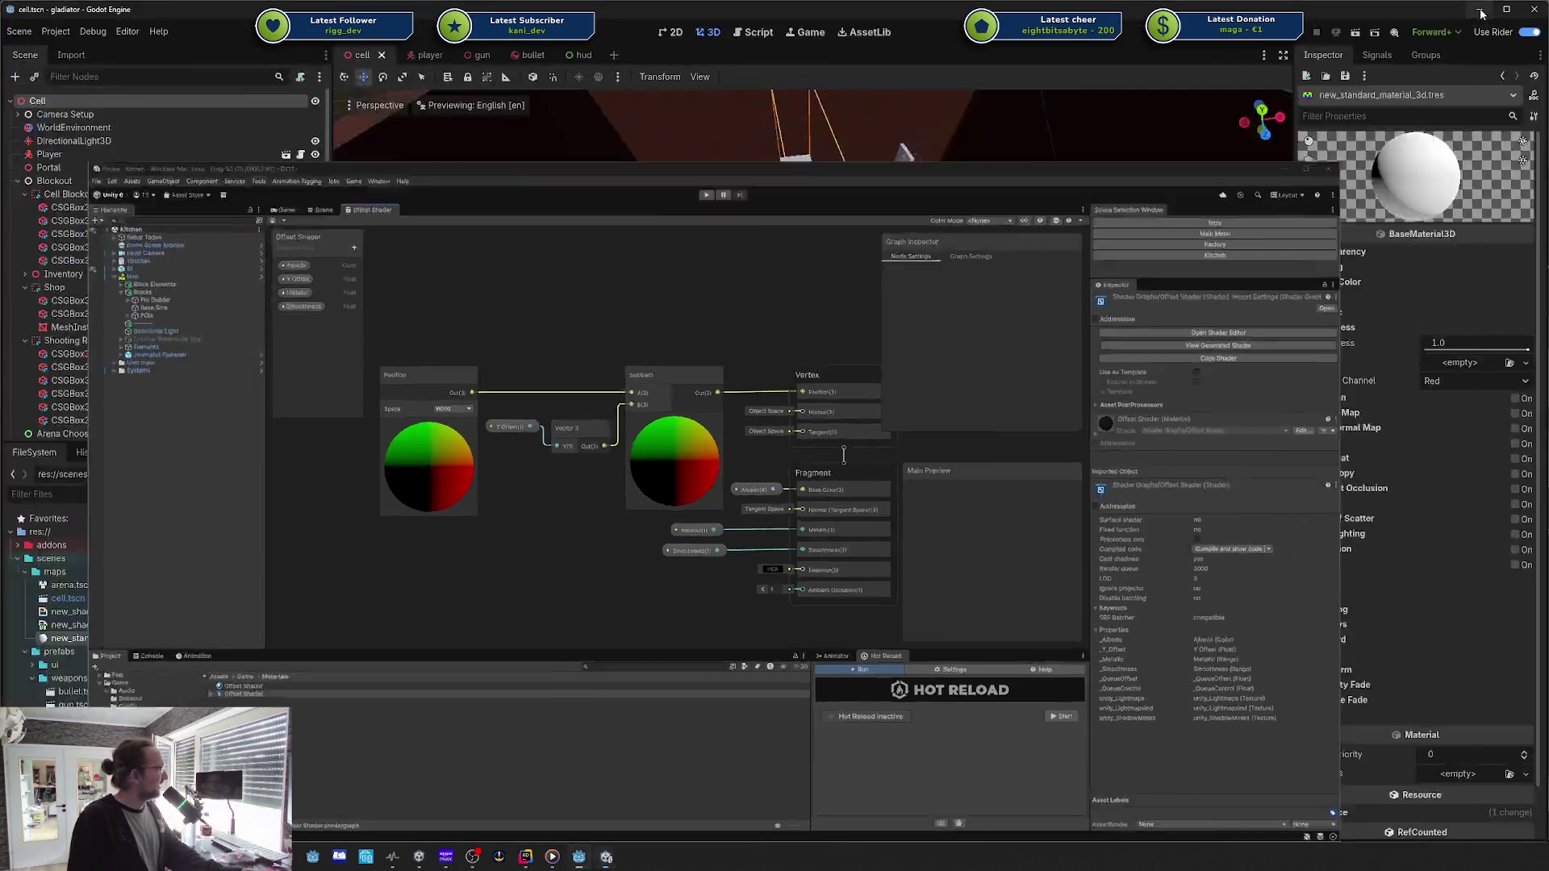
left_click(660, 649)
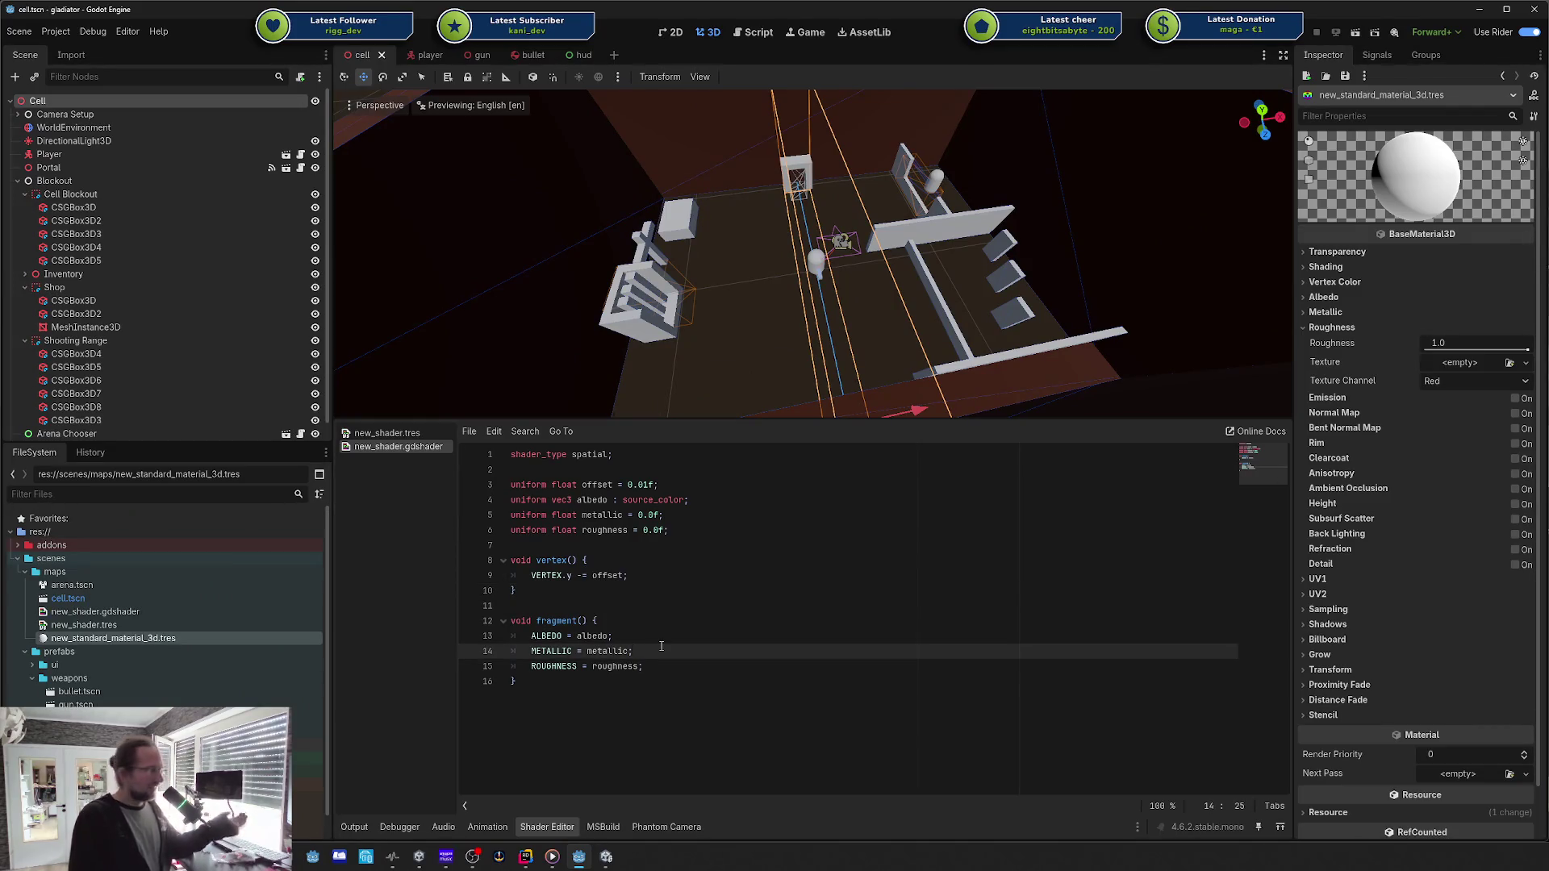
left_click_drag(646, 682, 516, 621)
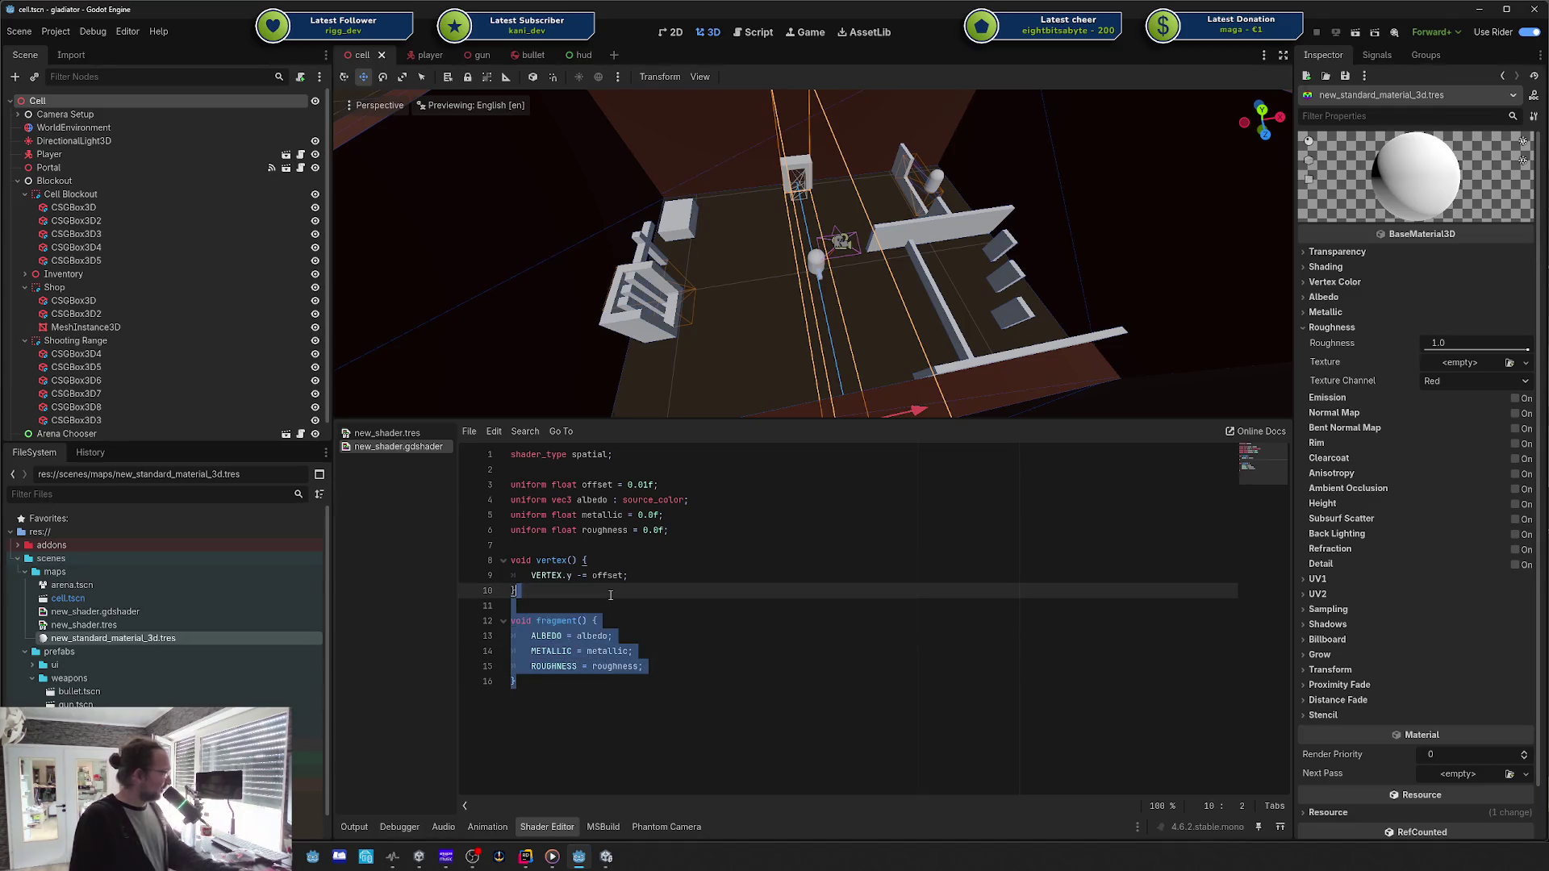
left_click(611, 594)
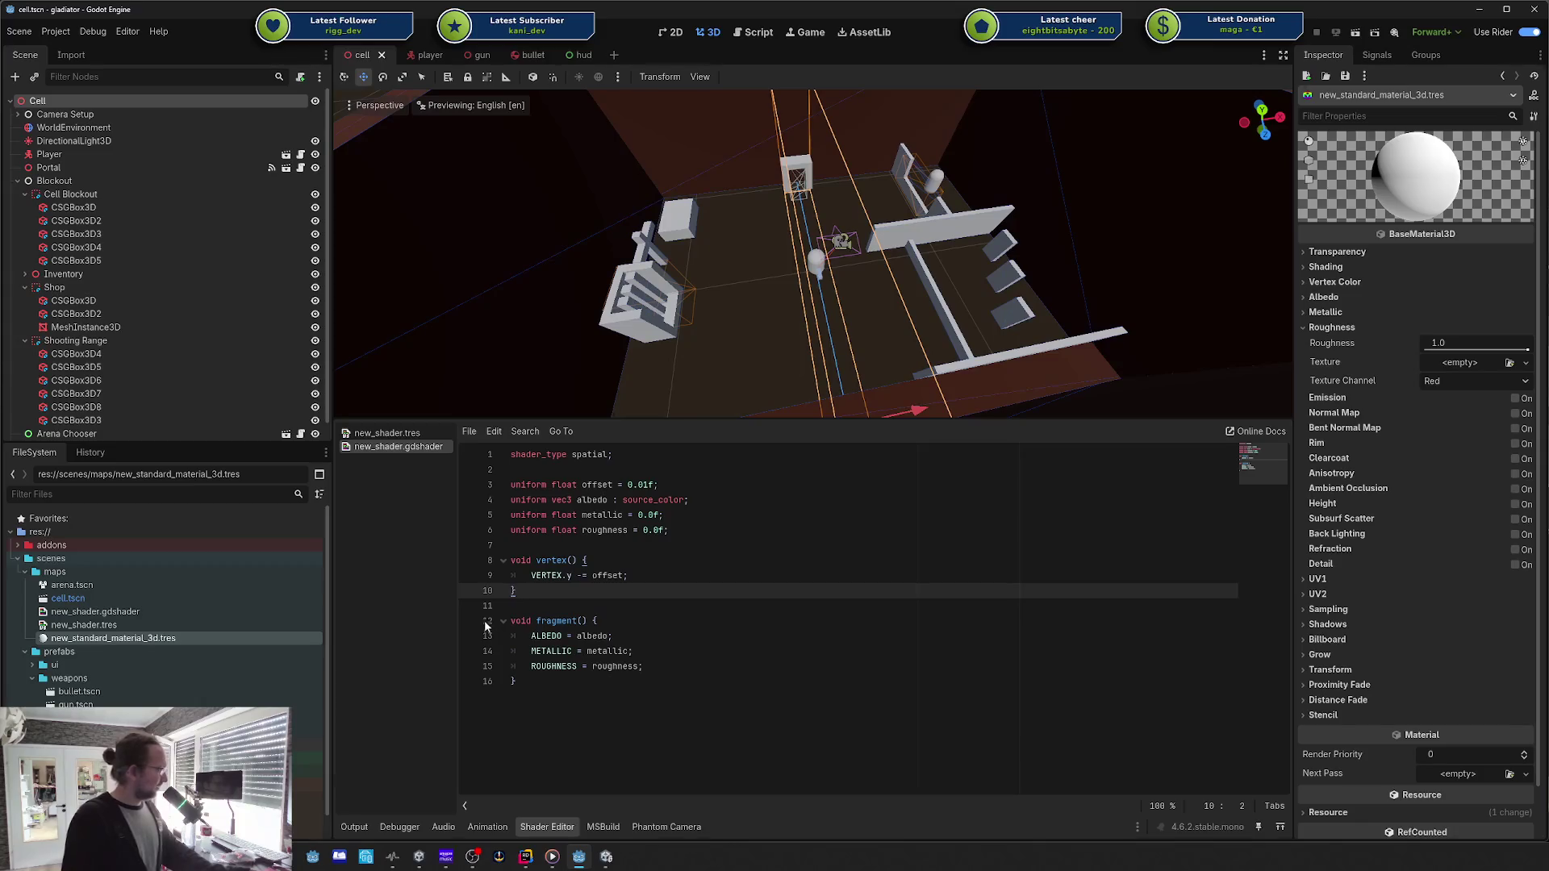
left_click(528, 621)
left_click(527, 431)
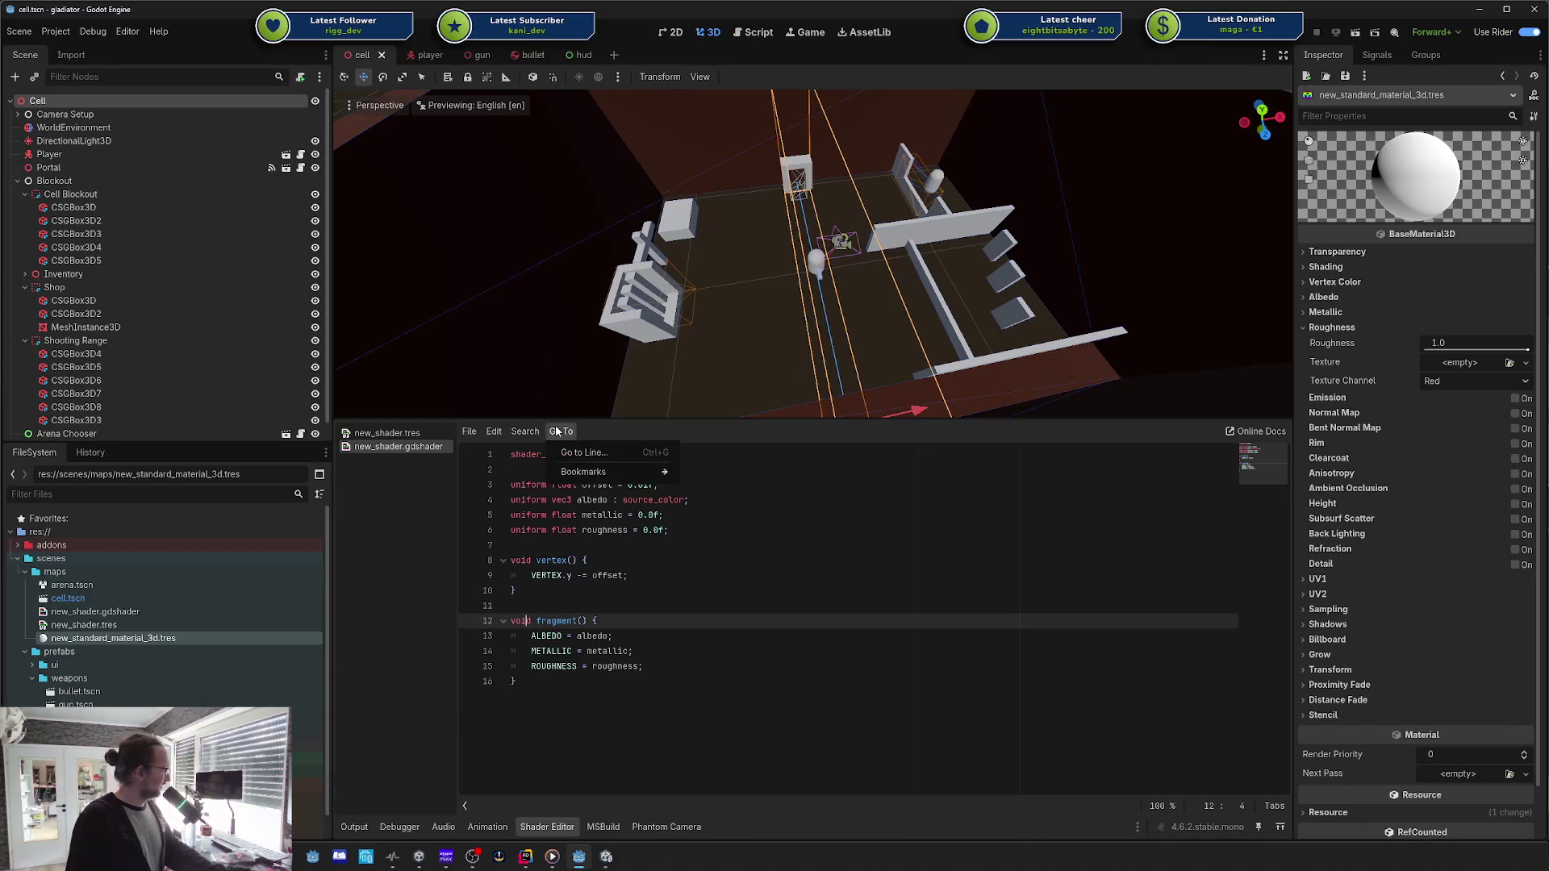
left_click(500, 438)
left_click_drag(516, 682, 511, 606)
left_click(730, 564)
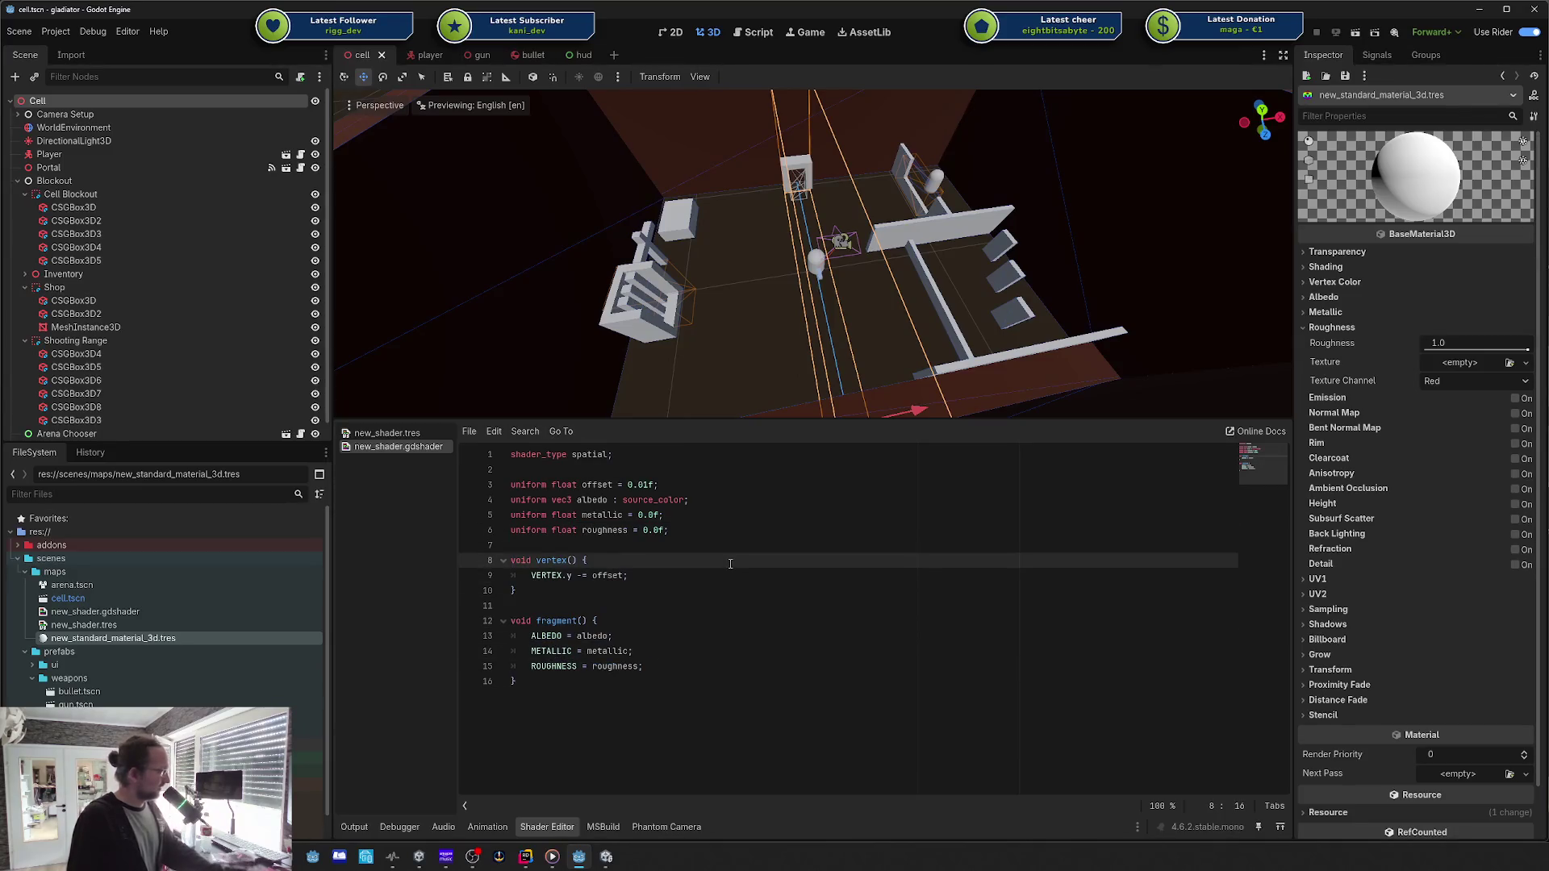
mouse_move(516, 685)
left_mouse_down()
mouse_move(581, 456)
mouse_move(582, 517)
left_mouse_up()
key("ctrl+a")
left_click(709, 555)
key("ctrl+a")
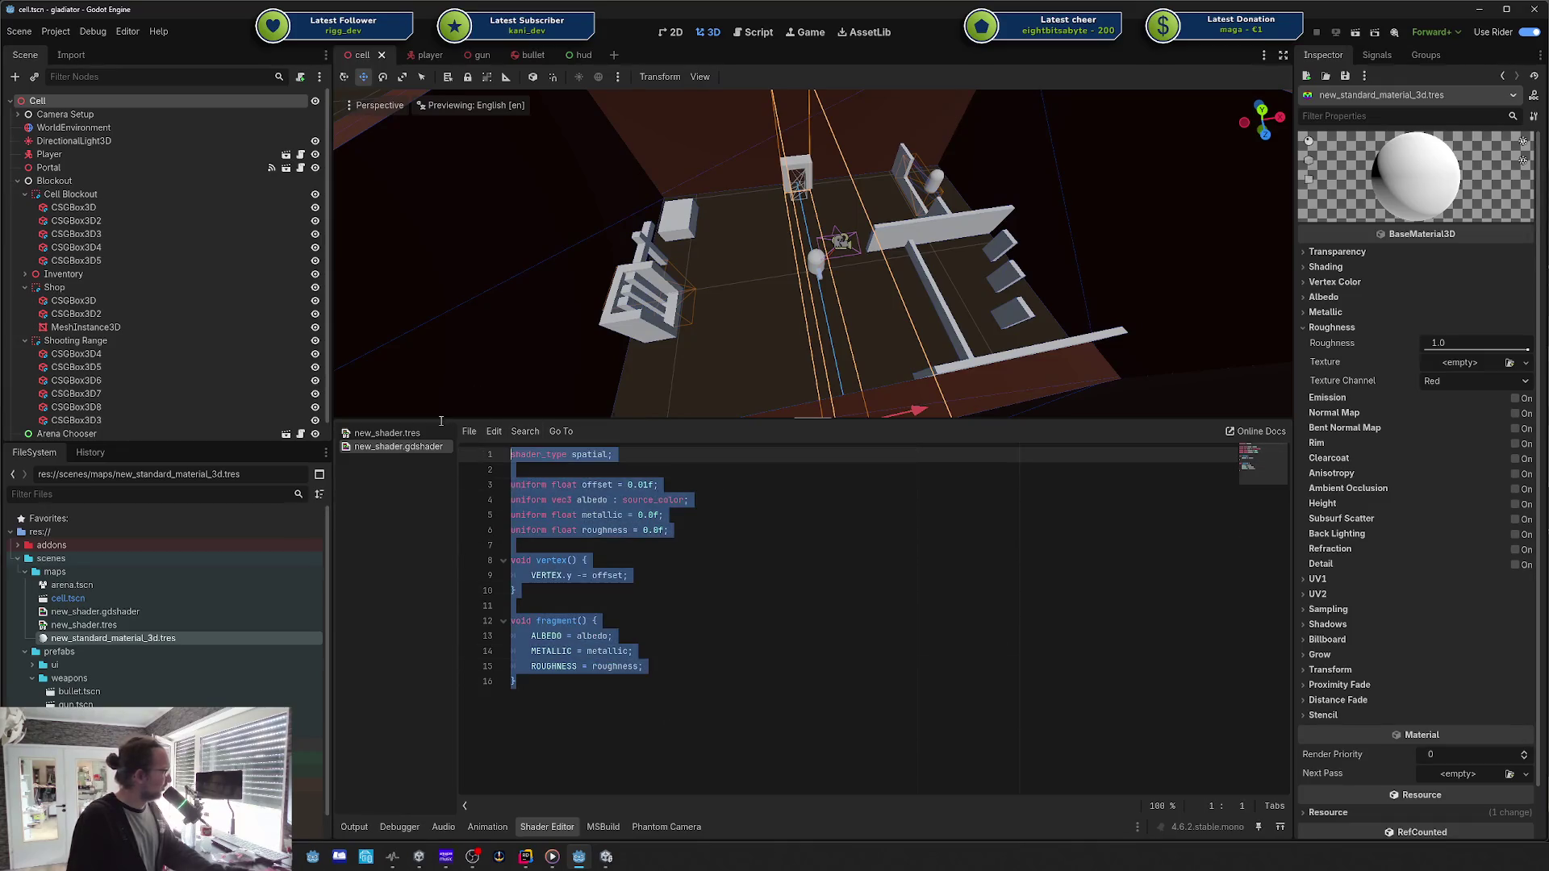
left_click(658, 671)
key("ctrl+a")
left_click(708, 547)
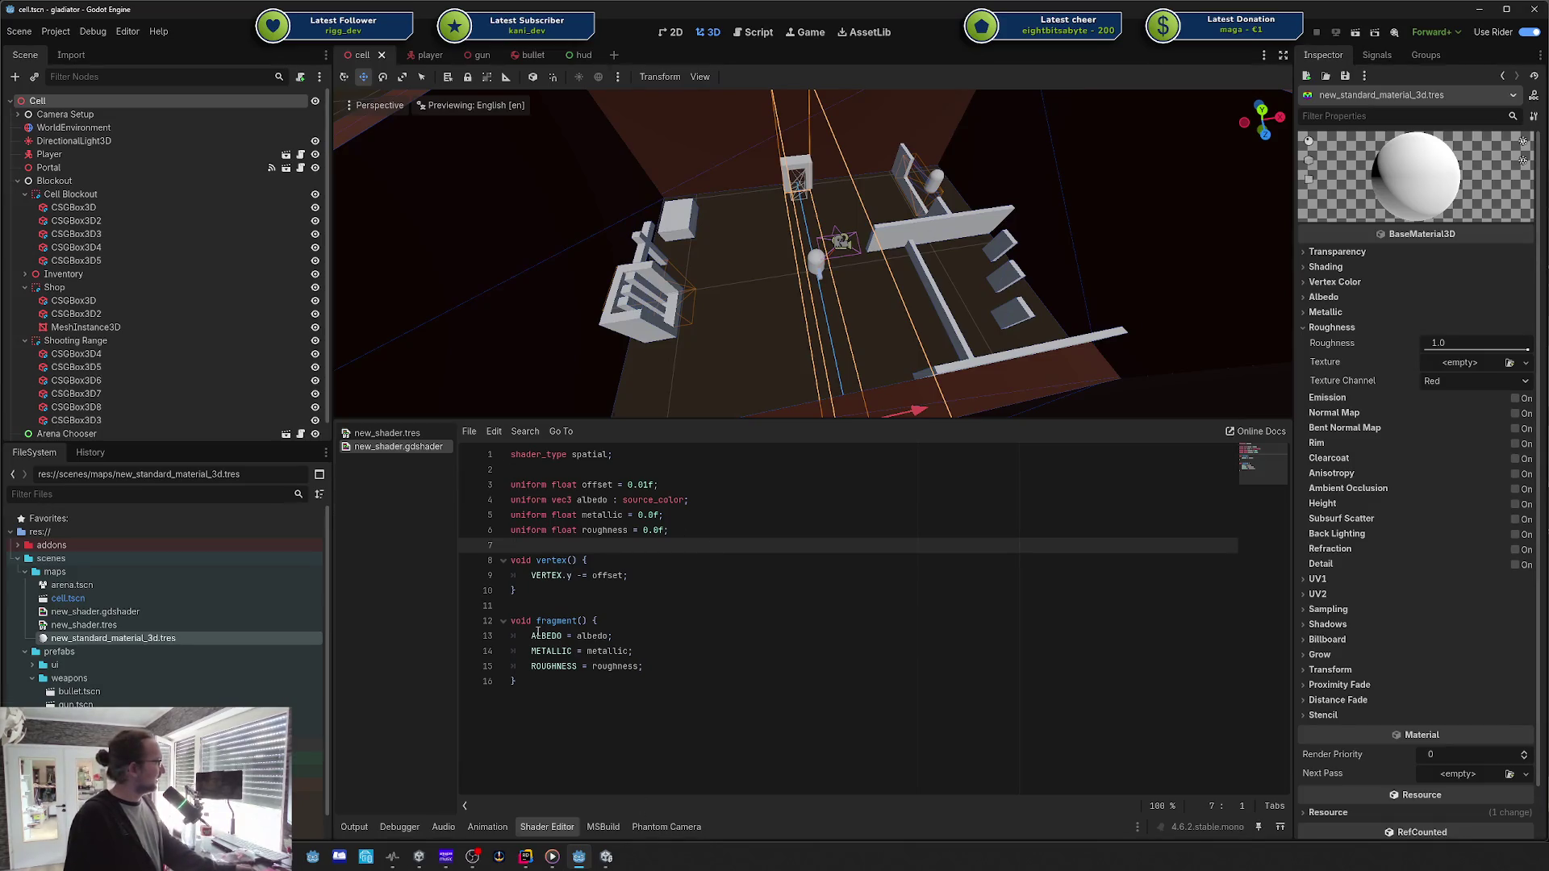
left_click(532, 681)
key("ctrl+a")
left_click(605, 531)
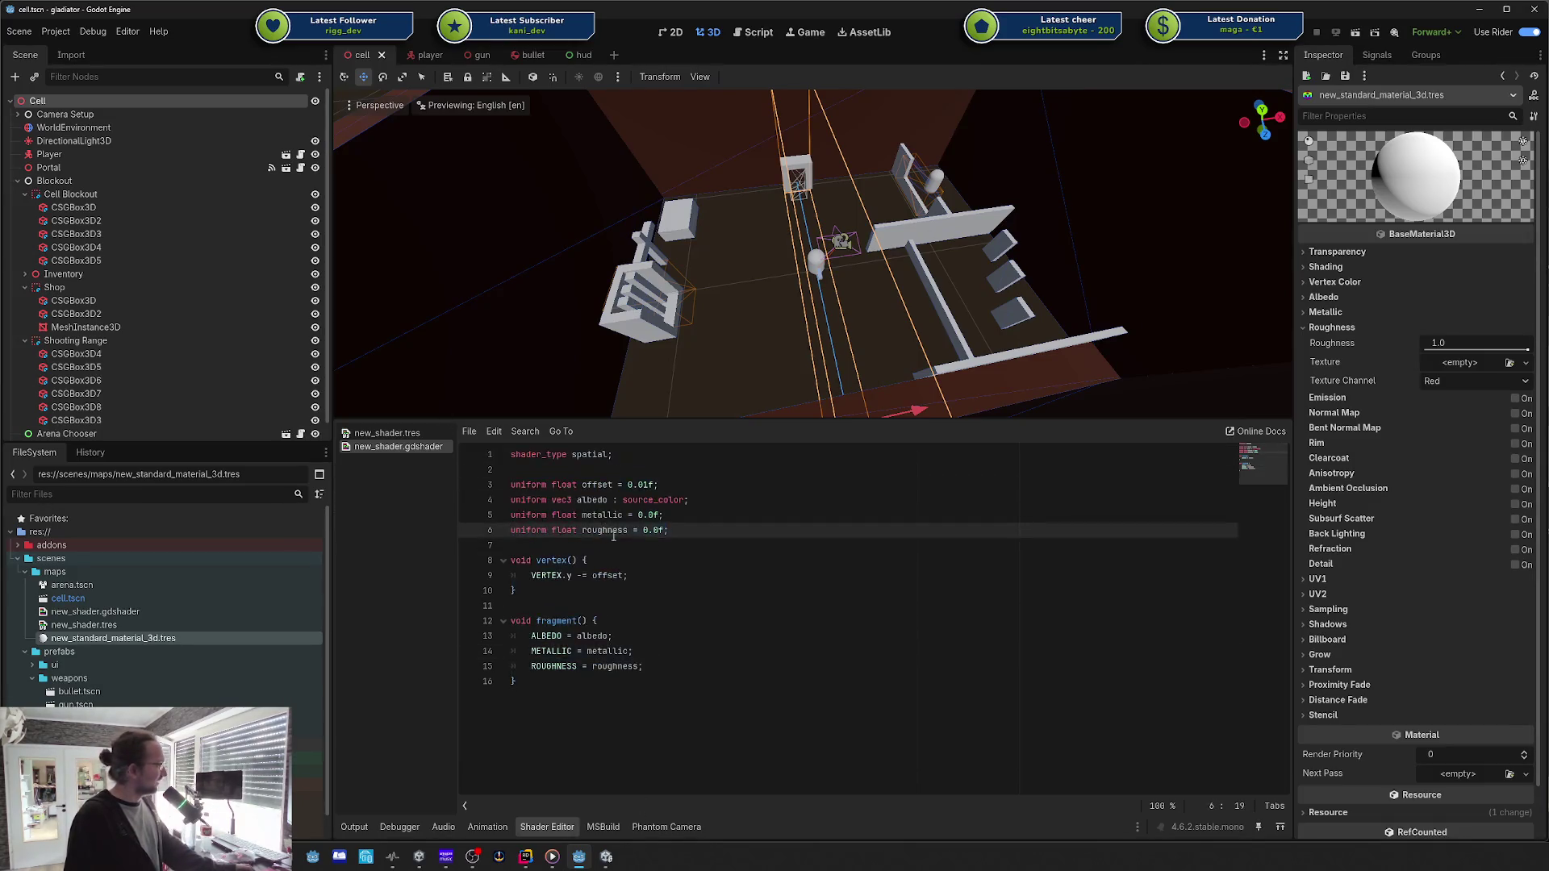
key("ctrl+End")
key("ctrl+a")
left_click(901, 601)
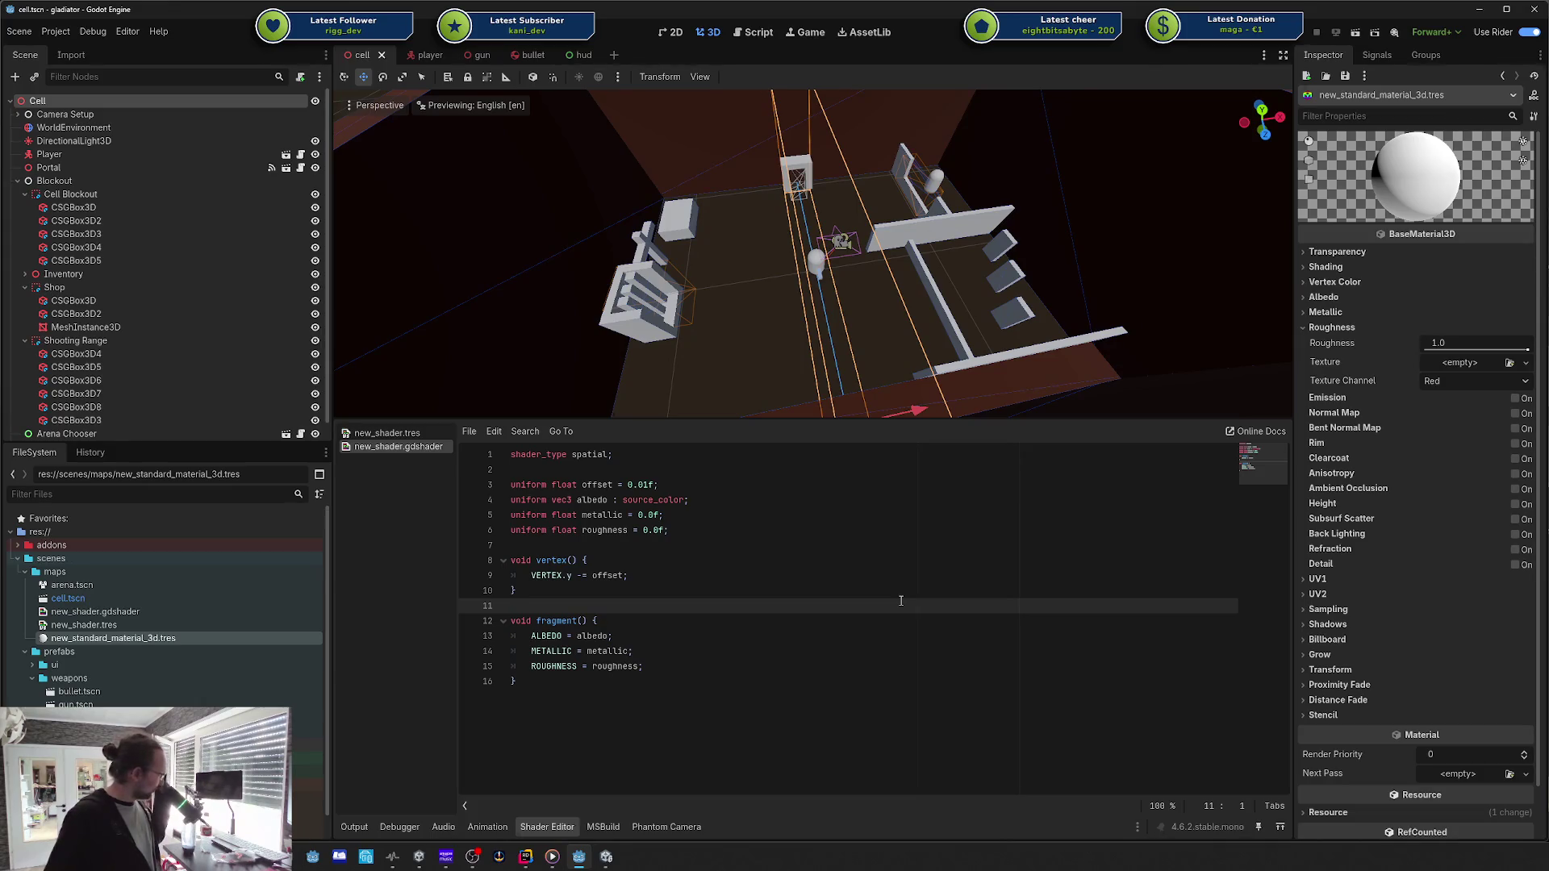
left_click_drag(517, 681, 510, 454)
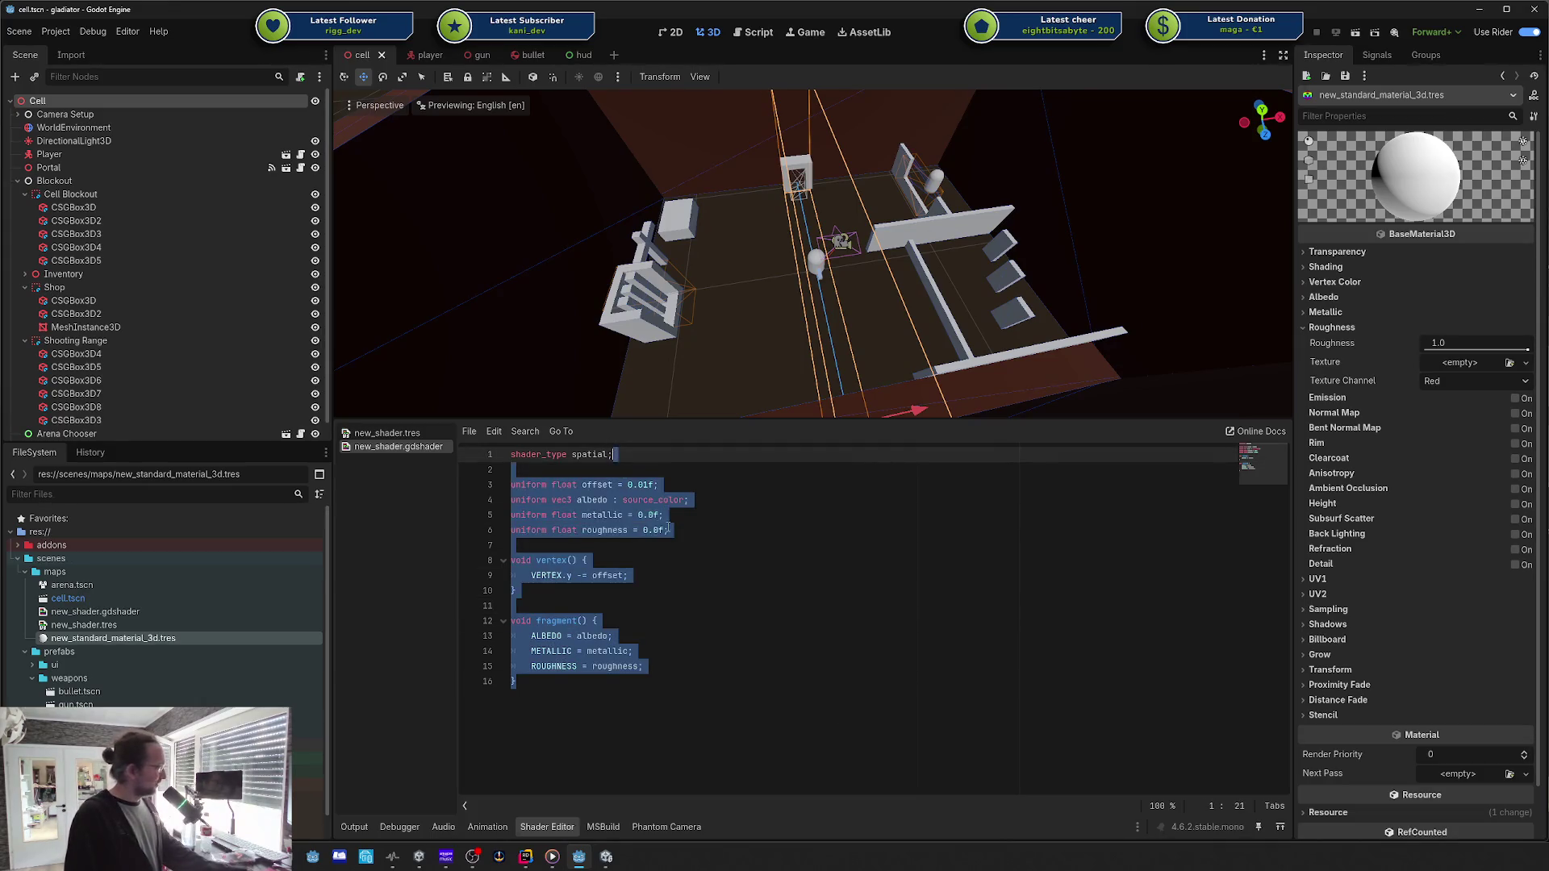
left_click(669, 529)
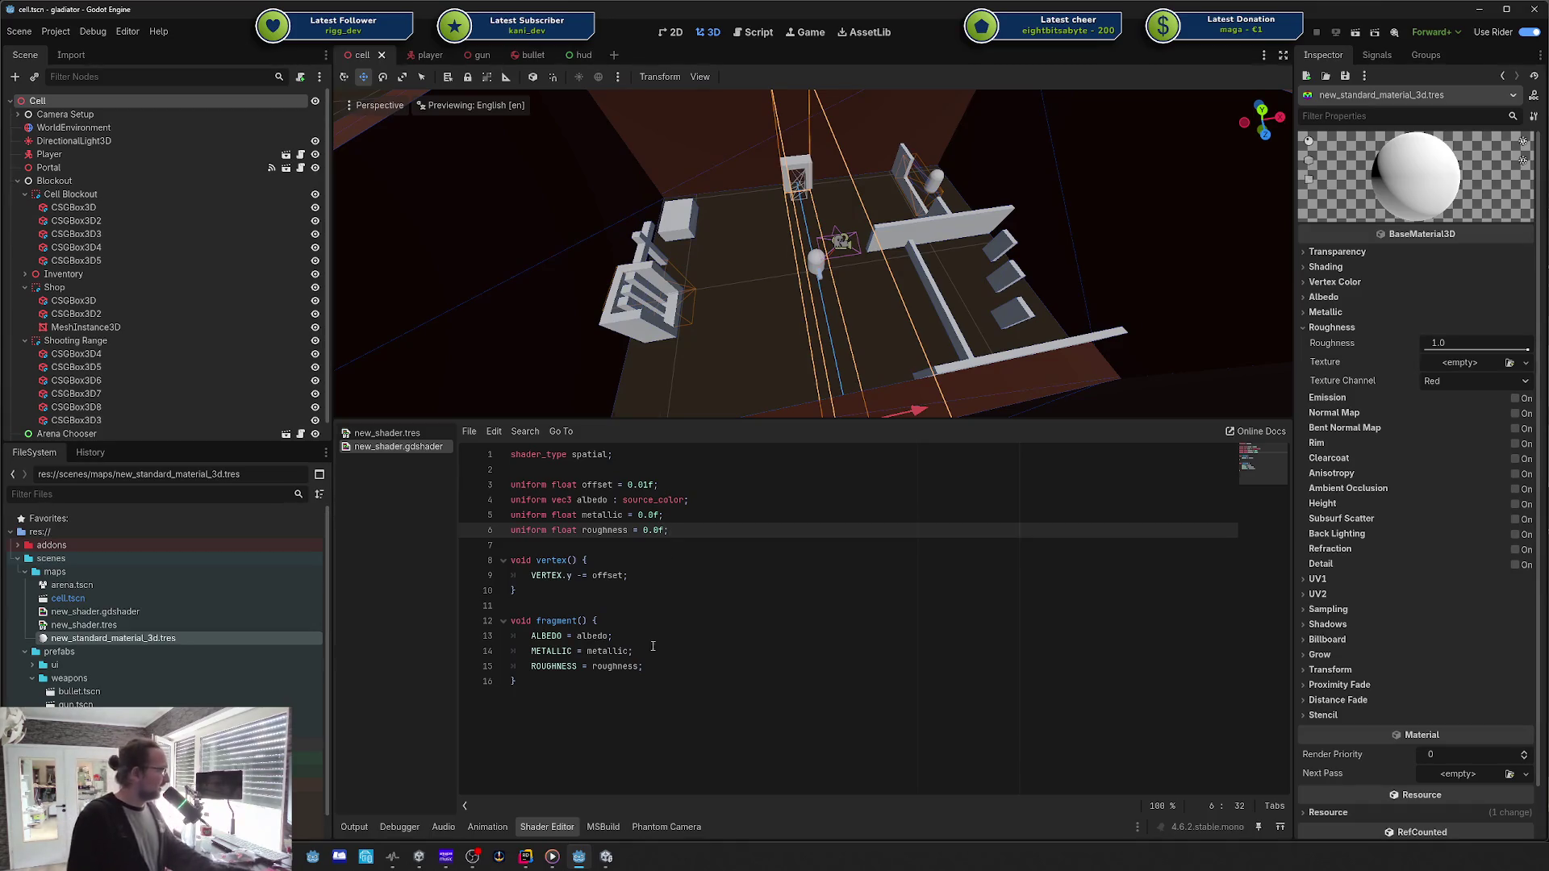
mouse_move(565, 686)
left_mouse_down()
mouse_move(564, 629)
mouse_move(511, 452)
left_mouse_up()
left_click(664, 538)
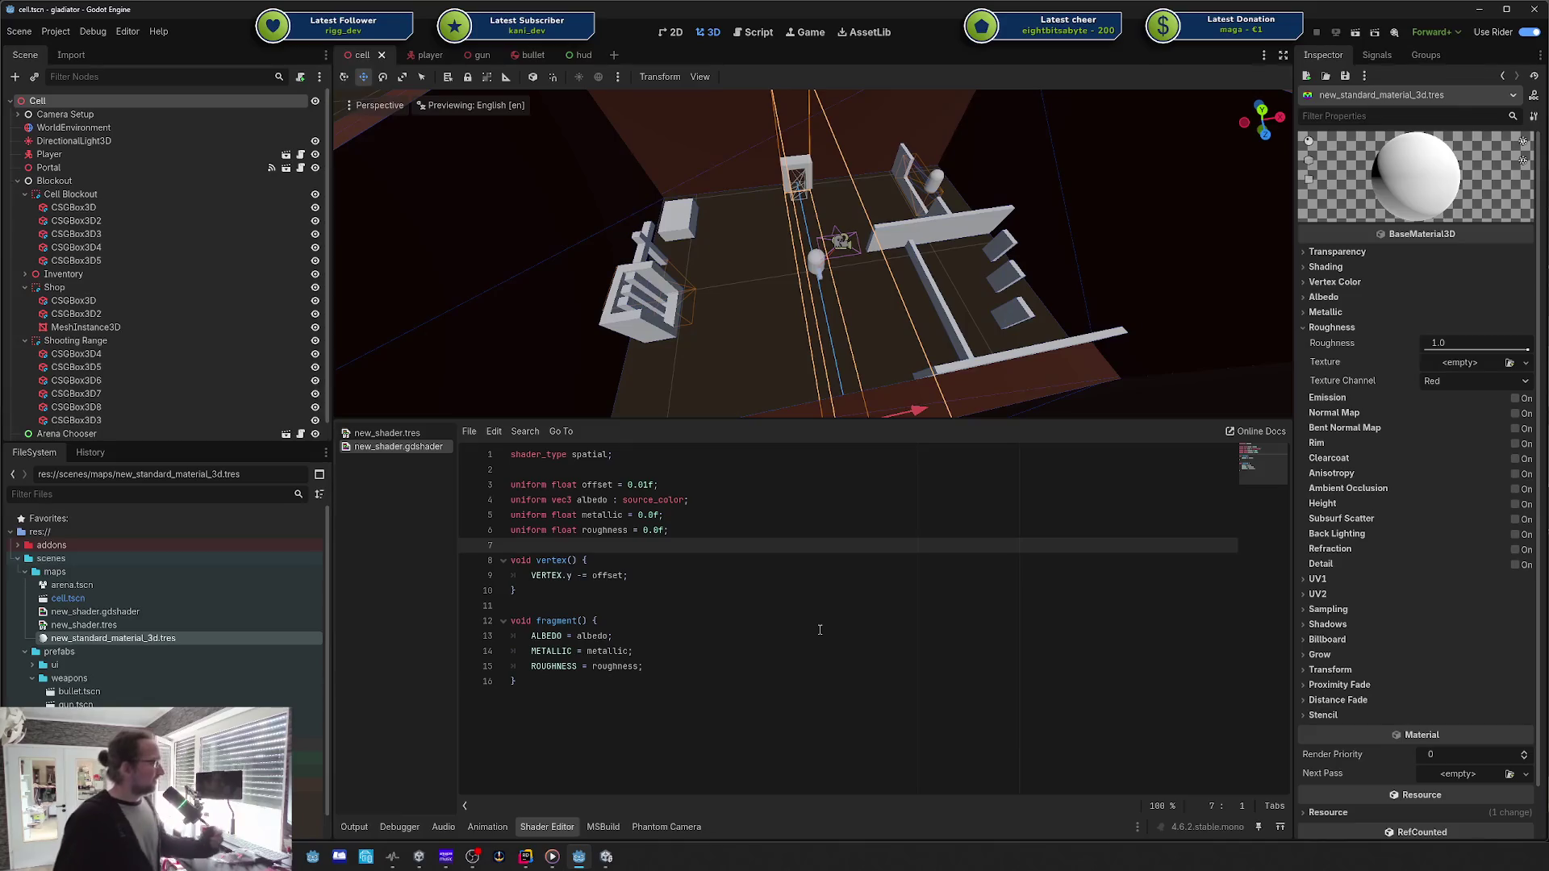
key("ctrl+shift+End")
Step: Open the new_shader.tres visual graph and inspect the FloatOp preview and Output node
key("Left")
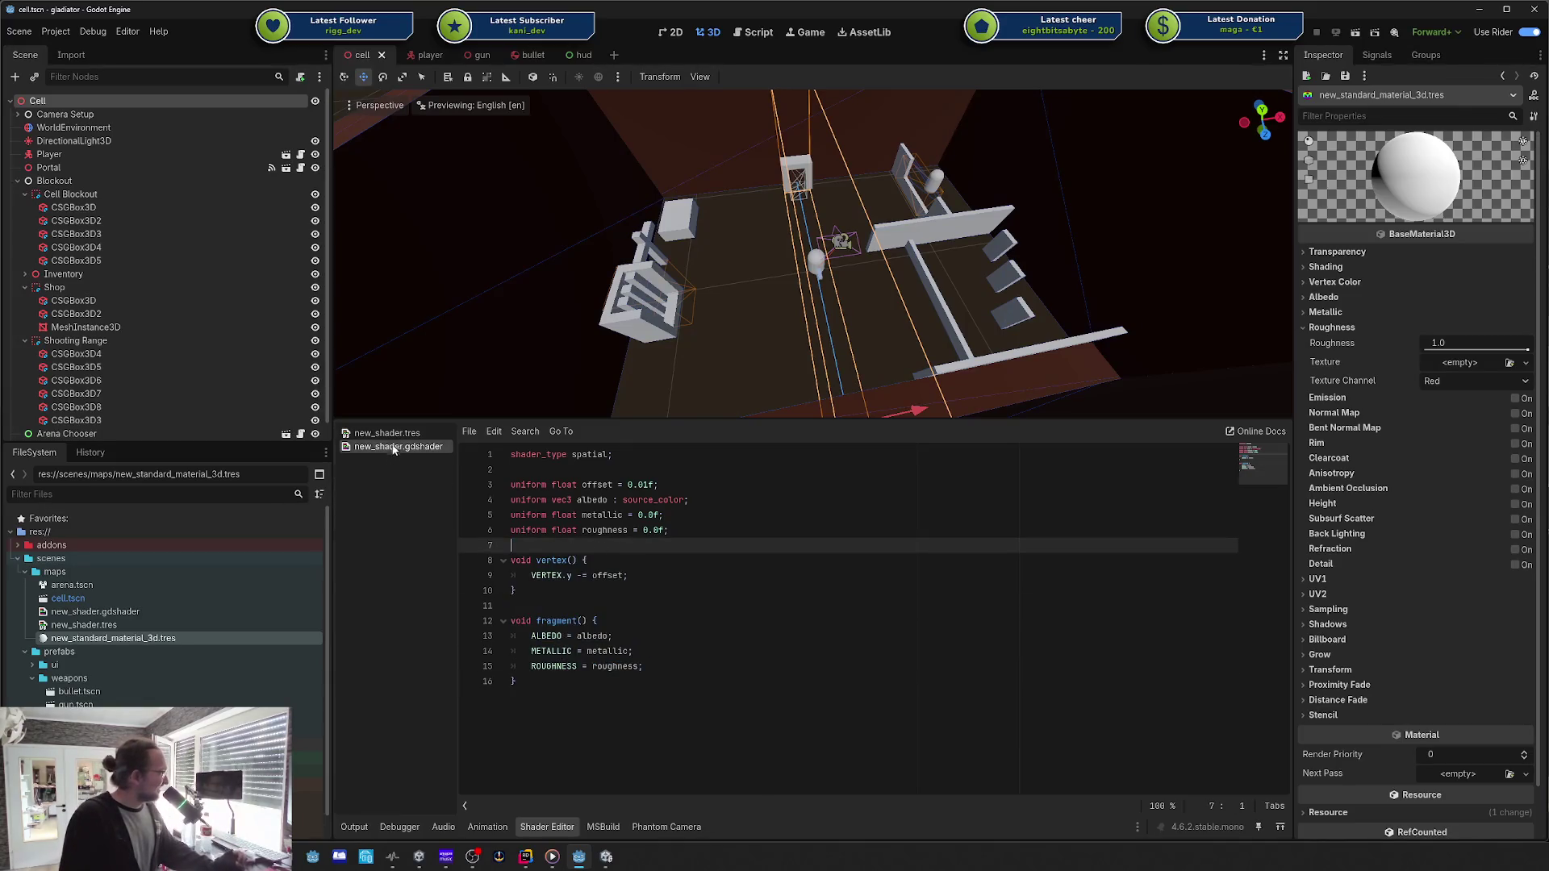
left_click(391, 434)
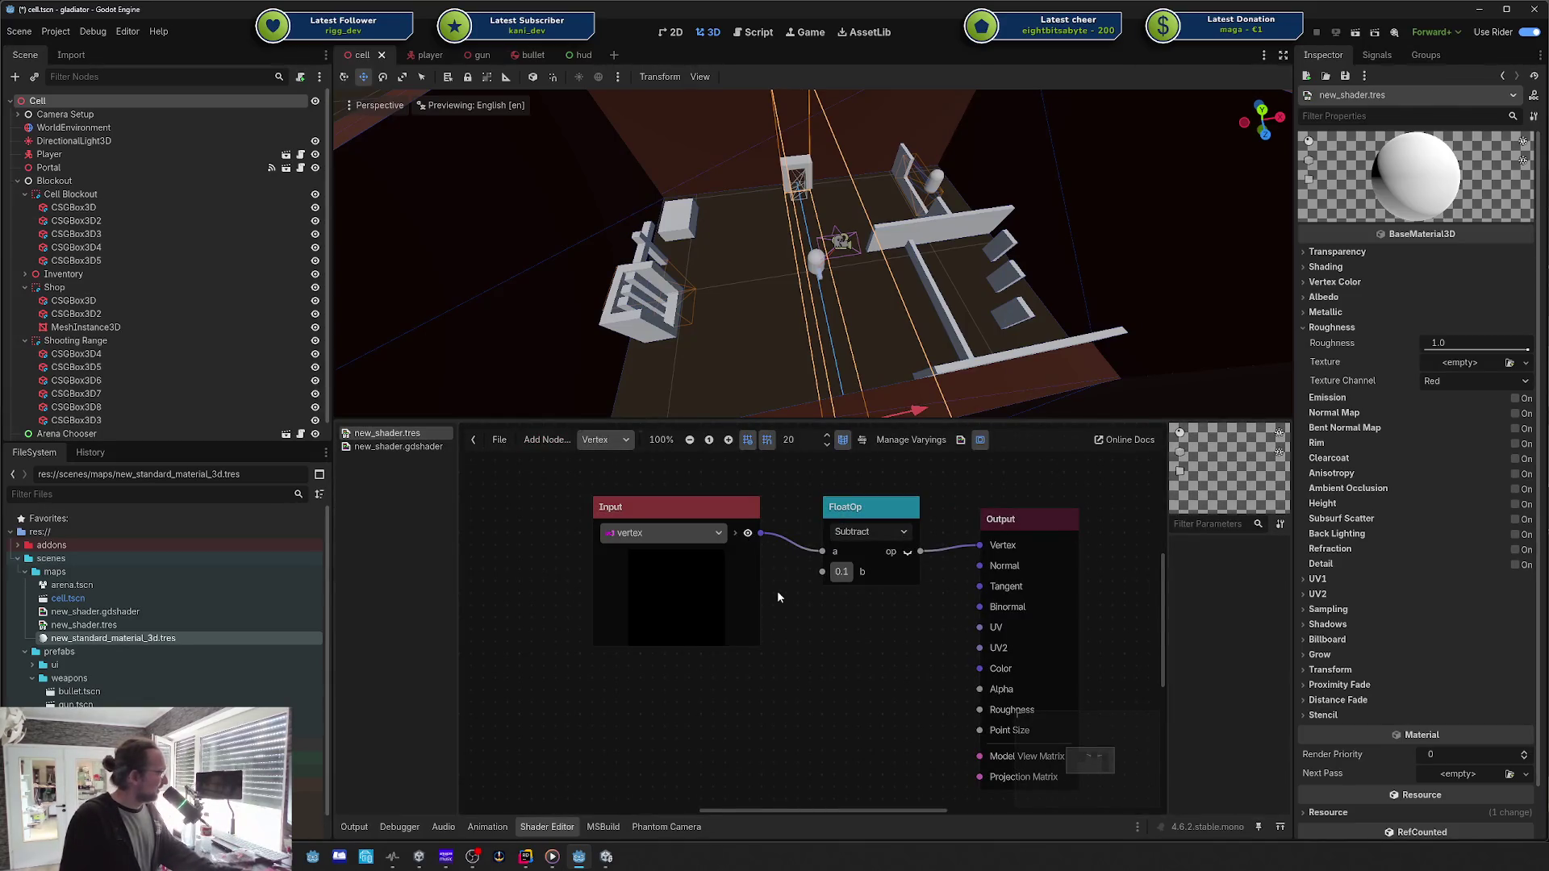
left_click(888, 550)
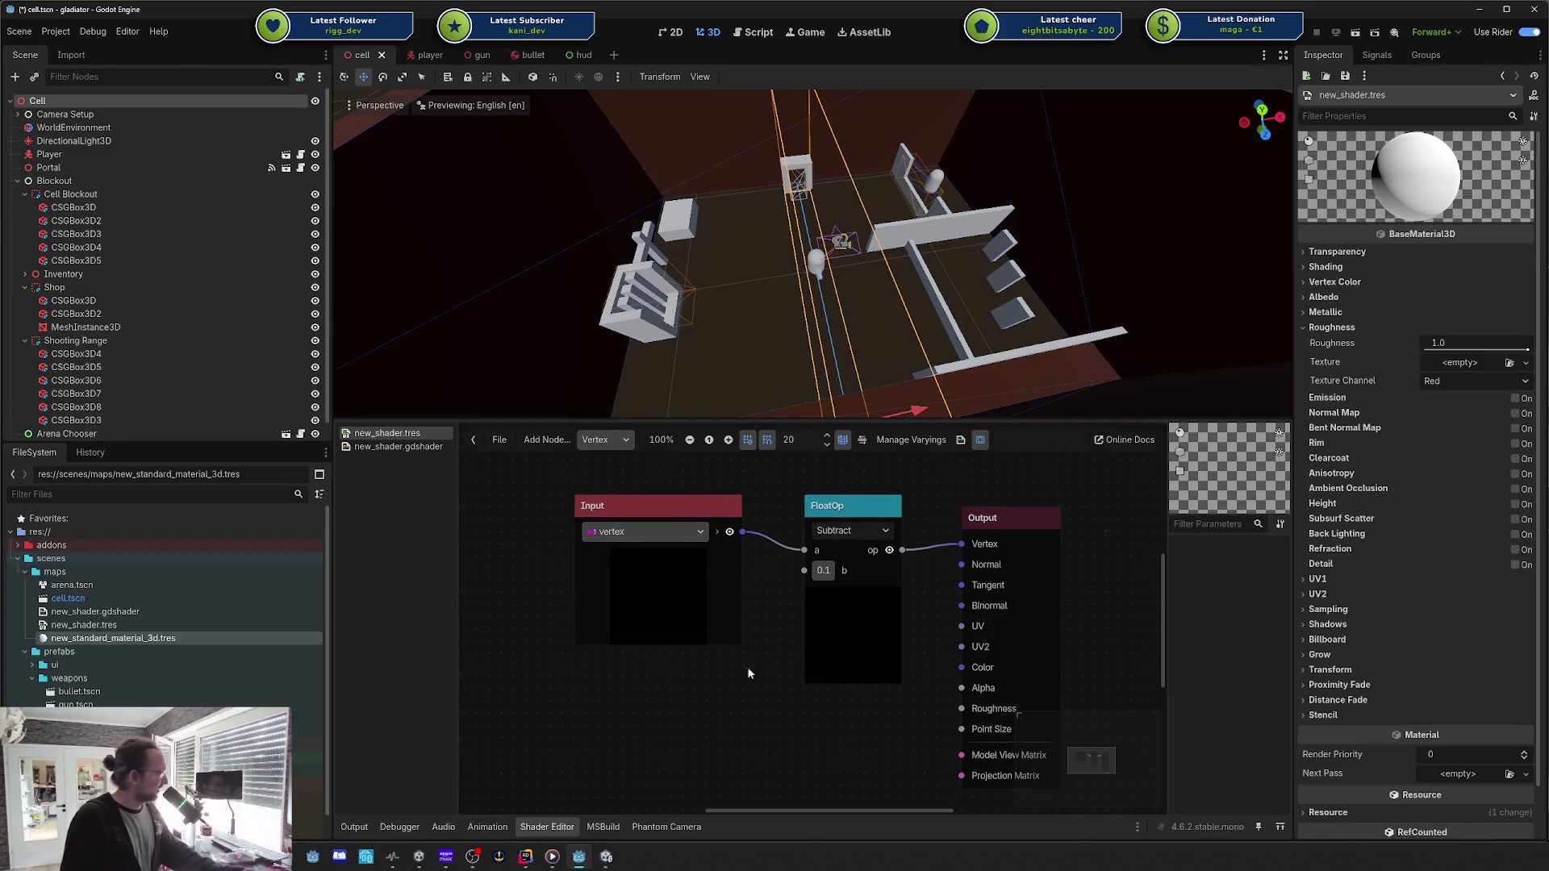
scroll(747, 666, "down", 2)
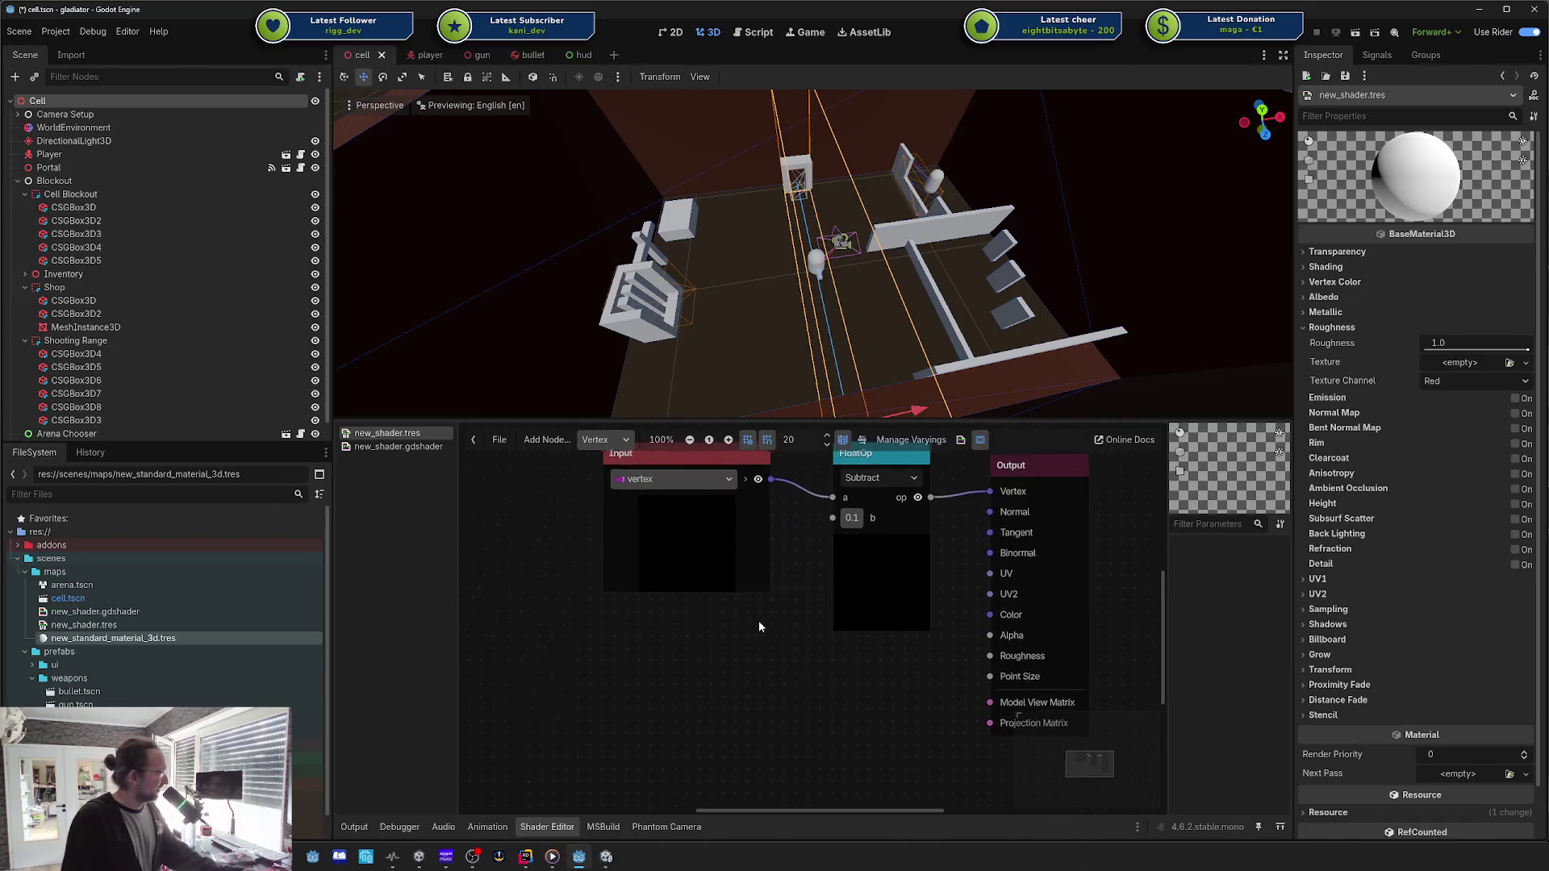
left_click(1010, 549)
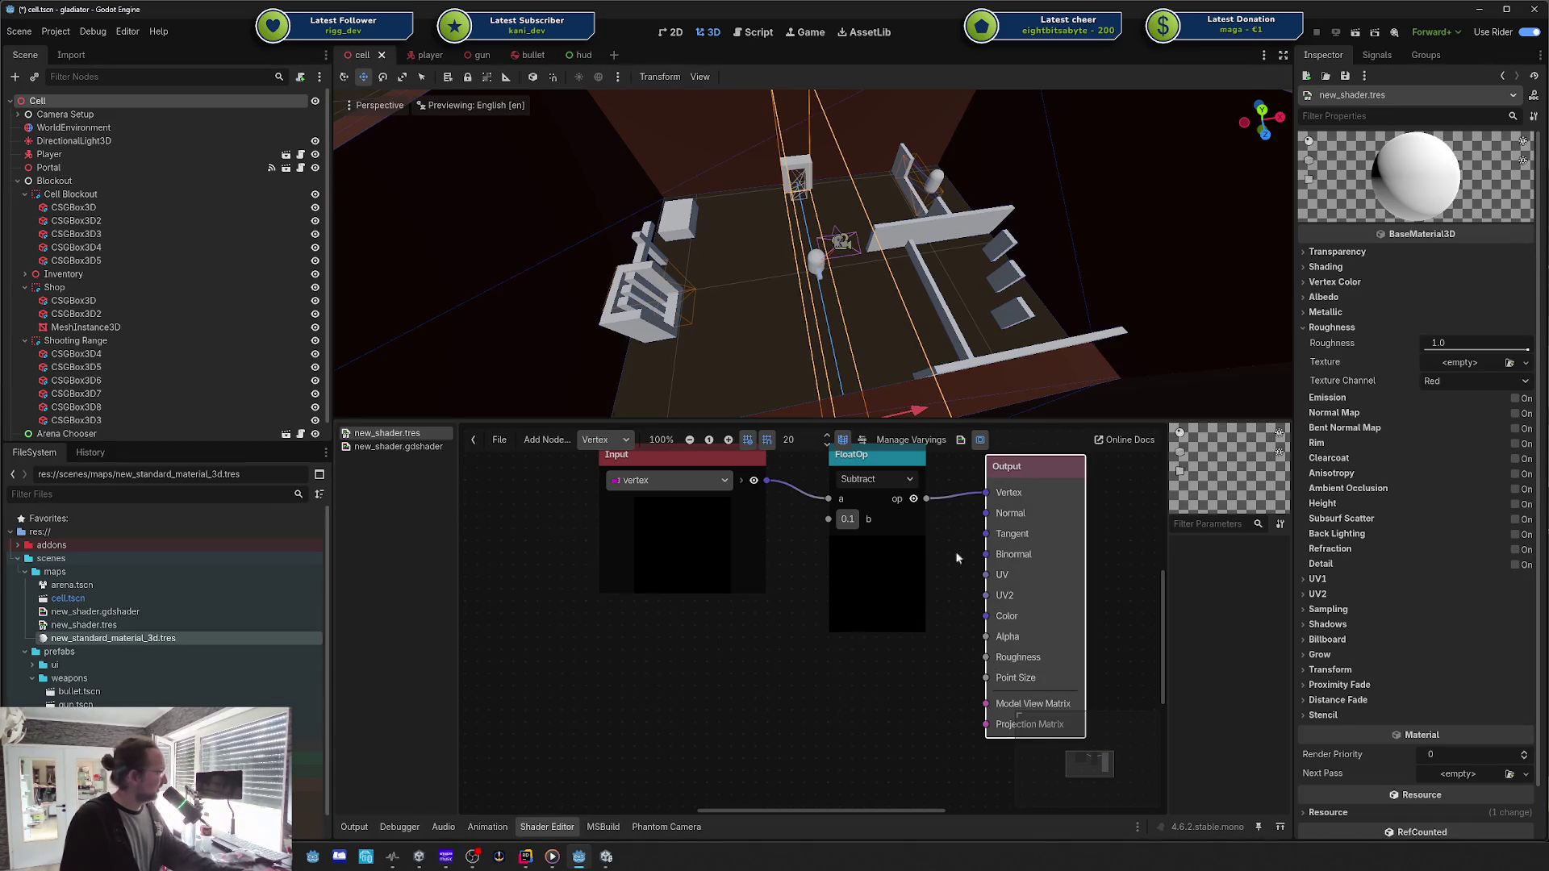
left_click(919, 637)
scroll(796, 667, "up", 1)
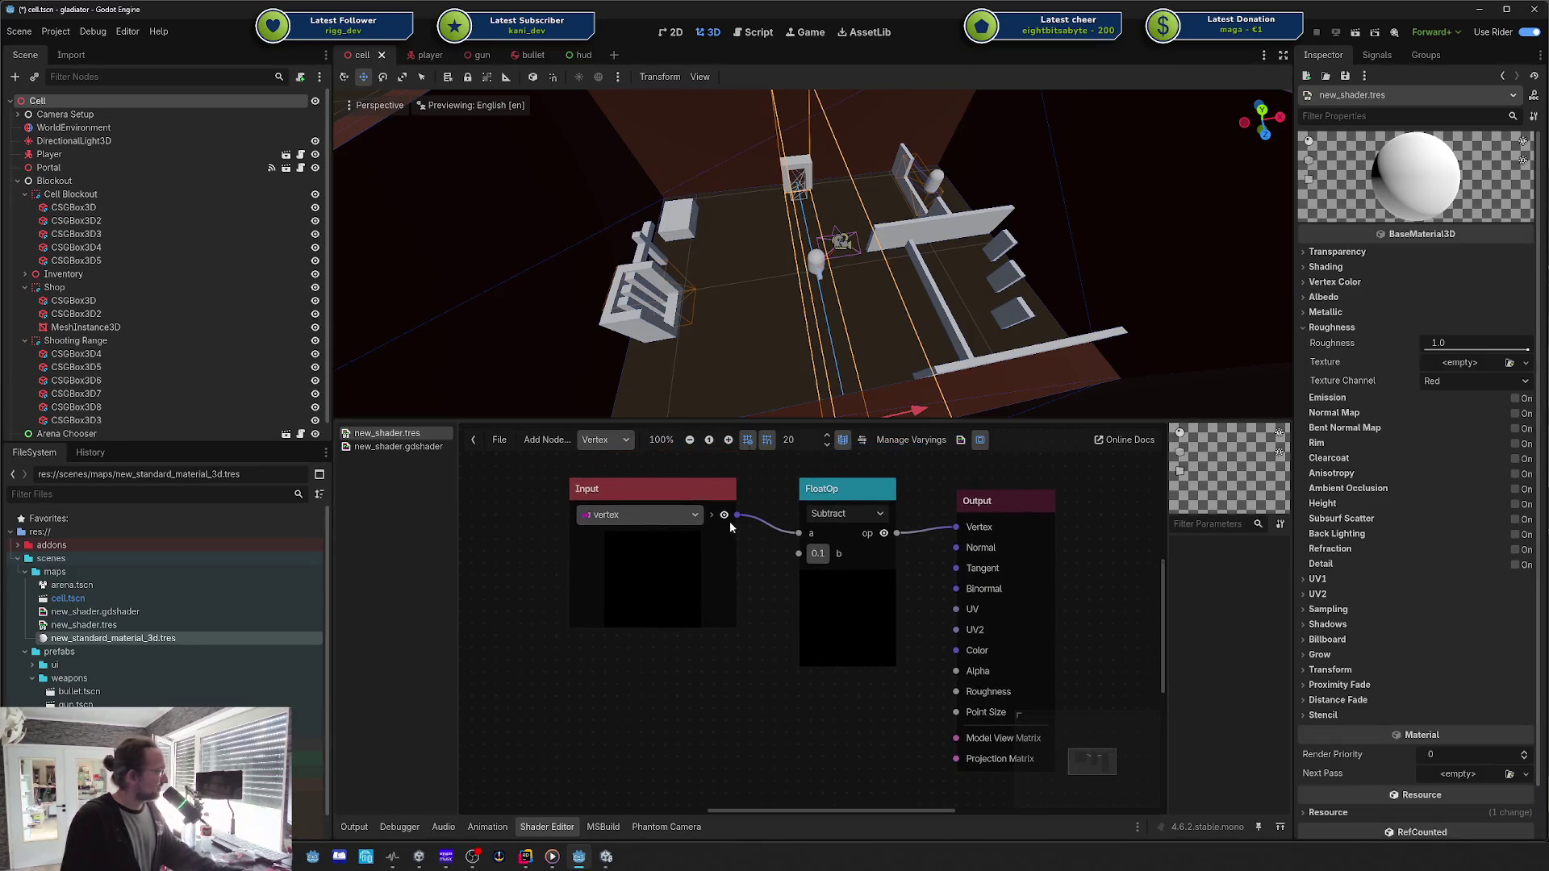
Step: Reposition the Input node and box-select the Input, FloatOp and Output nodes
left_click(710, 530)
left_click_drag(686, 504, 698, 516)
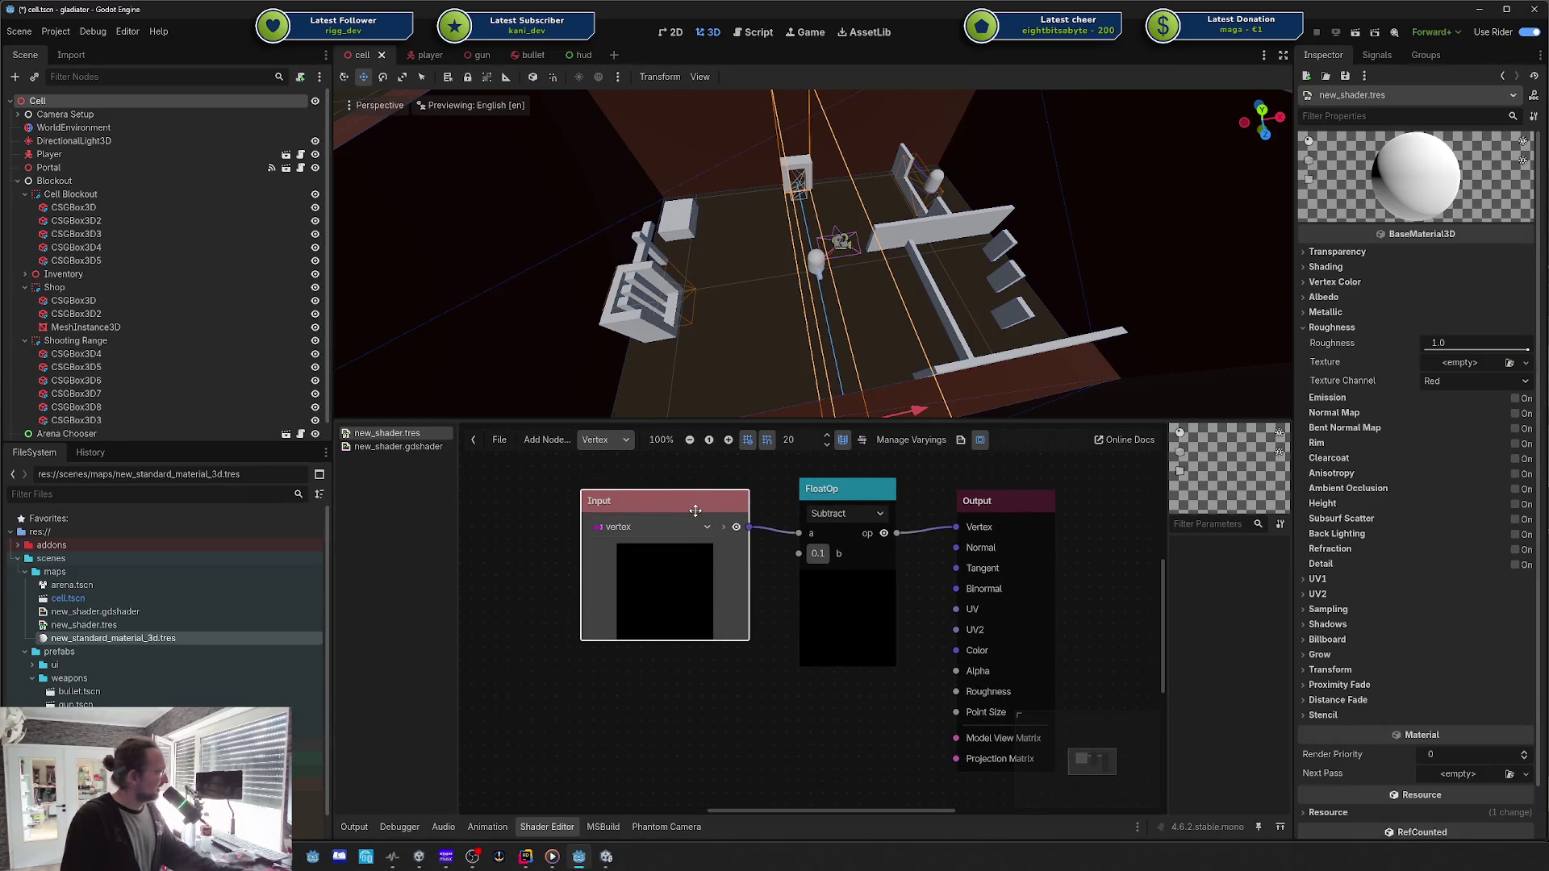
left_click(723, 674)
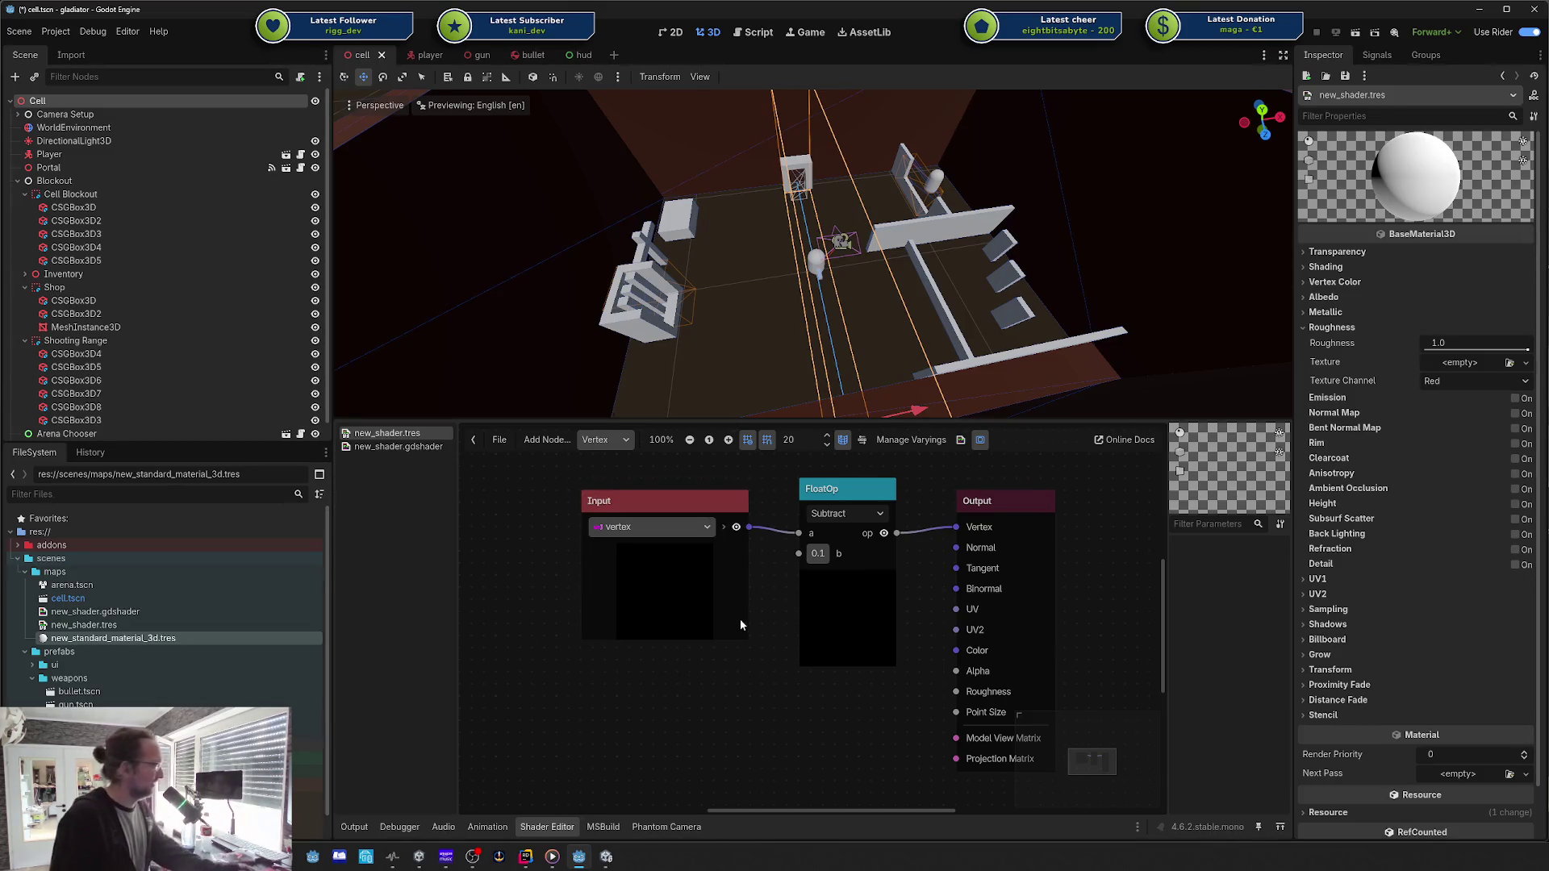
left_click_drag(679, 502, 685, 492)
left_click(692, 670)
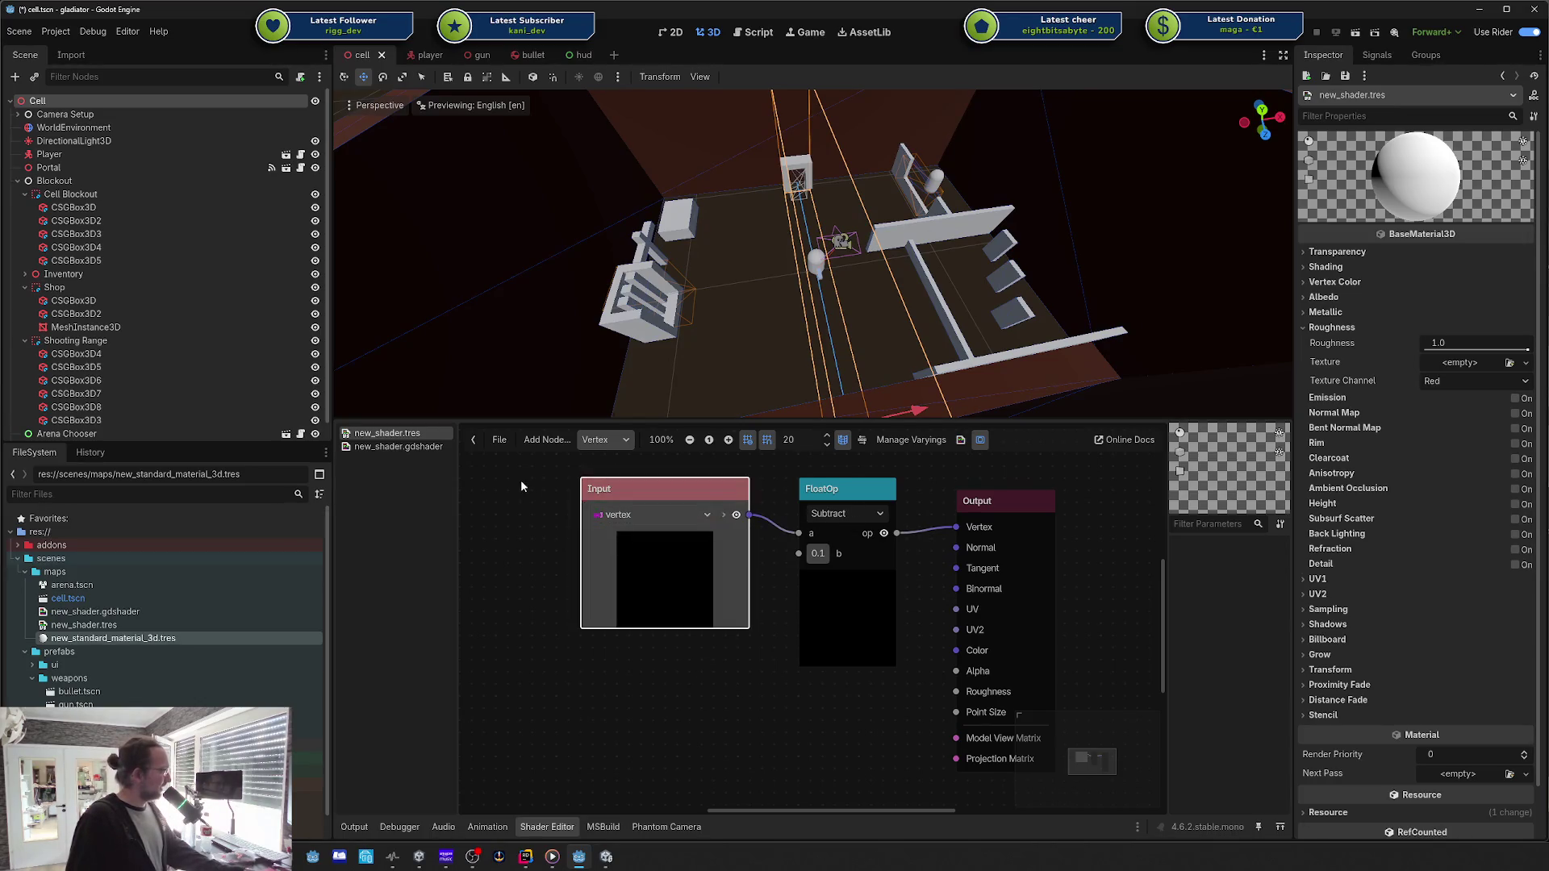
mouse_move(524, 478)
left_mouse_down()
mouse_move(770, 632)
mouse_move(1058, 670)
left_mouse_up()
left_click(804, 702)
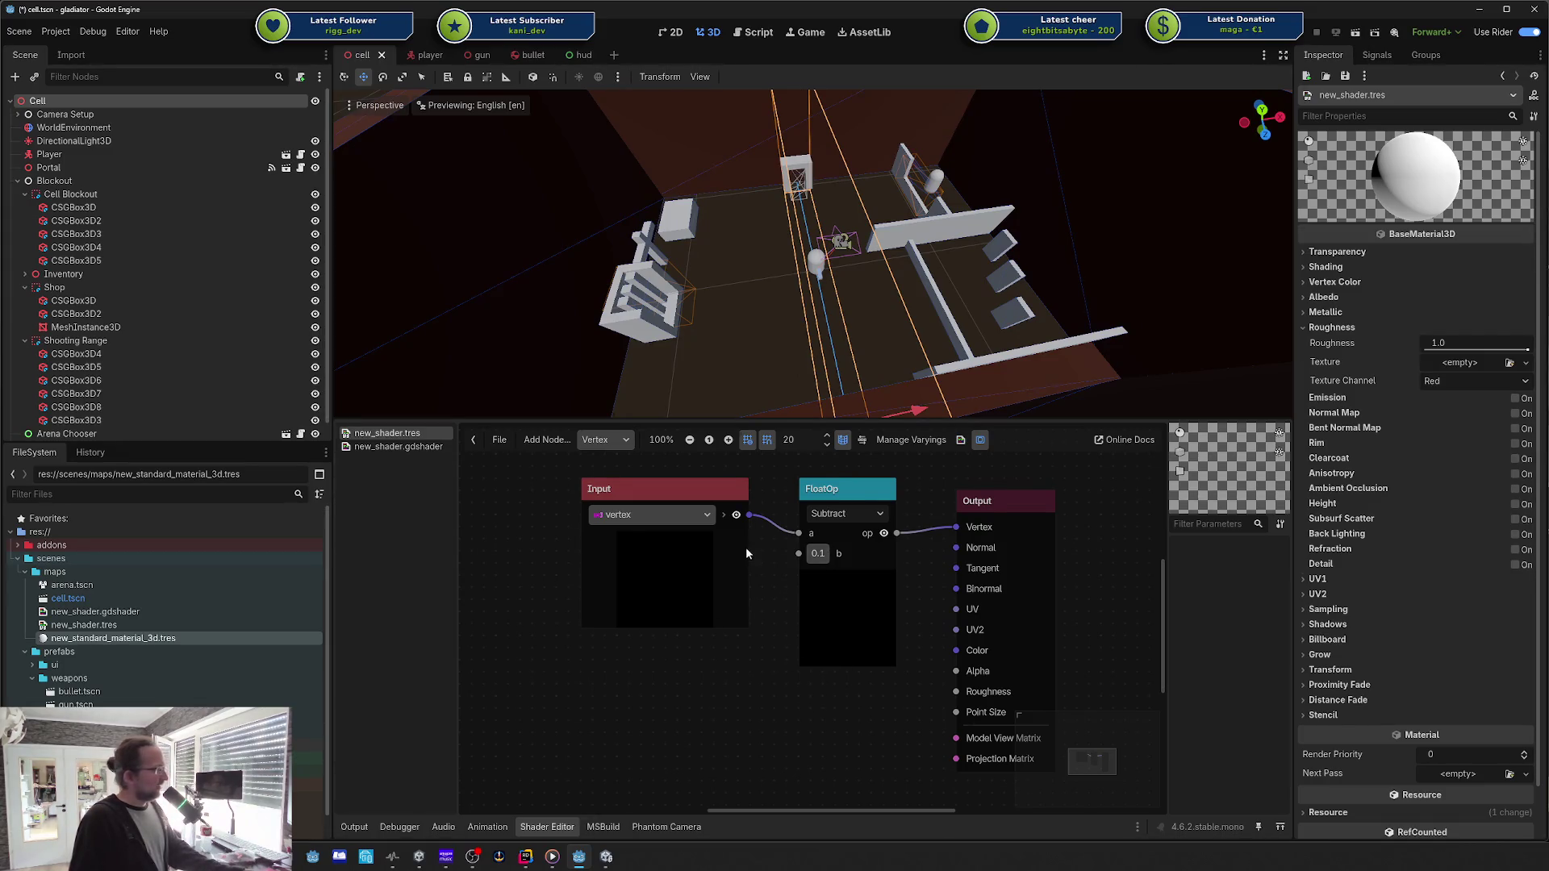
Step: Review the new_shader.gdshader code, then select the maps folder in FileSystem
left_click(418, 450)
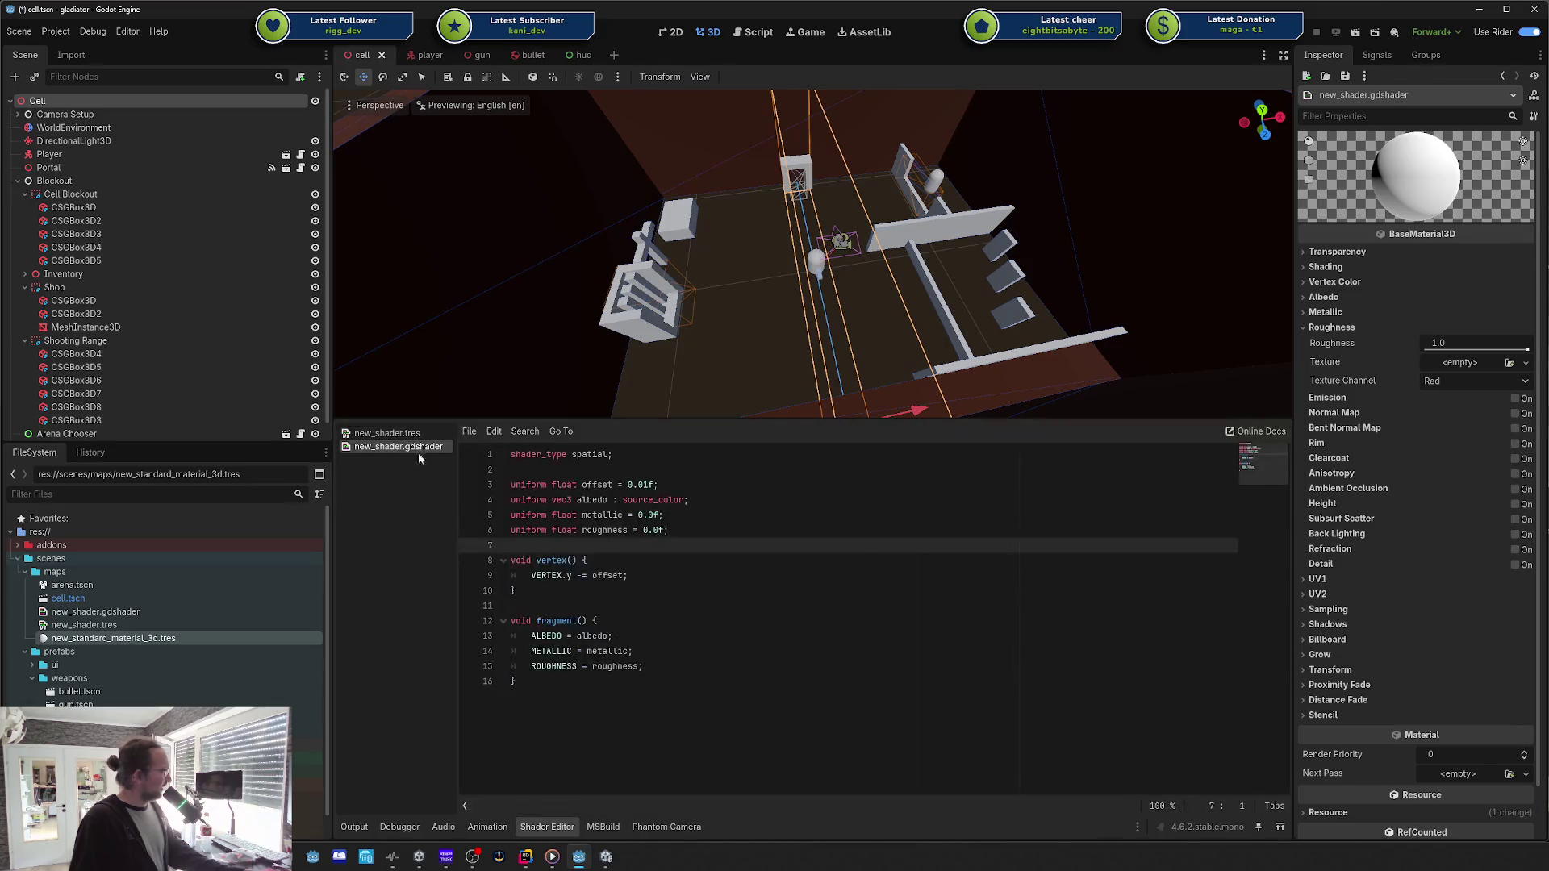
key("ctrl+a")
left_click(714, 614)
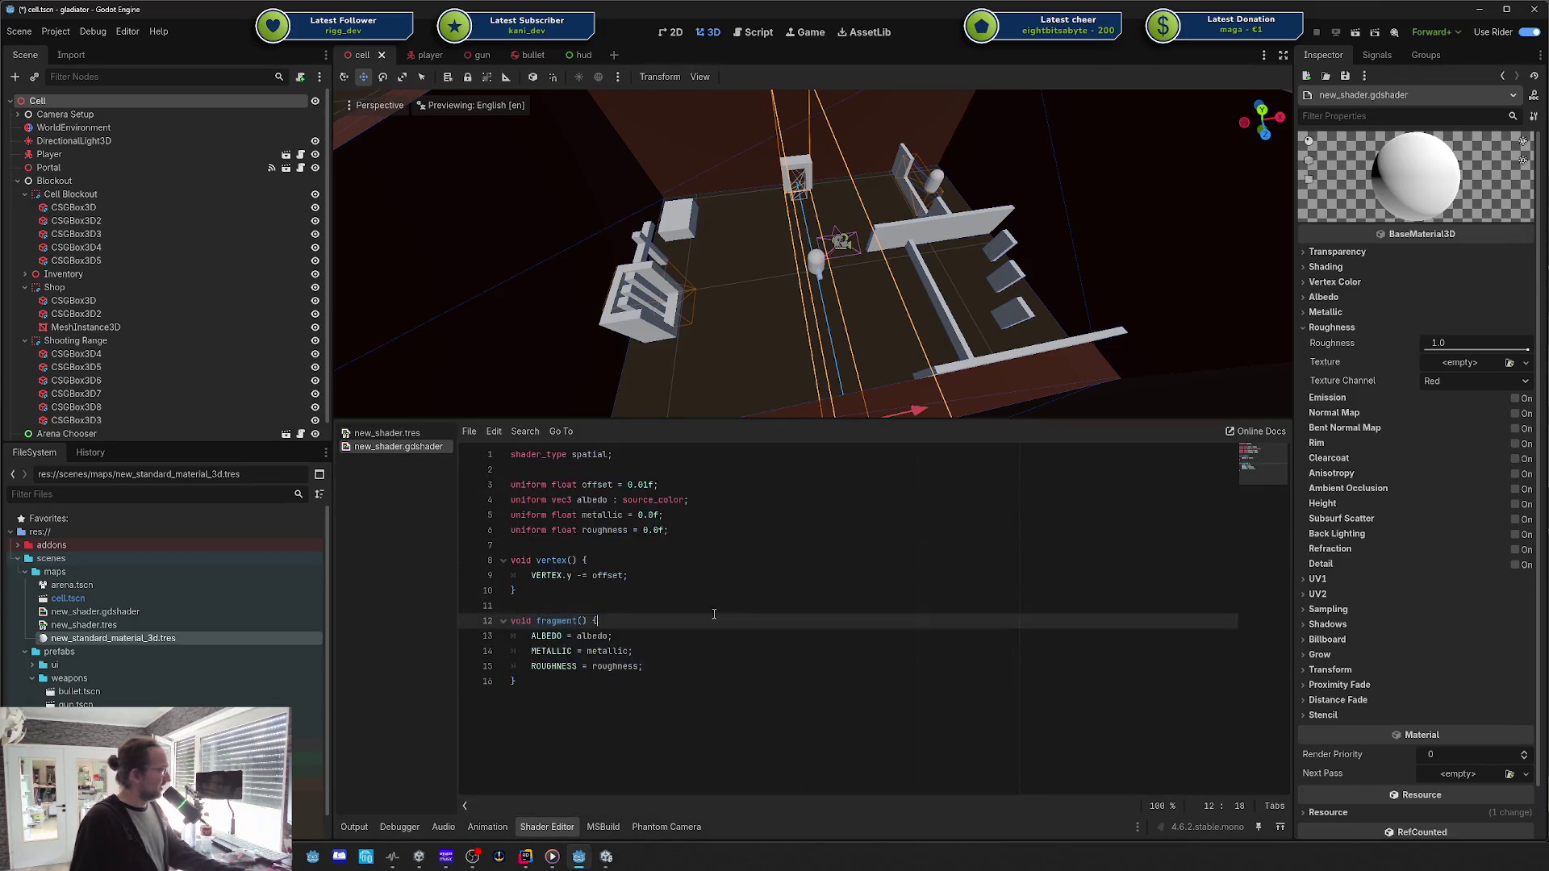
mouse_move(928, 759)
left_mouse_down()
mouse_move(565, 517)
mouse_move(524, 456)
left_mouse_up()
key("ctrl+End")
left_click(576, 488, "shift")
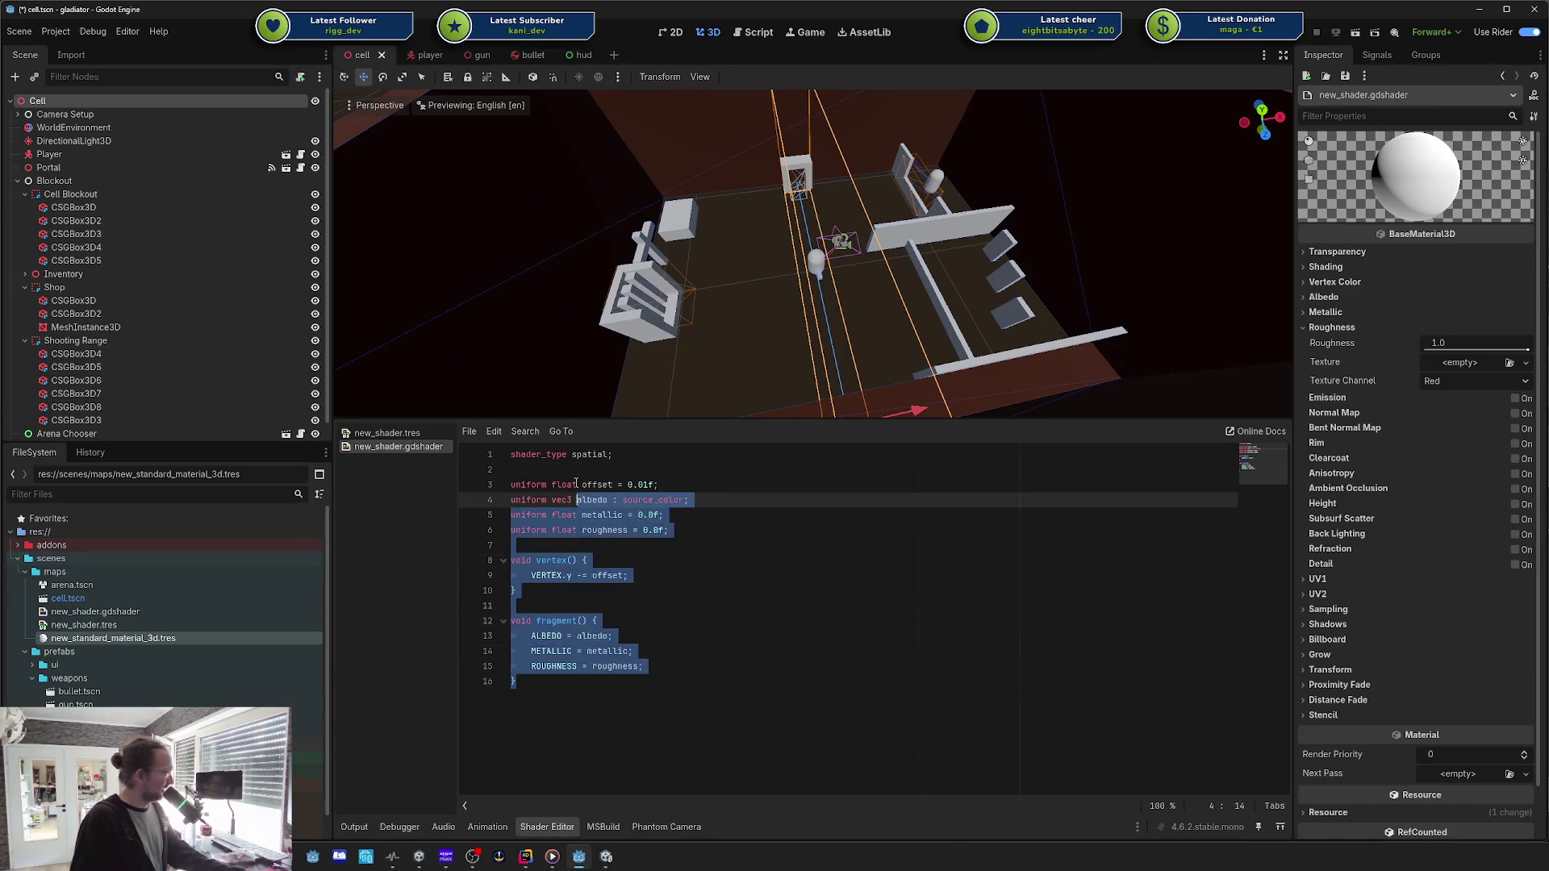
left_click(576, 485)
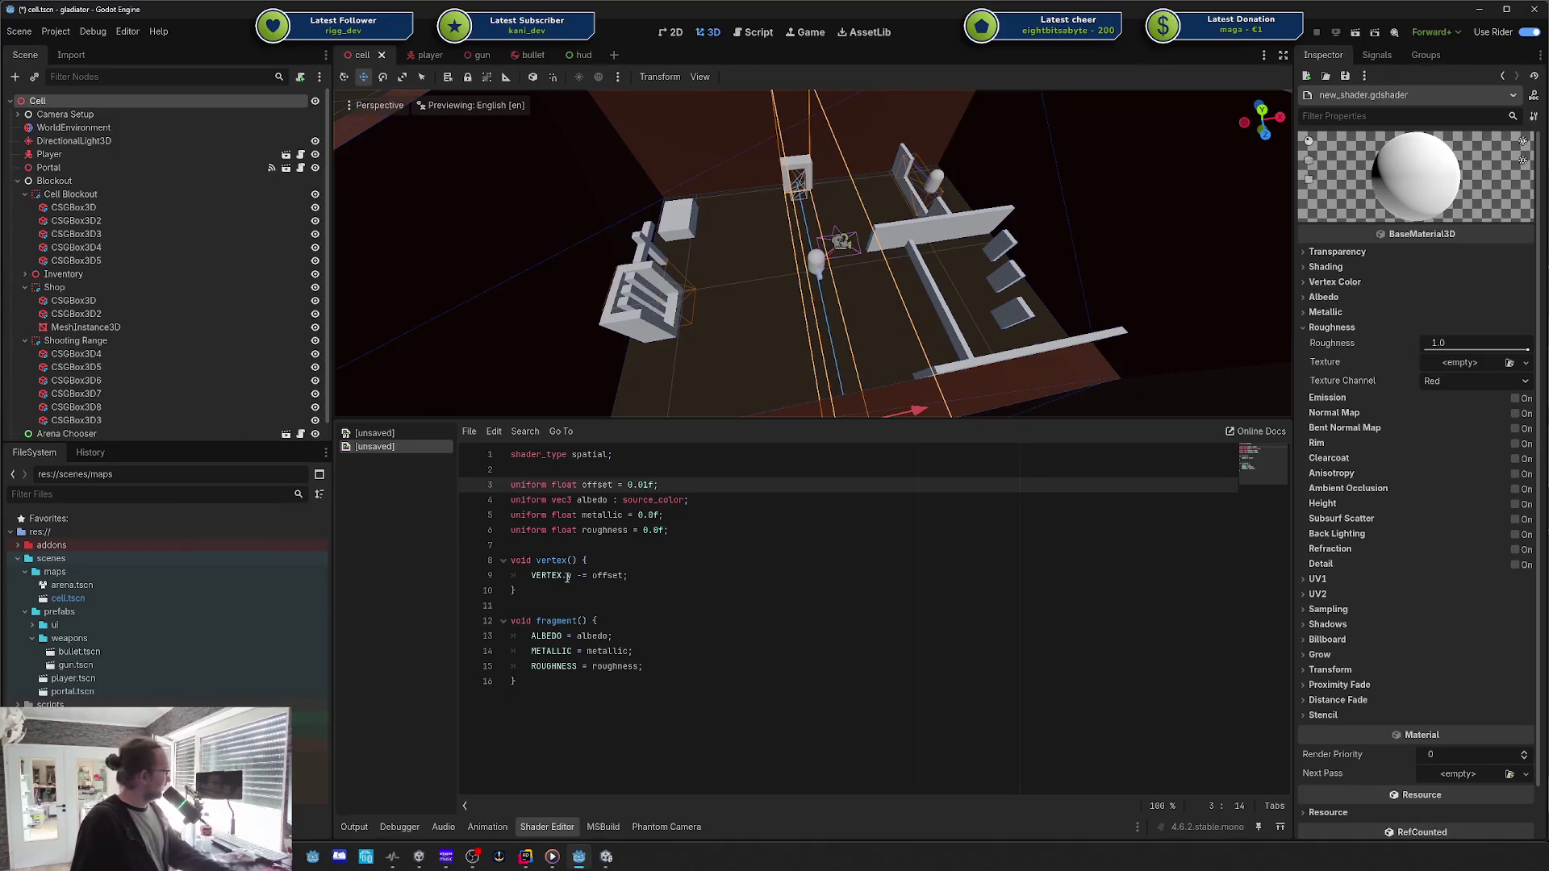
left_click(155, 573)
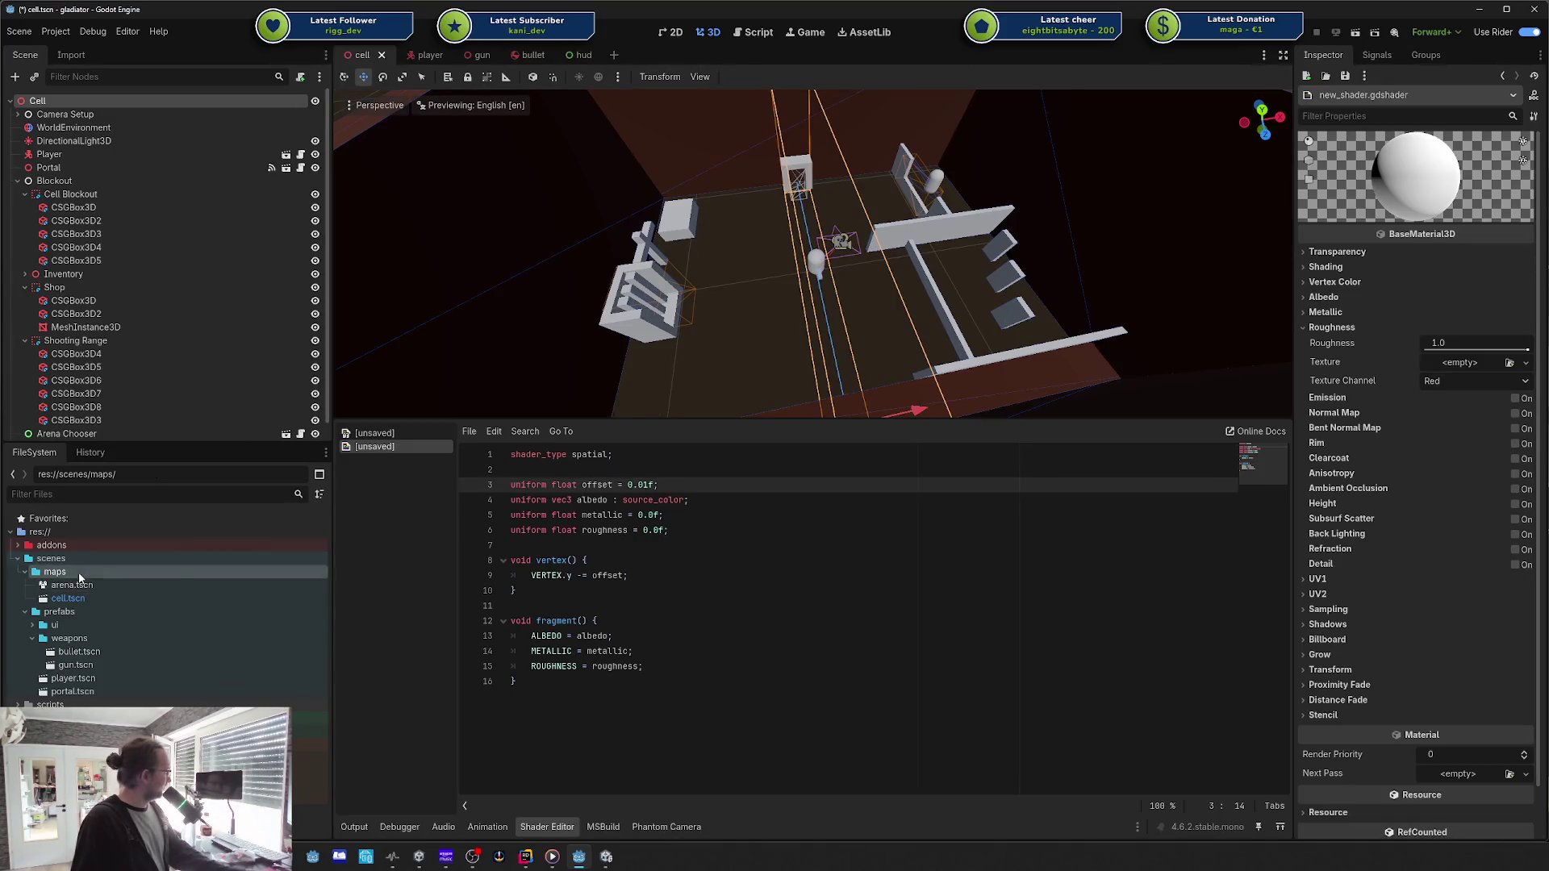
Step: Create a new spatial shader, new_shader.gdshader, in maps through File > New Shader
left_click(595, 560)
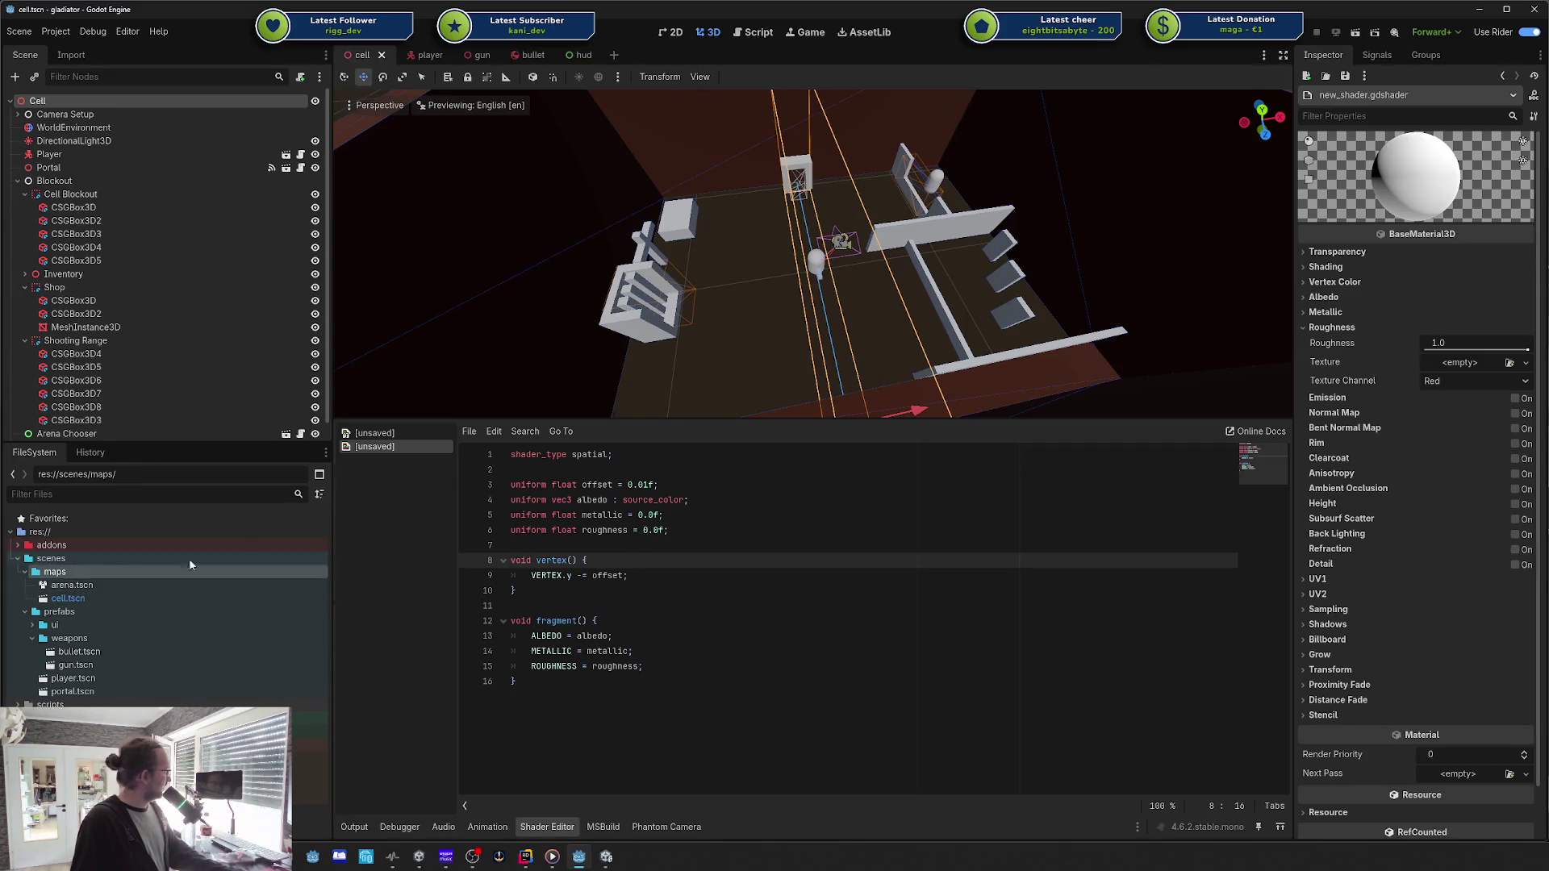
left_click(470, 432)
left_click(500, 451)
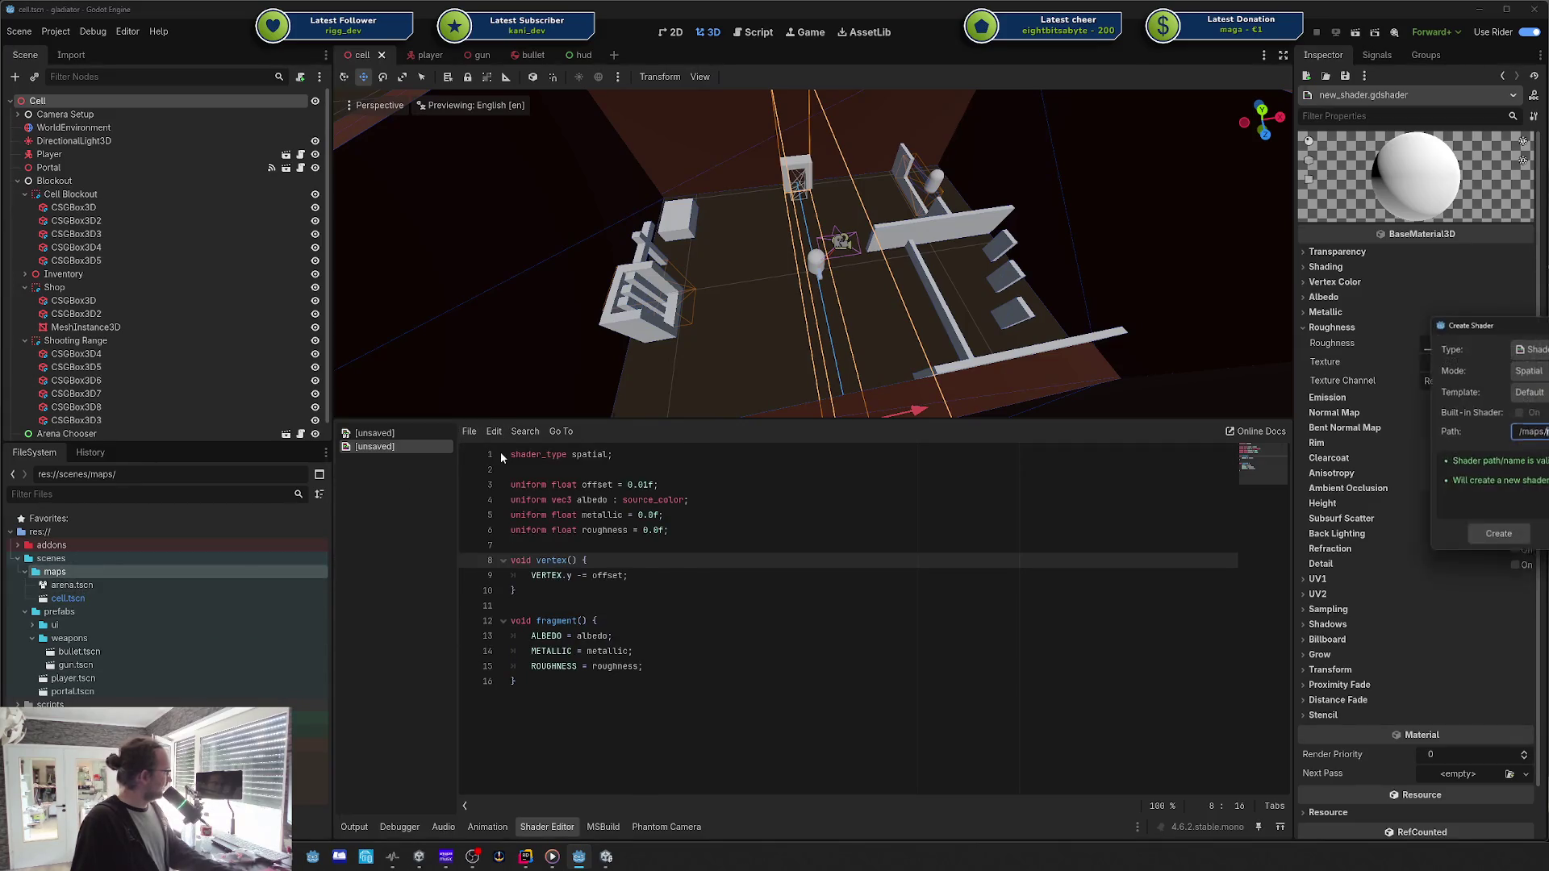
left_click(1499, 536)
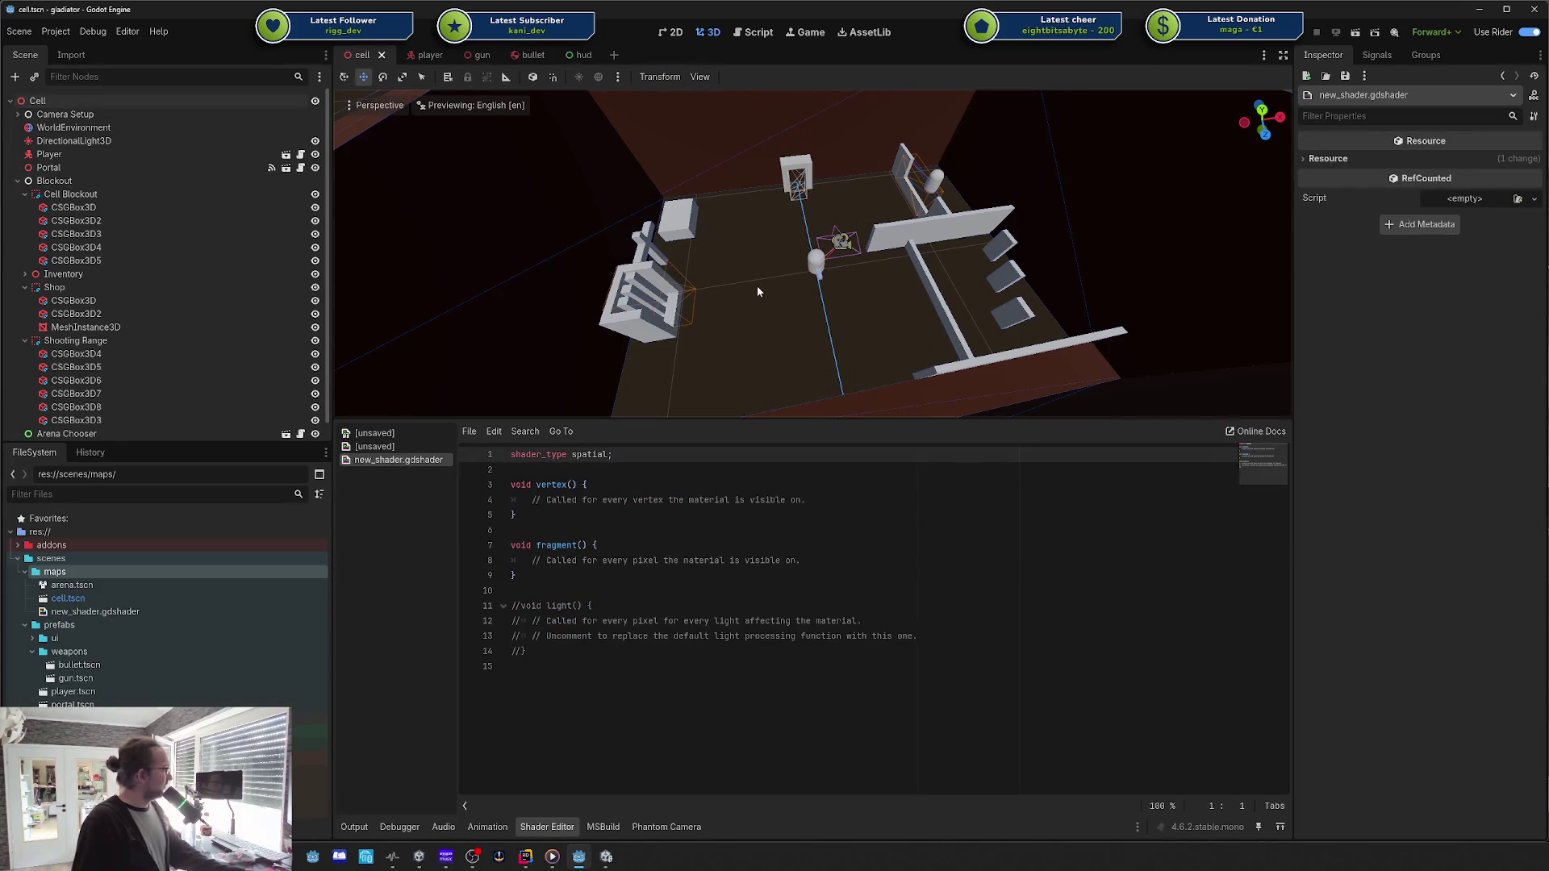
scroll(757, 288, "down", 10)
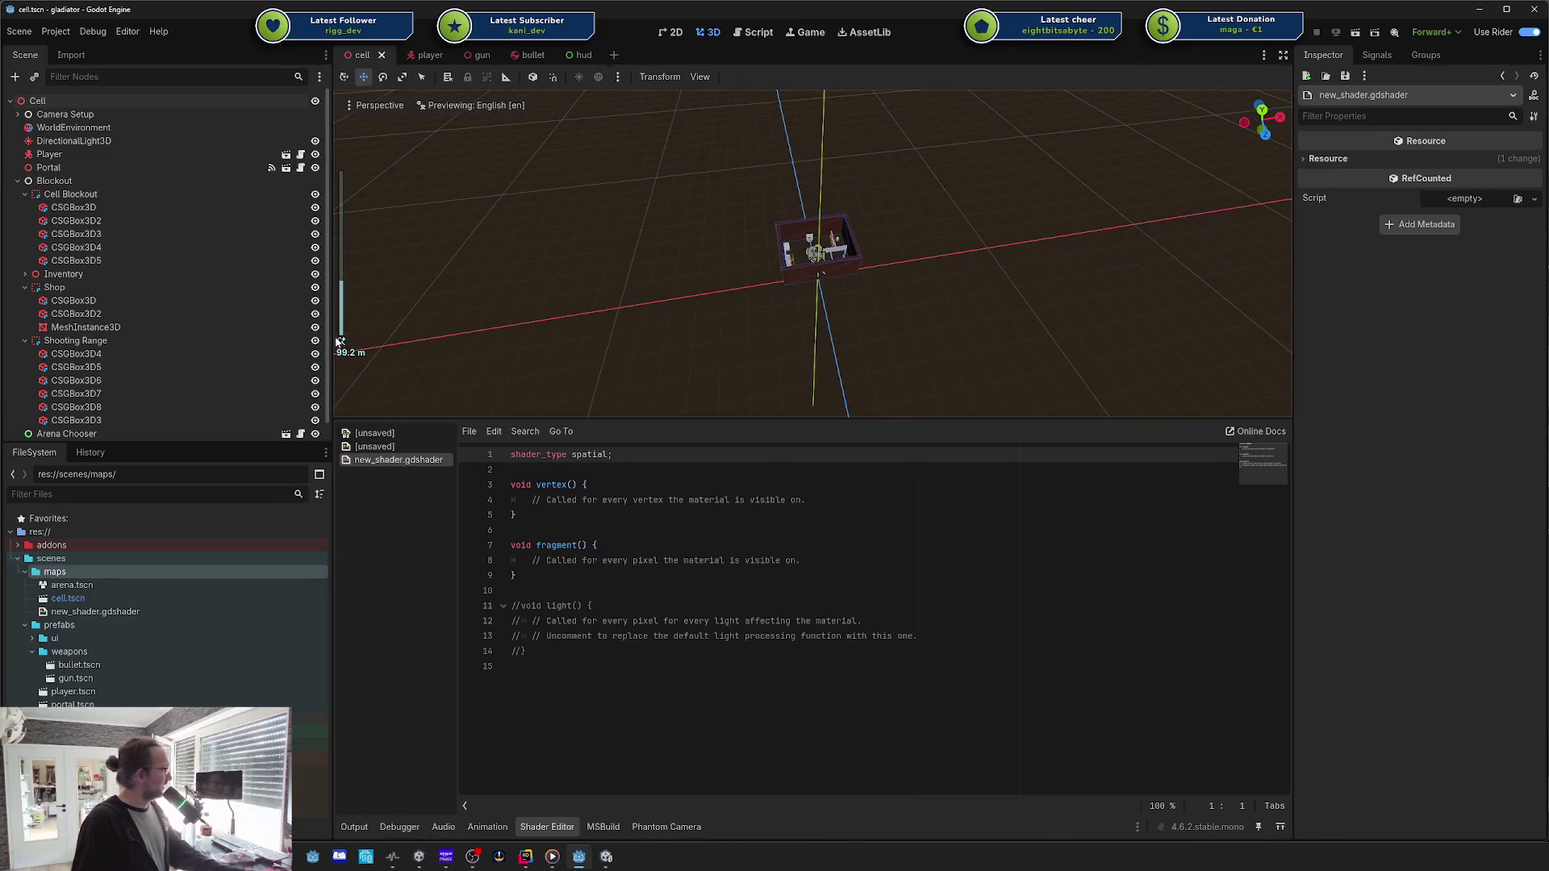
Step: Start a new scene with a Node3D root and a MeshInstance3D holding a PlaneMesh
left_click(614, 55)
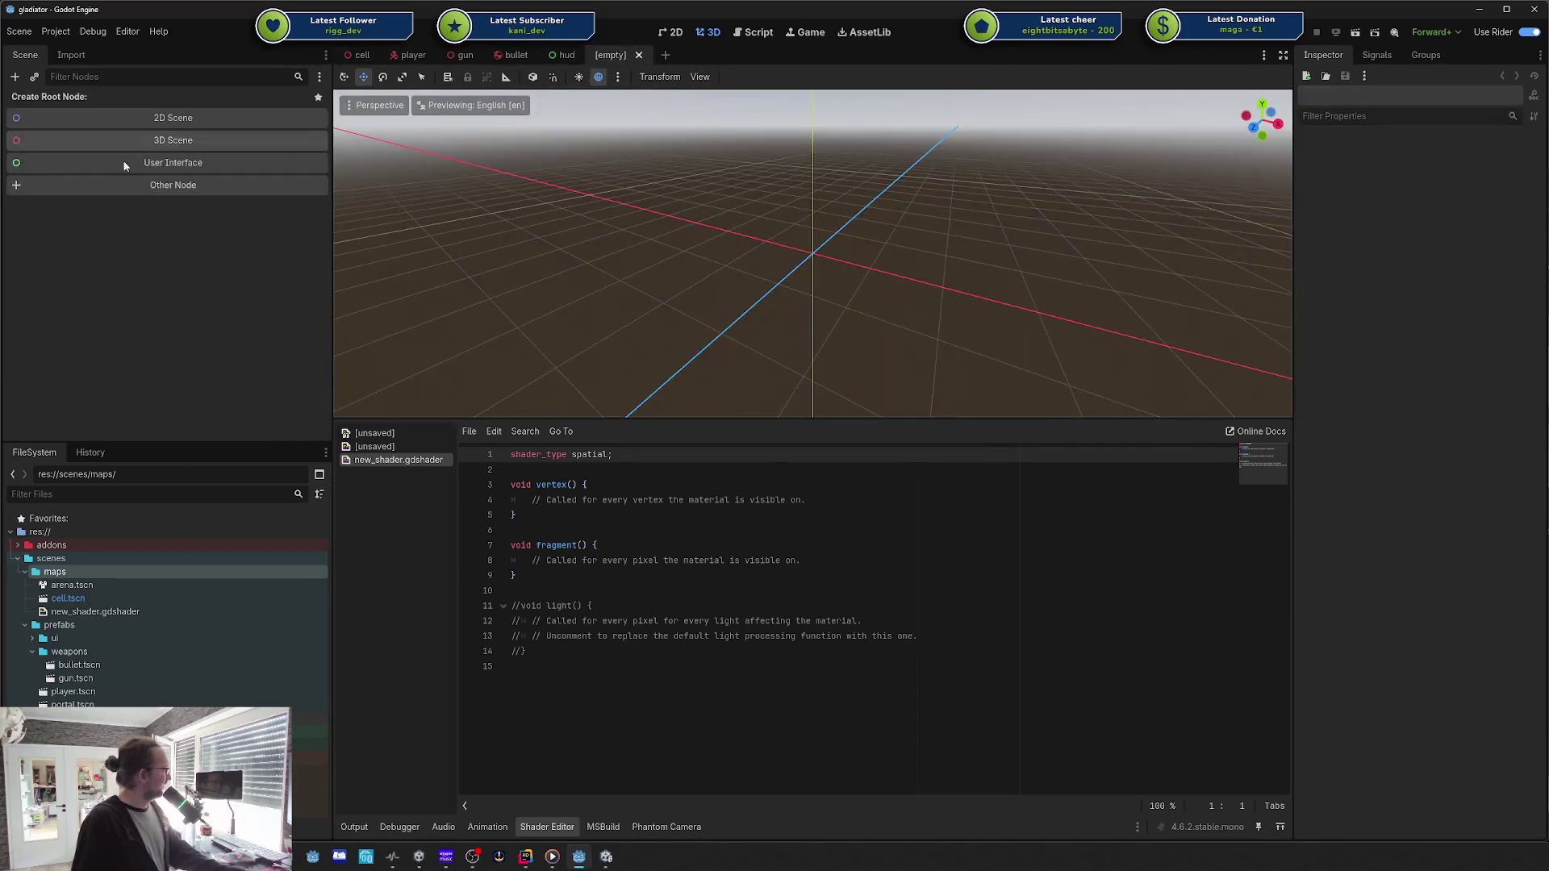
left_click(149, 135)
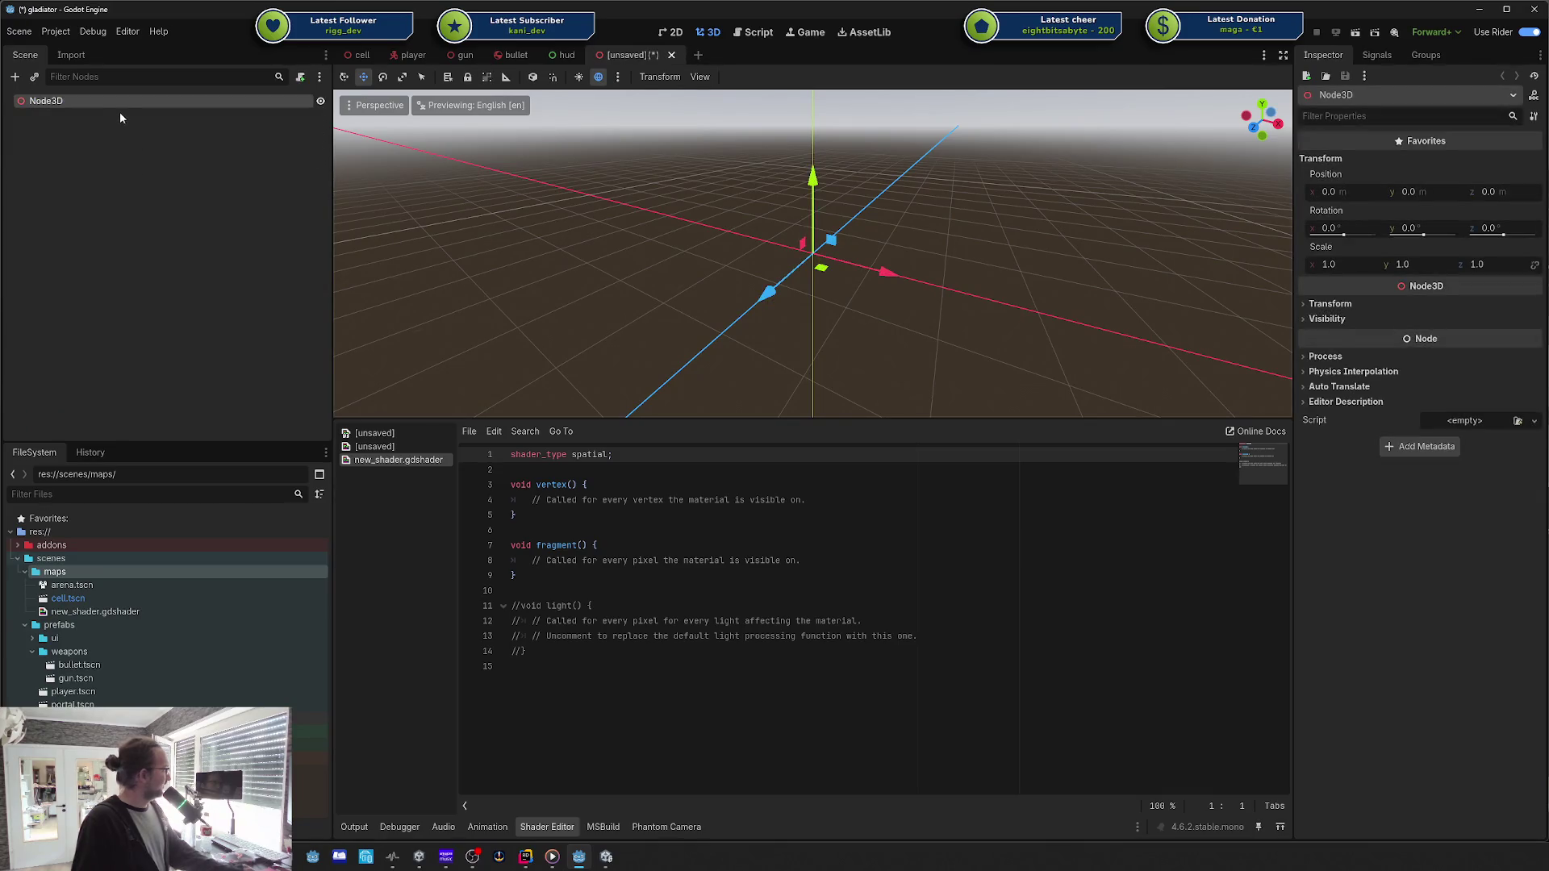
key("ctrl+a")
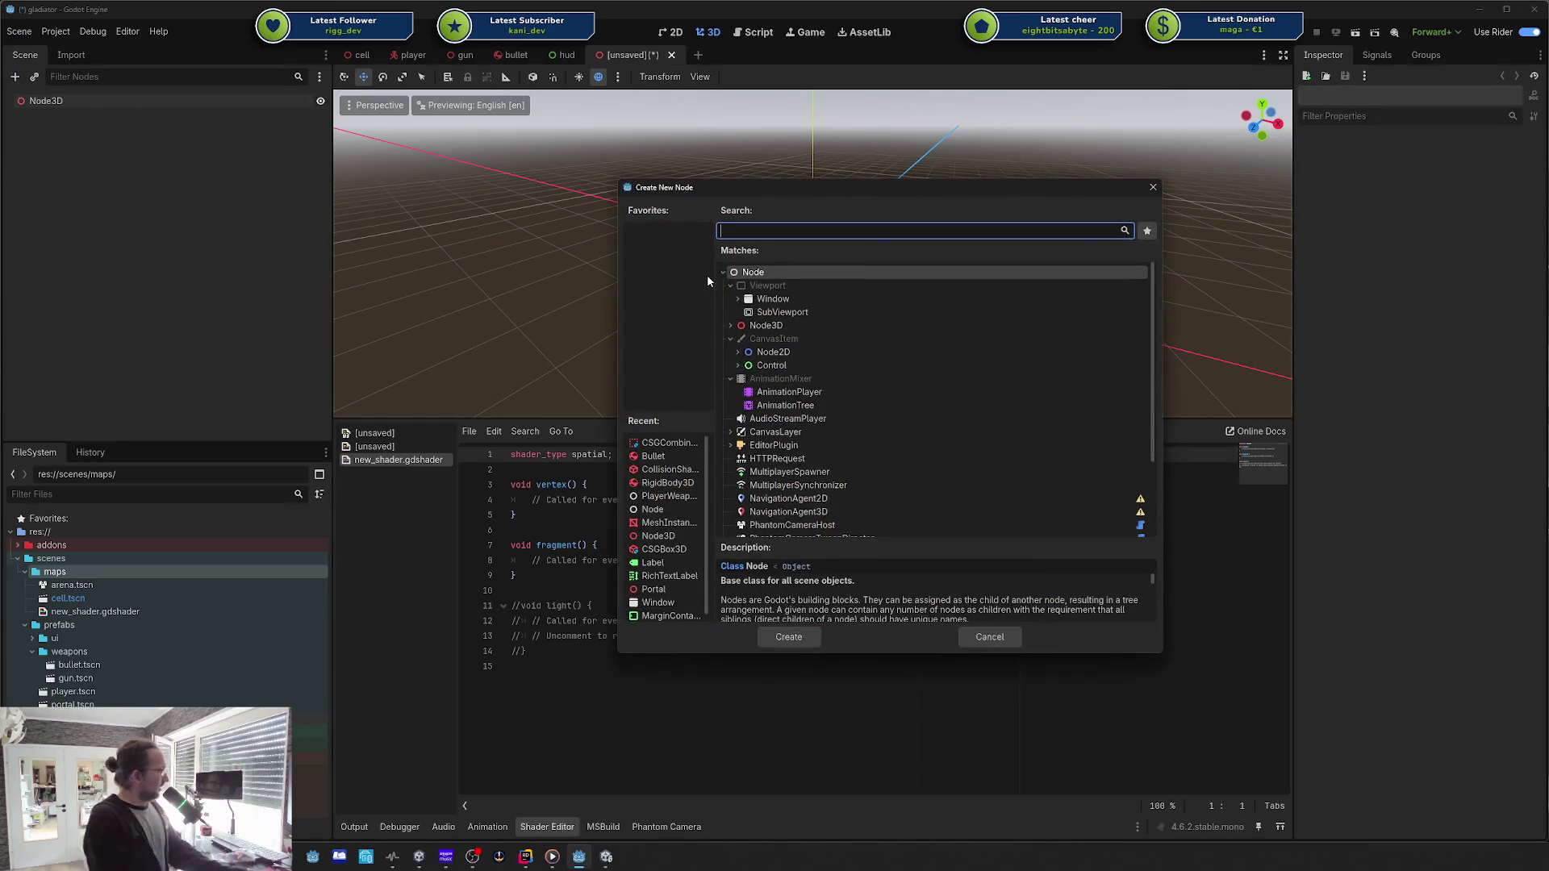
type("meshin")
key("Return")
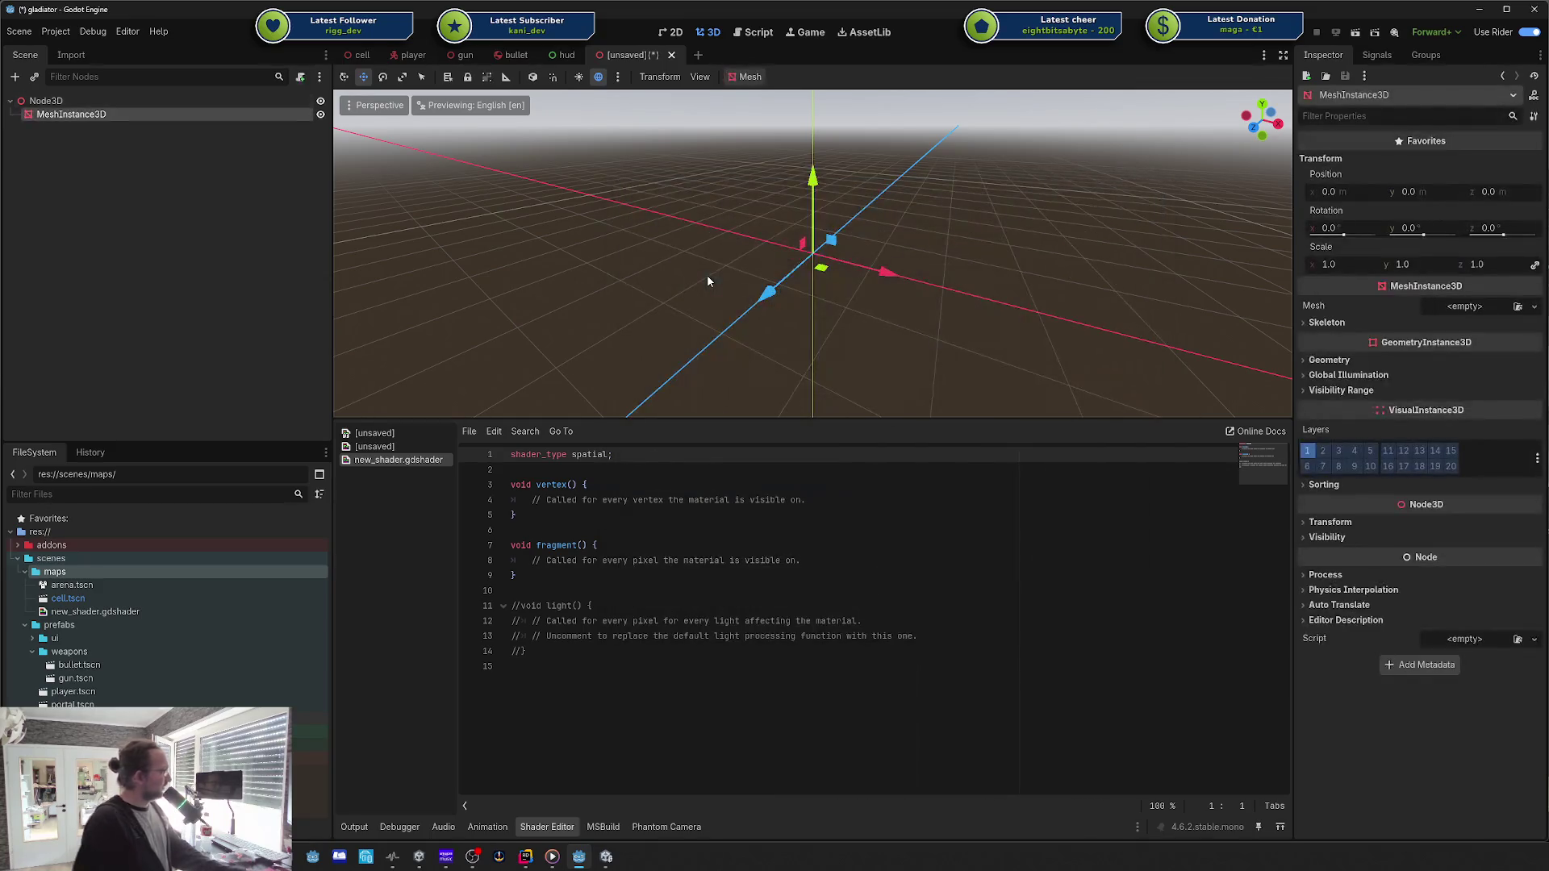
left_click(1474, 307)
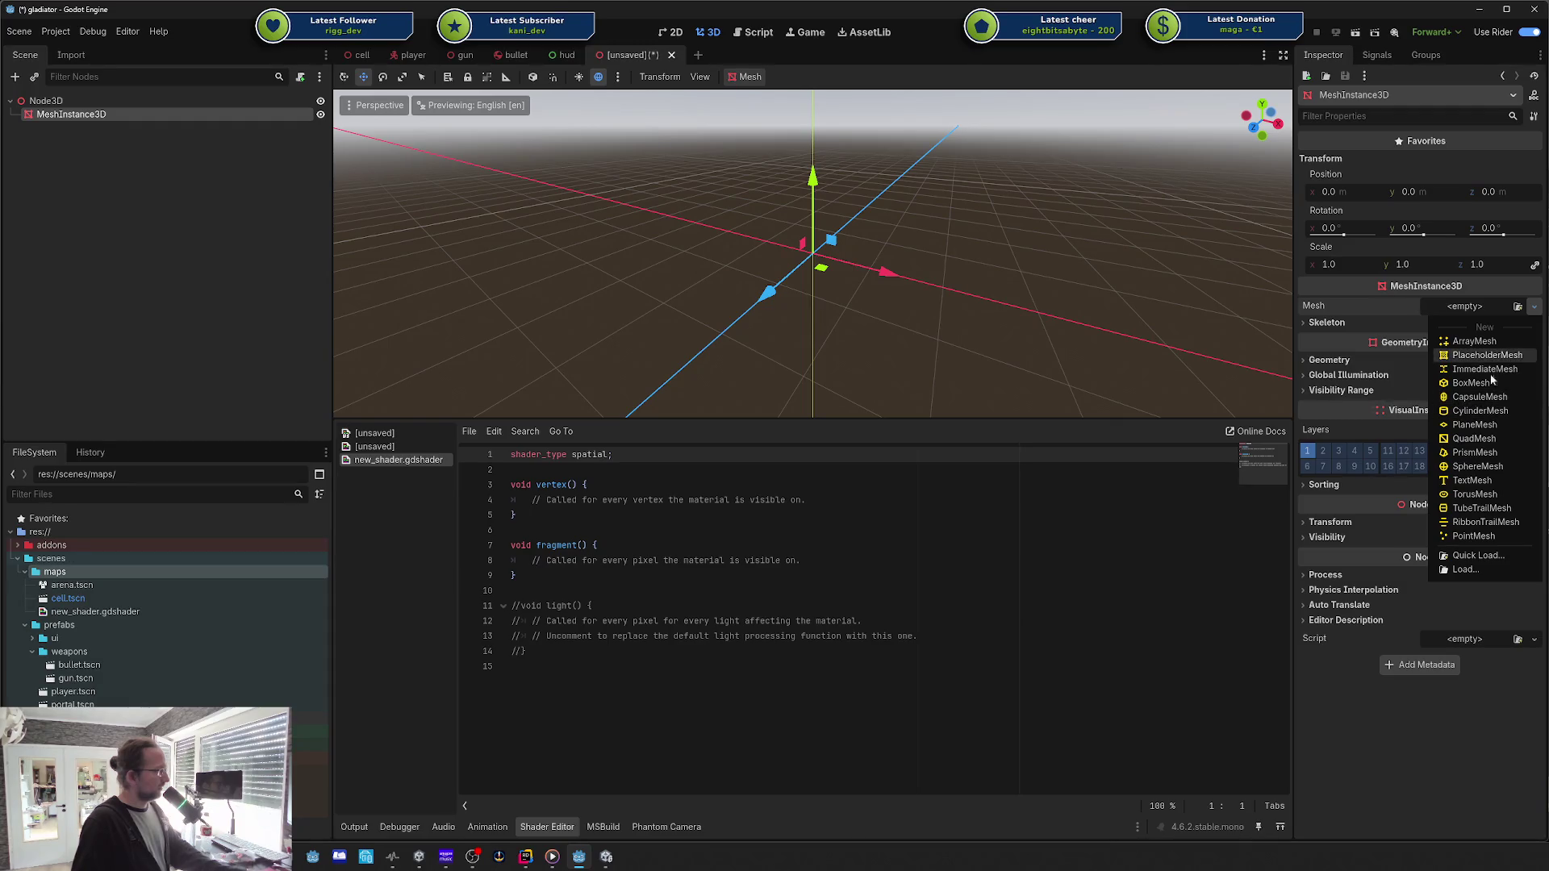
left_click(1475, 425)
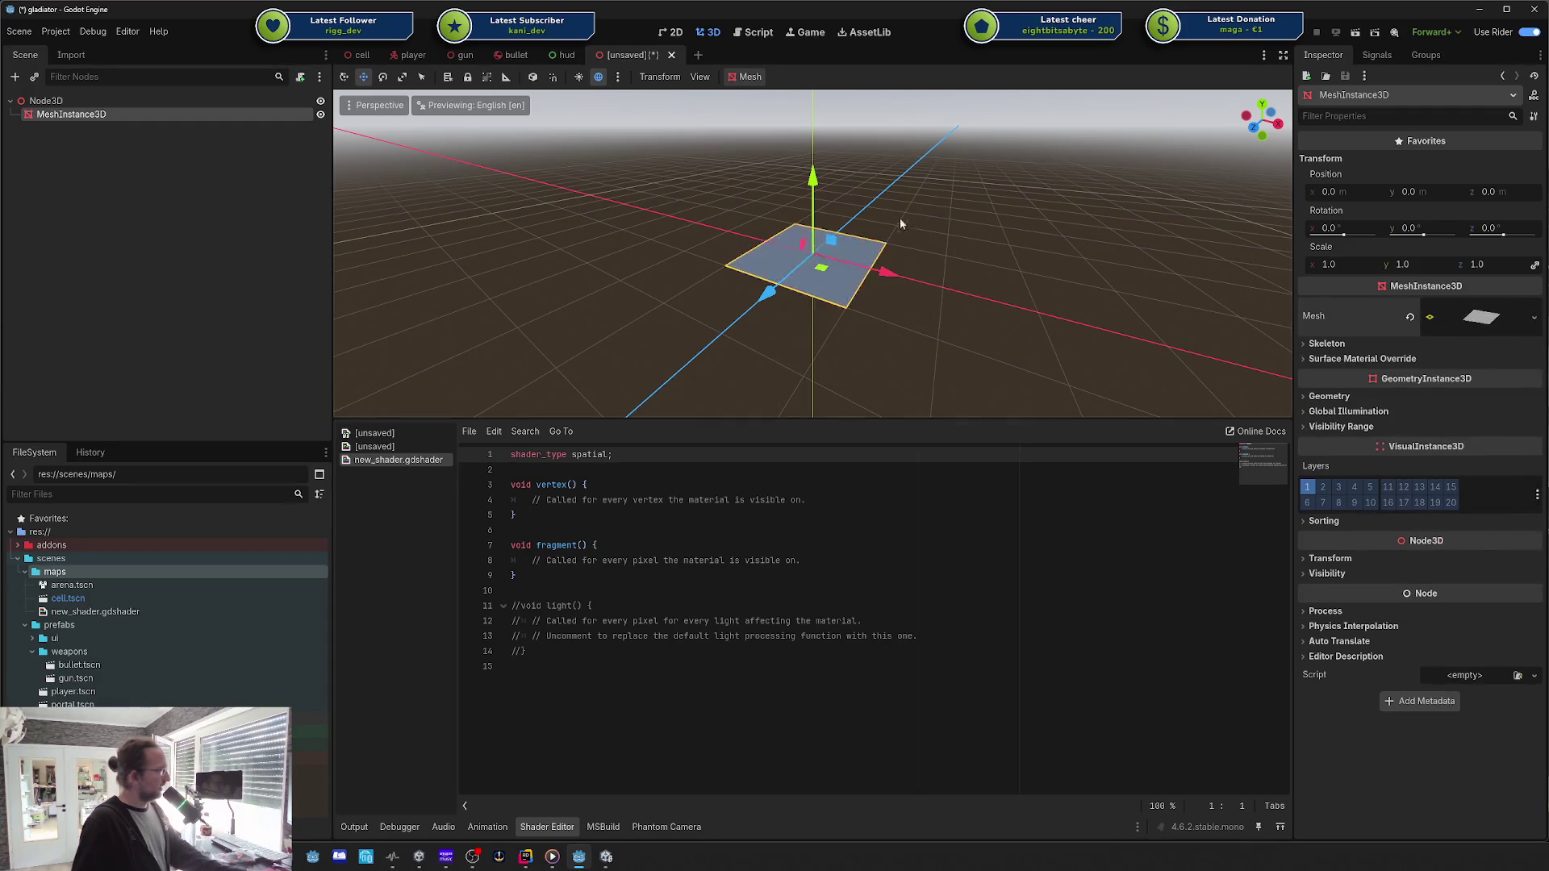
scroll(901, 224, "up", 5)
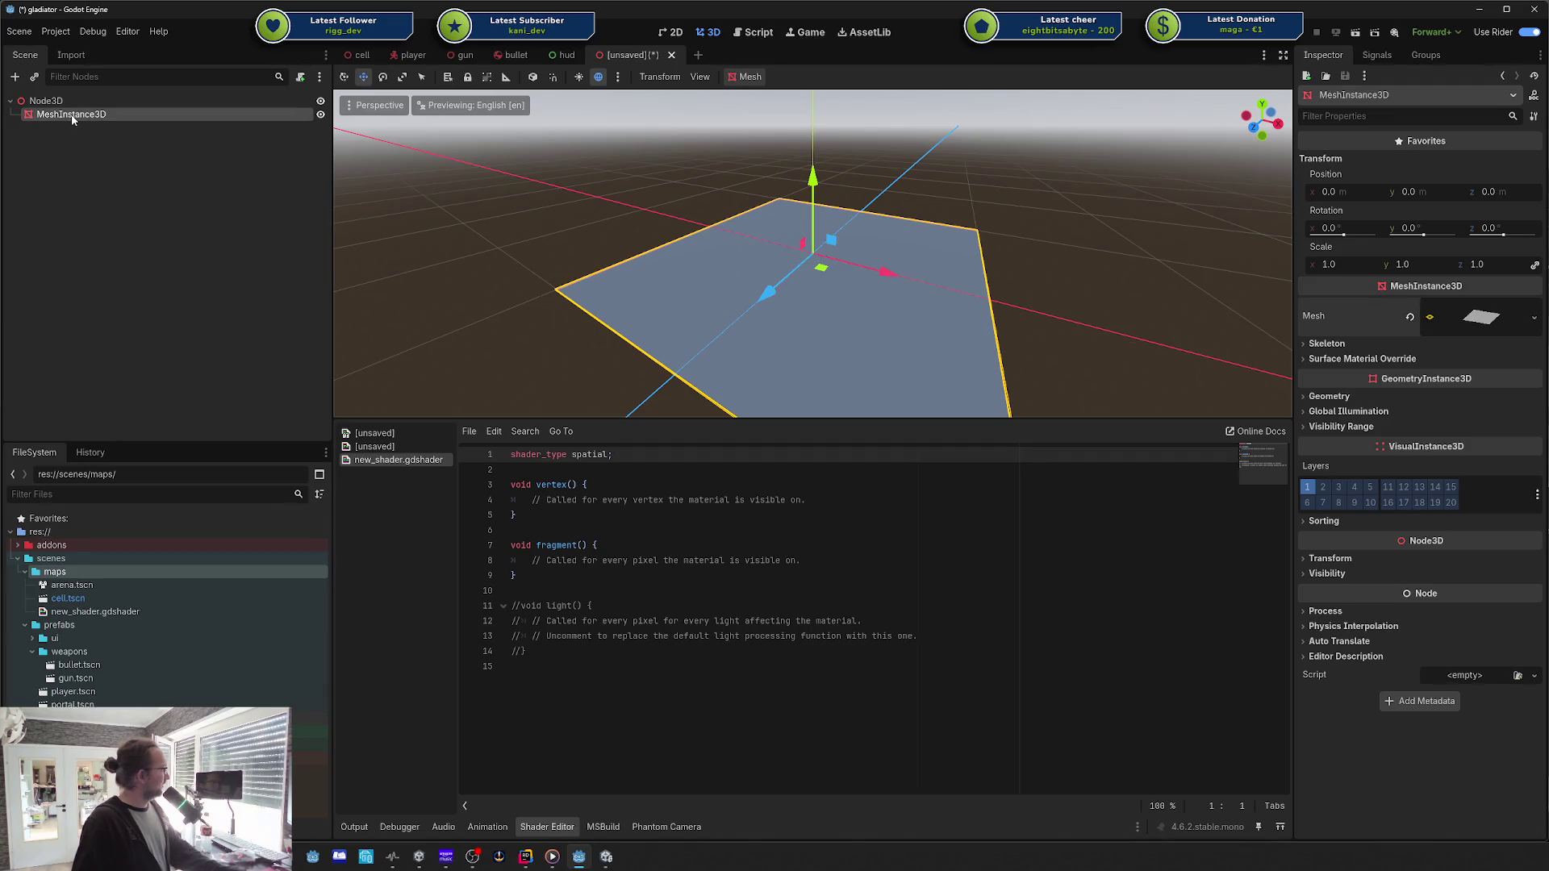
Step: Add a child MeshInstance3D under the plane with a BoxMesh, replacing a mistaken capsule
key("ctrl+a")
key("Return")
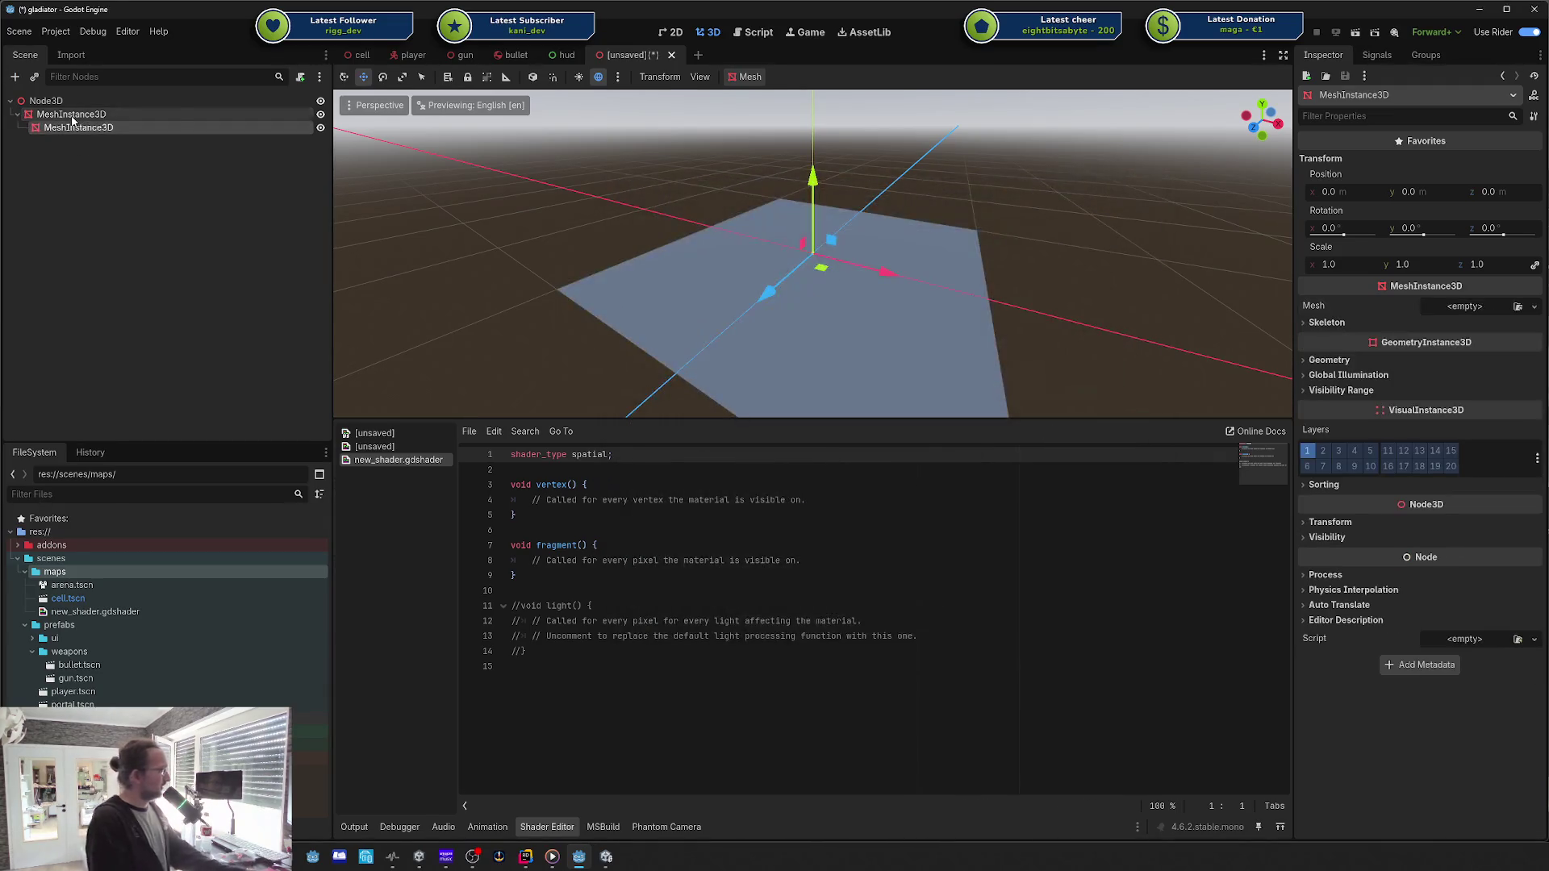
left_click(1503, 301)
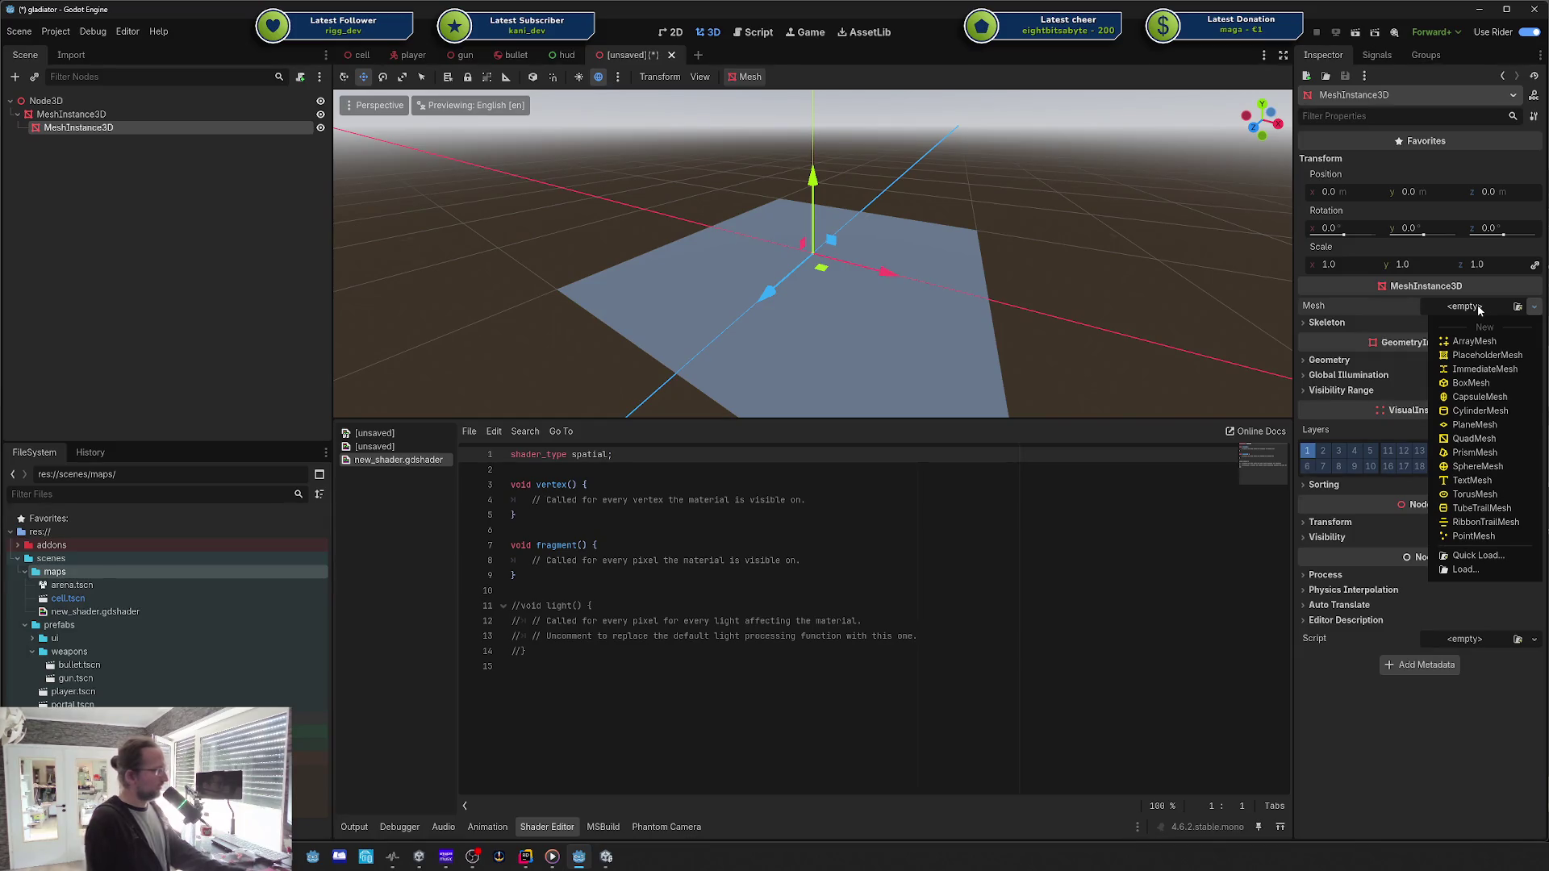
left_click(1481, 313)
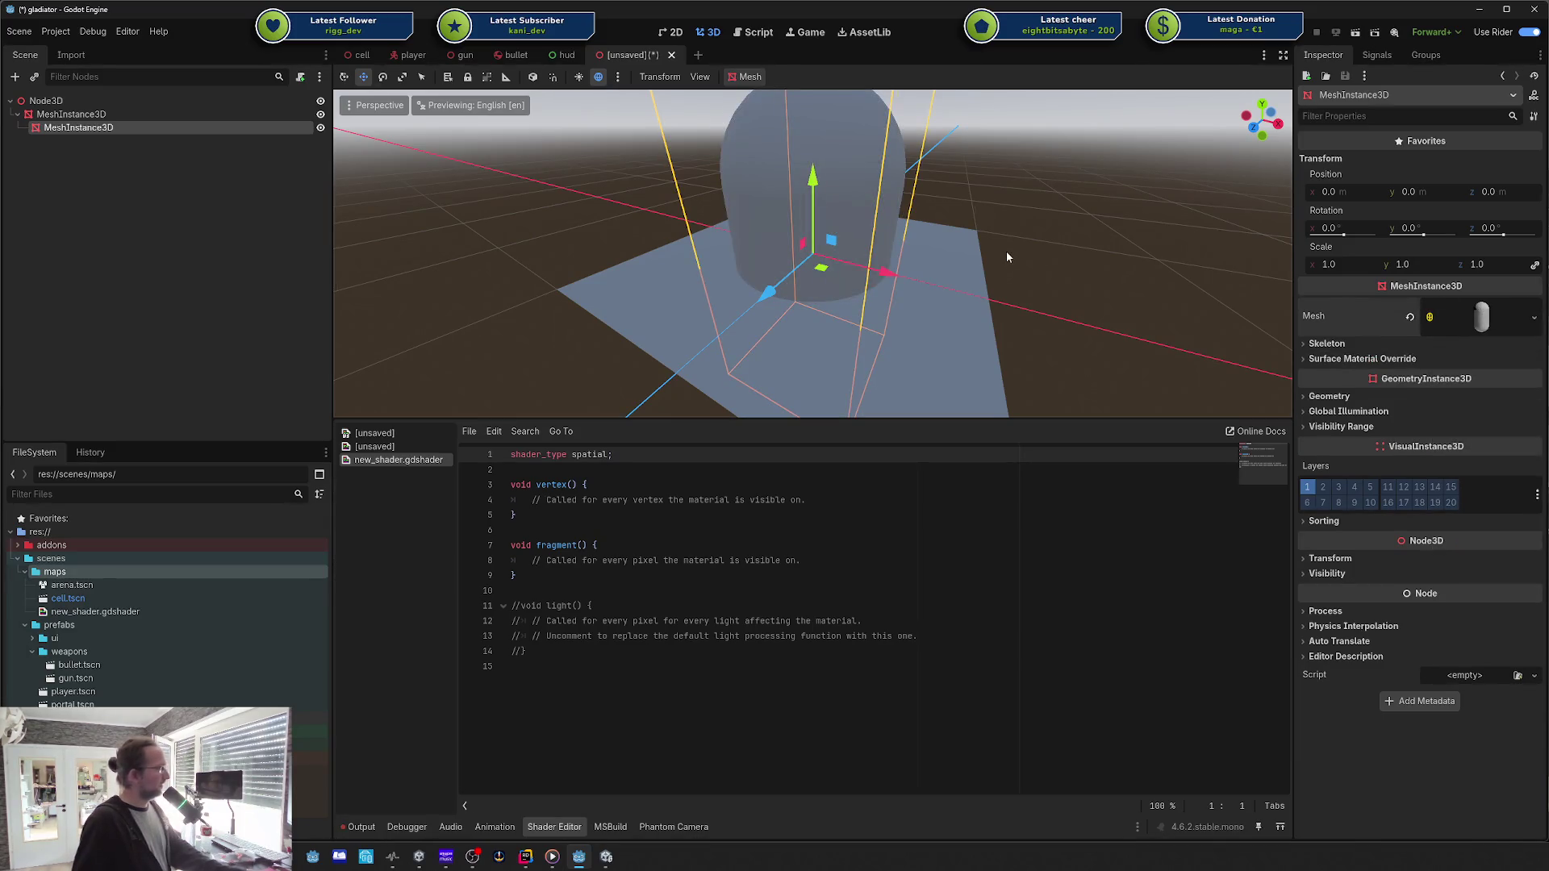
key("ctrl+z")
left_click(1450, 308)
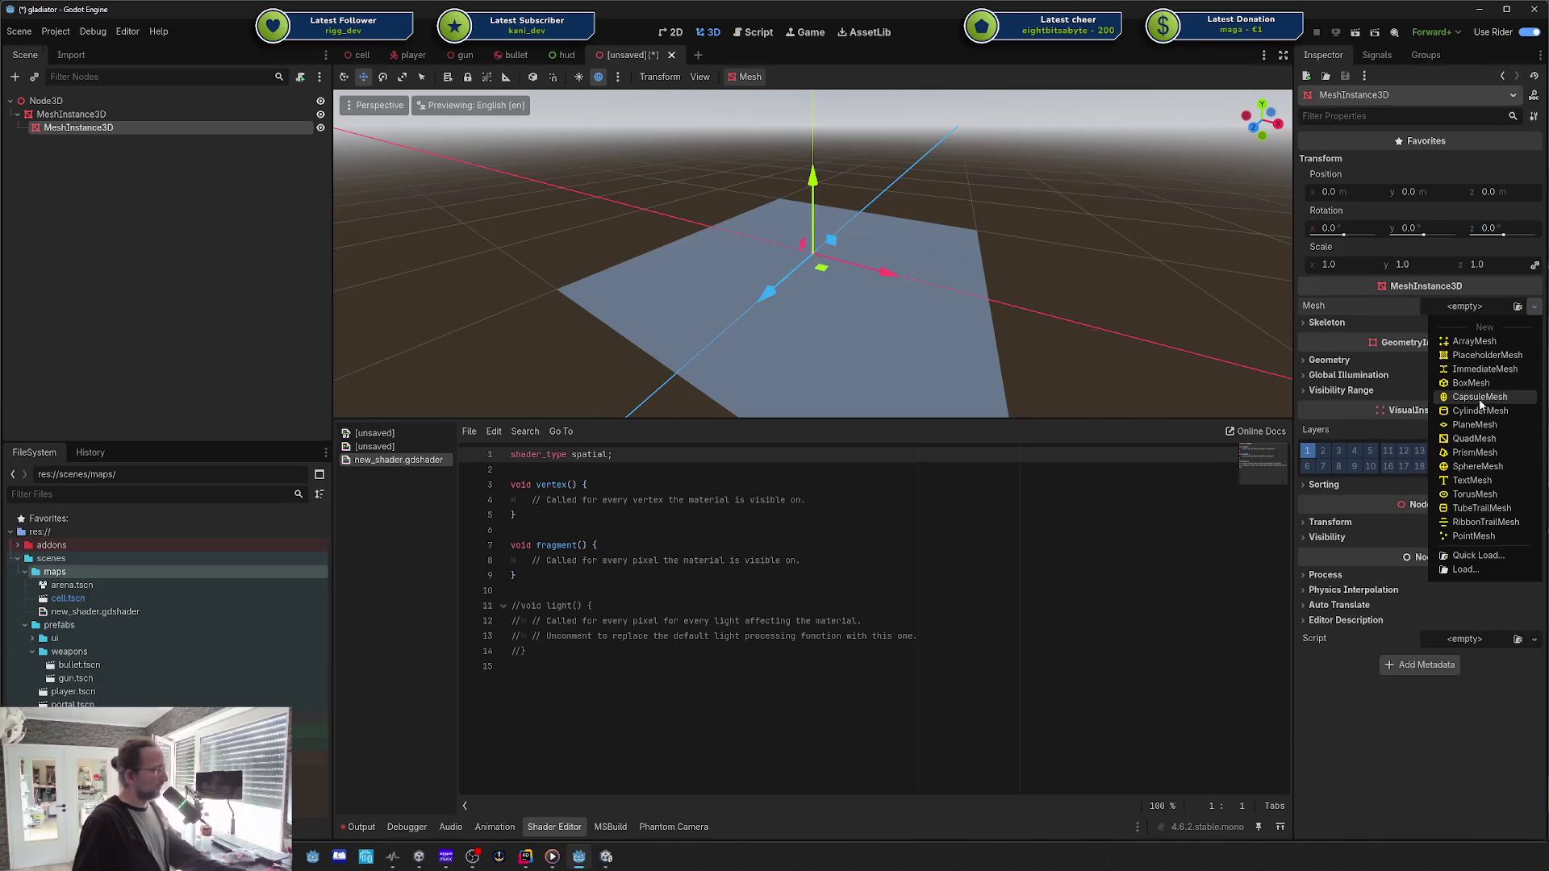
left_click(1472, 383)
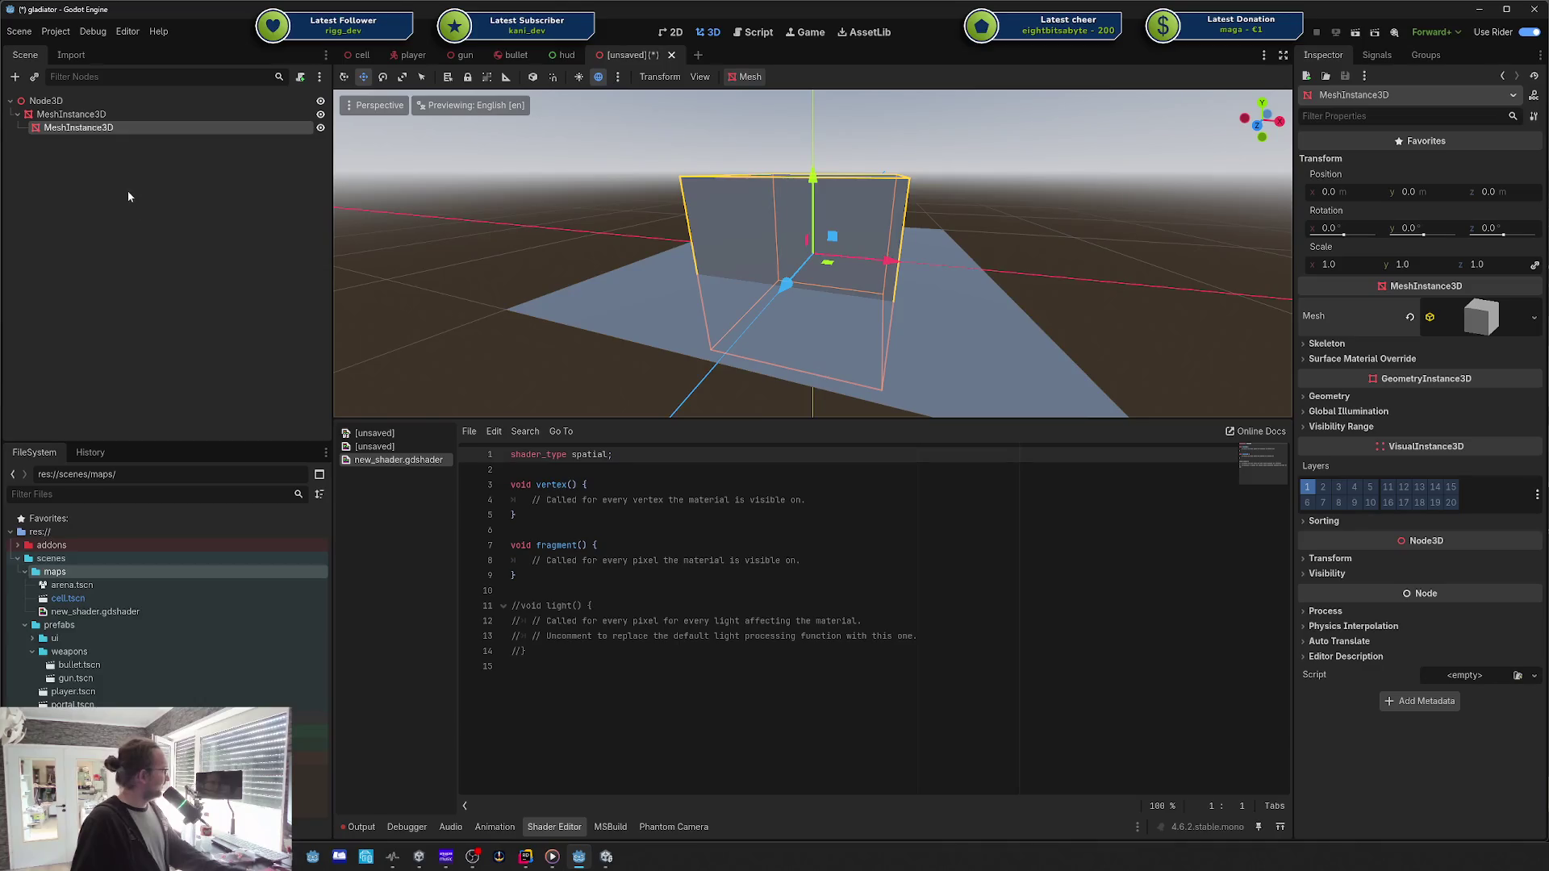
left_click(111, 114)
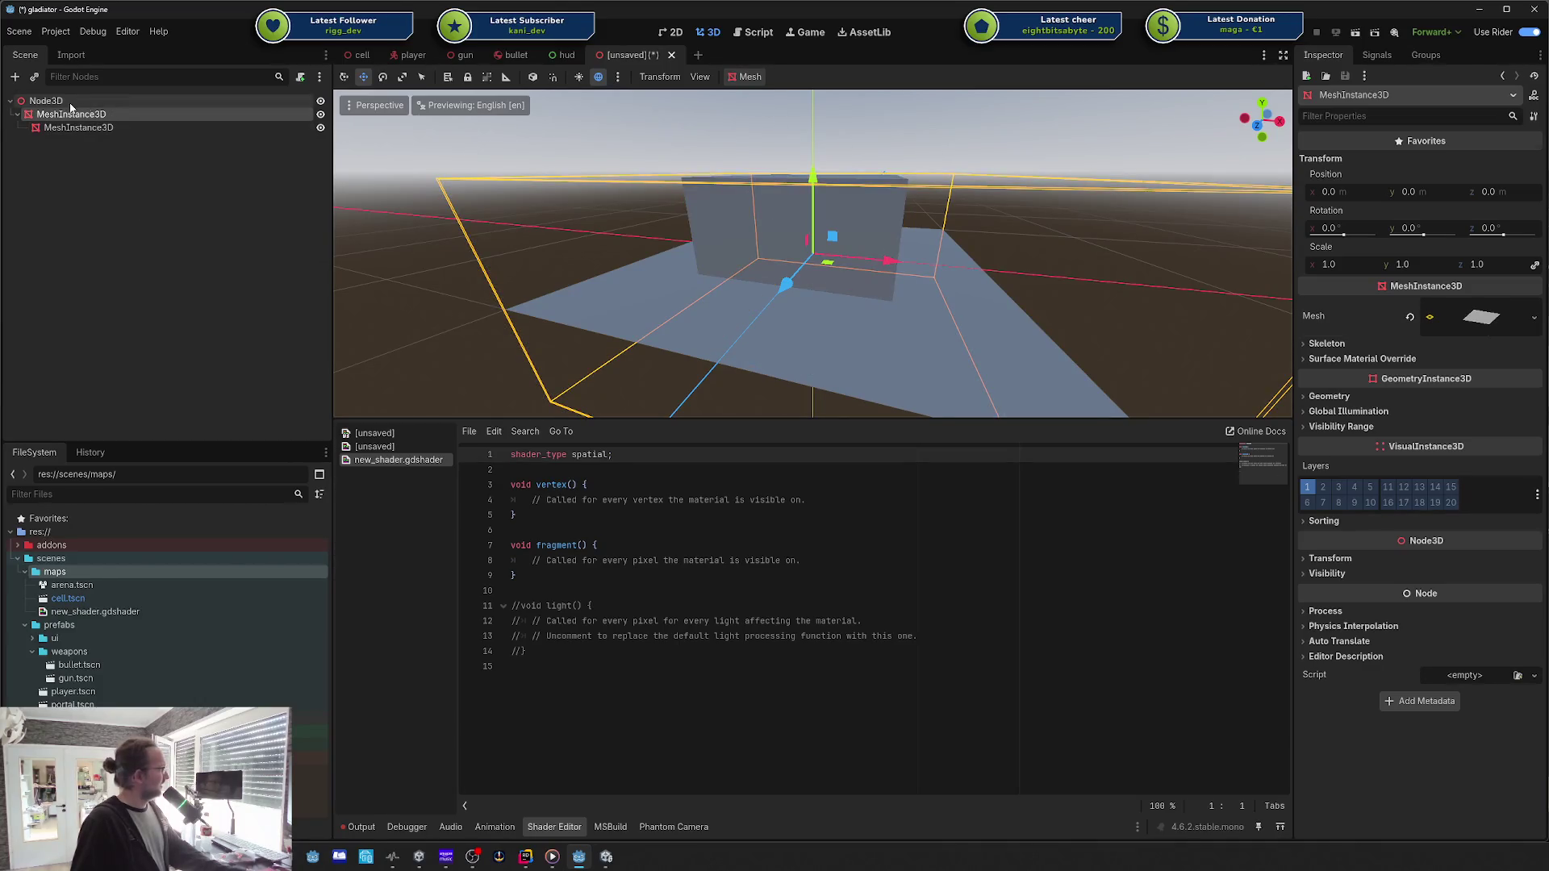
Step: Give the plane's Surface Material Override a New ShaderMaterial using new_shader.gdshader
left_click(1433, 358)
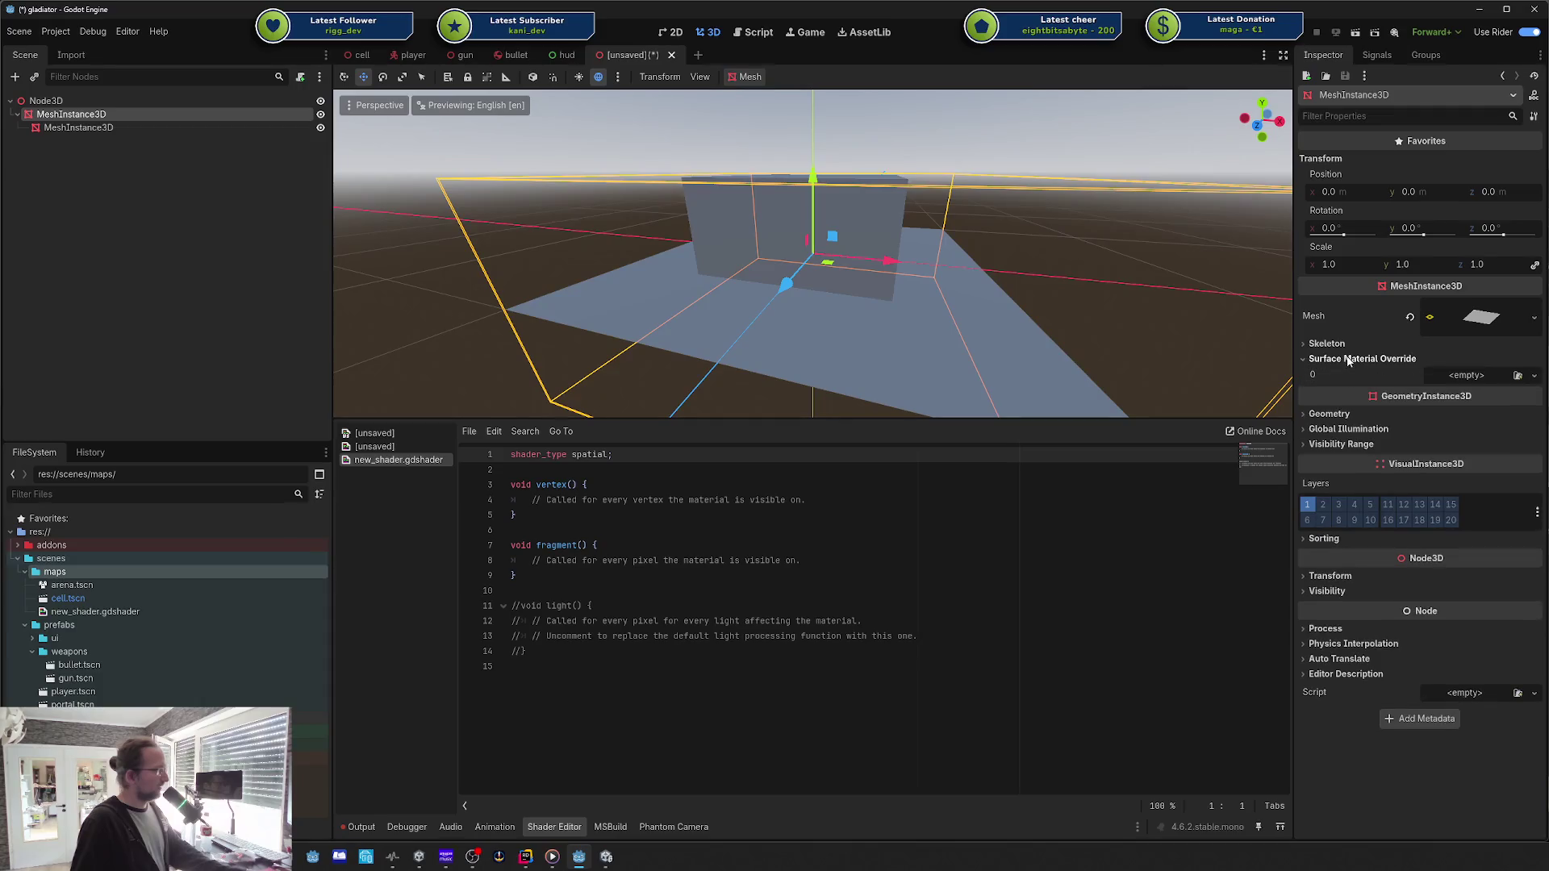
left_click(1503, 376)
left_click(1487, 438)
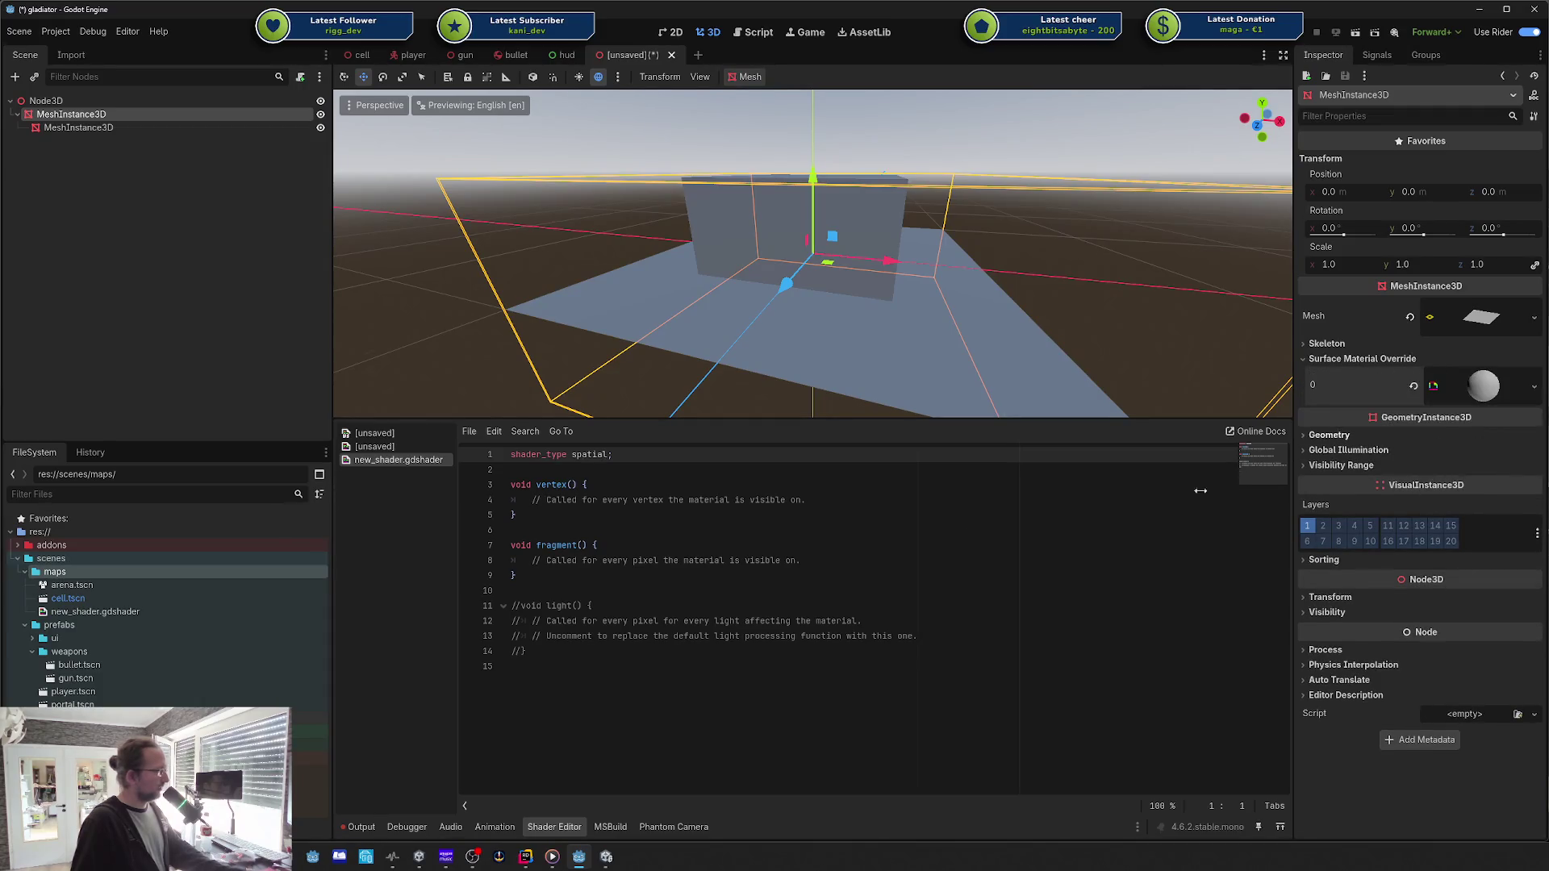
mouse_move(95, 611)
left_mouse_down()
mouse_move(1450, 420)
mouse_move(1485, 387)
left_mouse_up()
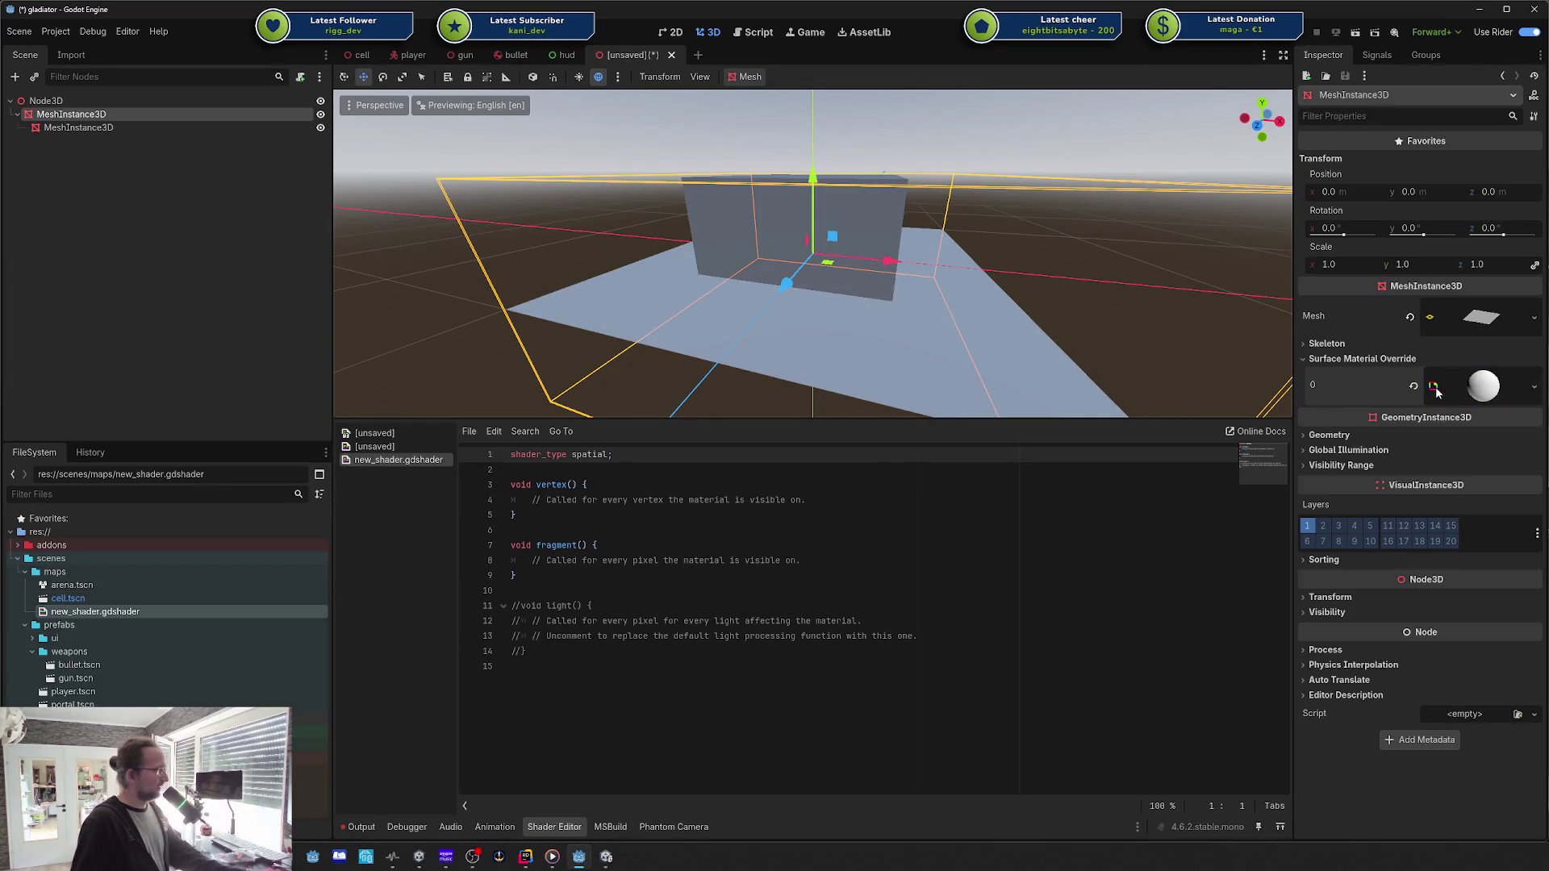
Step: Expand and inspect the new ShaderMaterial's and shader's resource details
left_click(1483, 385)
left_click(1336, 563)
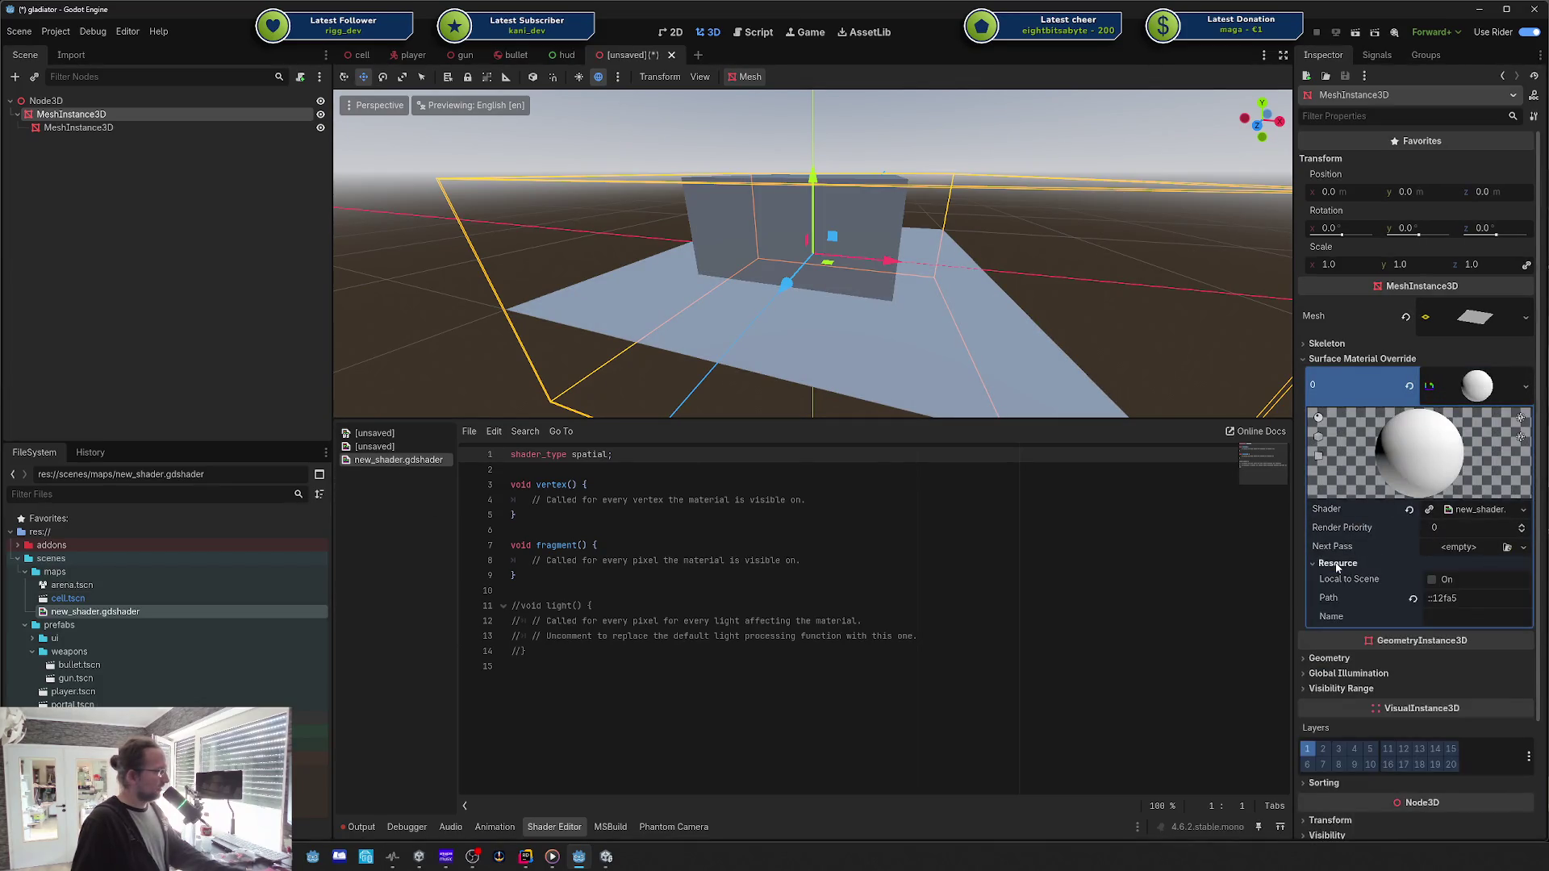
left_click(1336, 563)
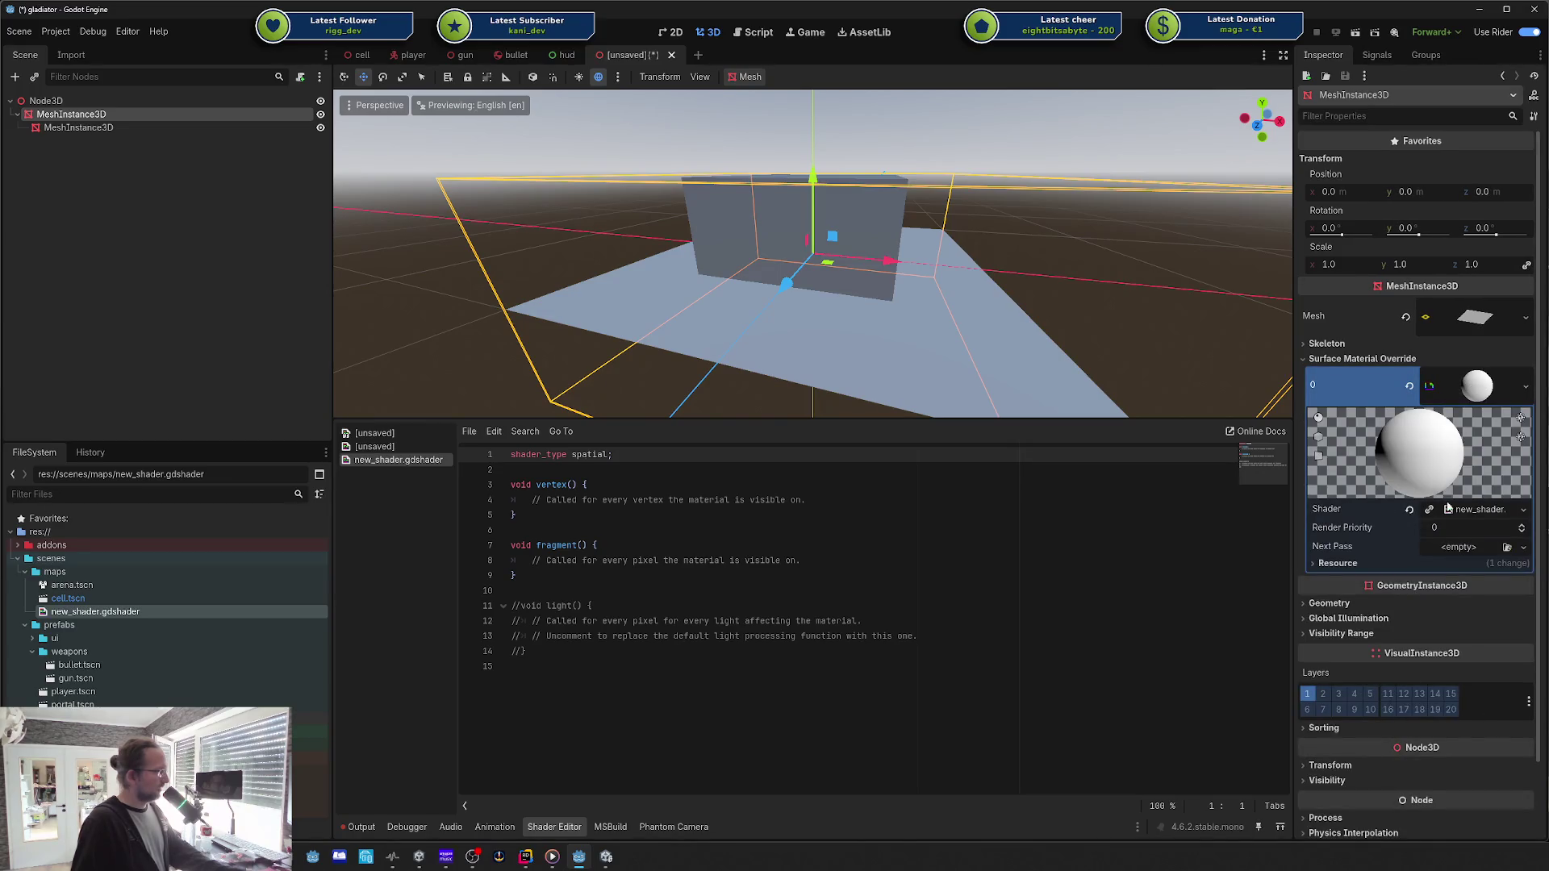
left_click(1470, 512)
left_click(1367, 526)
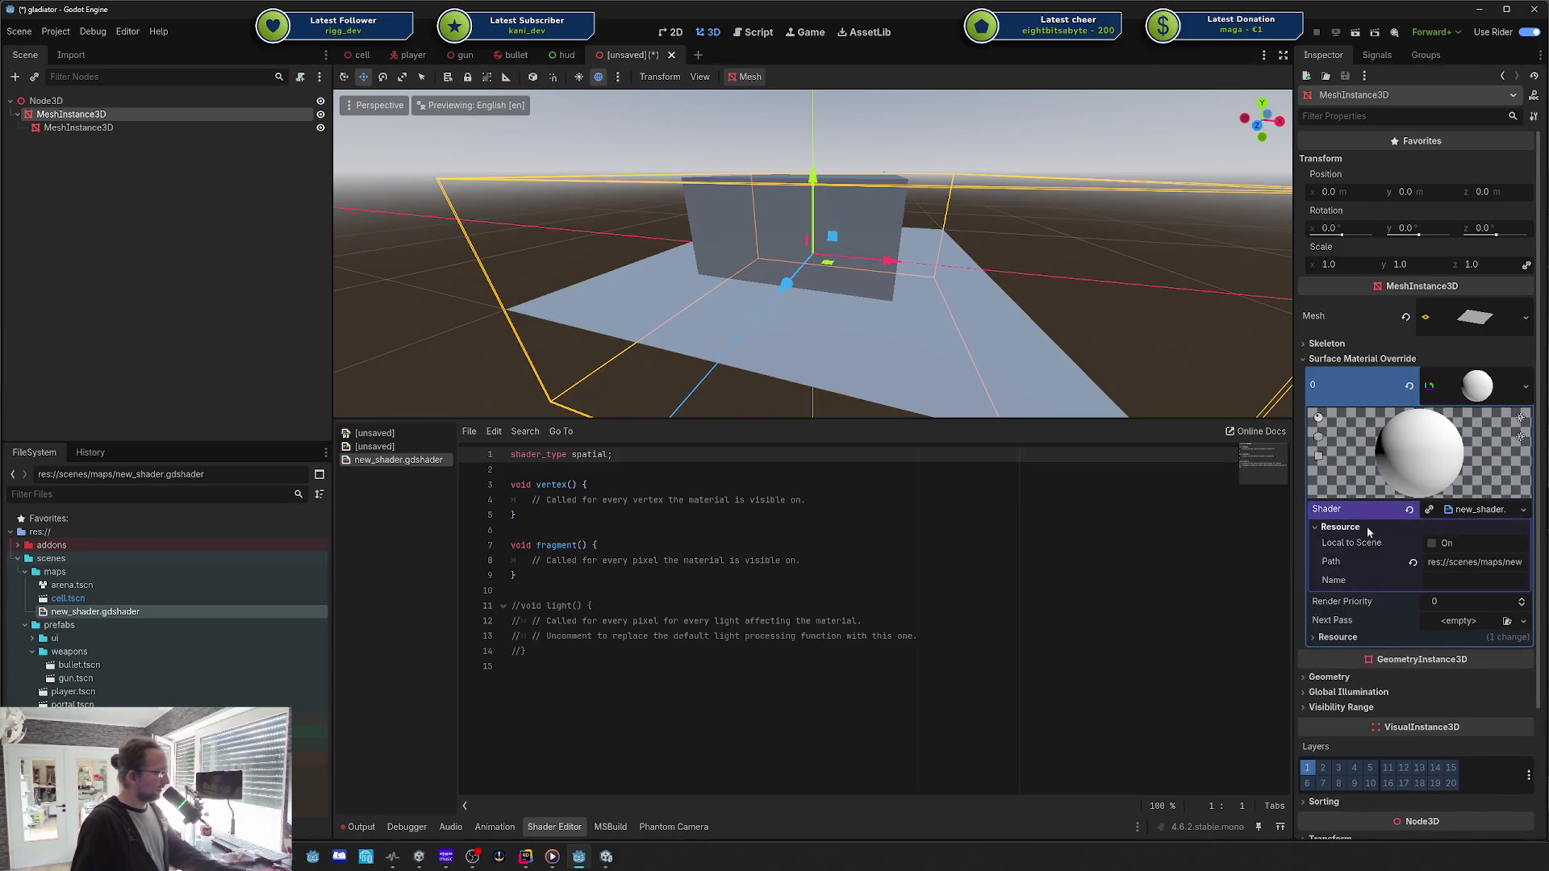
left_click(1367, 527)
left_click(1498, 512)
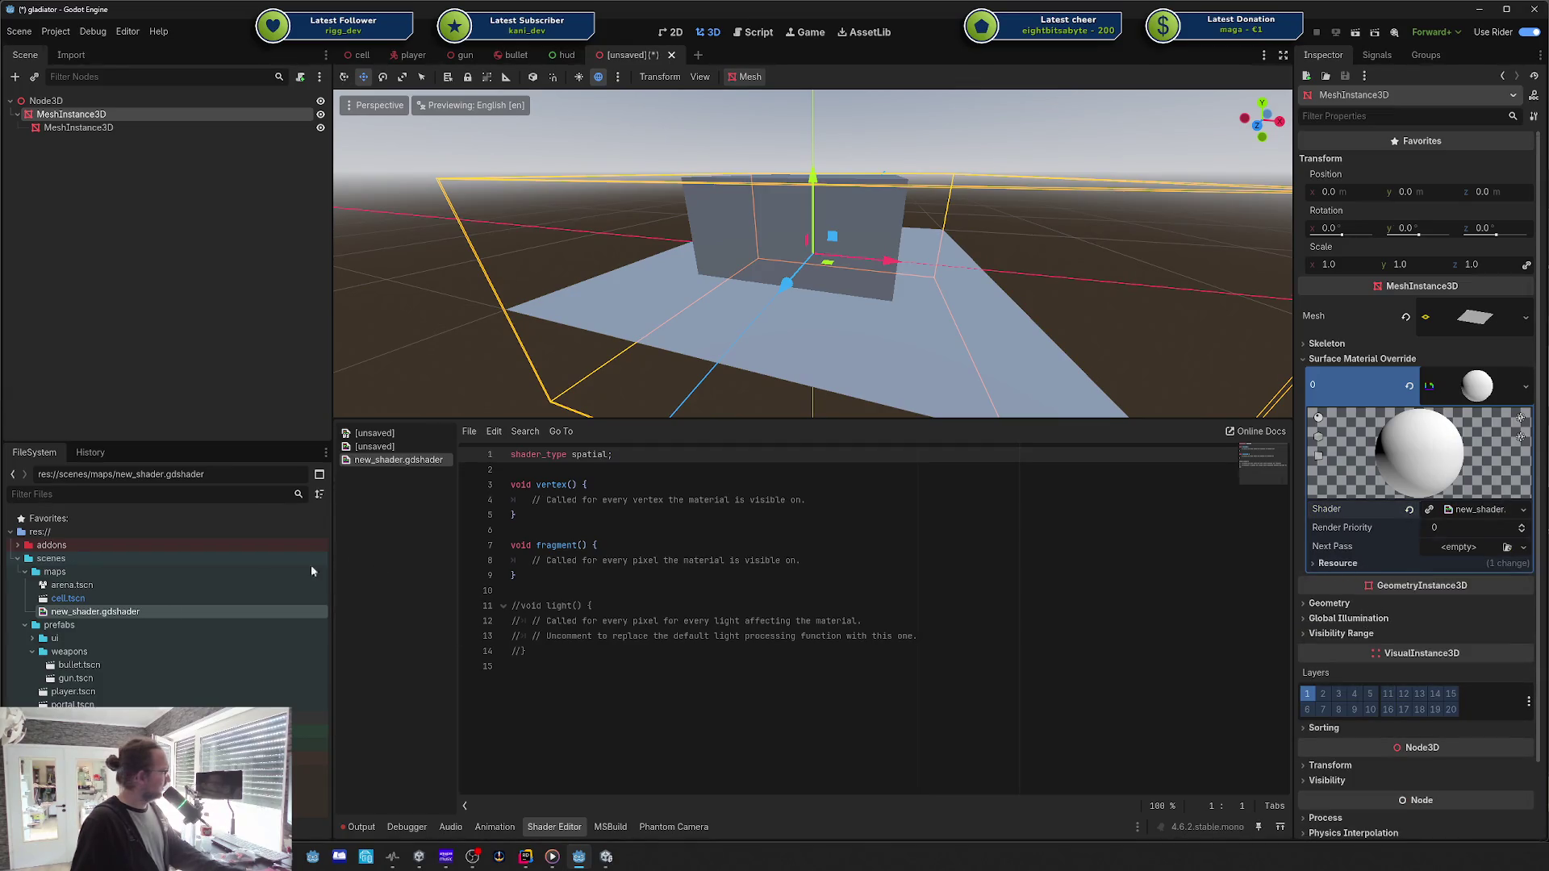
Step: Replace new_shader.gdshader's code with the finished offset, albedo, metallic and roughness shader
left_click(103, 611)
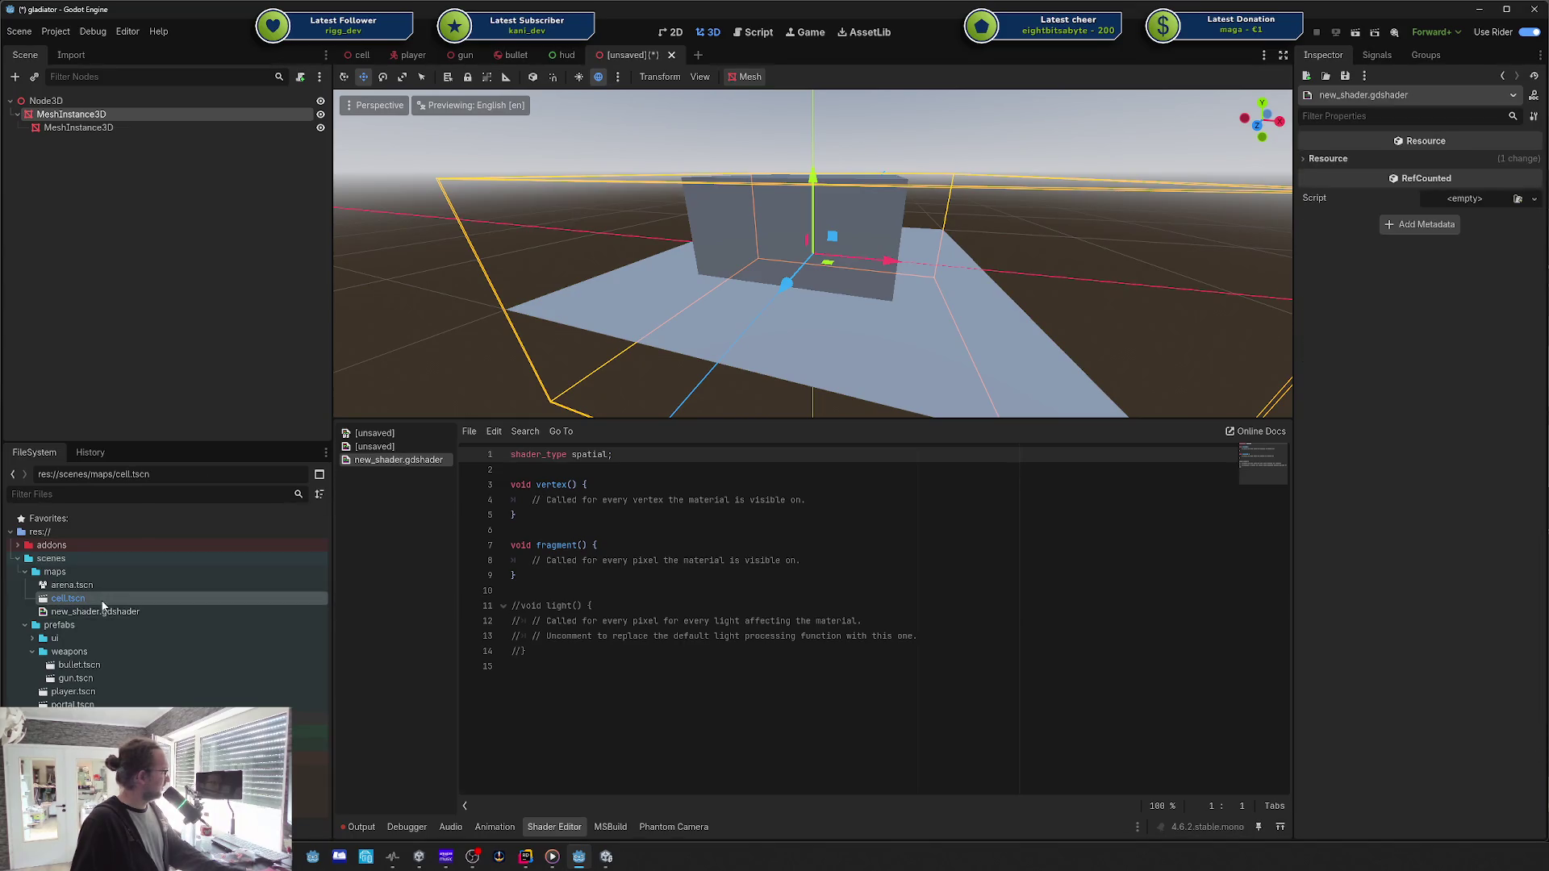
left_click(807, 560)
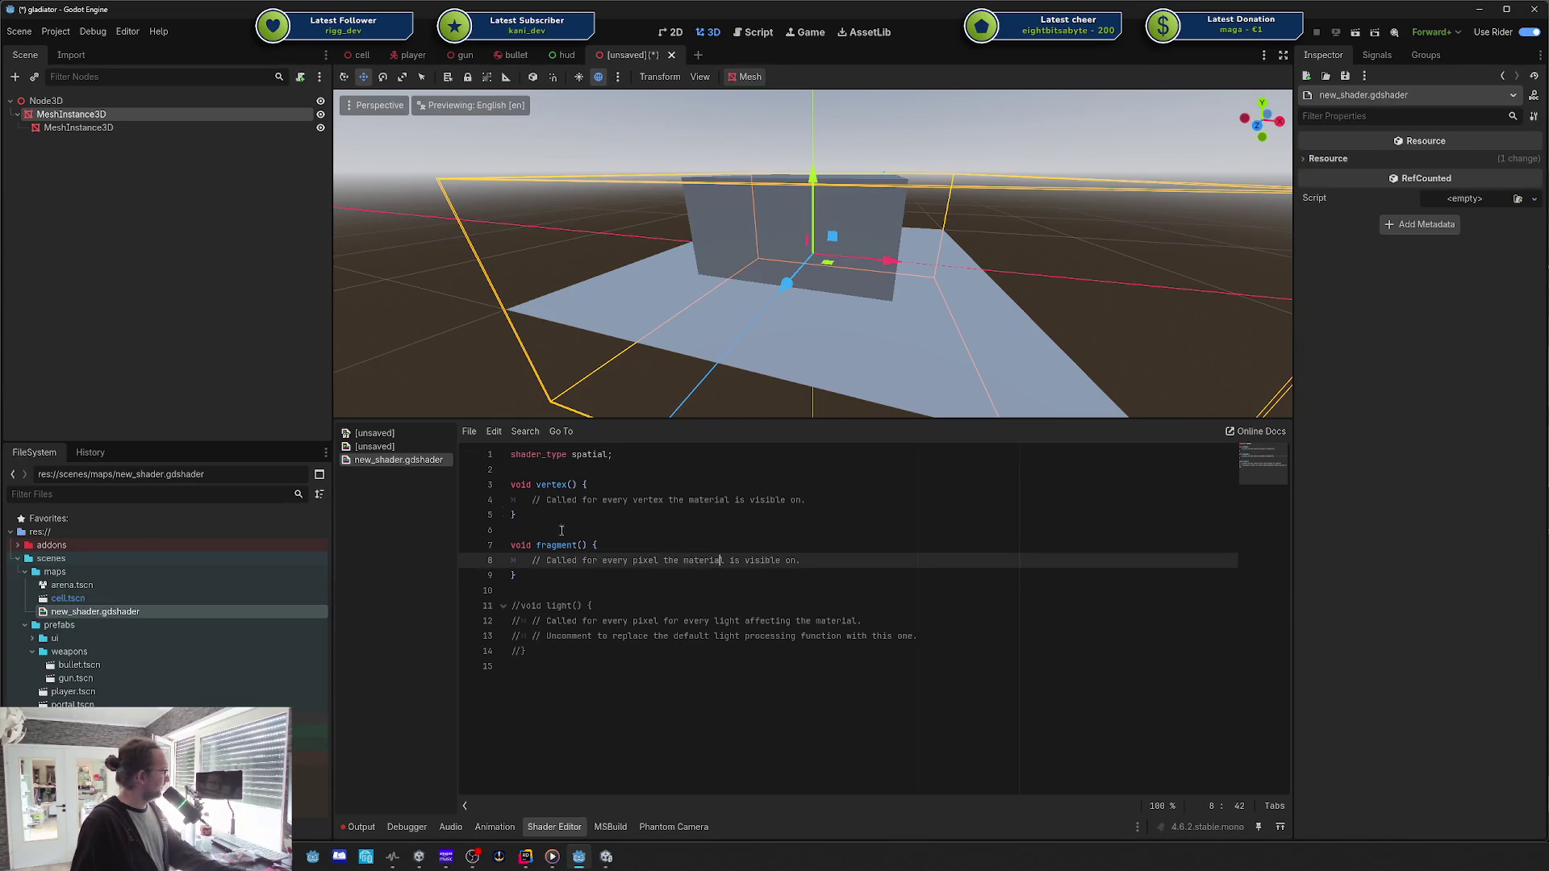
left_click(376, 447)
key("ctrl+a")
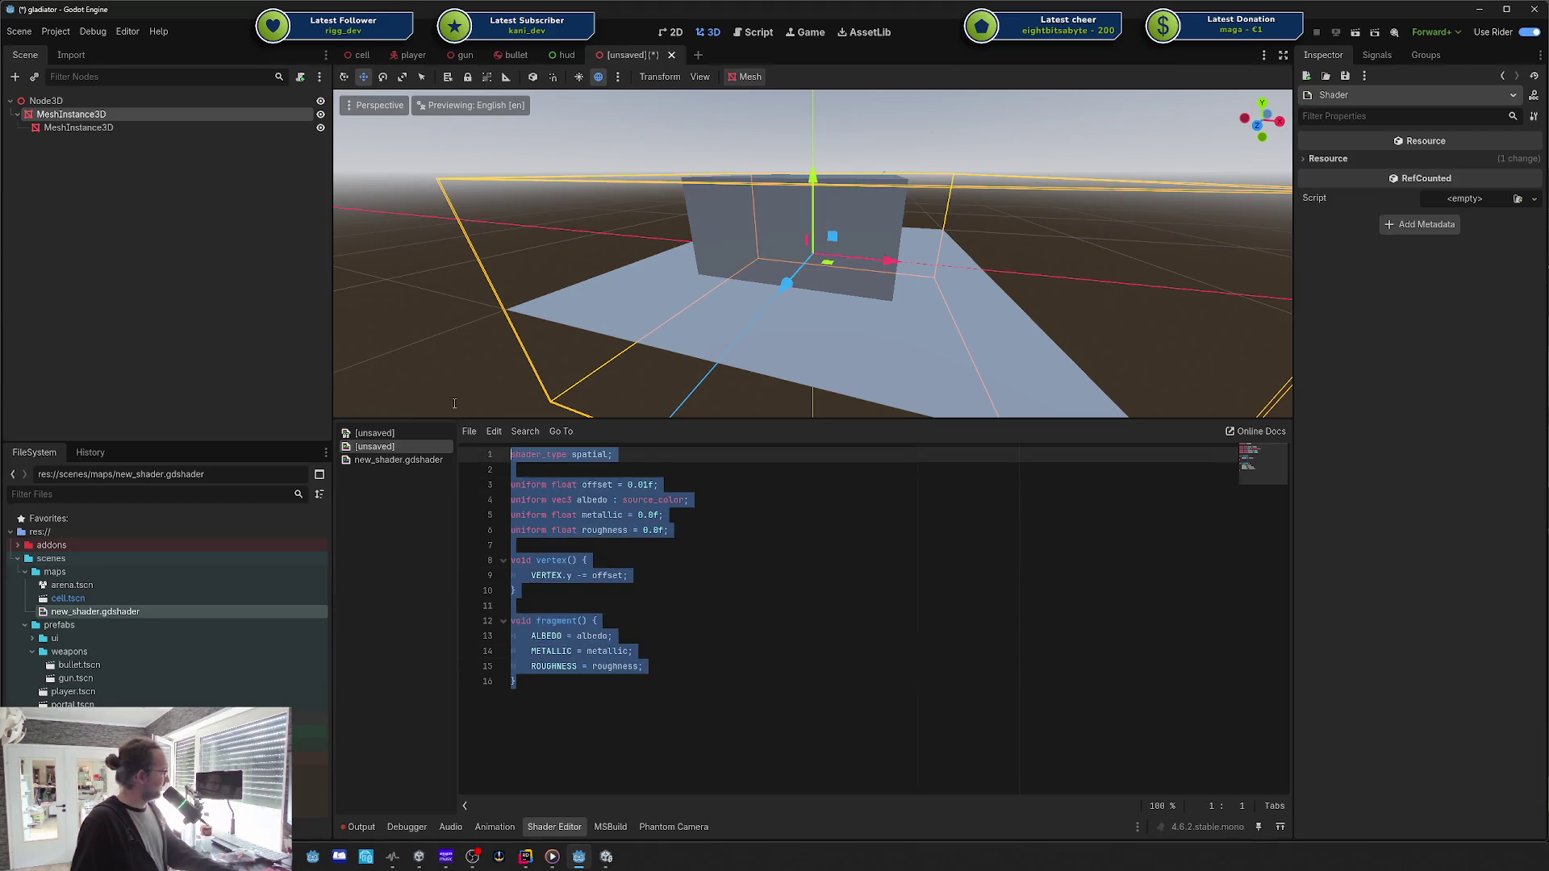
left_click(399, 460)
left_click(664, 561)
key("ctrl+a")
type("shader_type spatial;  uniform float offset = 0.01f; uniform vec3 albedo : source_color; uniform float metallic = 0.0f; uniform float roughness = 0.0f;  void vertex() { \tVERTEX.y -= offset; }  void fragment() { \tALBEDO = albedo; \tMETALLIC = metallic; \tROUGHNESS = roughness; }")
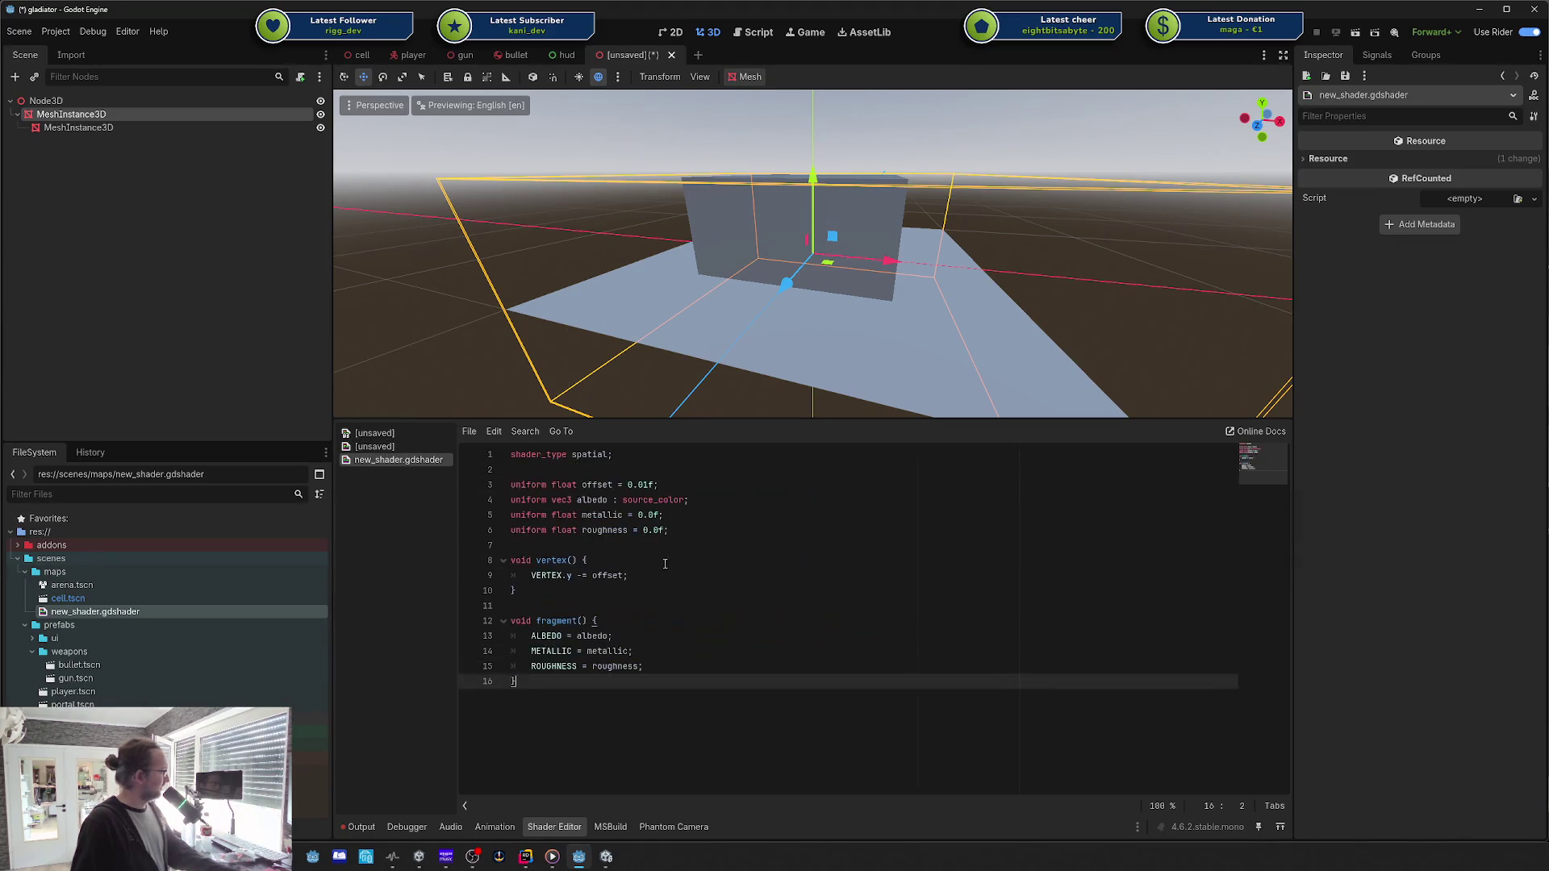
key("ctrl+s")
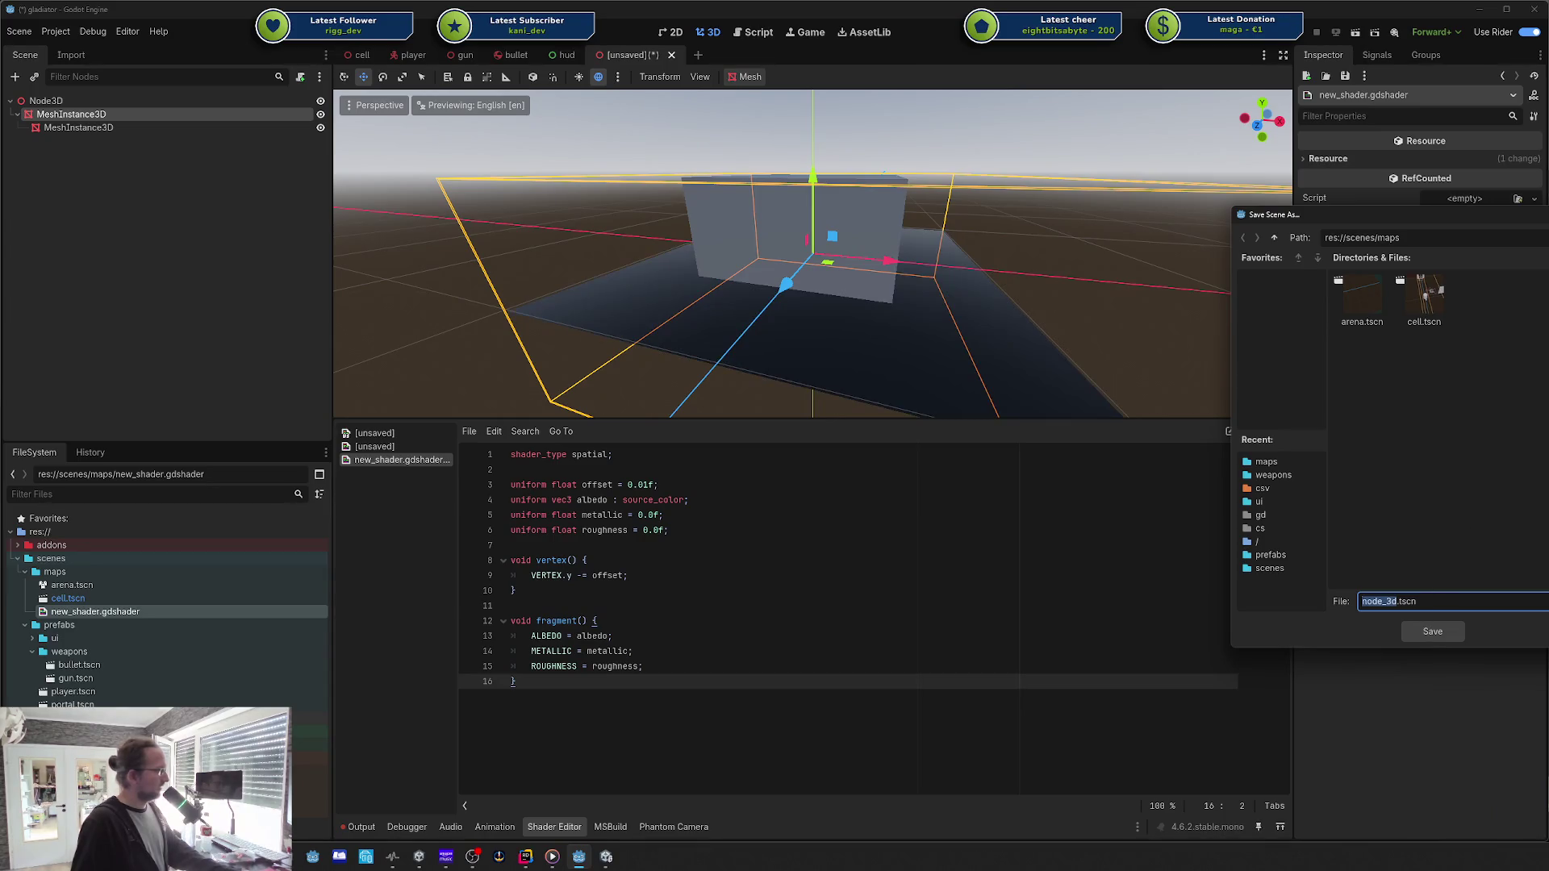
key("Escape")
left_click_drag(613, 636, 598, 621)
left_click(77, 128)
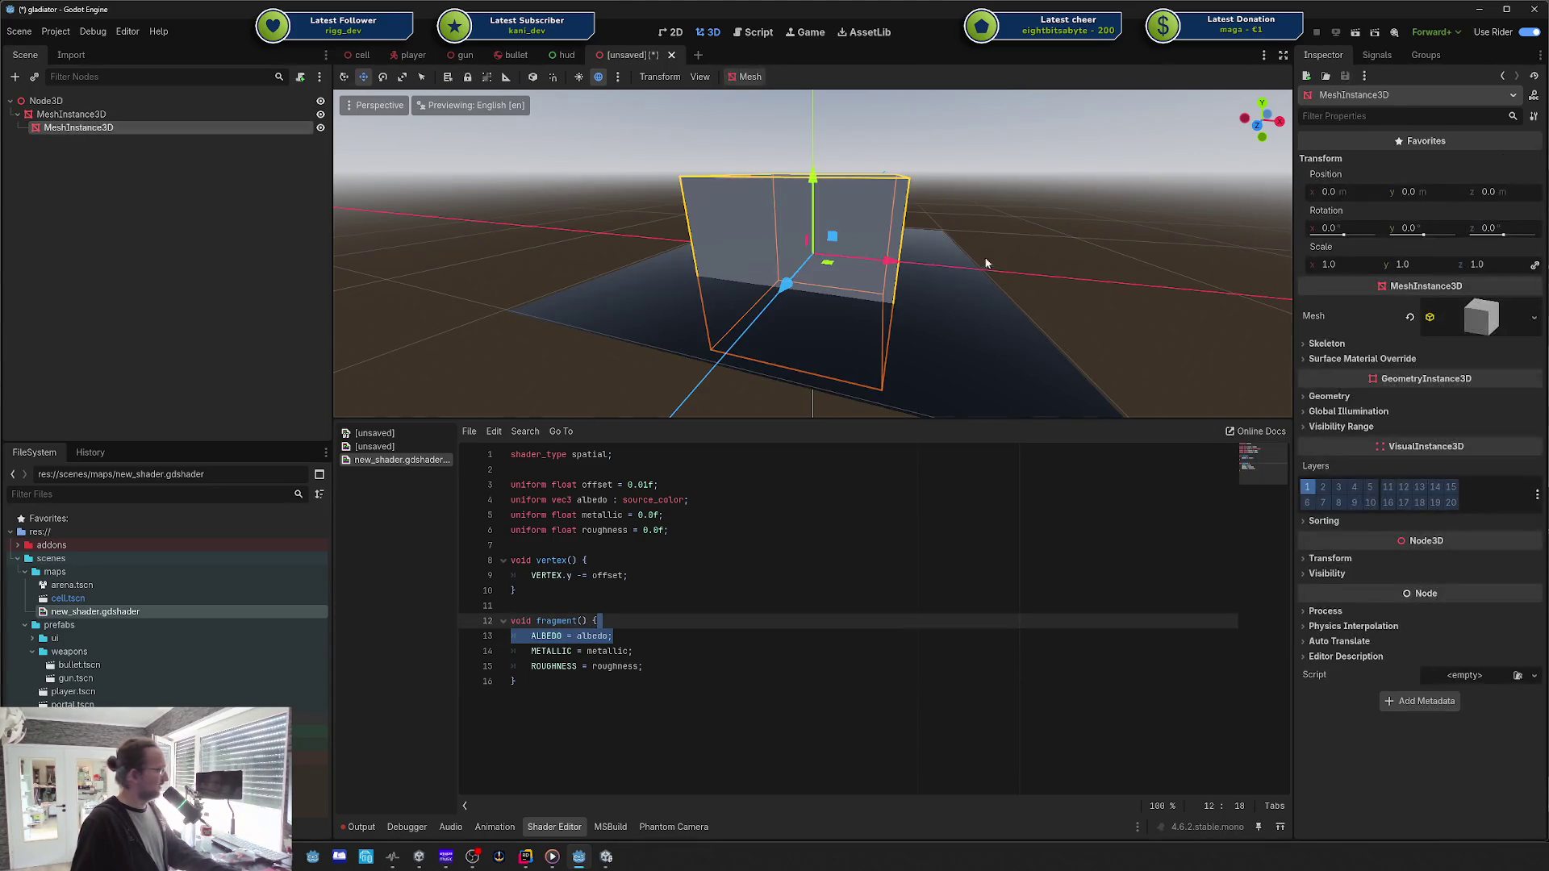
Step: Set the plane shader's Offset parameter to 0.5 under Shader Parameters
left_click(1482, 317)
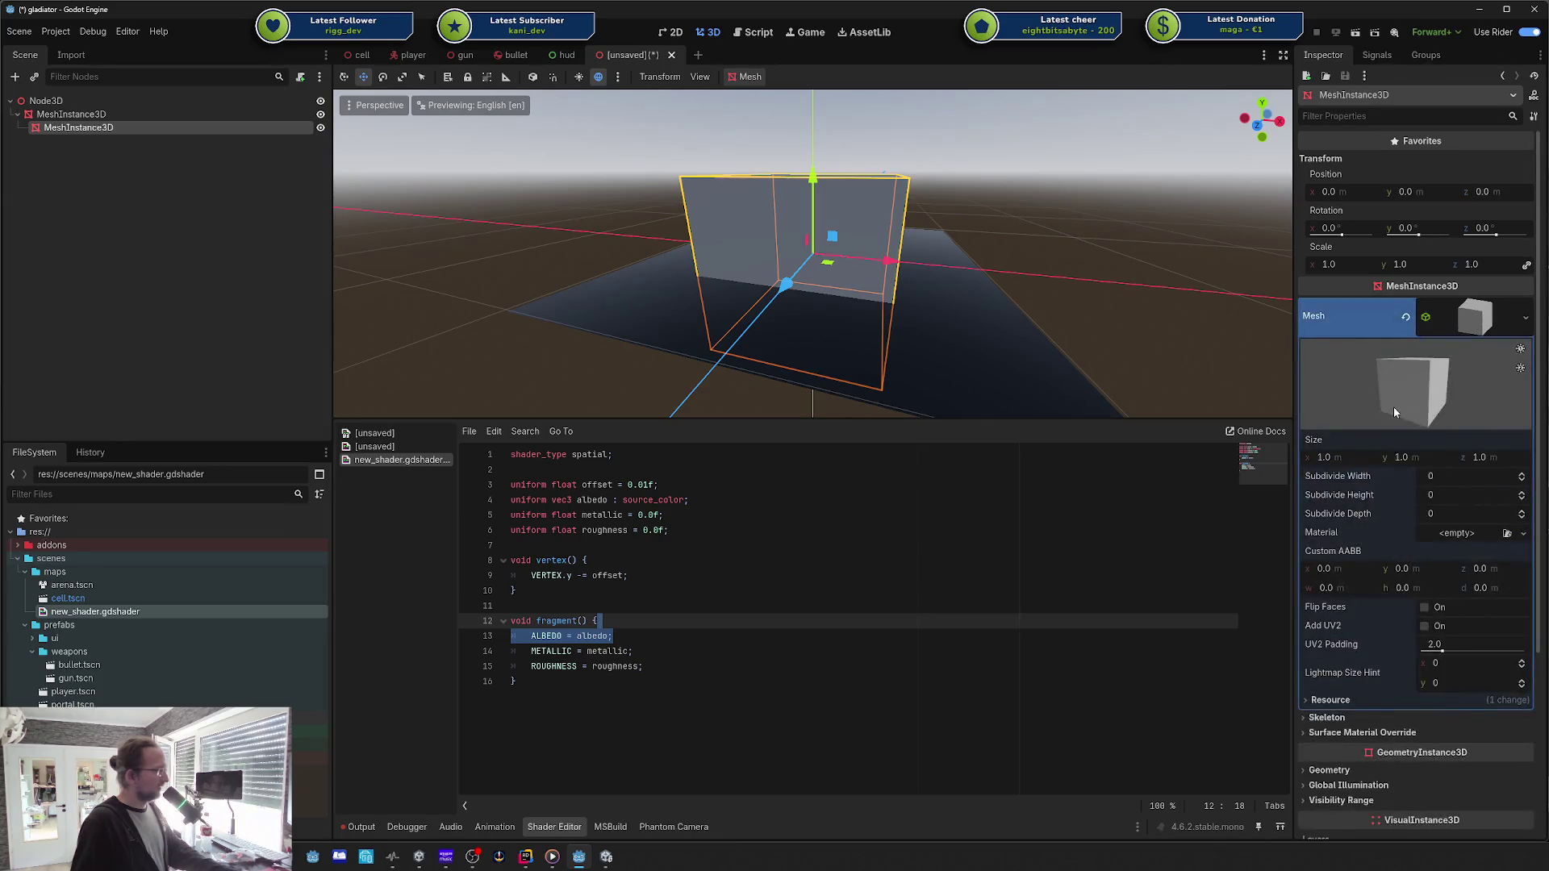
left_click(81, 114)
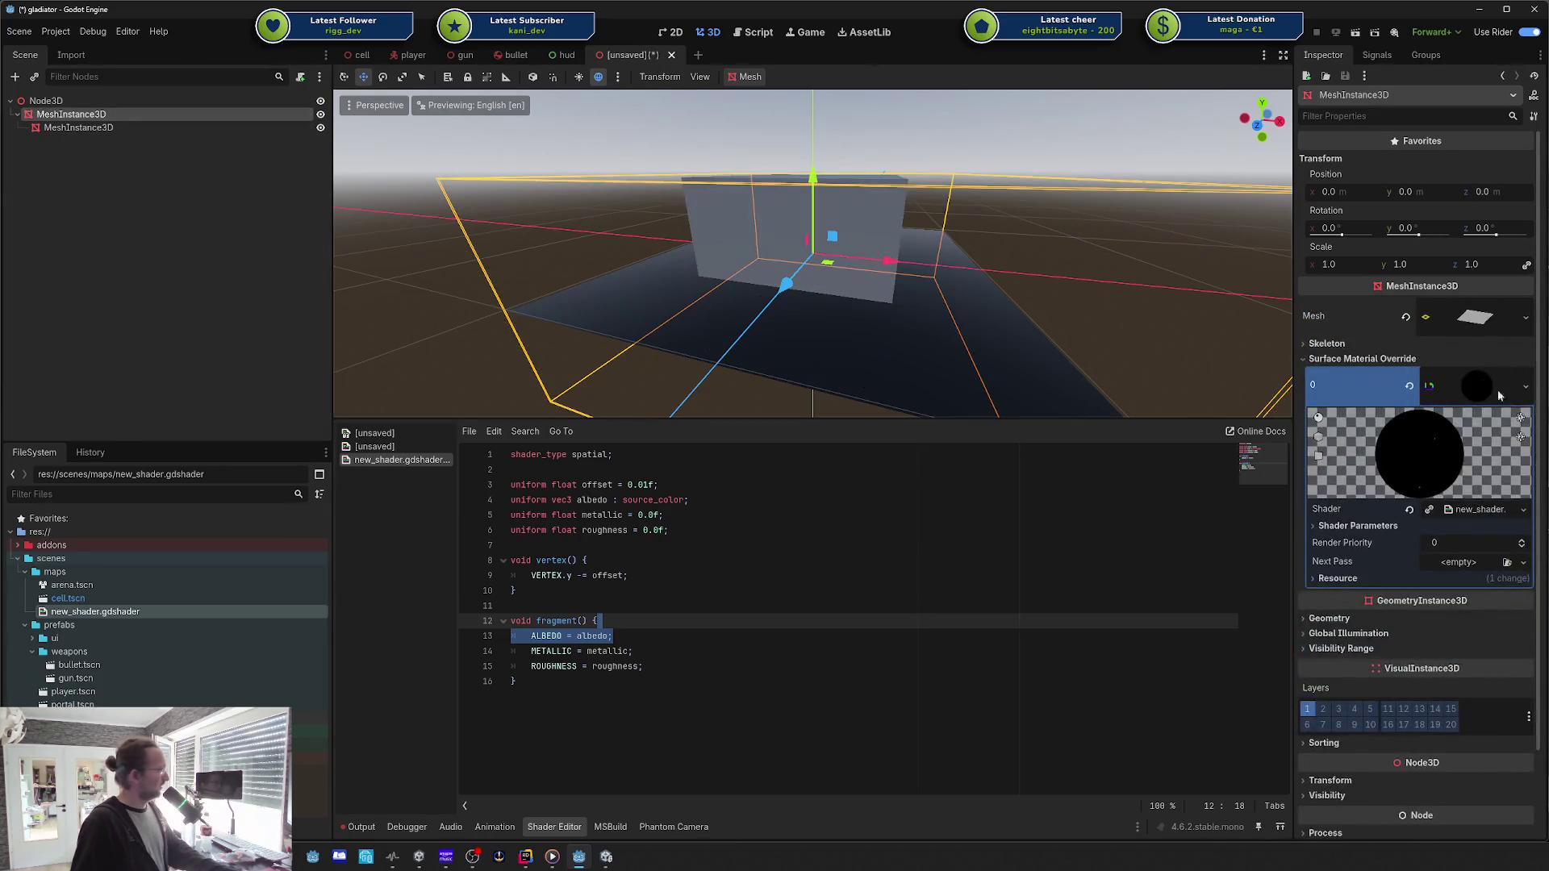
left_click(1412, 526)
left_click(1339, 546)
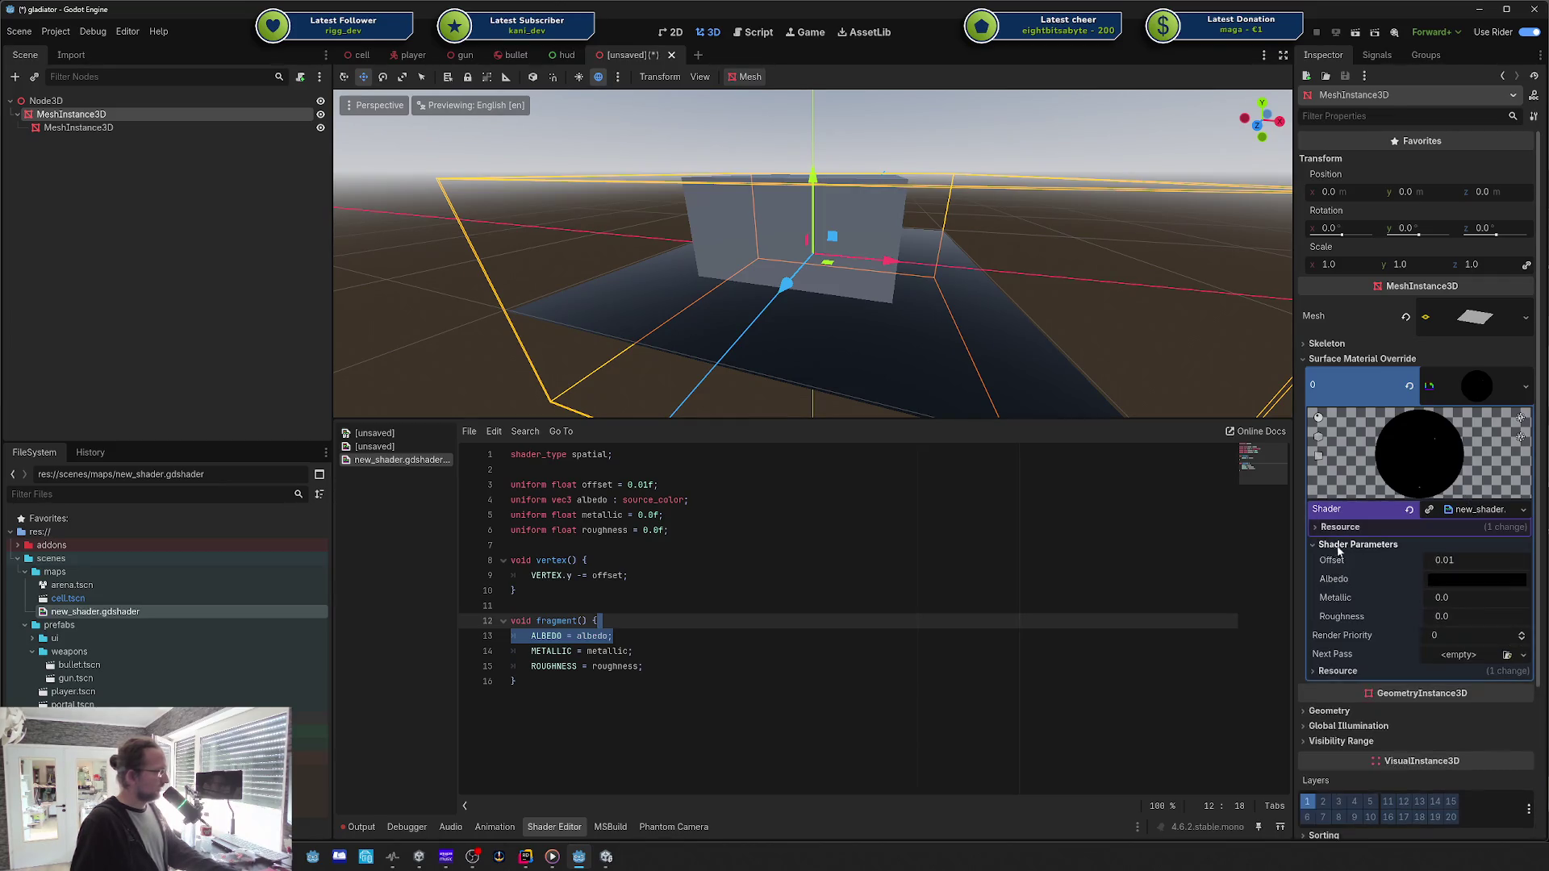
mouse_move(1445, 560)
left_mouse_down()
mouse_move(1517, 560)
mouse_move(1456, 560)
left_mouse_up()
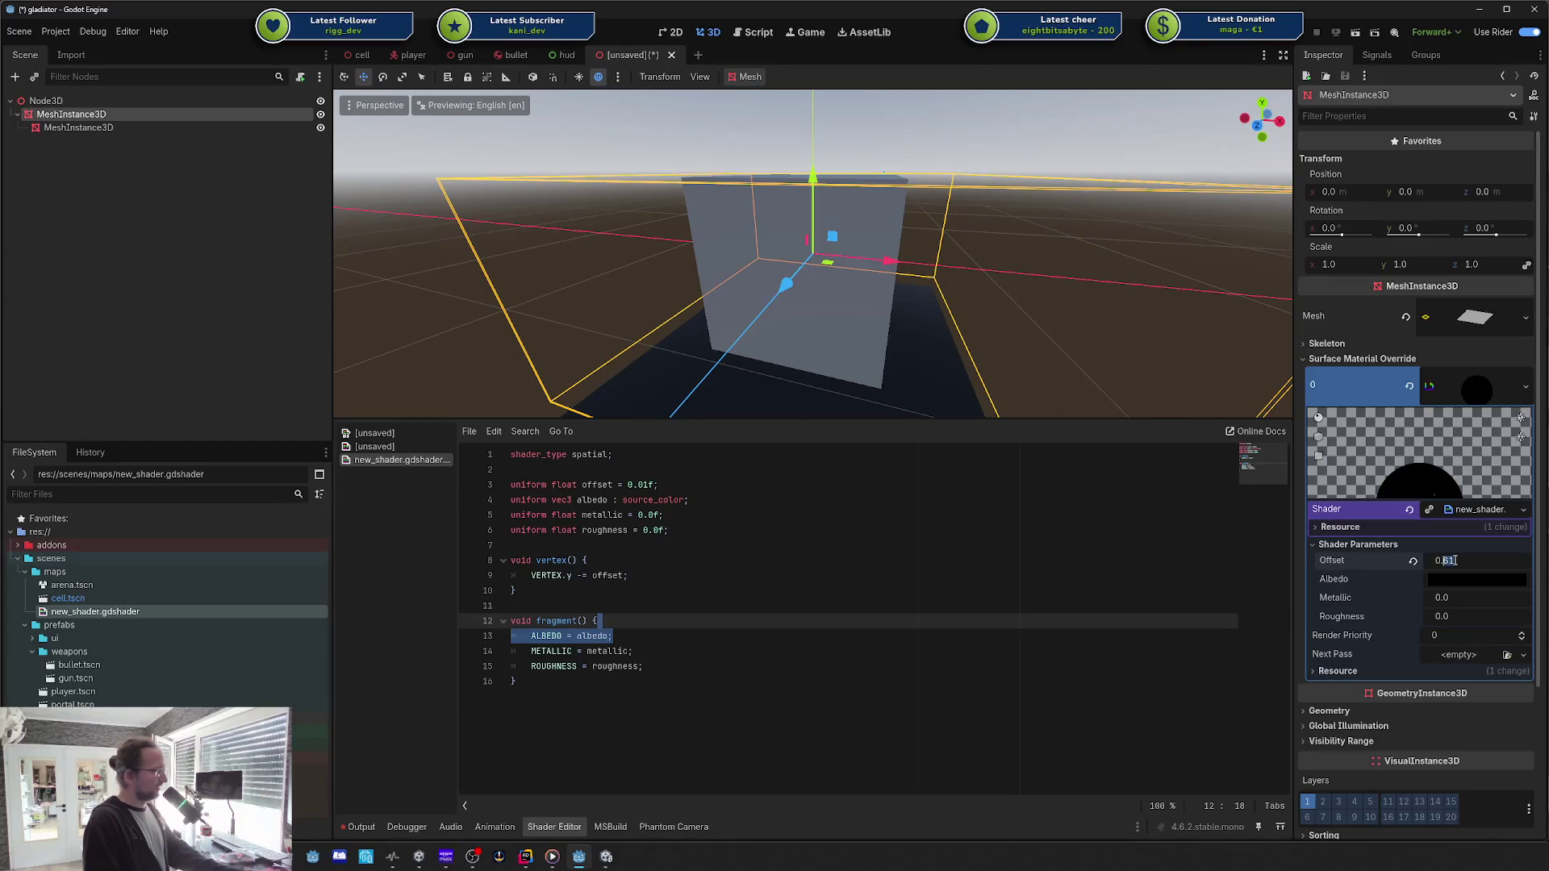
type("5")
key("Return")
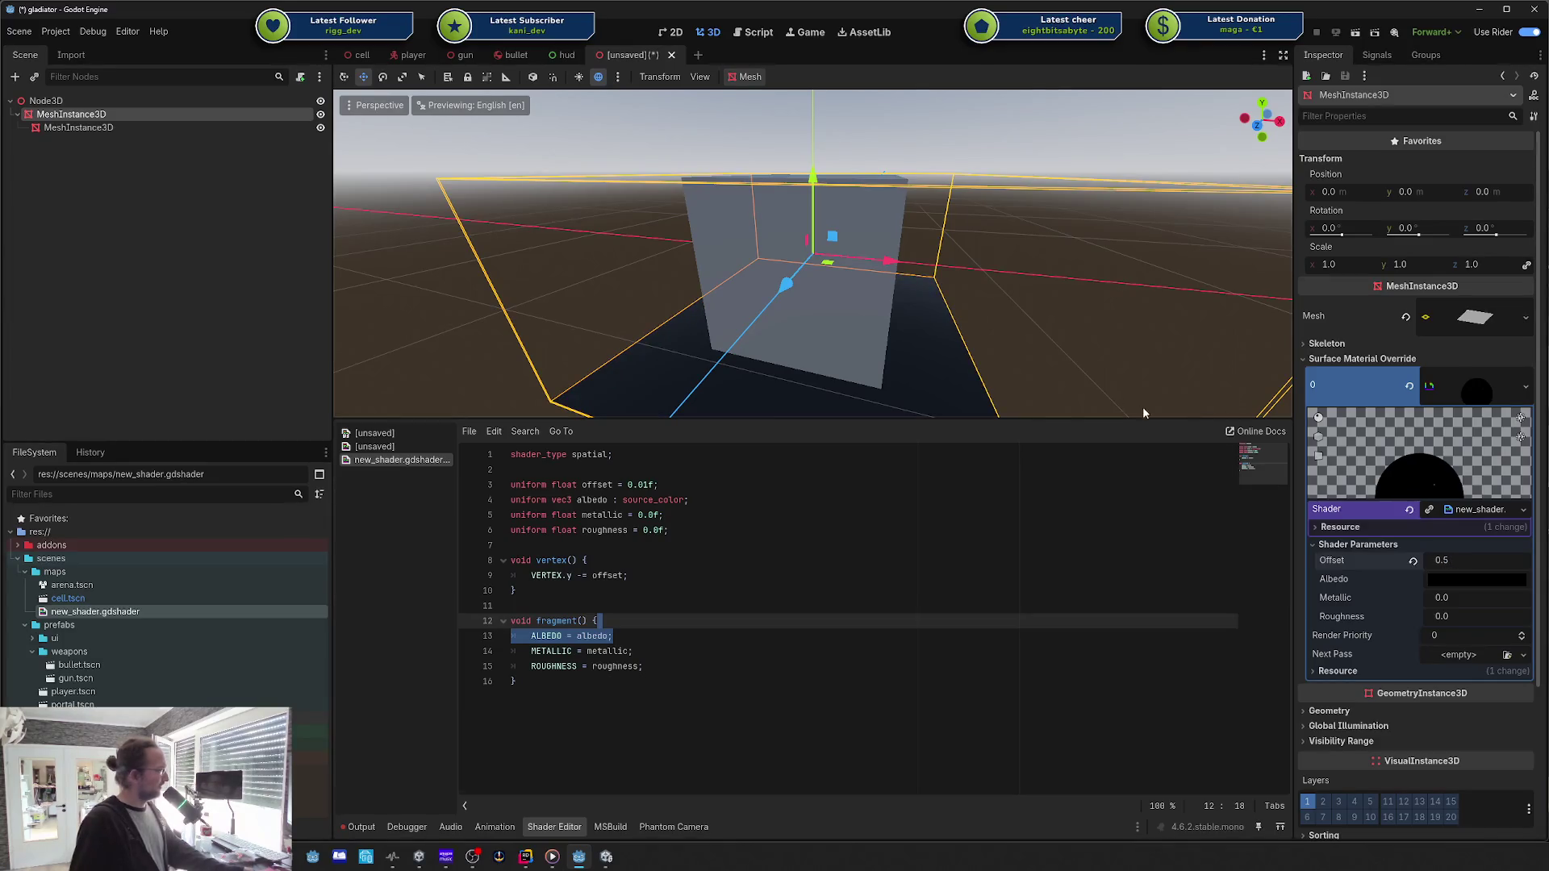
Step: Orbit the view and try moving the box below the plane, undoing the move
mouse_move(528, 322)
left_mouse_down()
mouse_move(504, 300)
mouse_move(564, 291)
left_mouse_up()
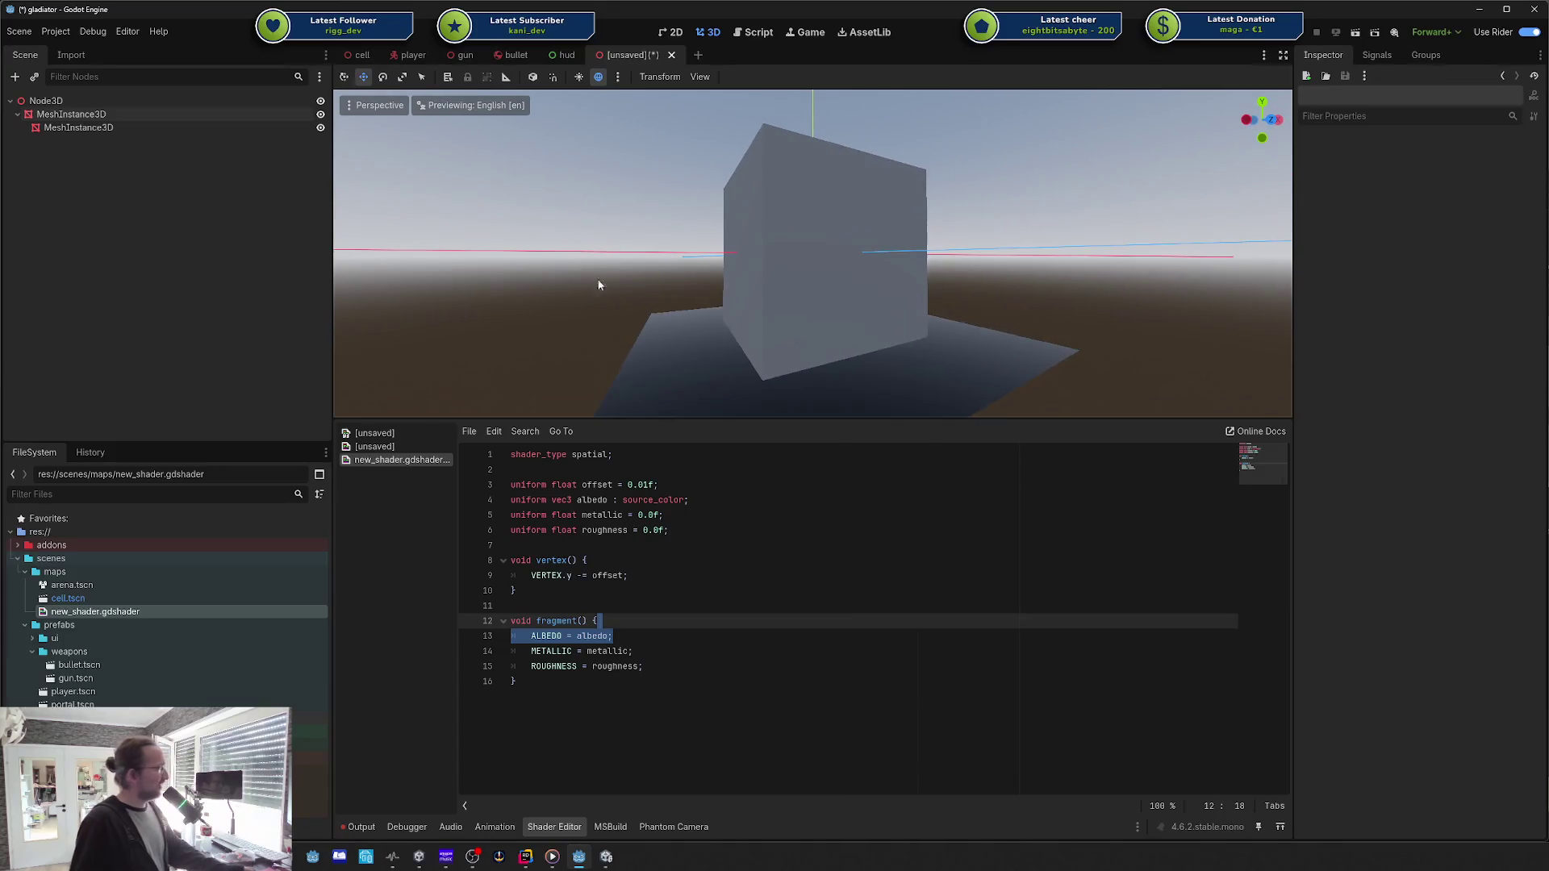
left_click(807, 289)
left_click(907, 362)
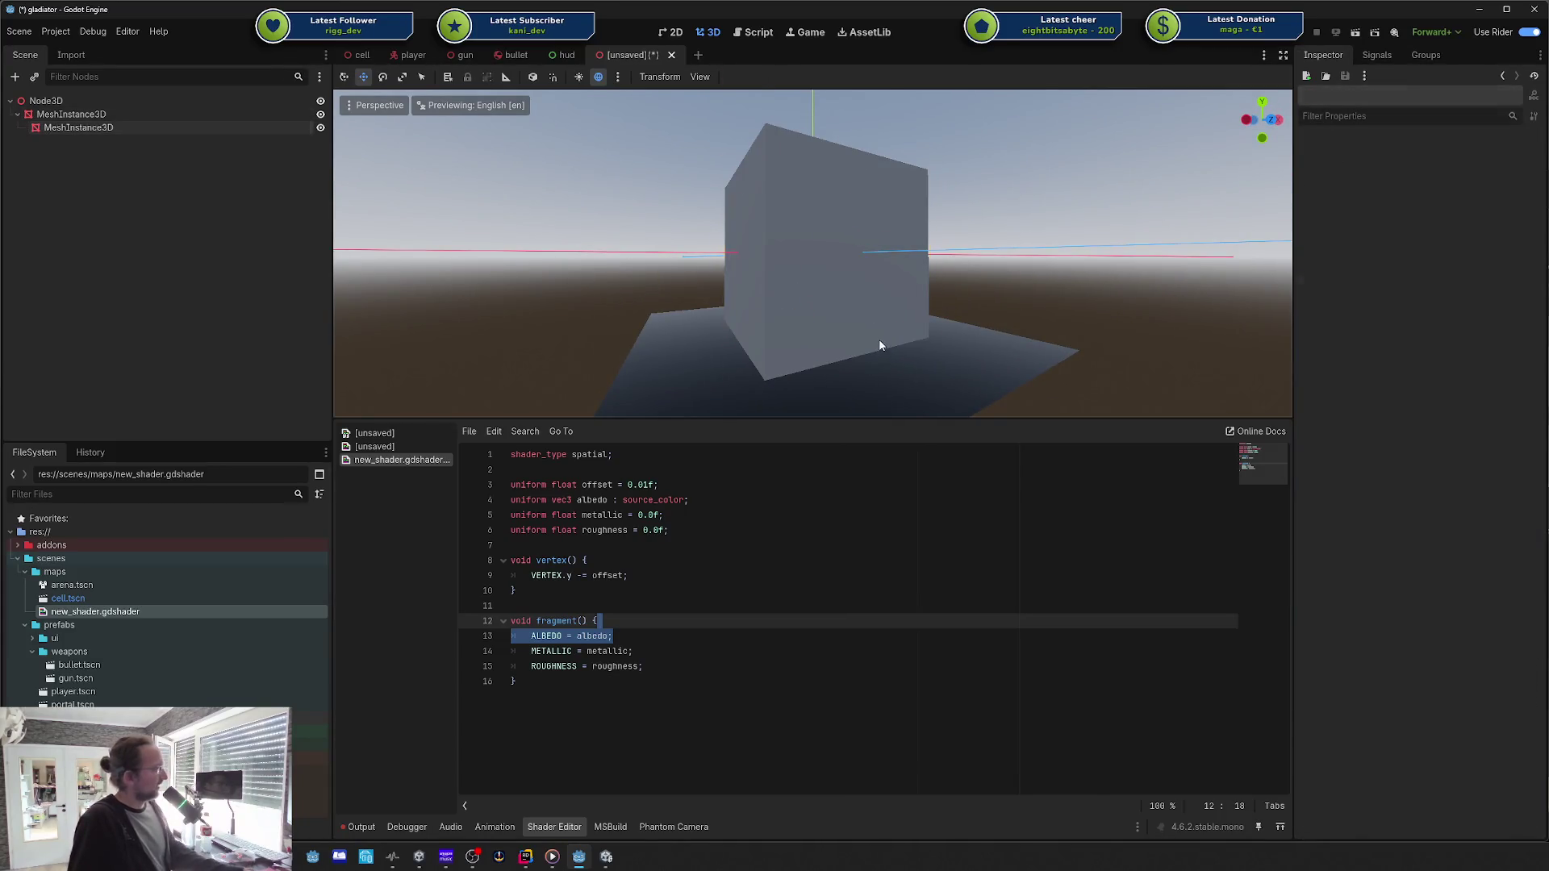
left_click(910, 367)
left_click(933, 378)
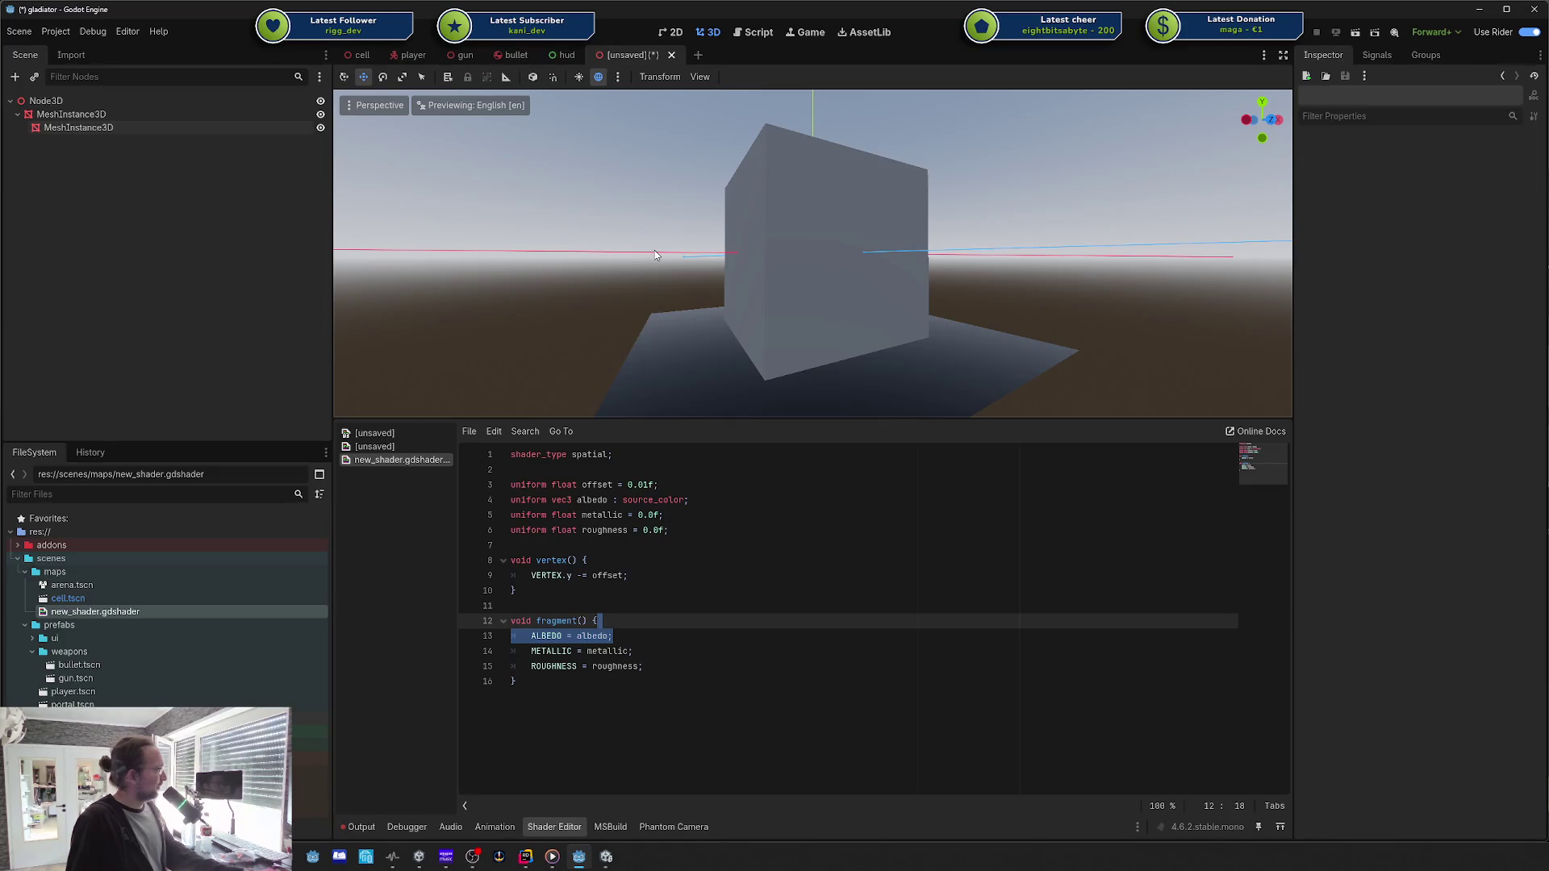
left_click(71, 114)
left_click(138, 127)
scroll(914, 197, "down", 4)
left_click_drag(914, 196, 917, 303)
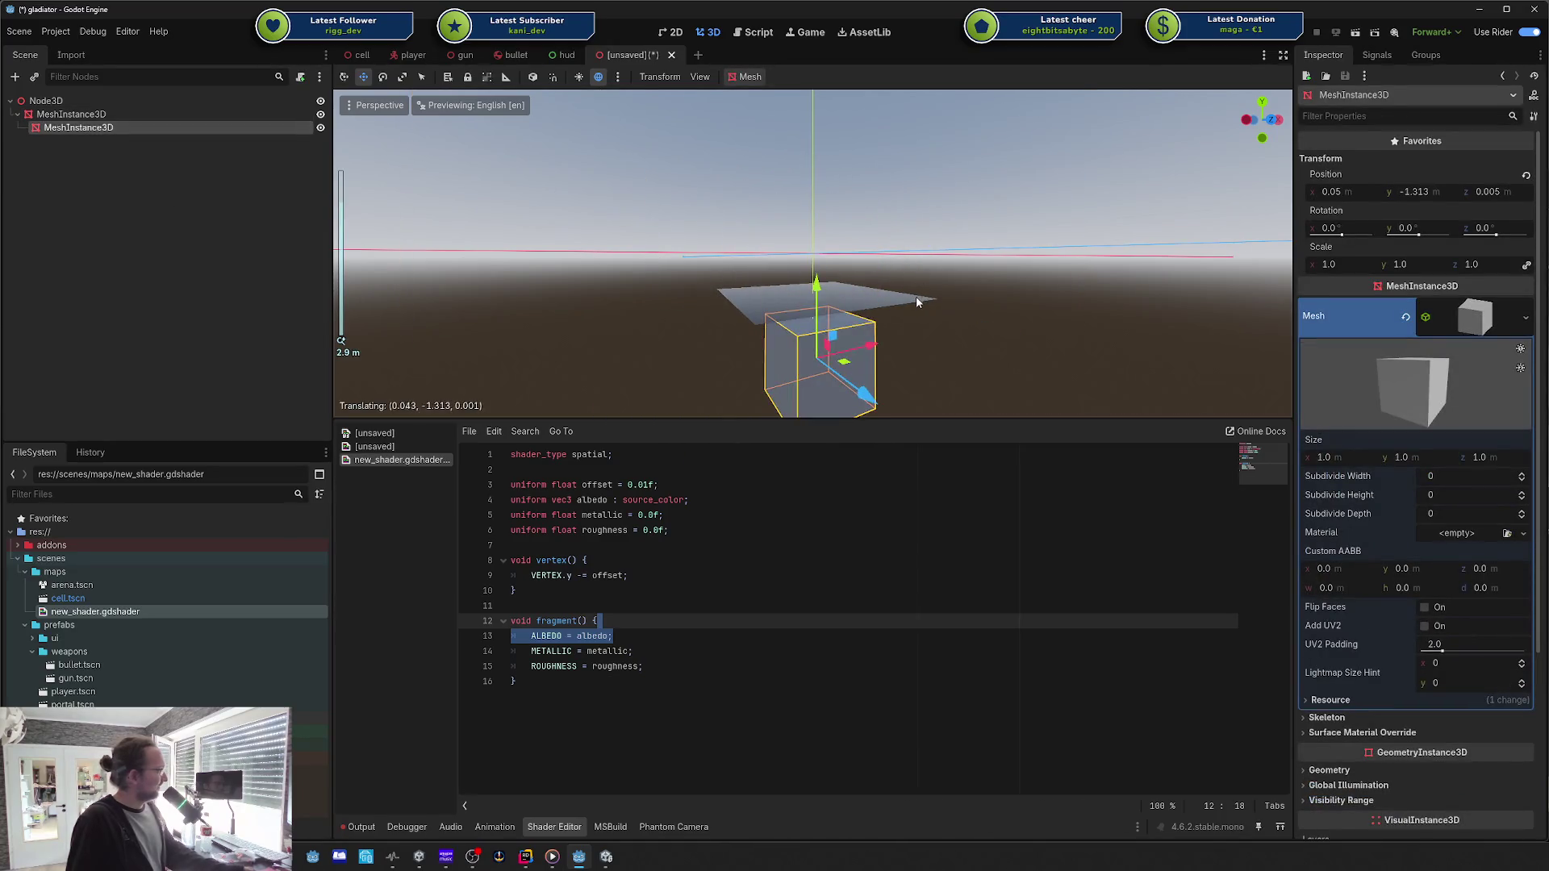
key("ctrl+z")
key("ctrl+z")
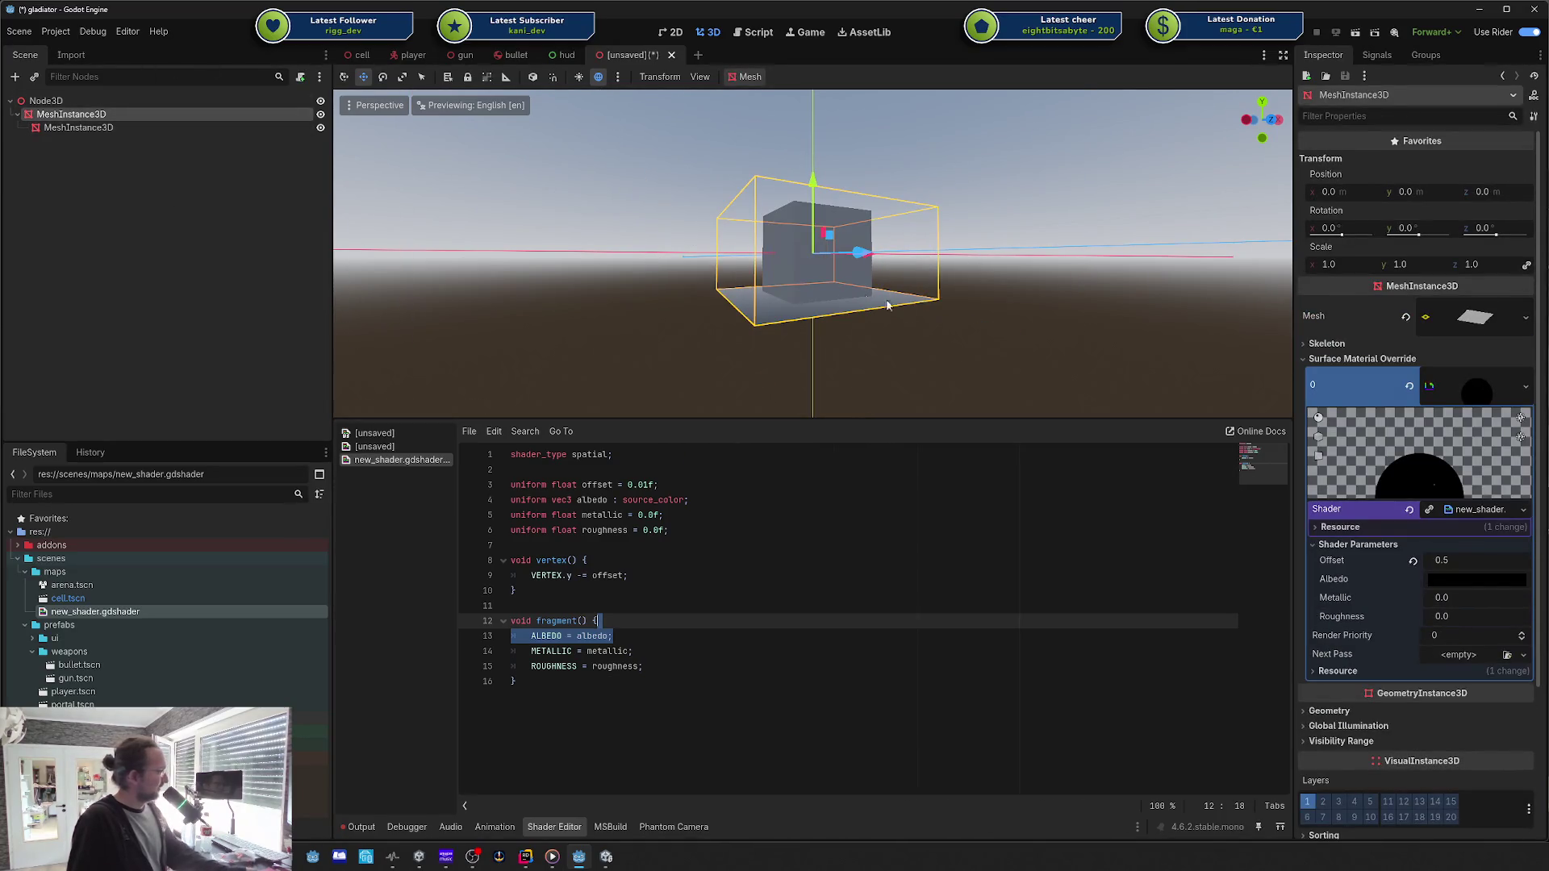
left_click(1436, 192)
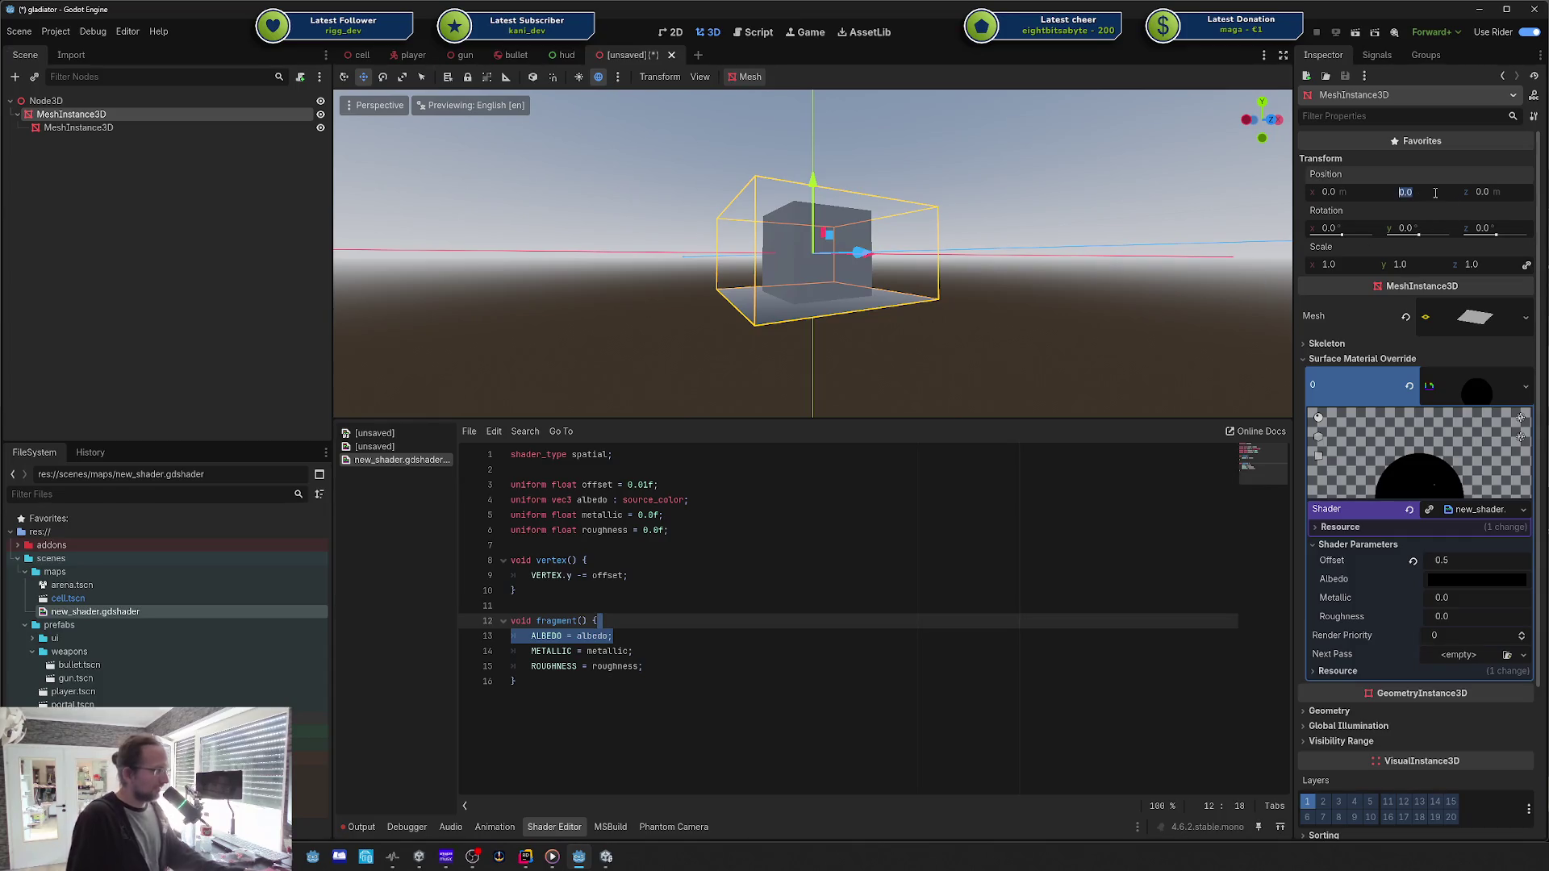
left_click(971, 283)
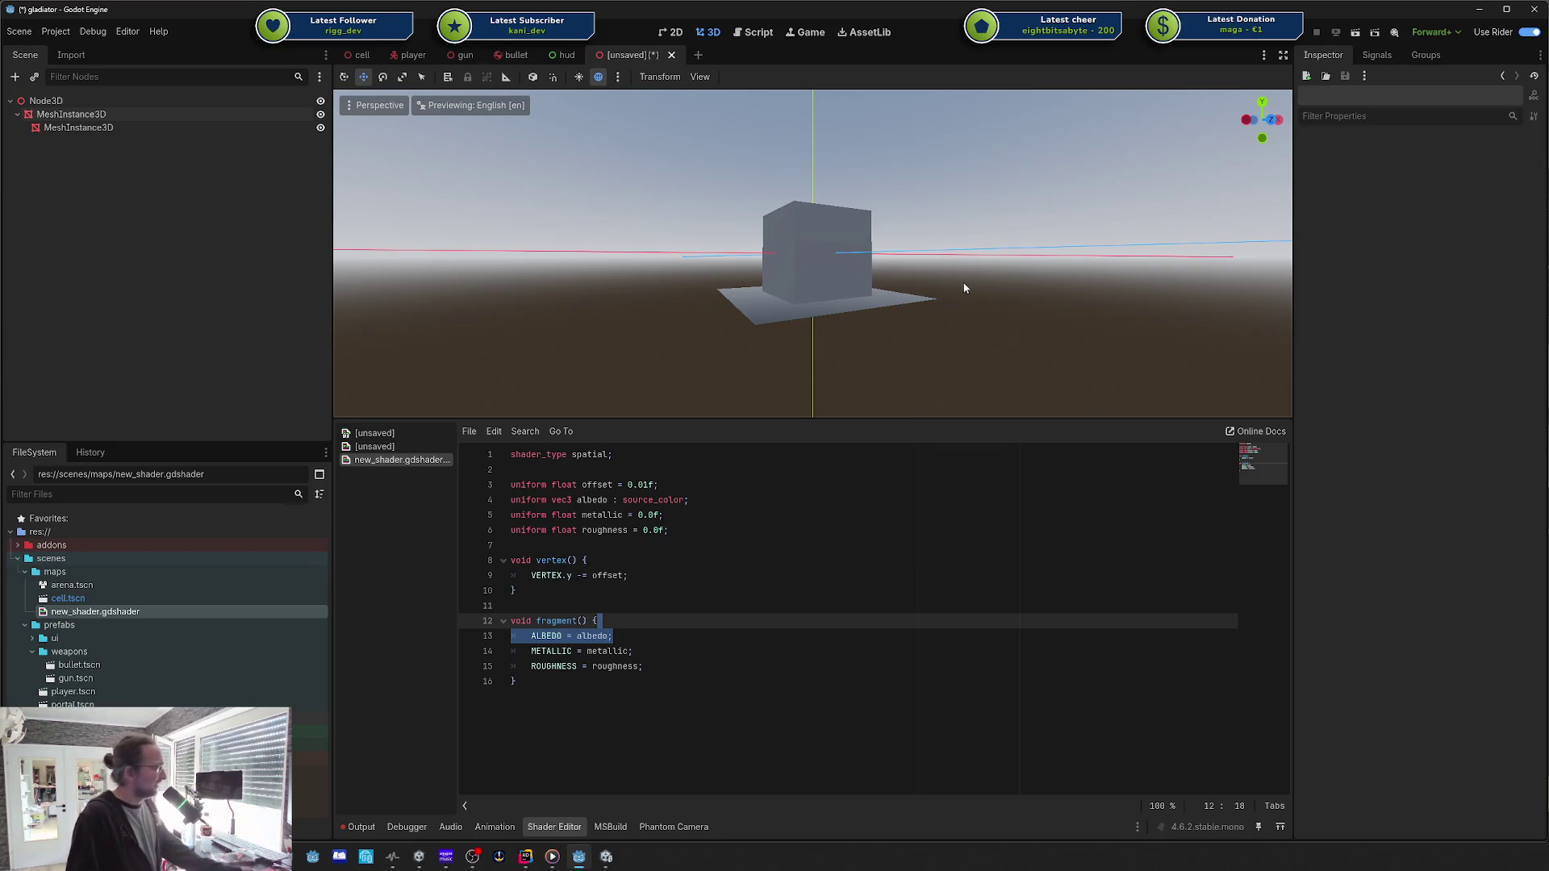
left_click(928, 296)
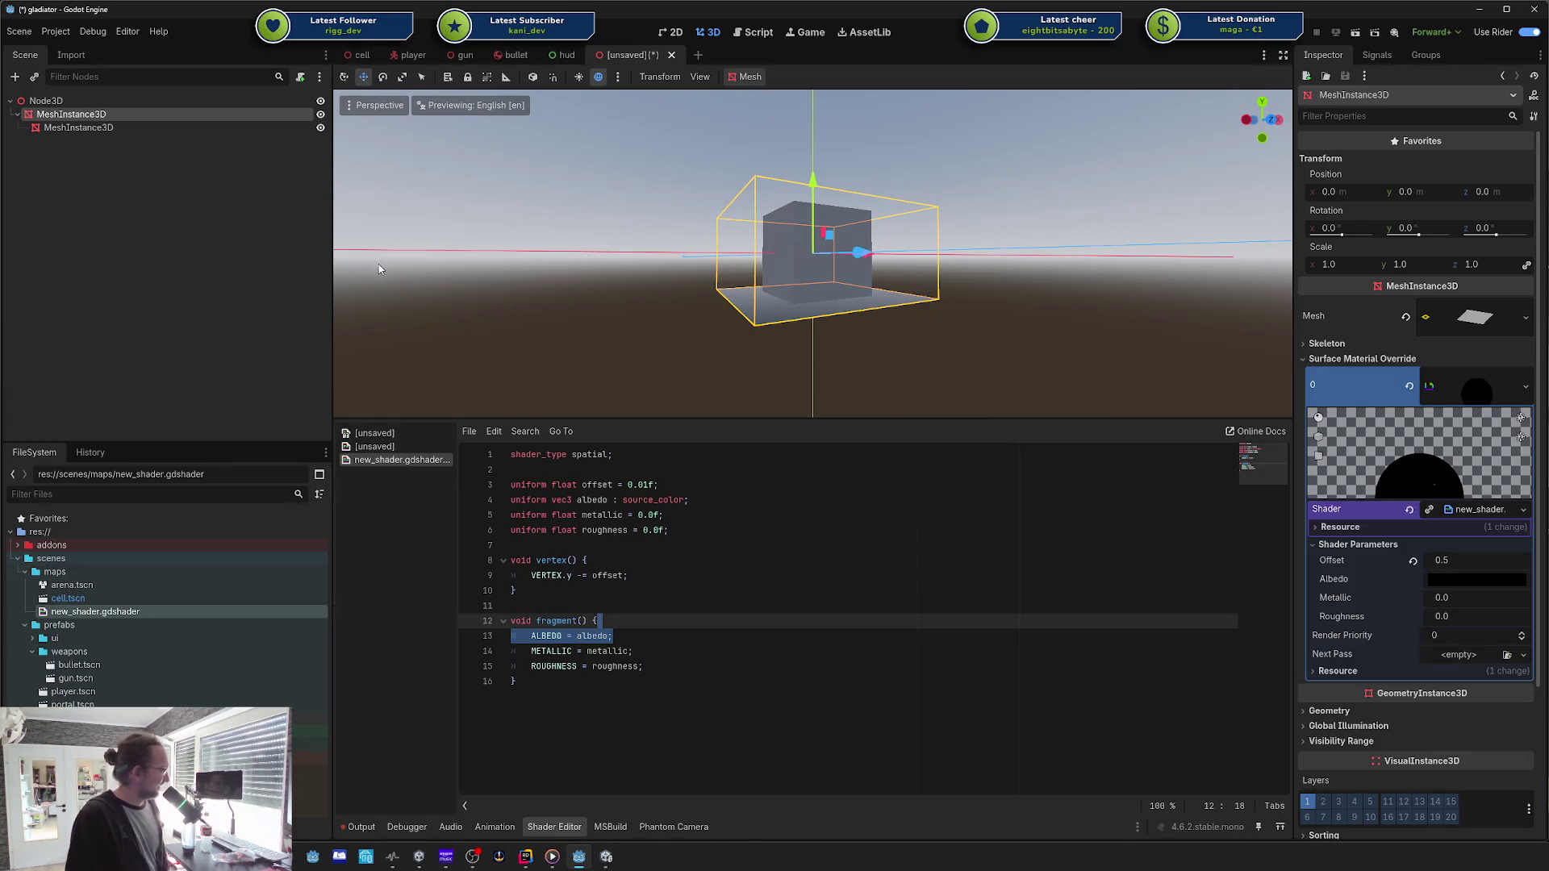
Step: Compare with Unity's Offset Shader graph, then reselect the plane mesh in Godot
left_click(606, 857)
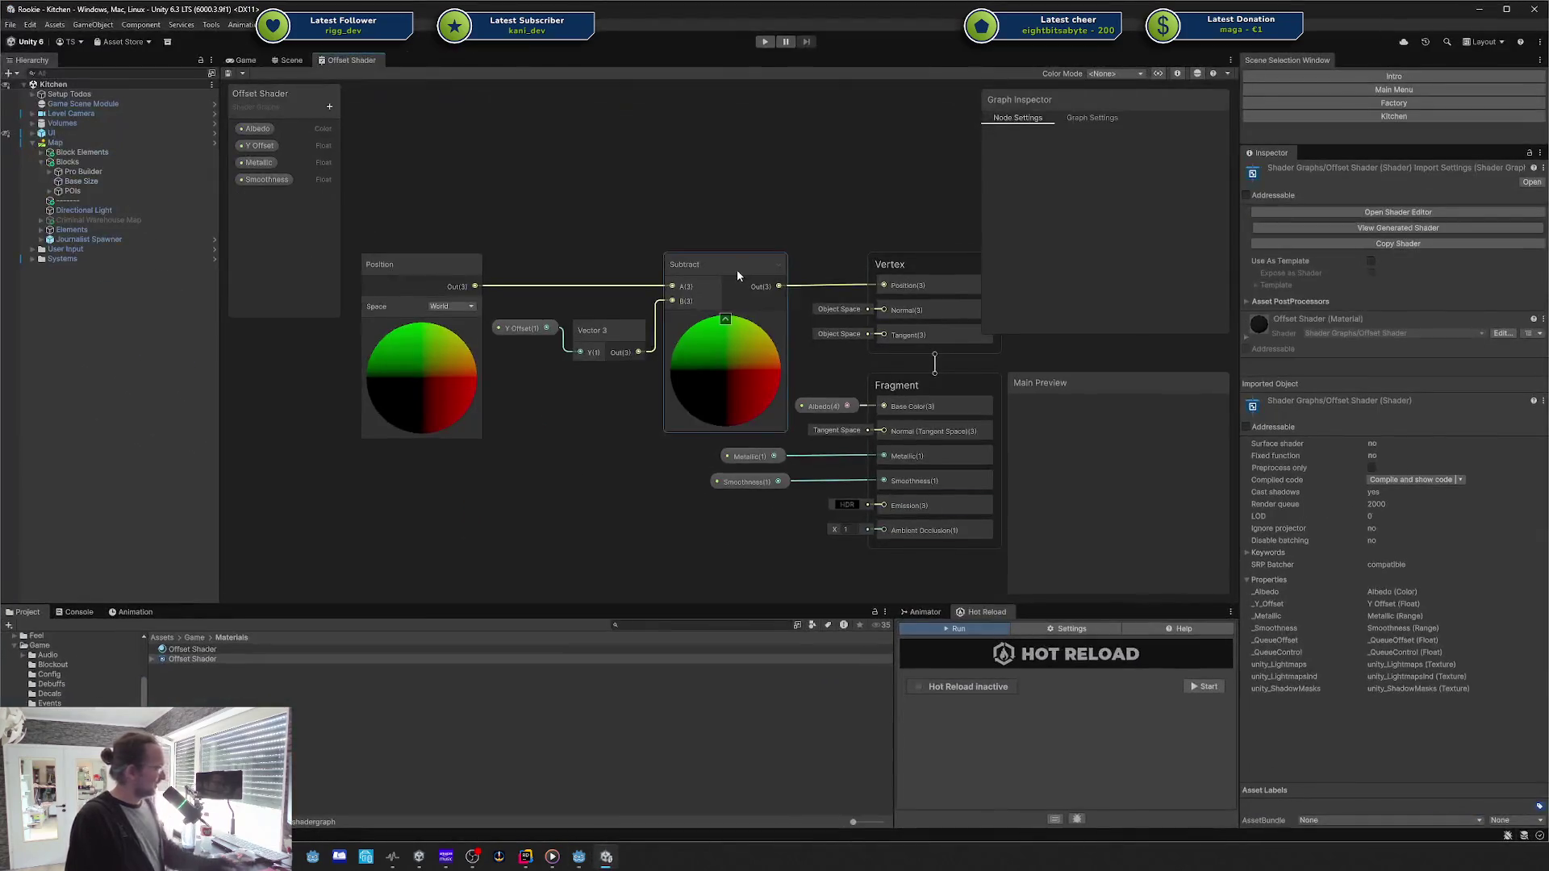
left_click(1480, 8)
left_click(563, 320)
left_click(97, 114)
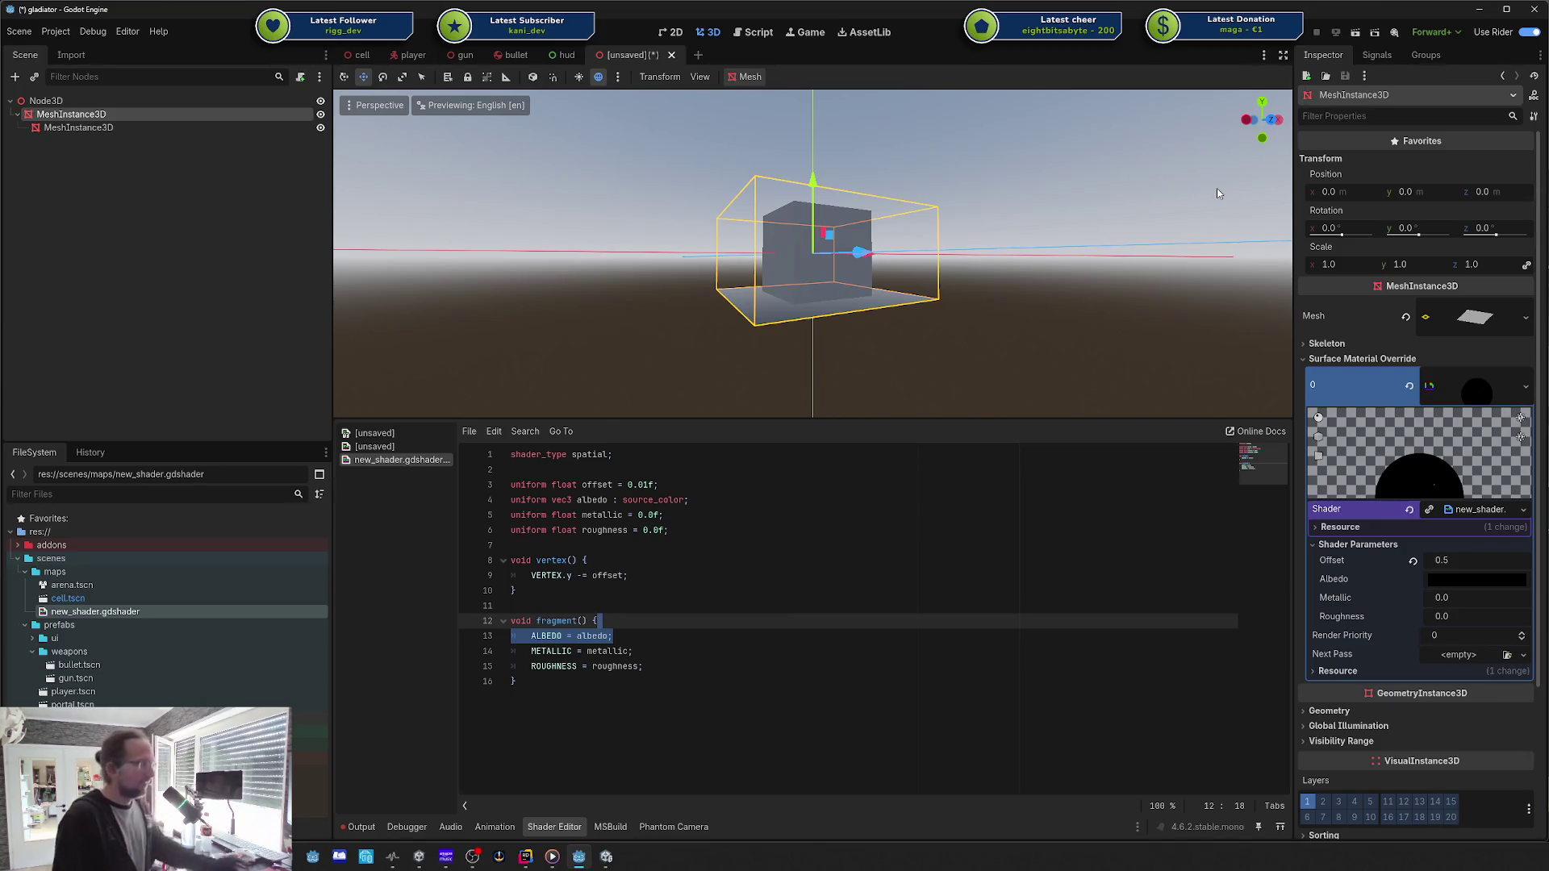
Step: Look over the shader code, then reselect the plane MeshInstance3D to show its shader parameters
mouse_move(1162, 208)
left_mouse_down()
mouse_move(1134, 248)
mouse_move(472, 497)
left_mouse_up()
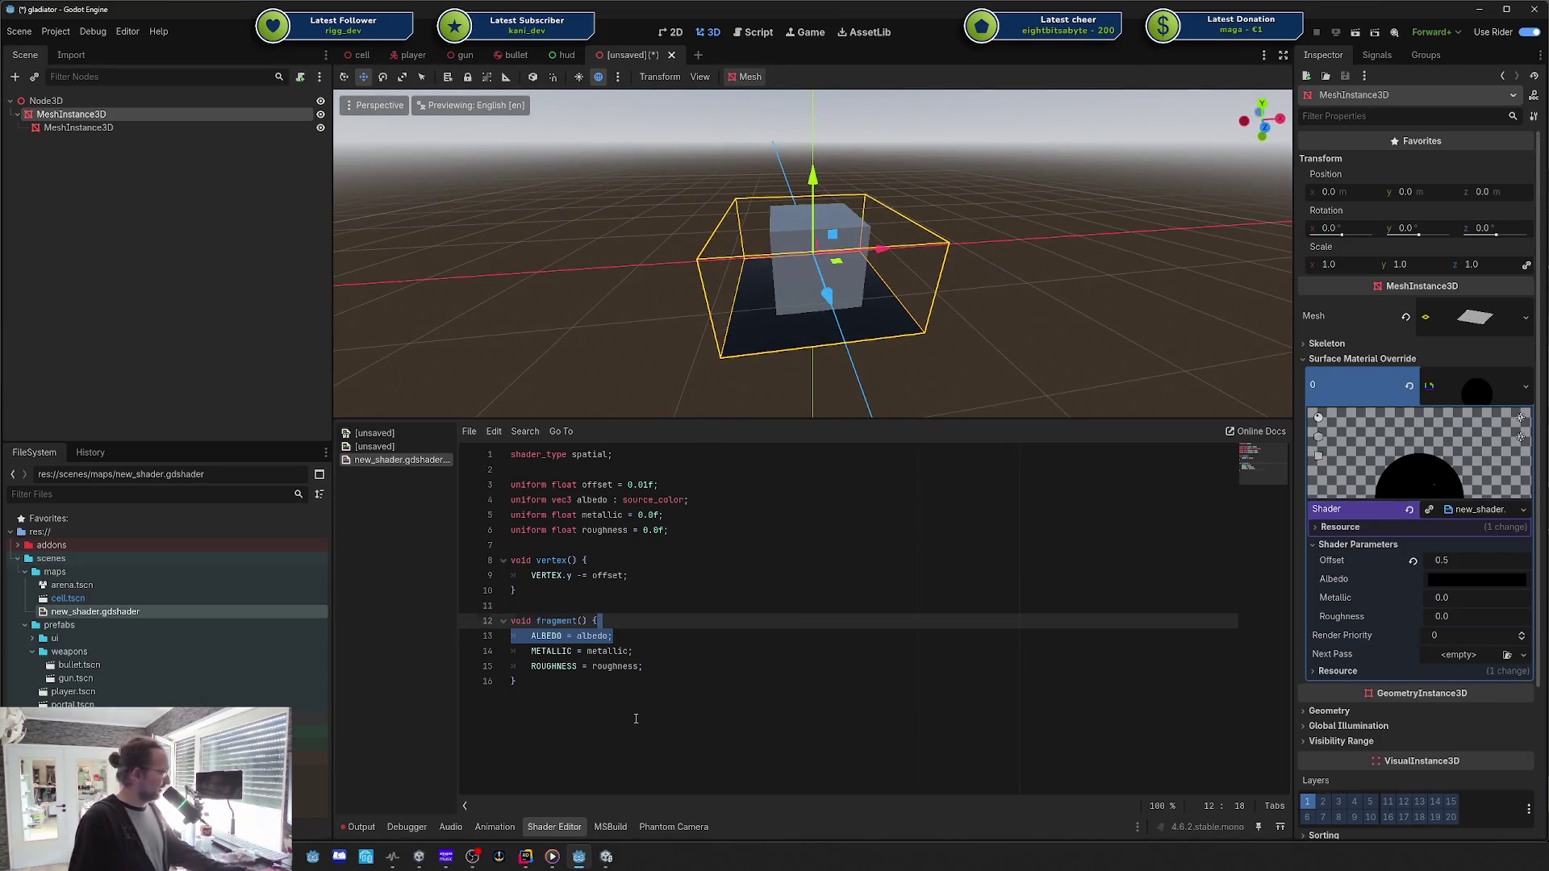
key("ctrl+End")
key("ctrl+shift+Home")
left_click(703, 646)
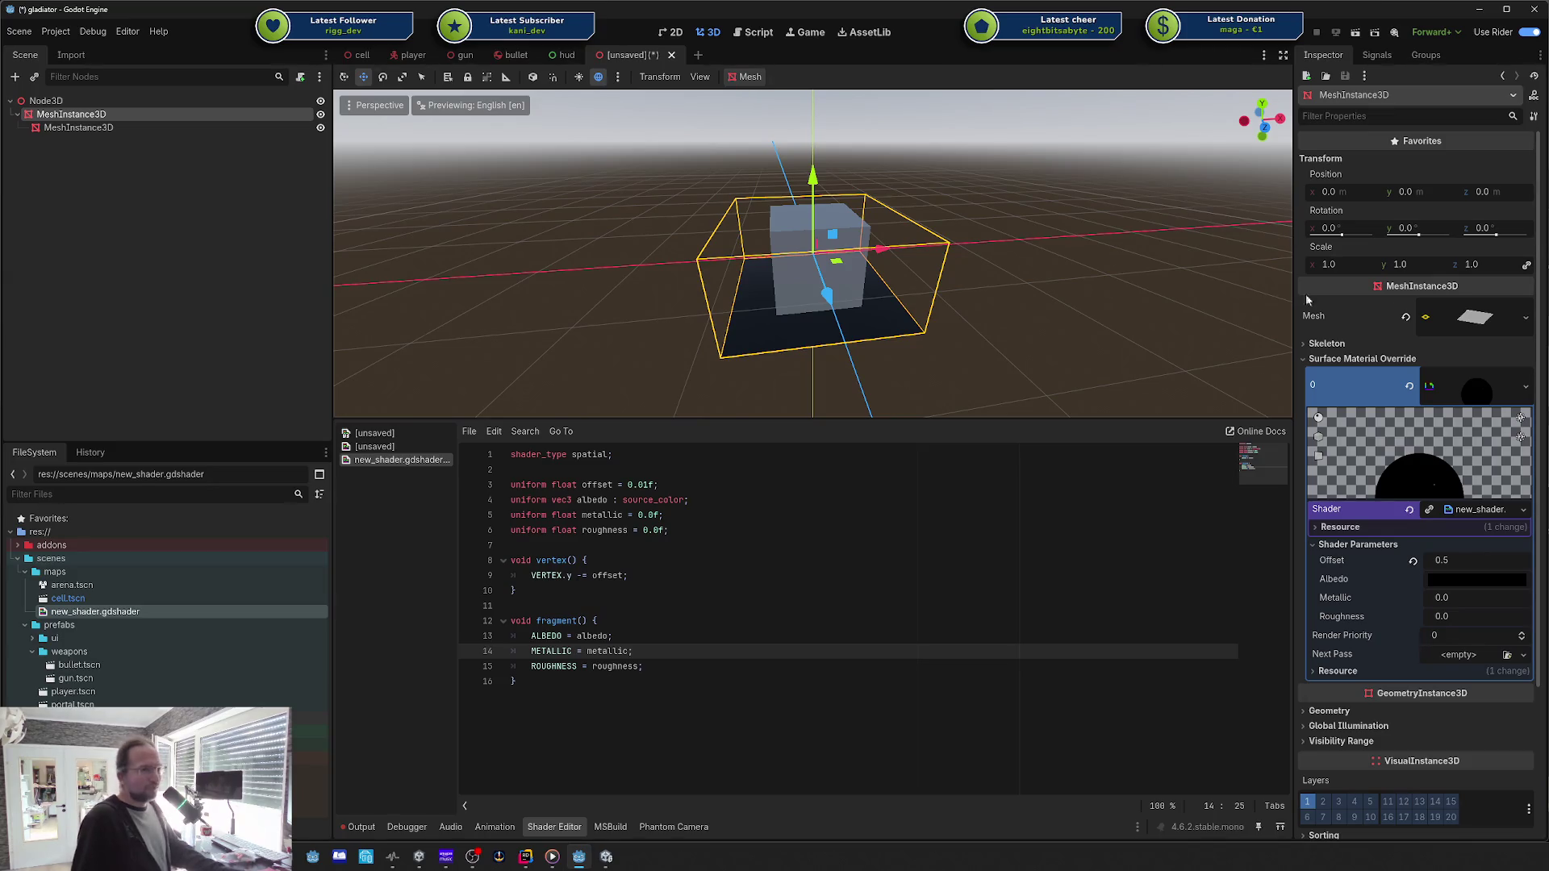
left_click(1050, 340)
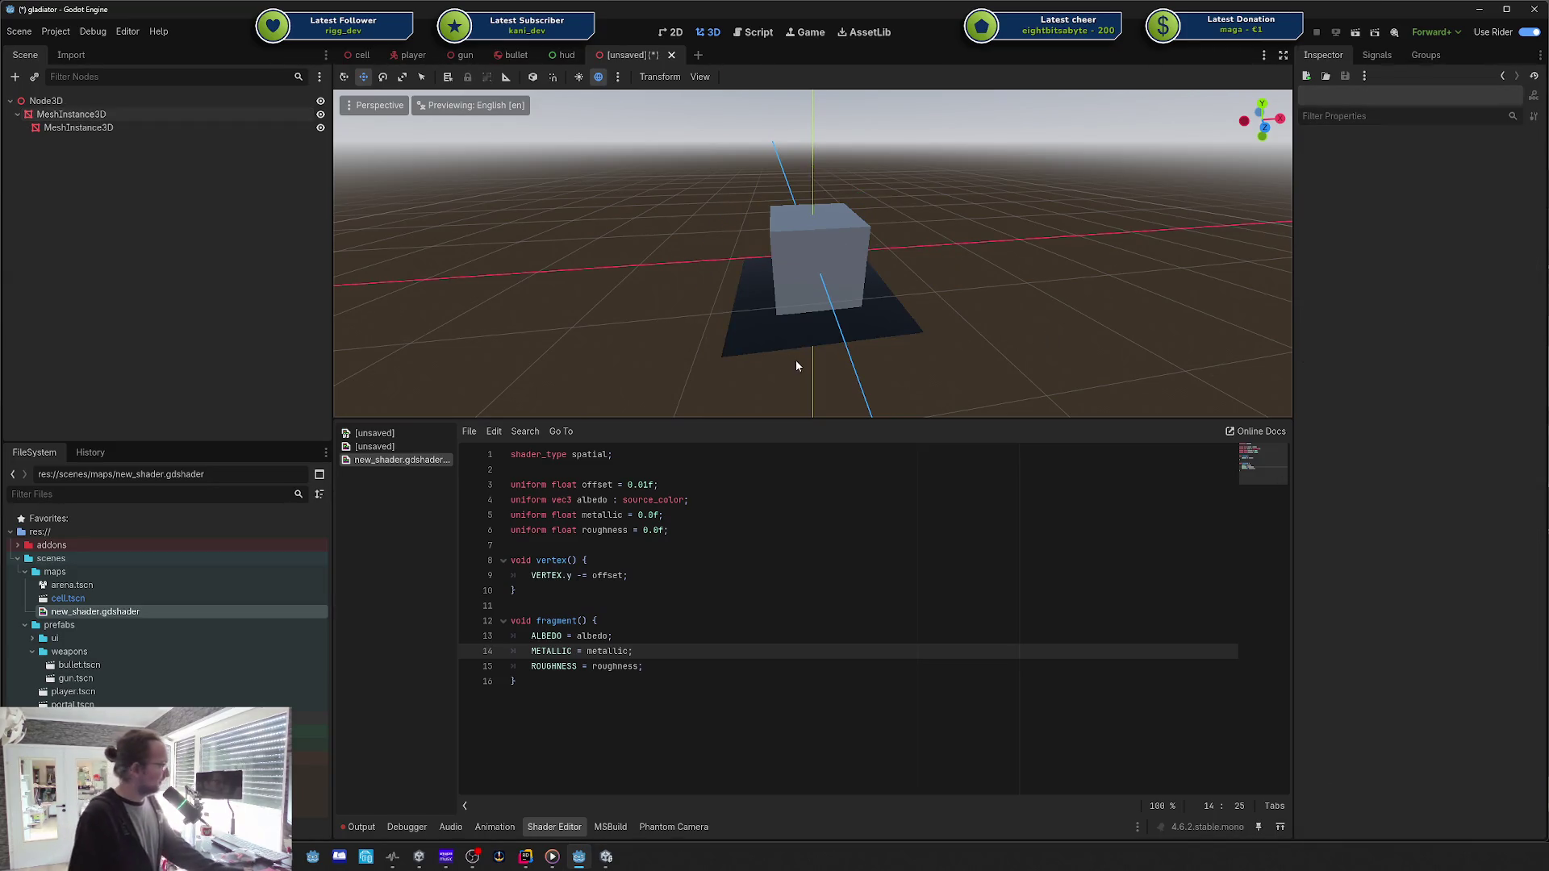
left_click_drag(702, 747, 505, 455)
left_click(565, 605)
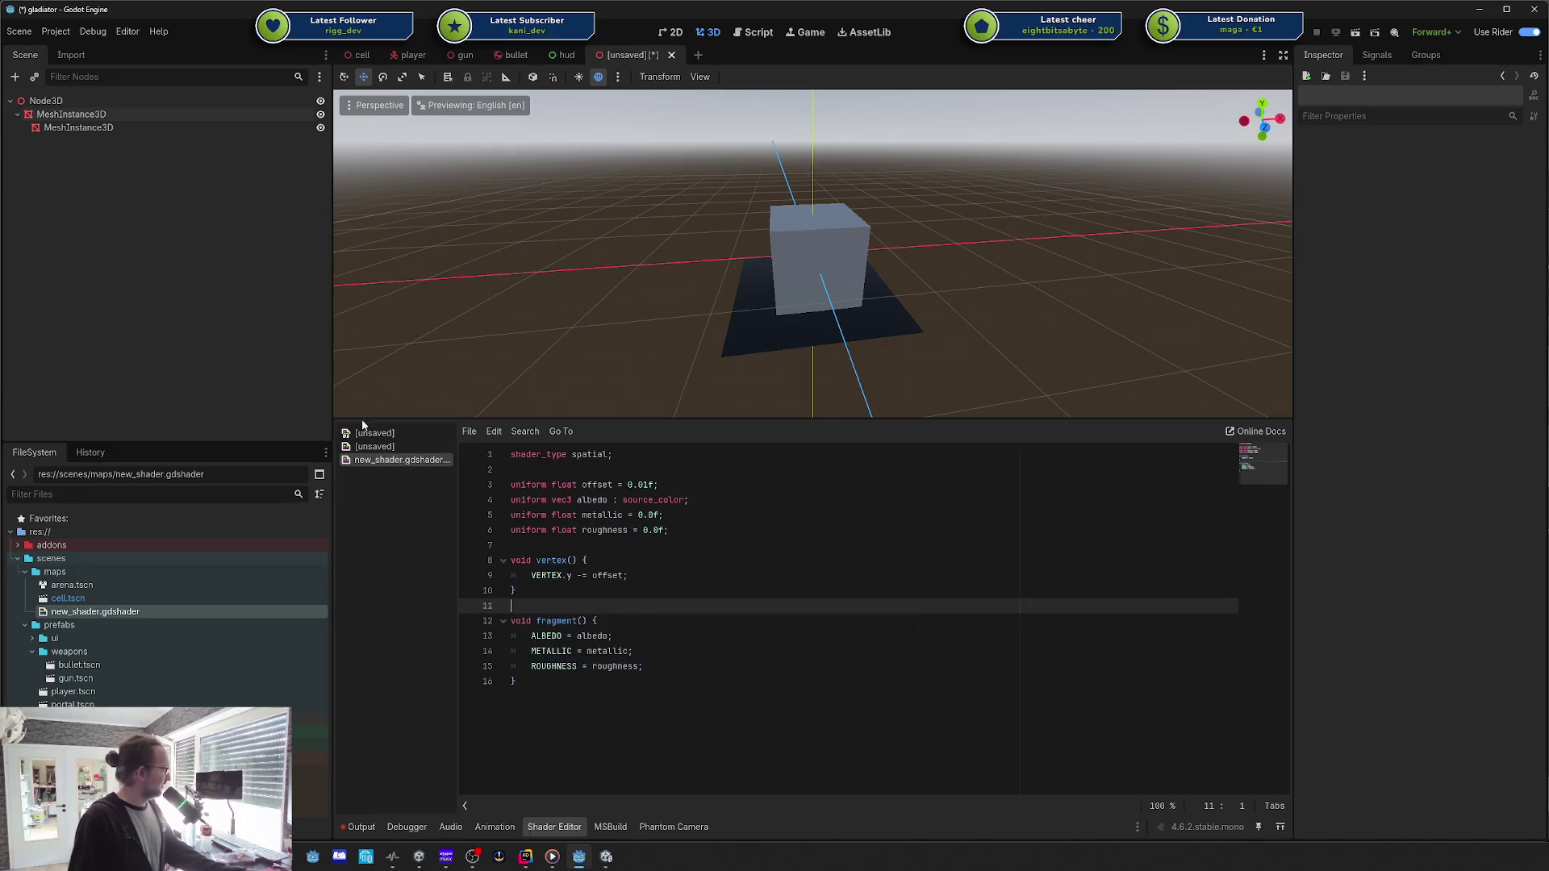
left_click(69, 113)
Step: Set the plane shader's Albedo colour to bright green
left_click(1457, 581)
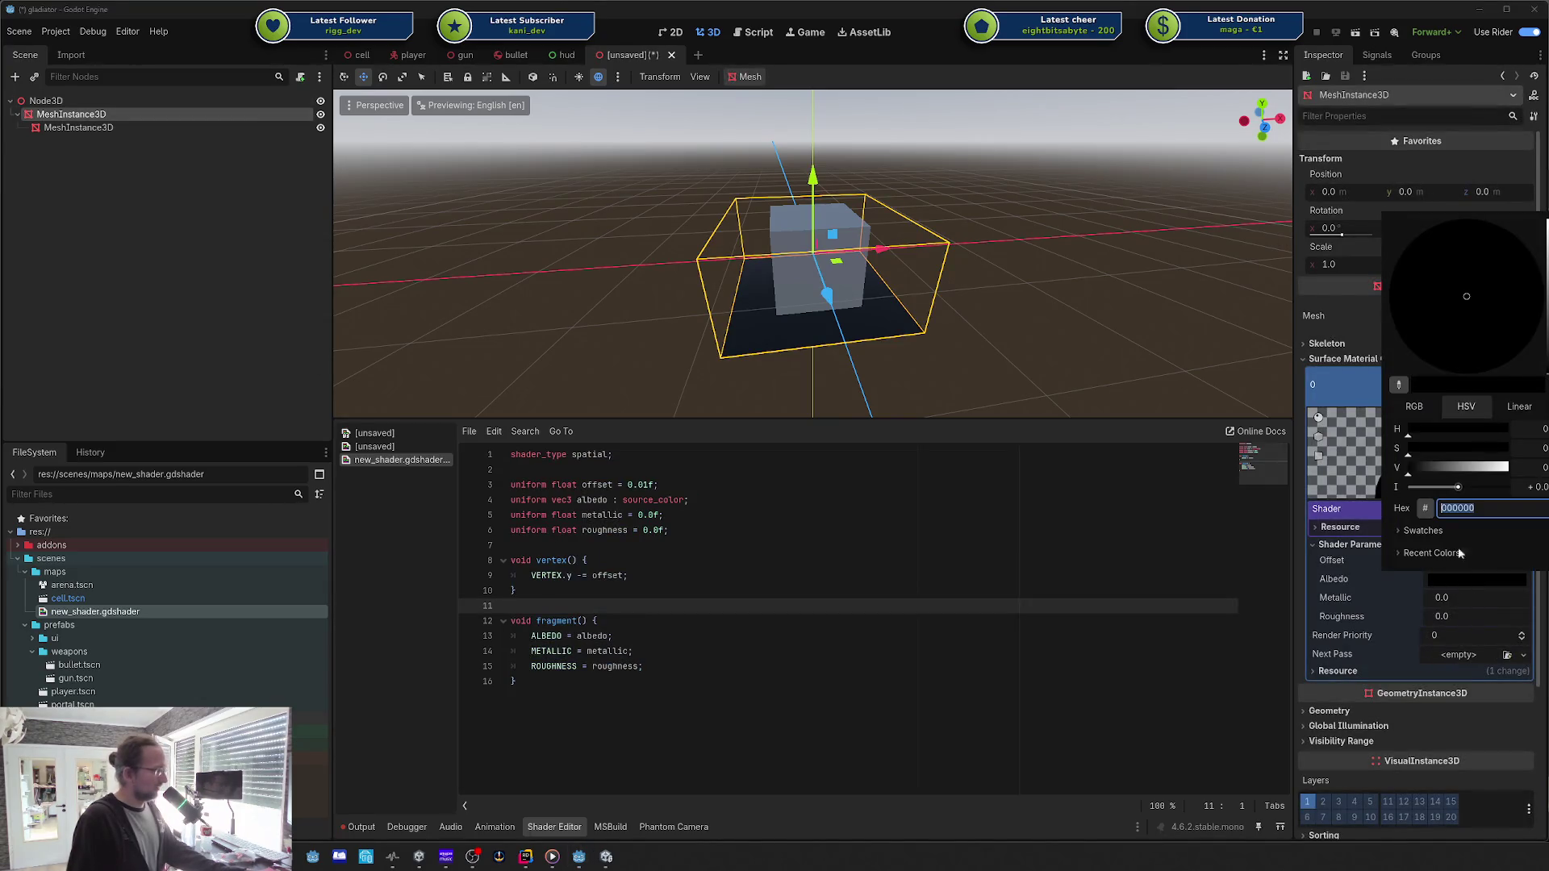
mouse_move(1535, 315)
left_mouse_down()
mouse_move(1398, 192)
mouse_move(1155, 610)
left_mouse_up()
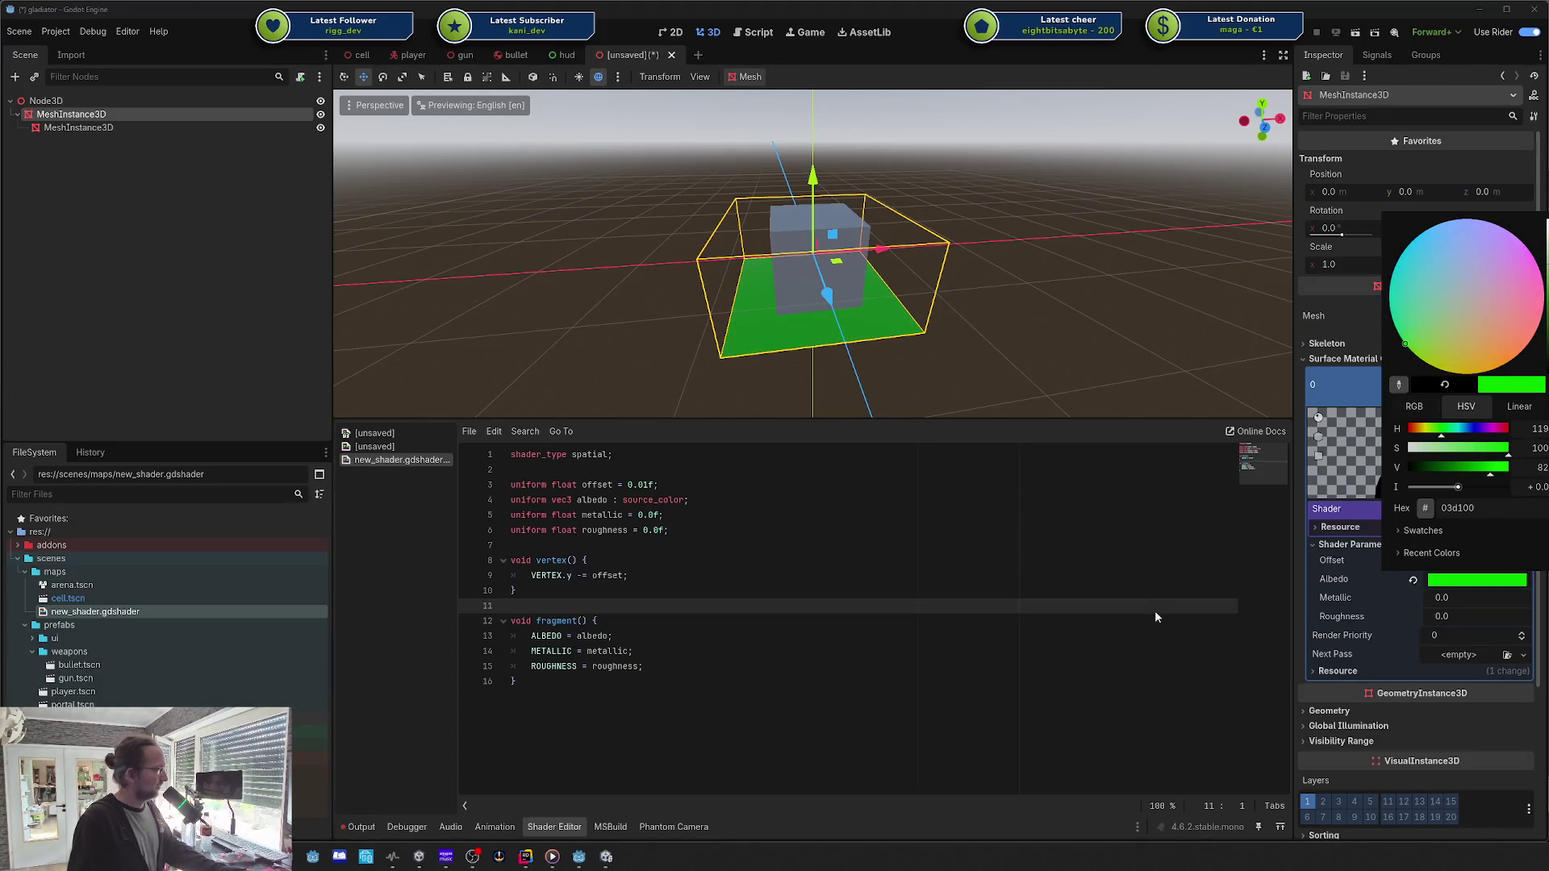
left_click(1443, 596)
Step: Set Roughness to 1.355 and Metallic to 0.81, then close the unsaved test scene
left_click(1434, 616)
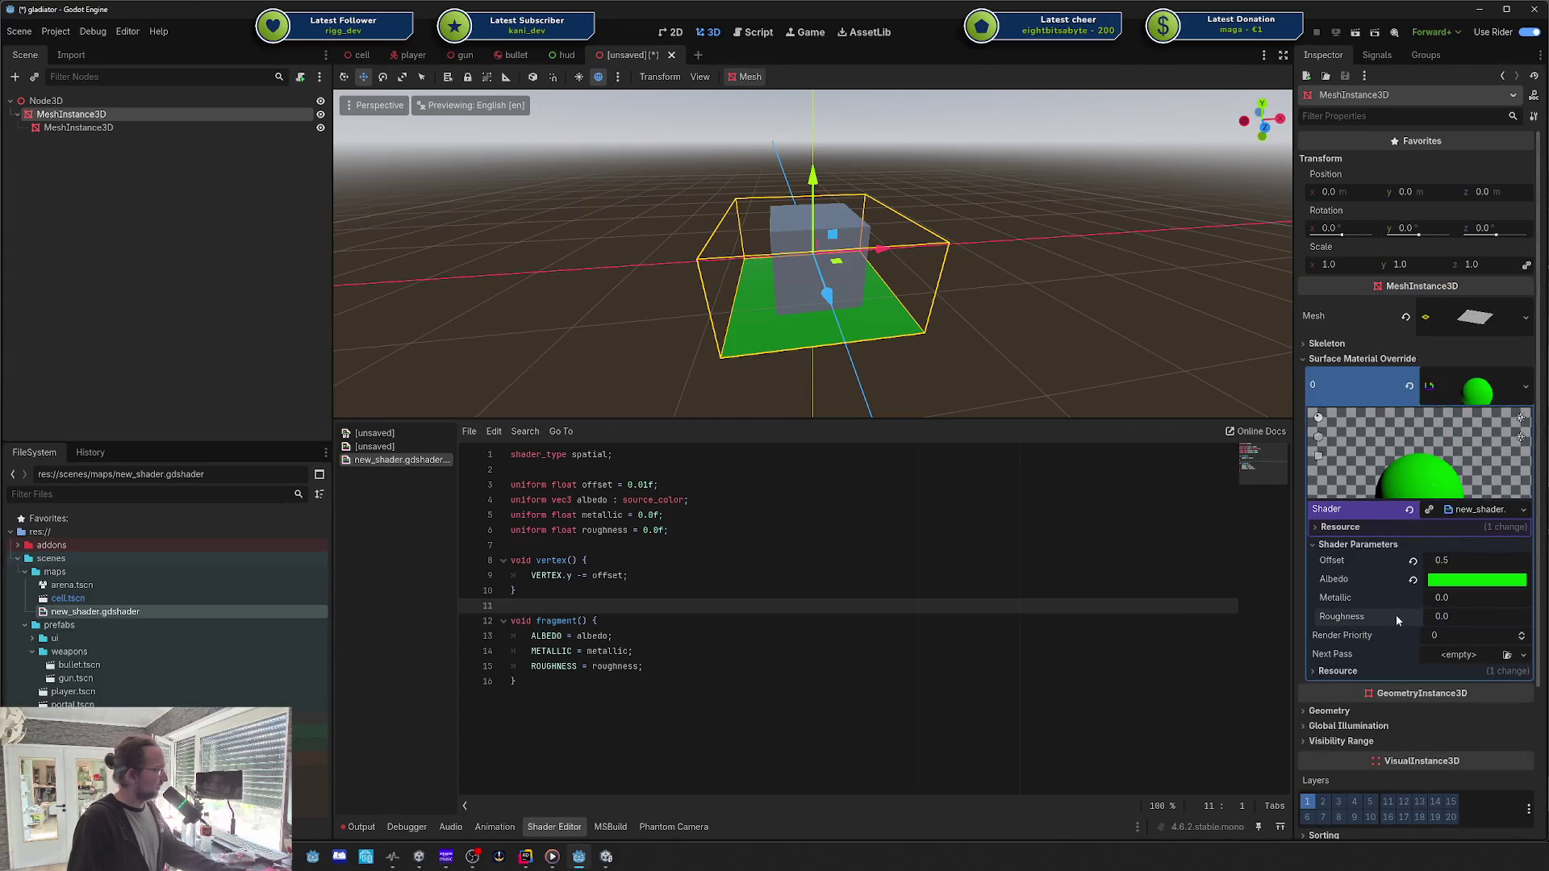
left_click_drag(1441, 617, 1493, 616)
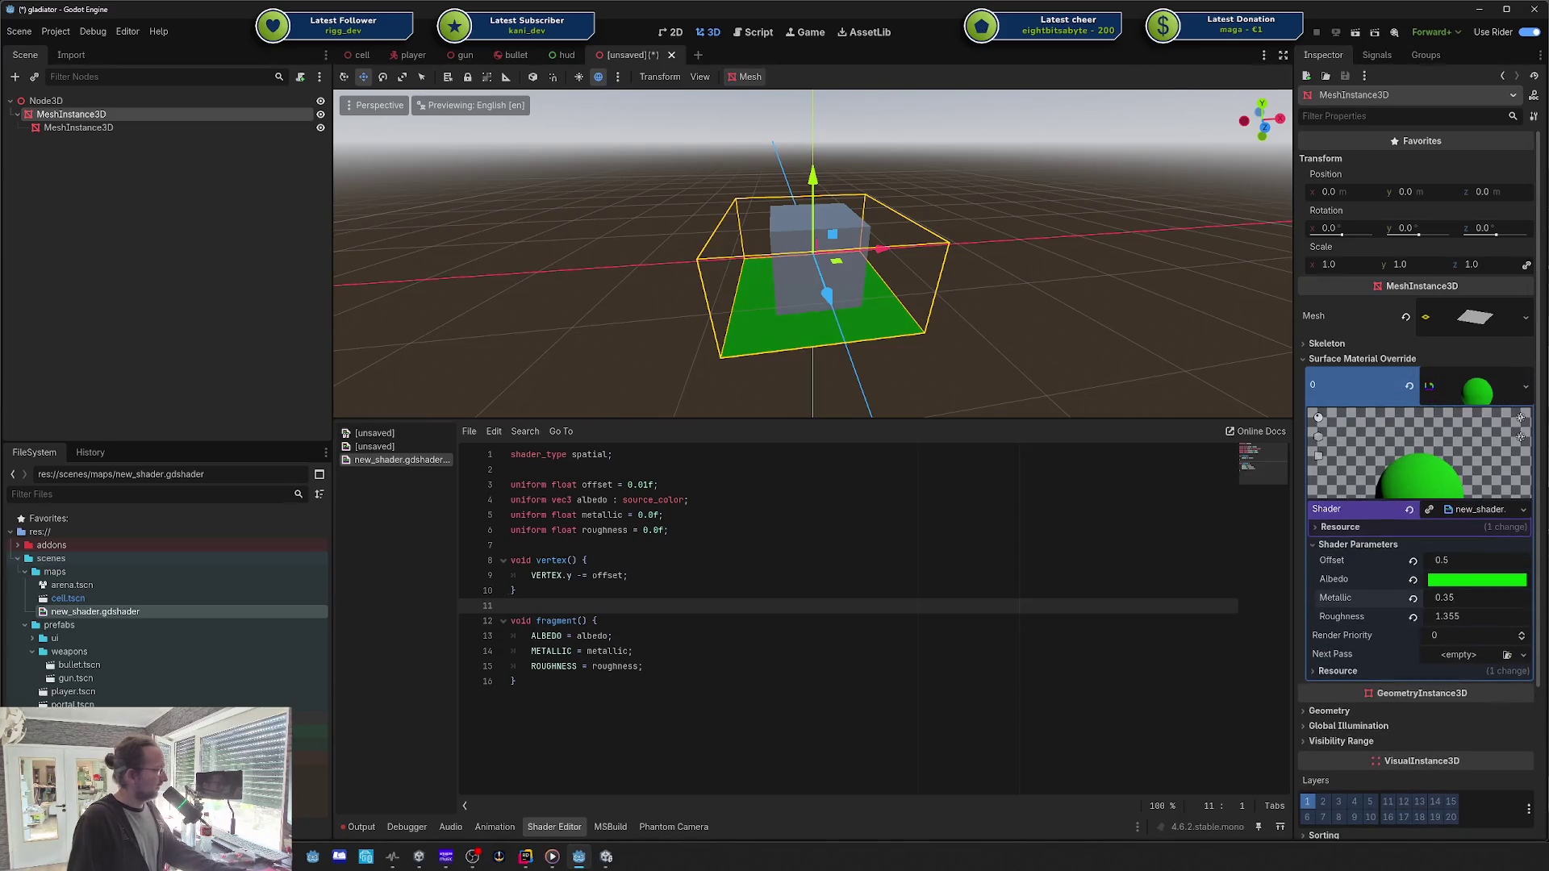
left_click_drag(1462, 603, 1500, 603)
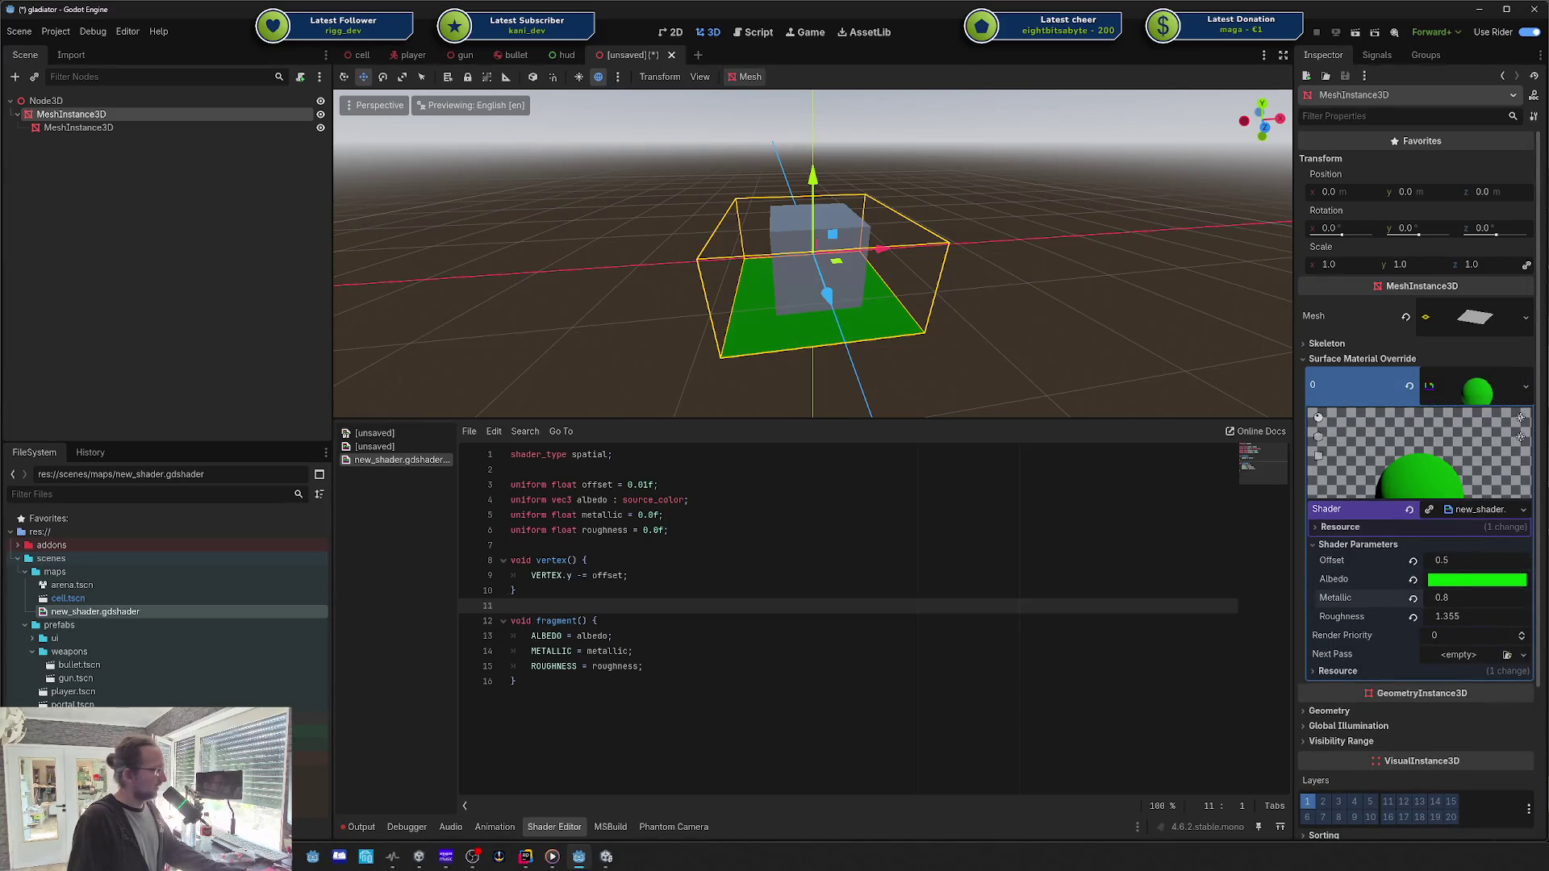
key("Up")
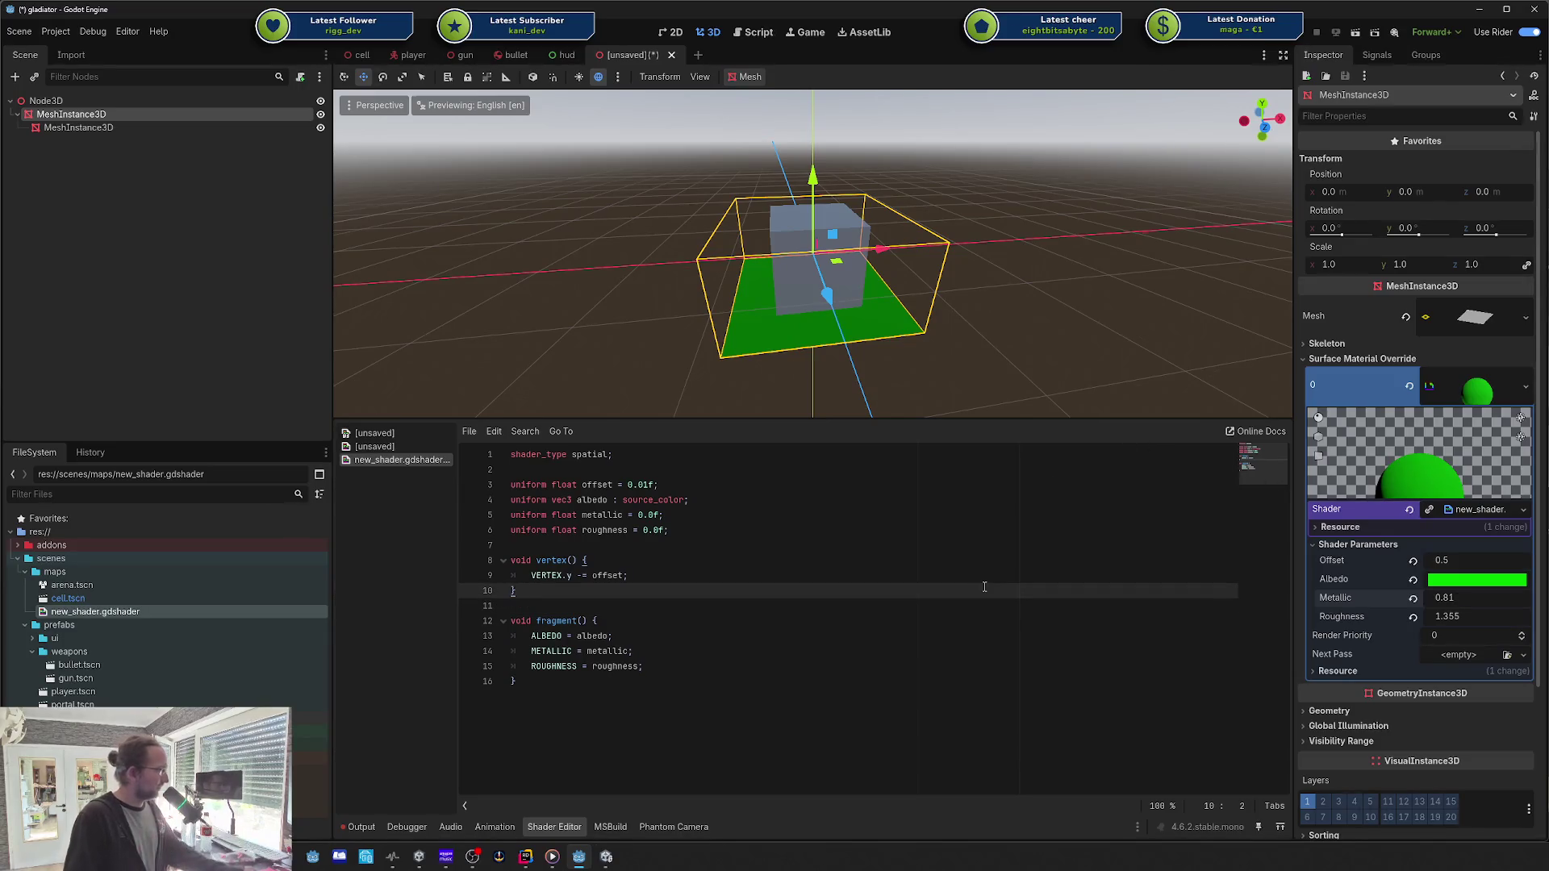
left_click(787, 166)
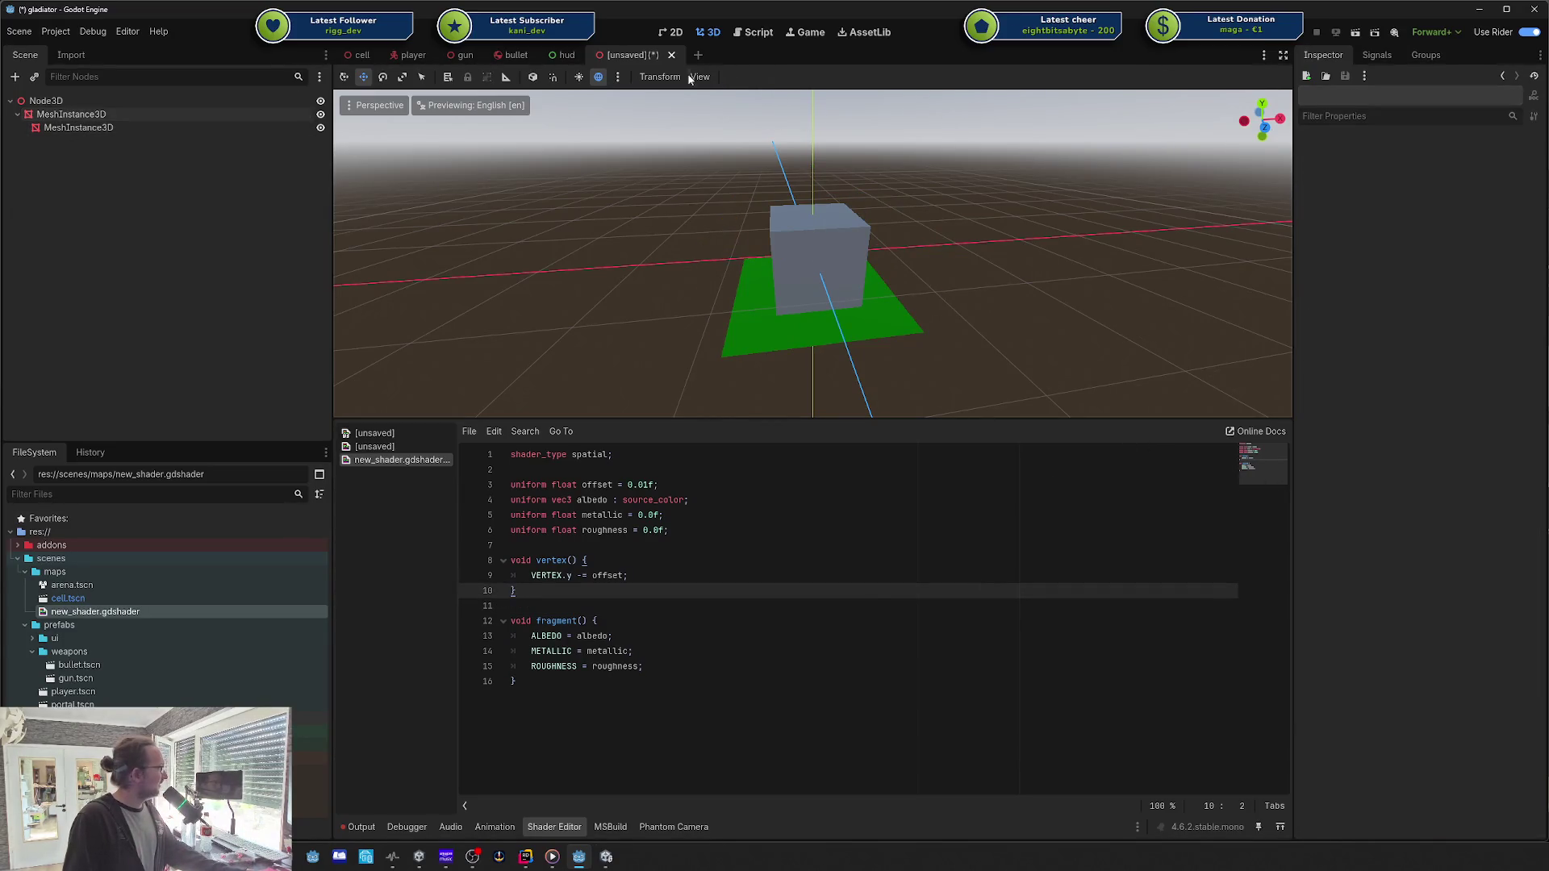
left_click(670, 55)
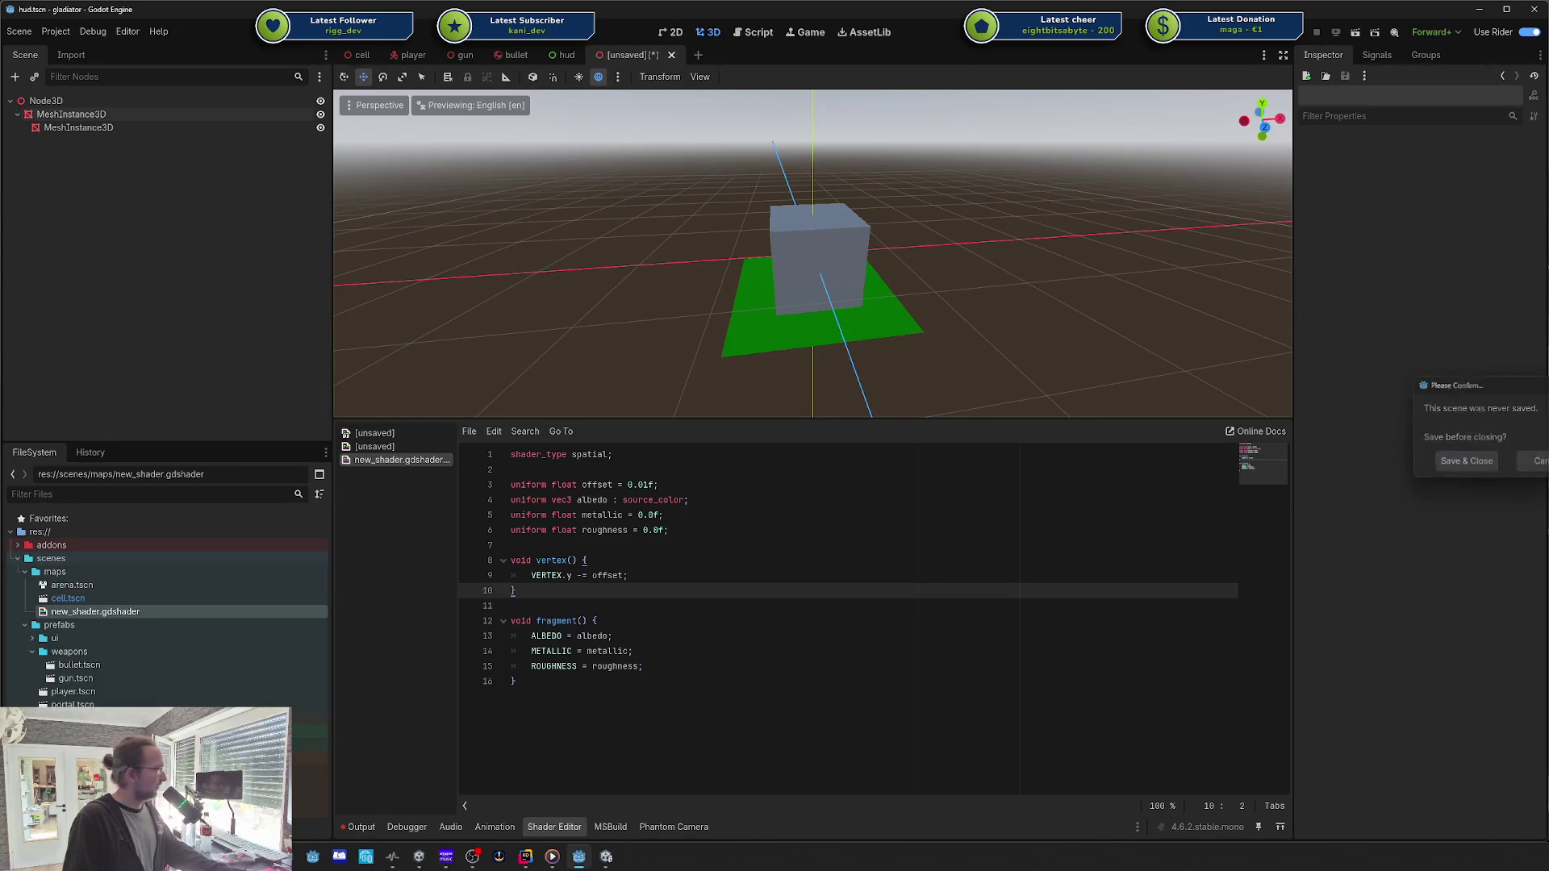
Step: Discard the test scene without saving and delete new_shader.gdshader
left_click(1545, 462)
left_click(68, 598)
left_click(83, 612)
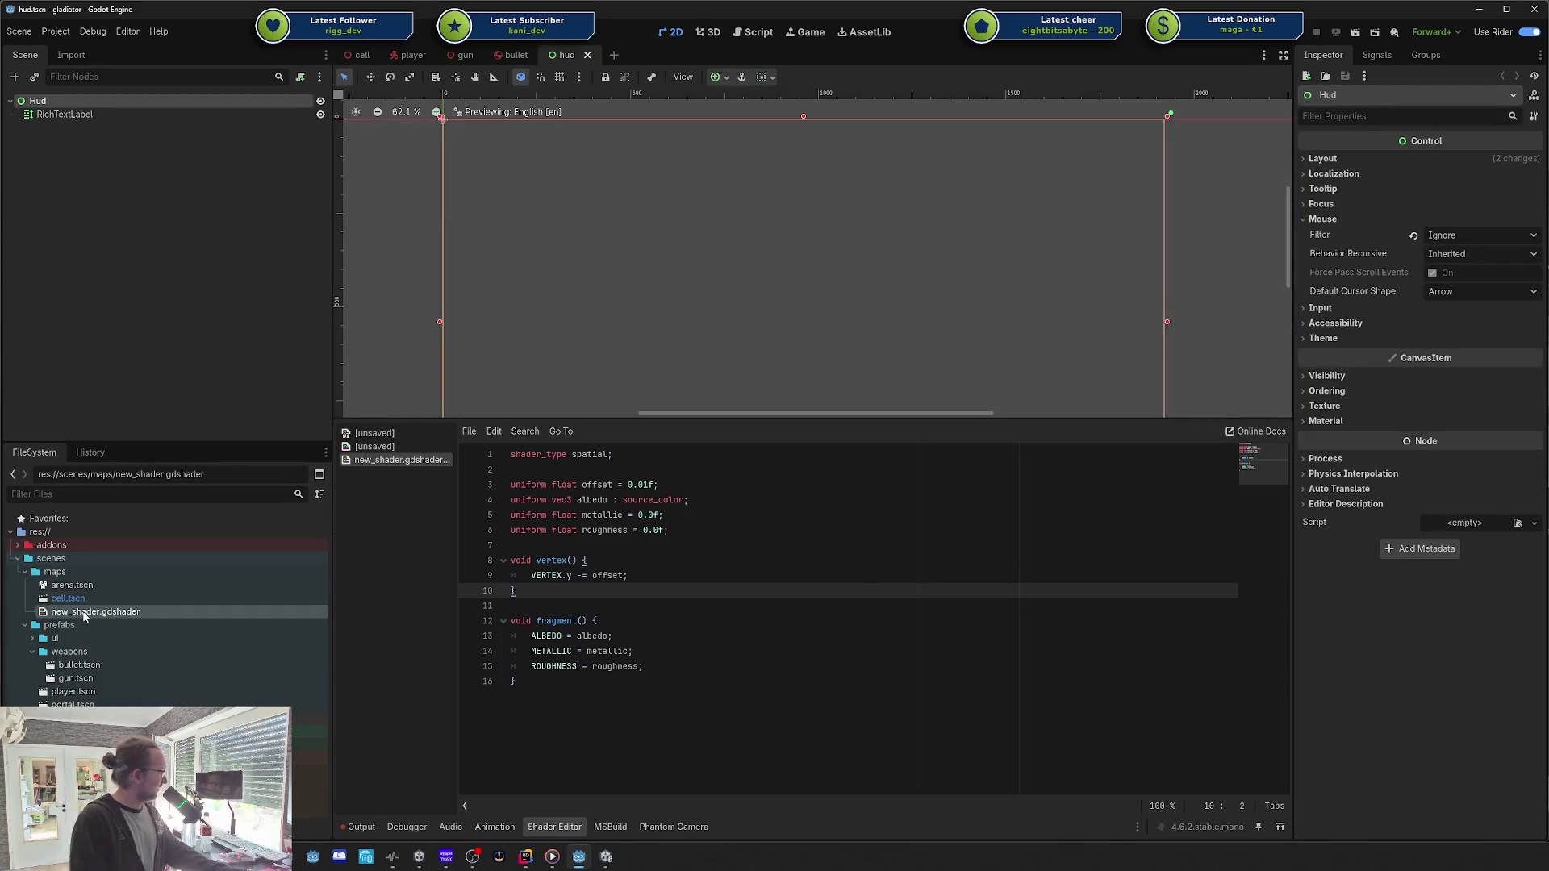
key("Delete")
key("Return")
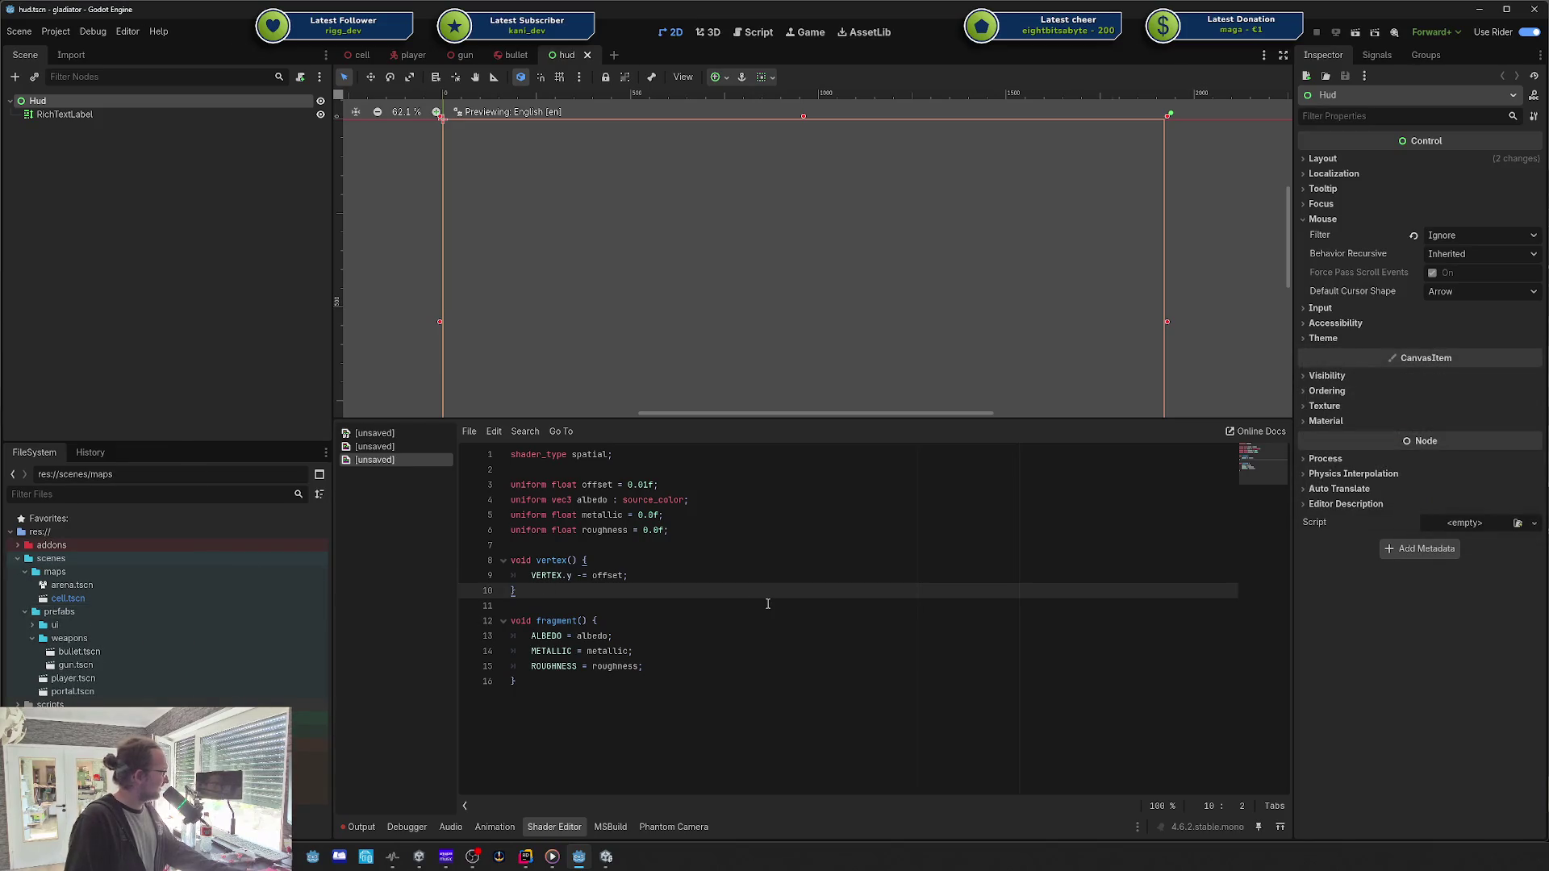
Step: Close all unsaved shaders and enlarge the 2D viewport over the bottom panel
right_click(387, 446)
left_click(517, 442)
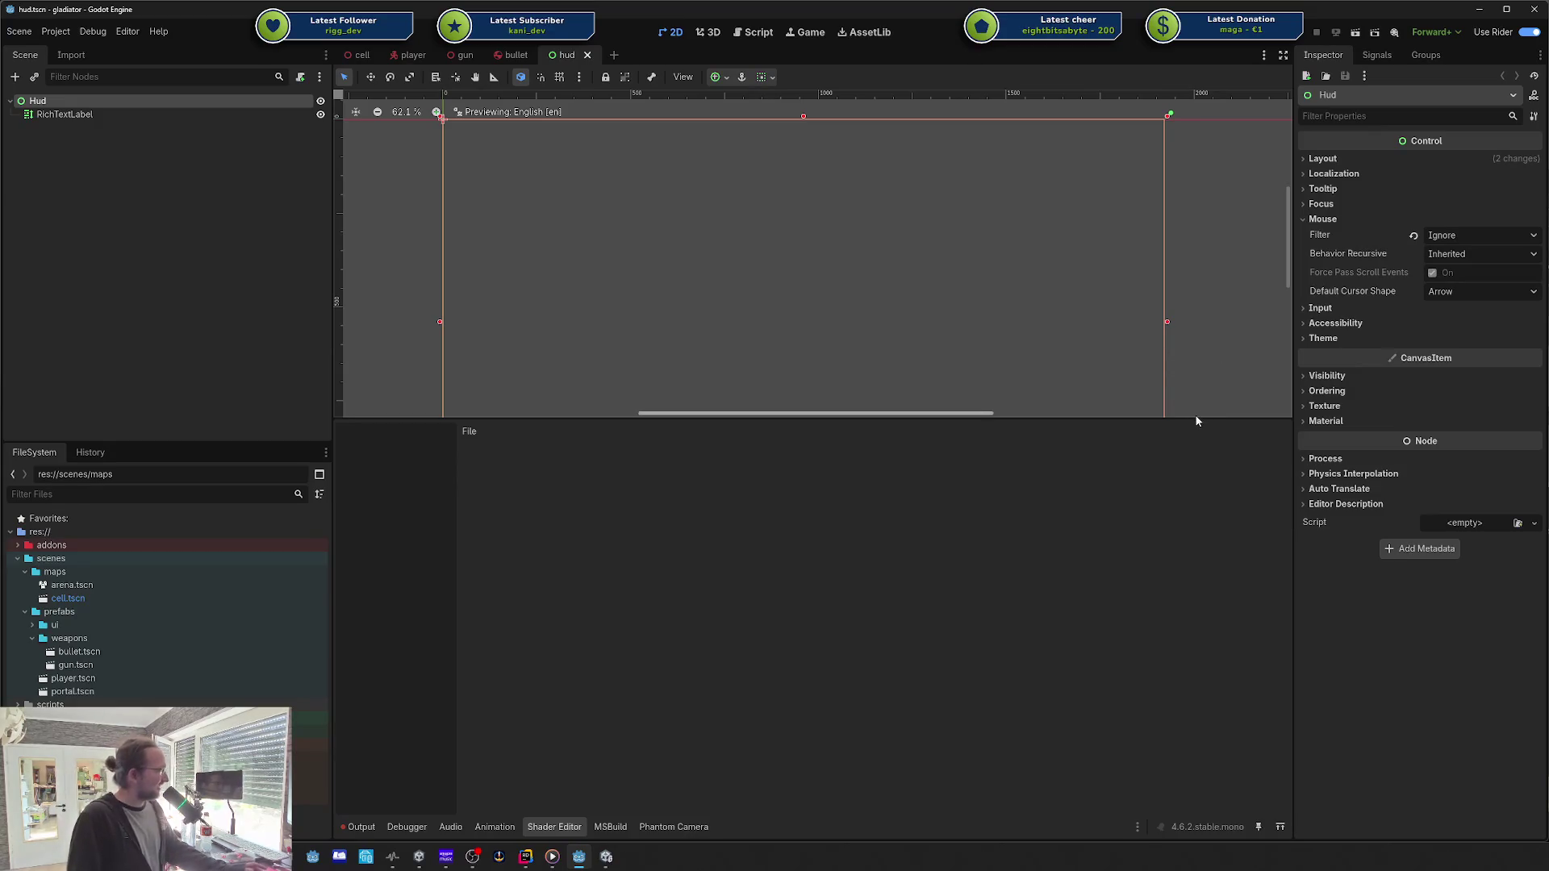
left_click_drag(1197, 421, 1196, 572)
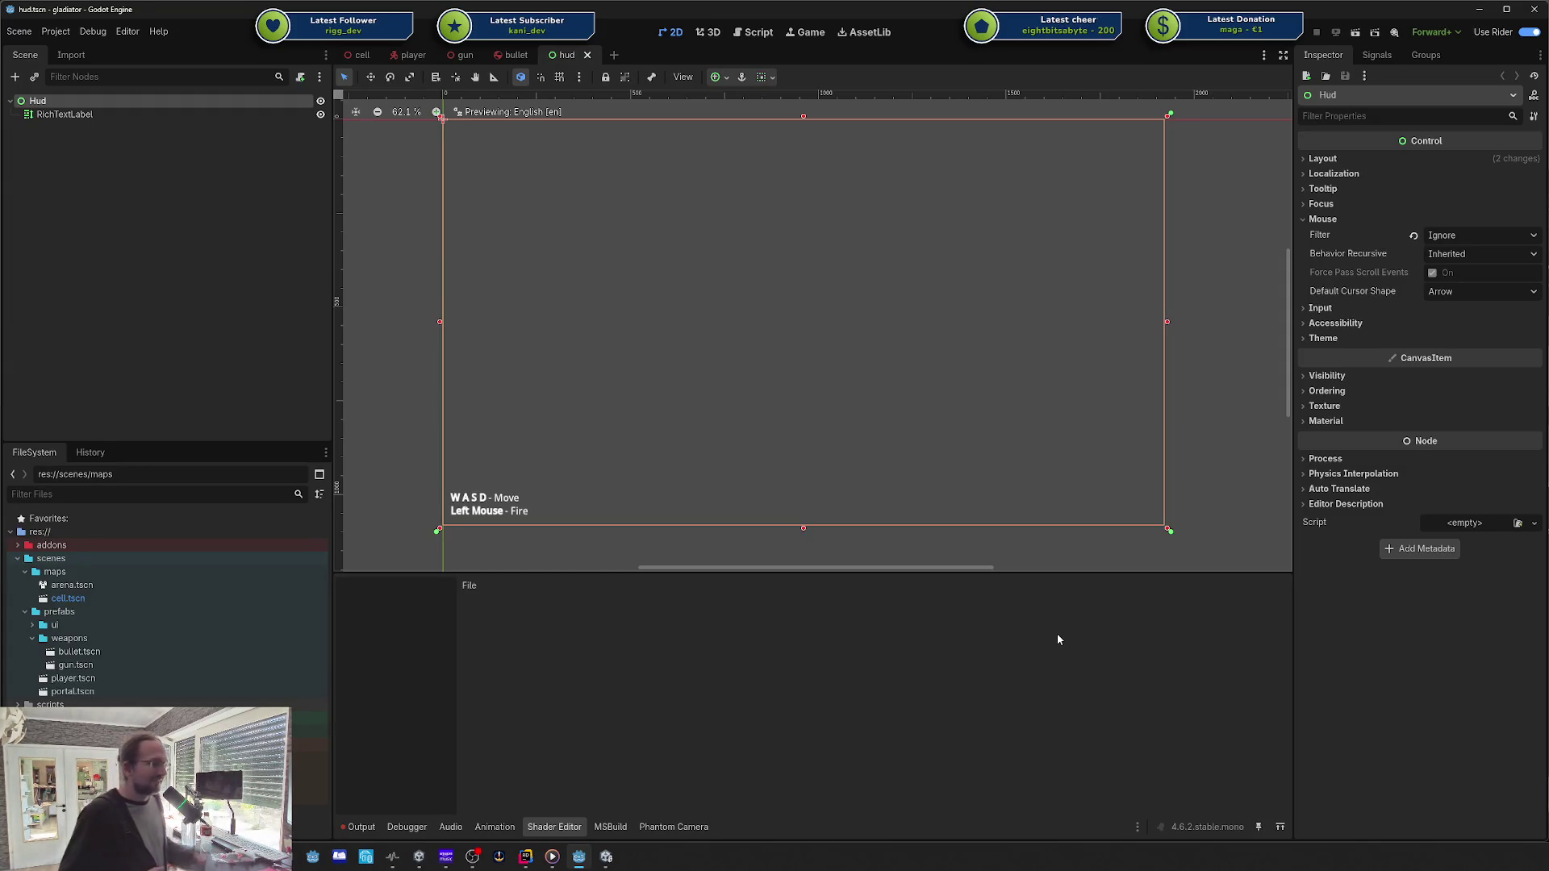
Step: Select arena.tscn and cell.tscn in the FileSystem dock, then switch to the browser
left_click(70, 585)
left_click(61, 601)
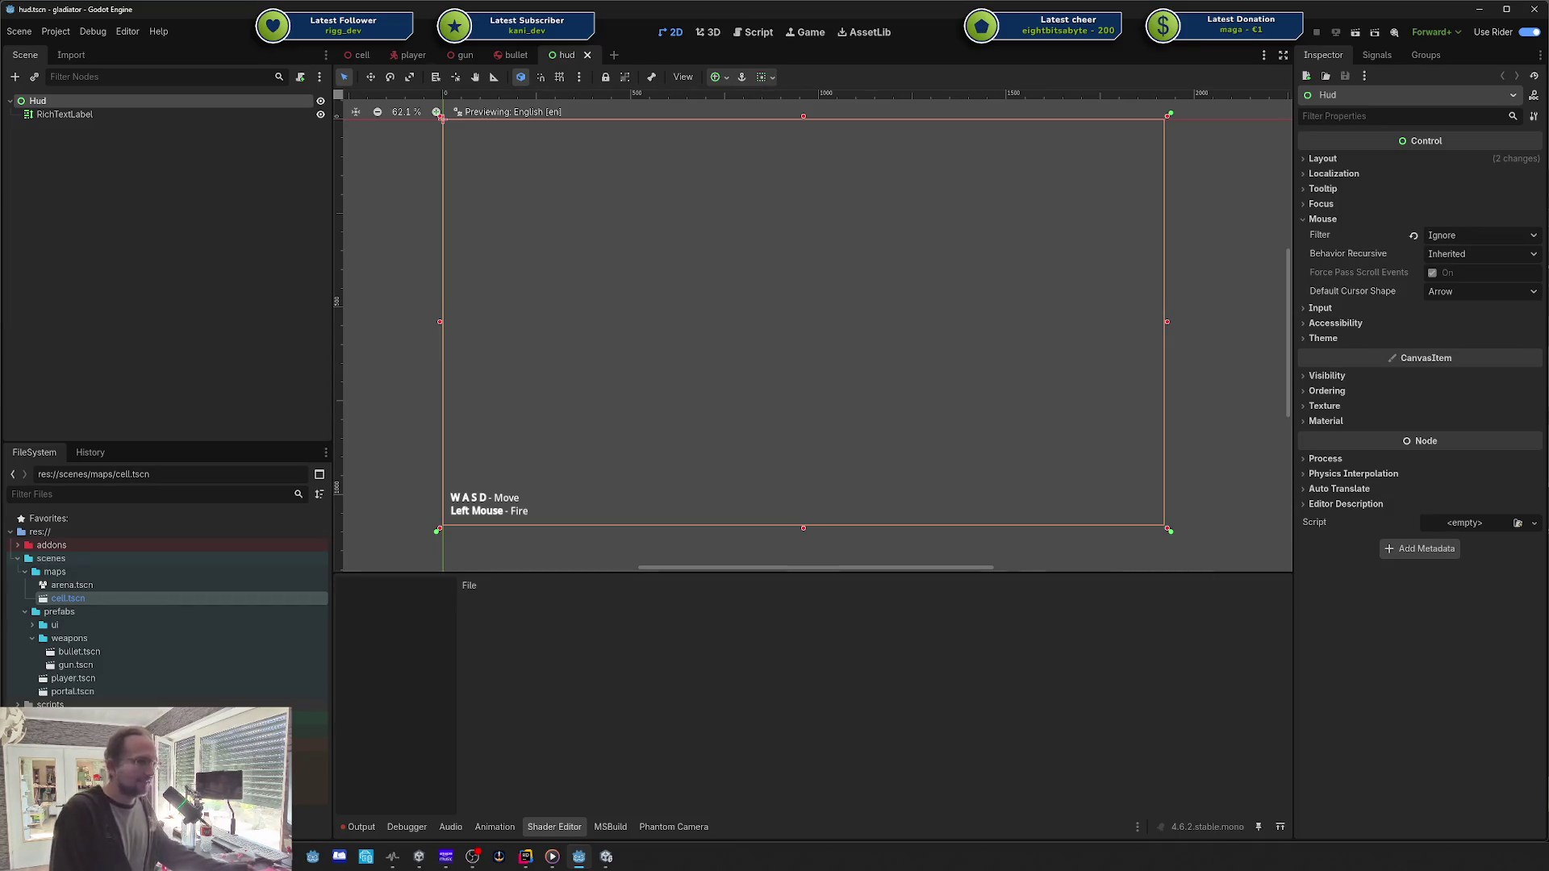
key("alt+Tab")
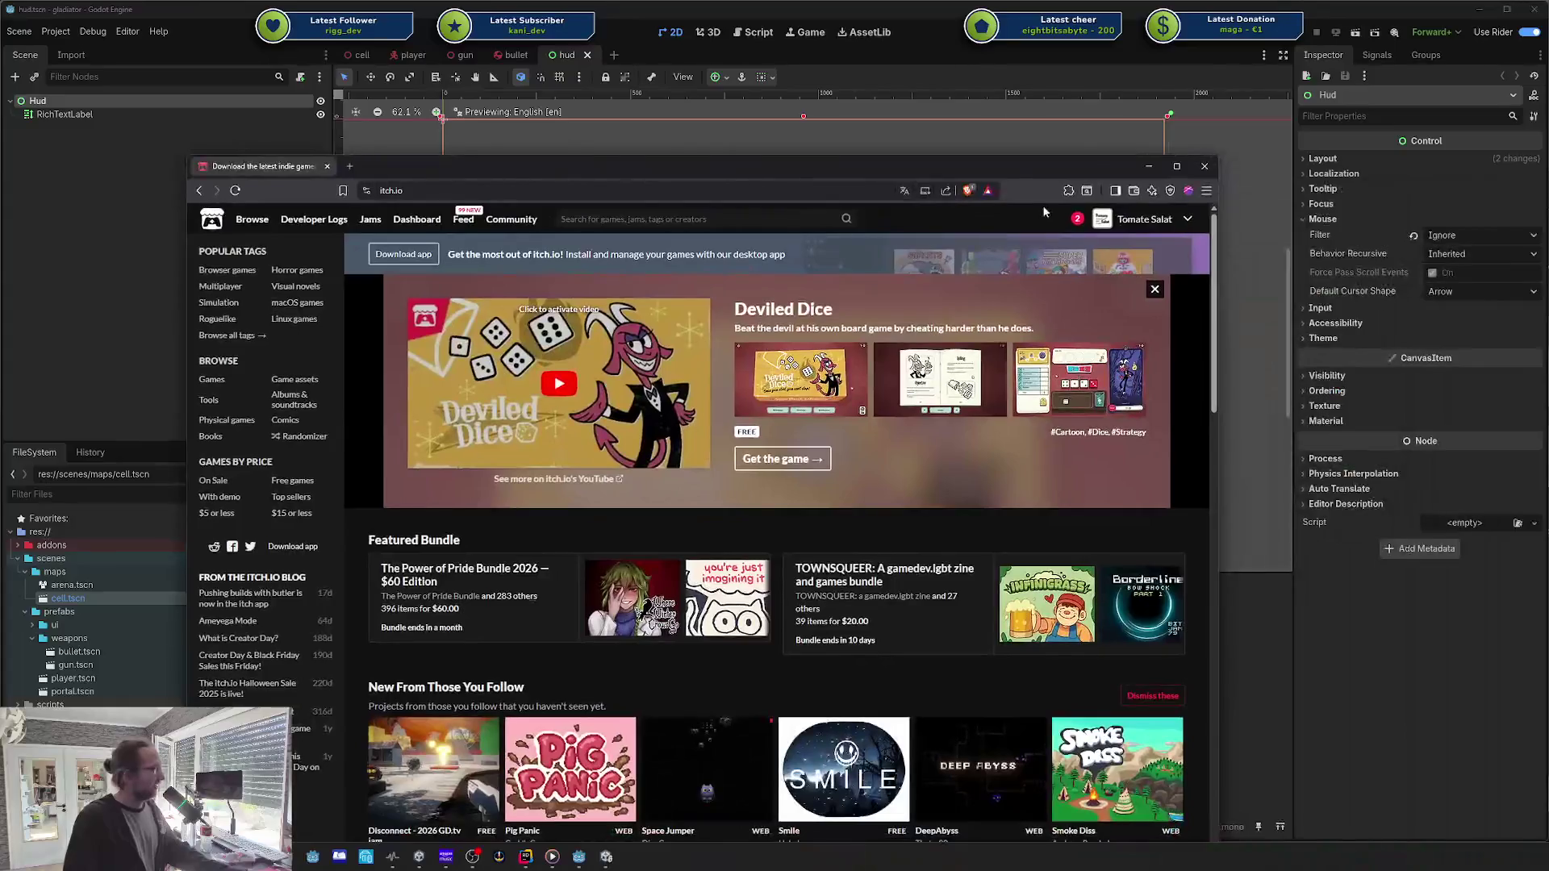
Step: Open the Keep Your Memory game page from the developer's itch.io portfolio
left_click(1144, 219)
scroll(577, 513, "down", 10)
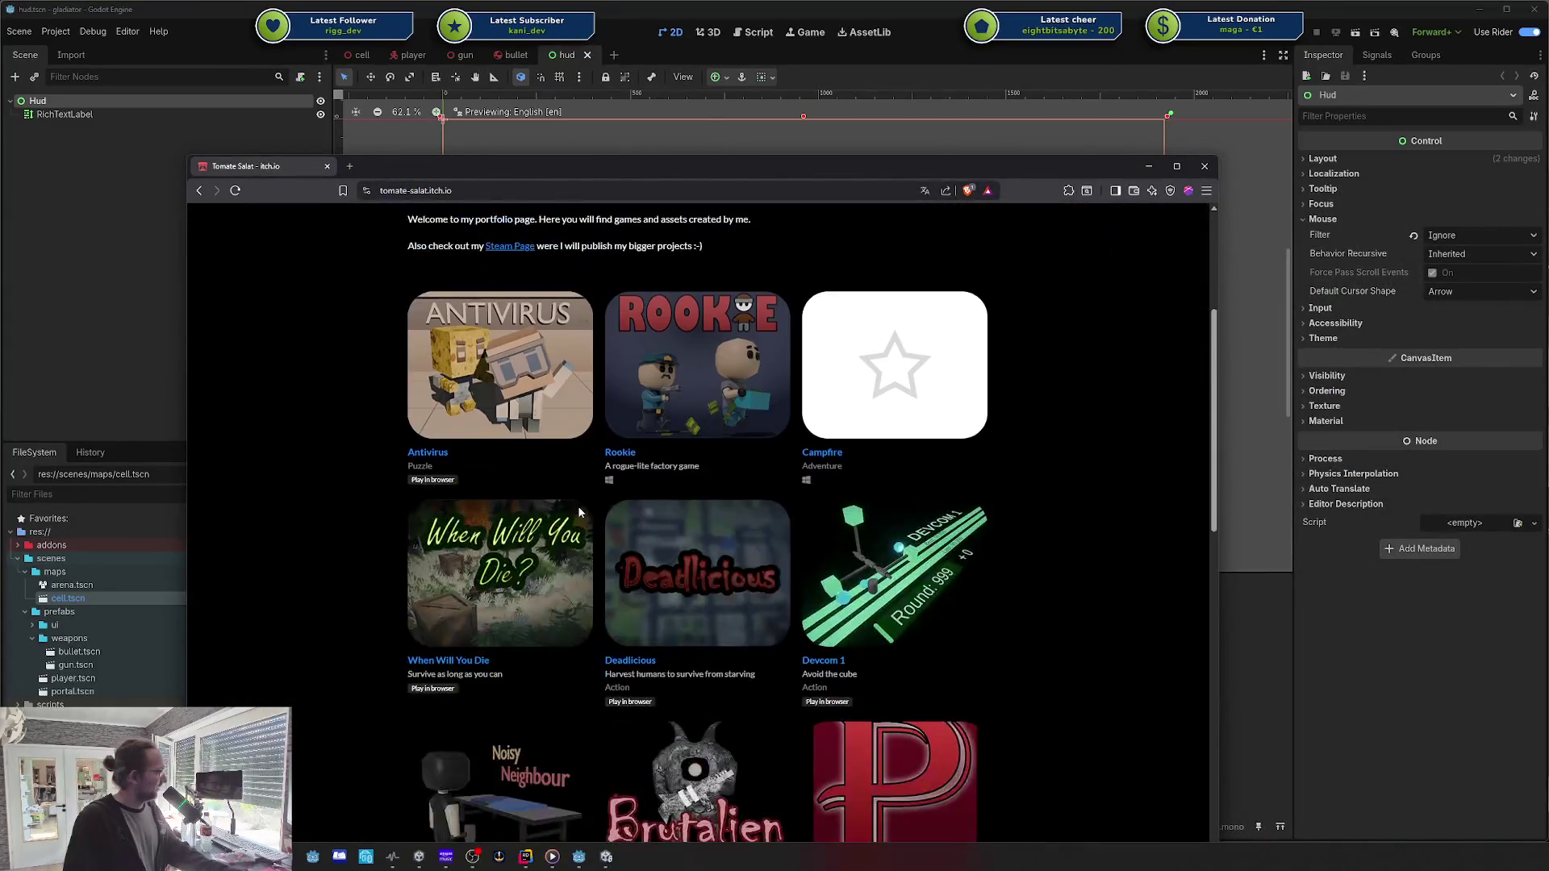
scroll(571, 515, "down", 7)
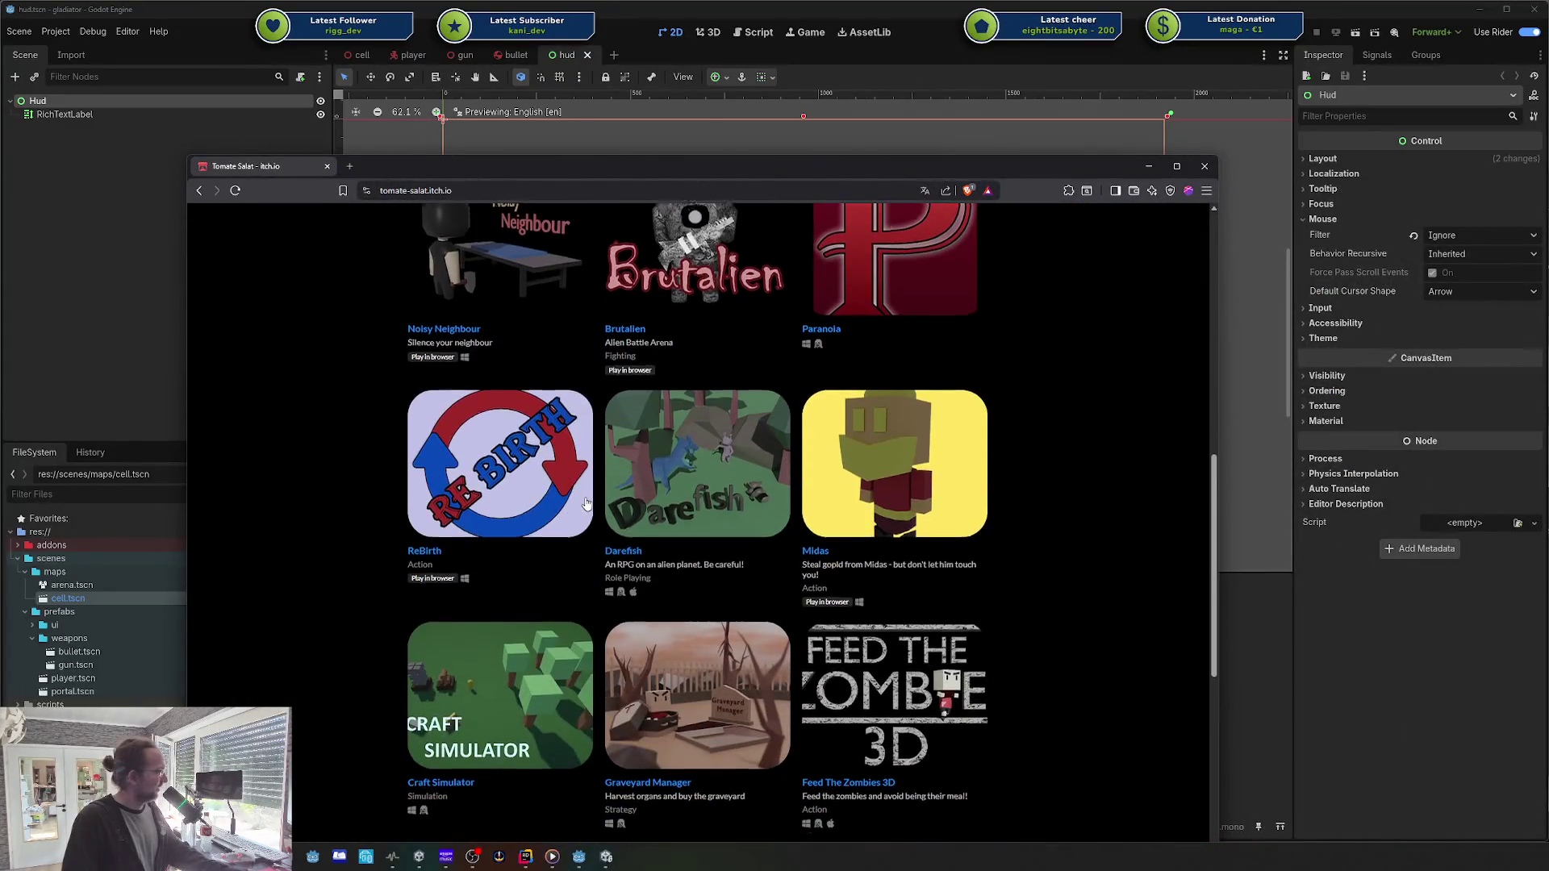
scroll(775, 526, "down", 3)
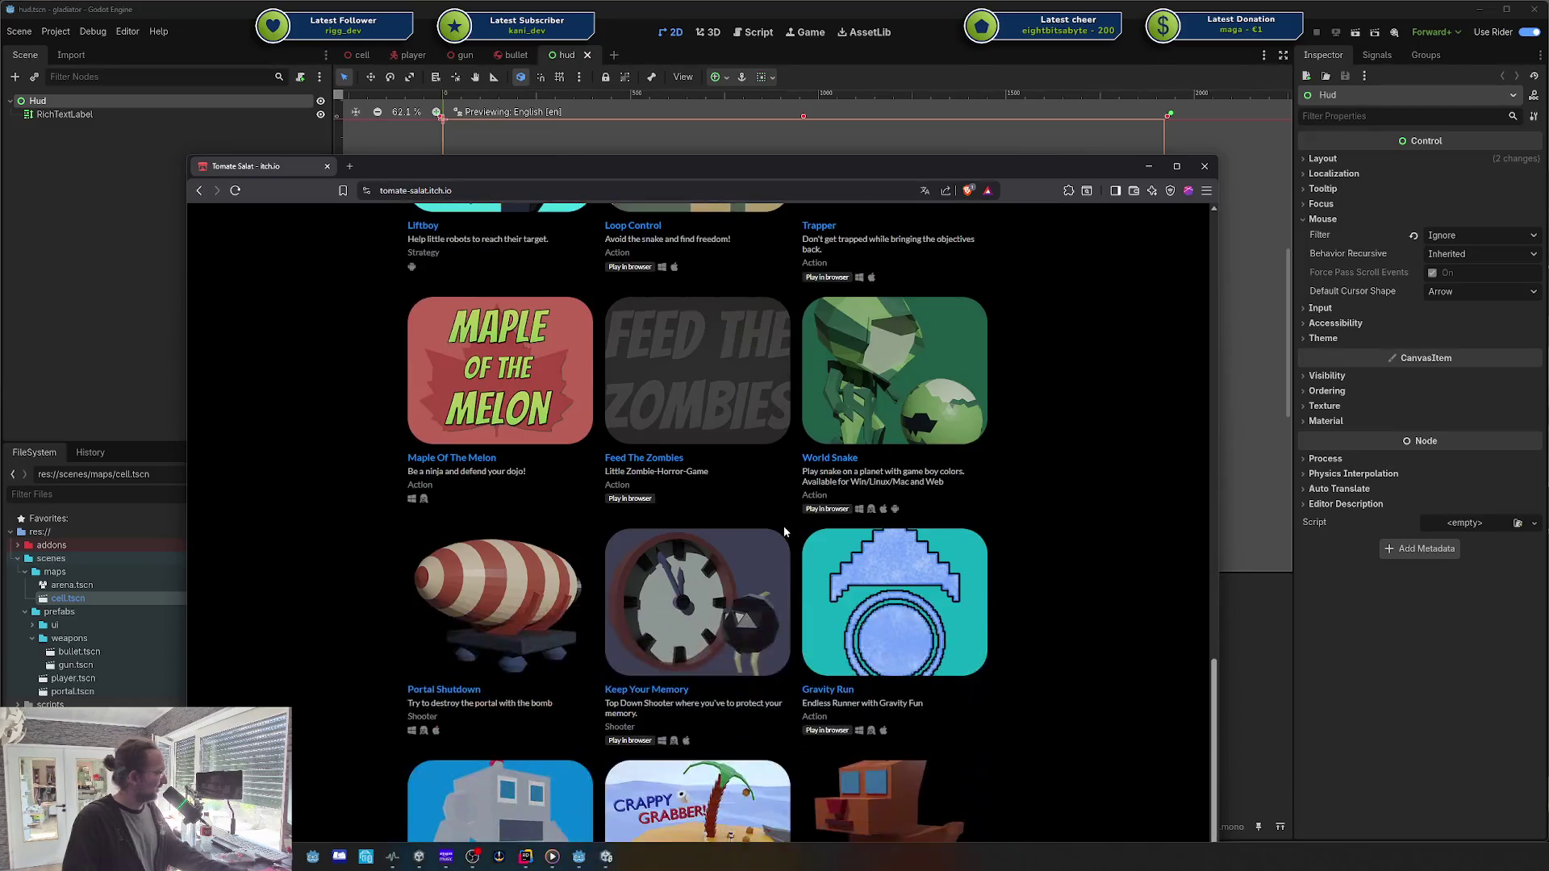
scroll(774, 526, "down", 2)
left_click(741, 514)
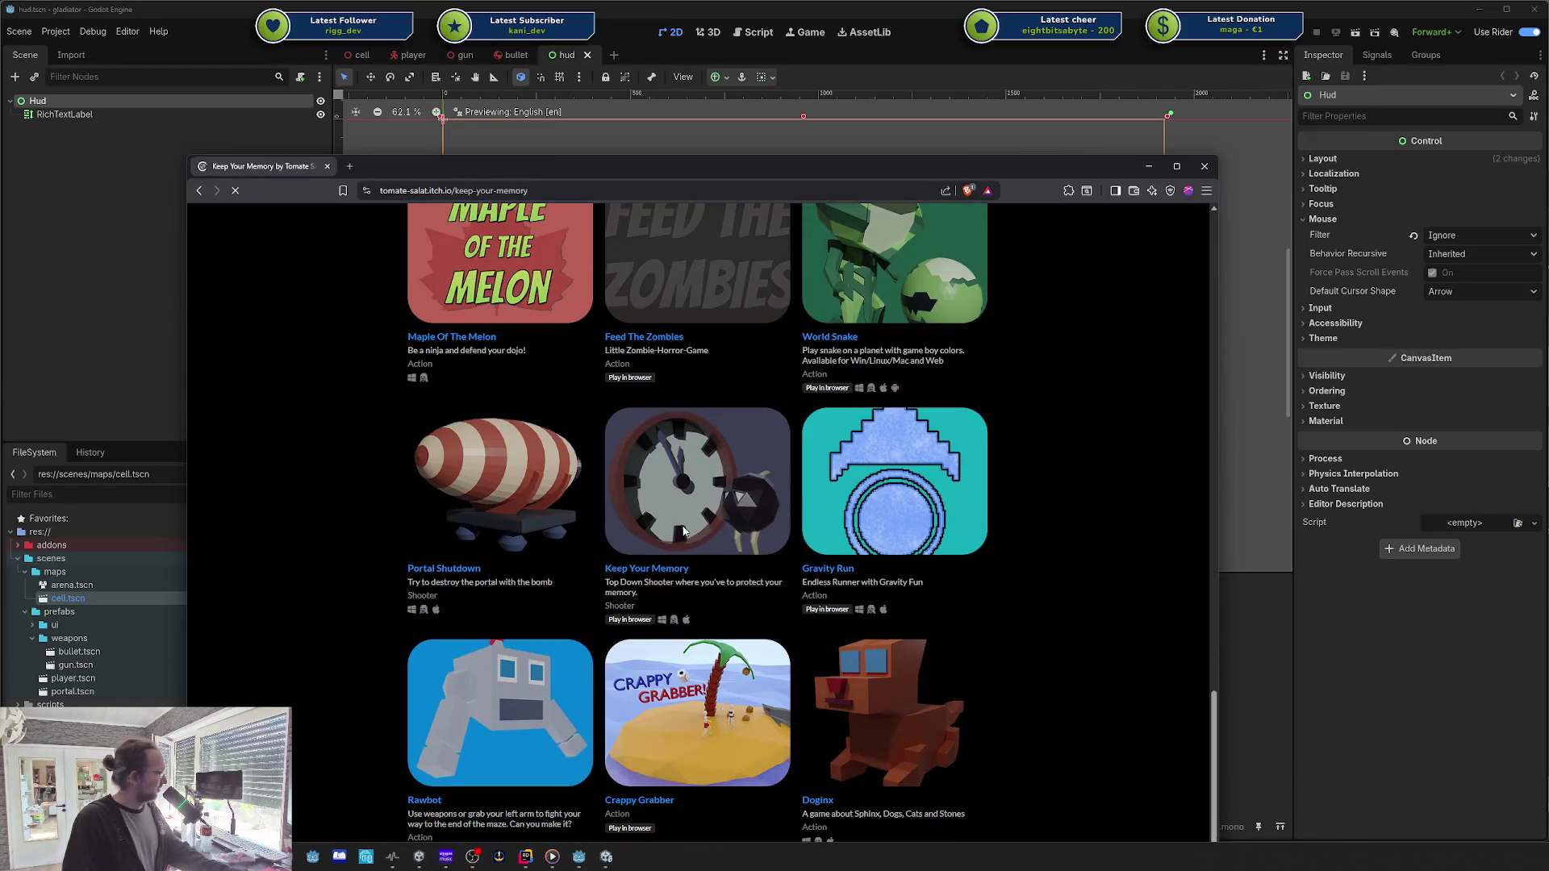
Step: Run the in-browser version of Keep Your Memory
scroll(707, 450, "down", 10)
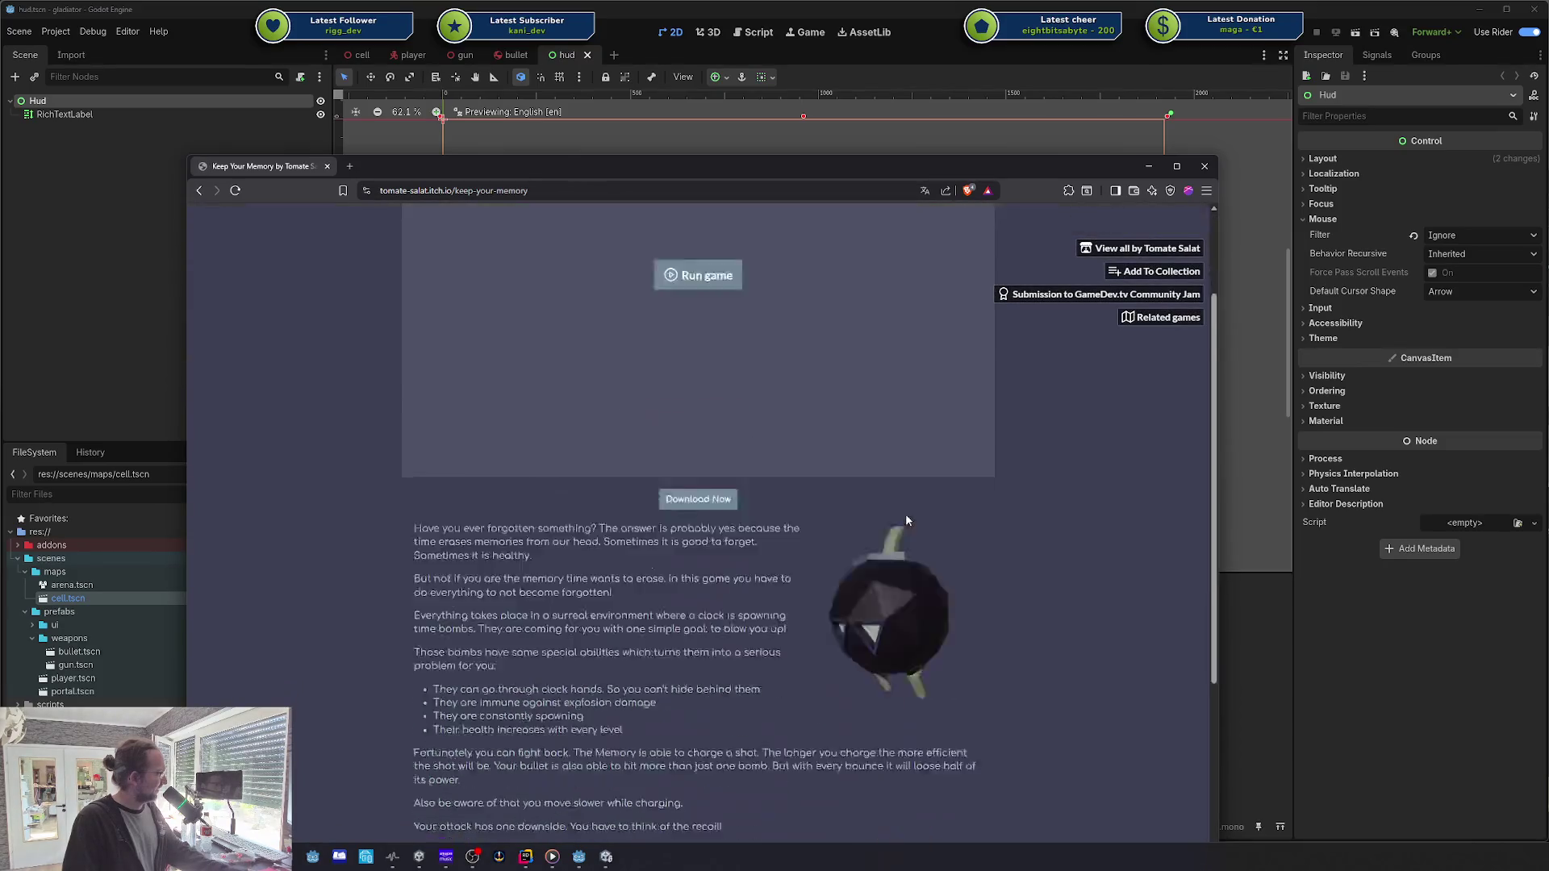
scroll(905, 514, "up", 9)
left_click(718, 397)
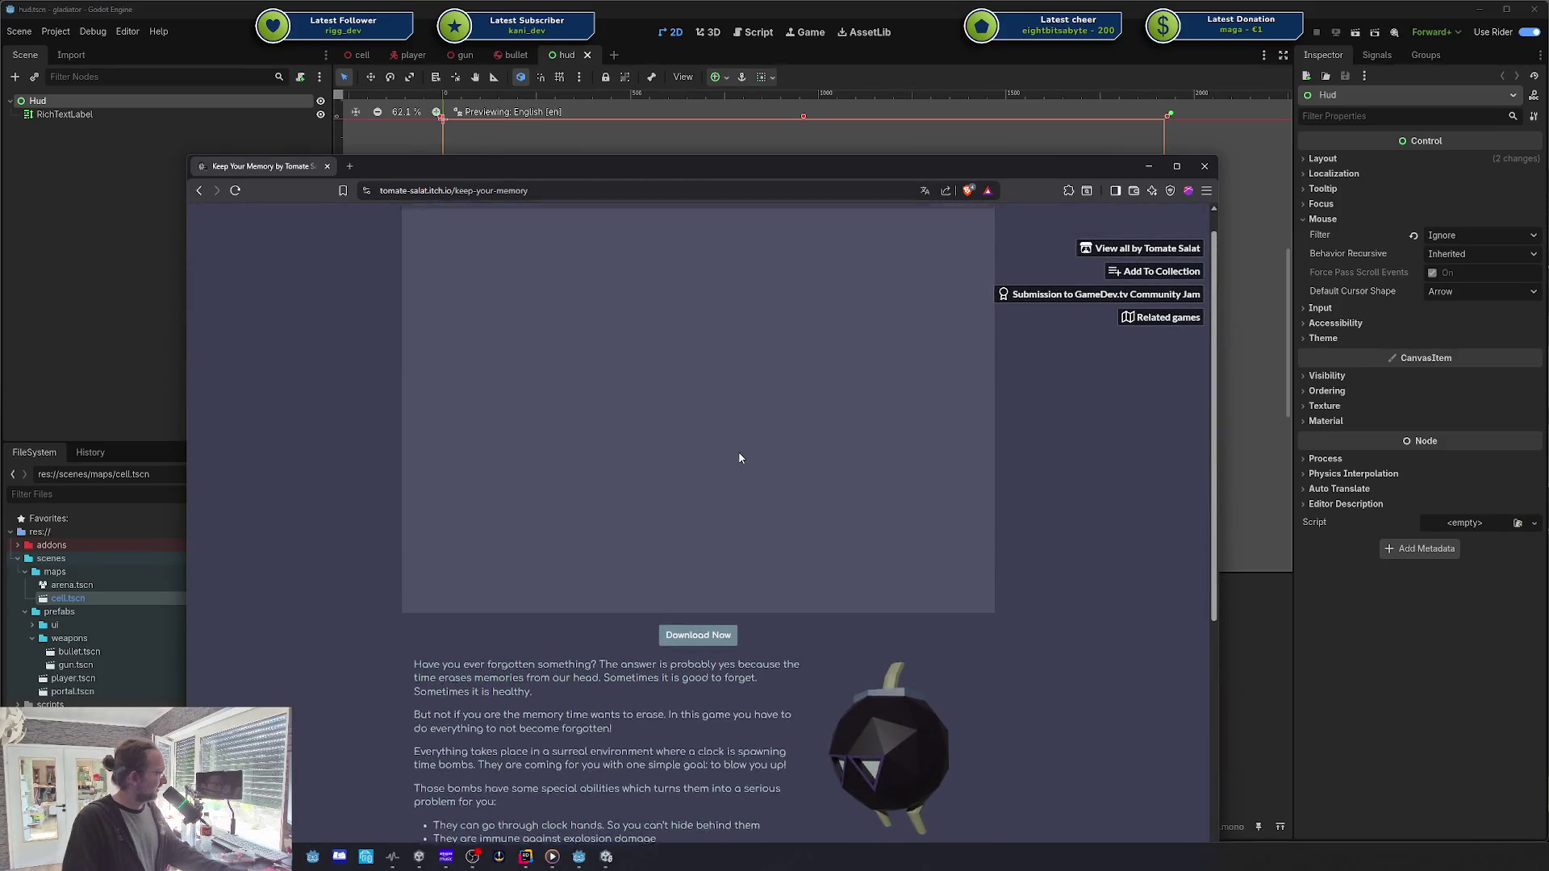
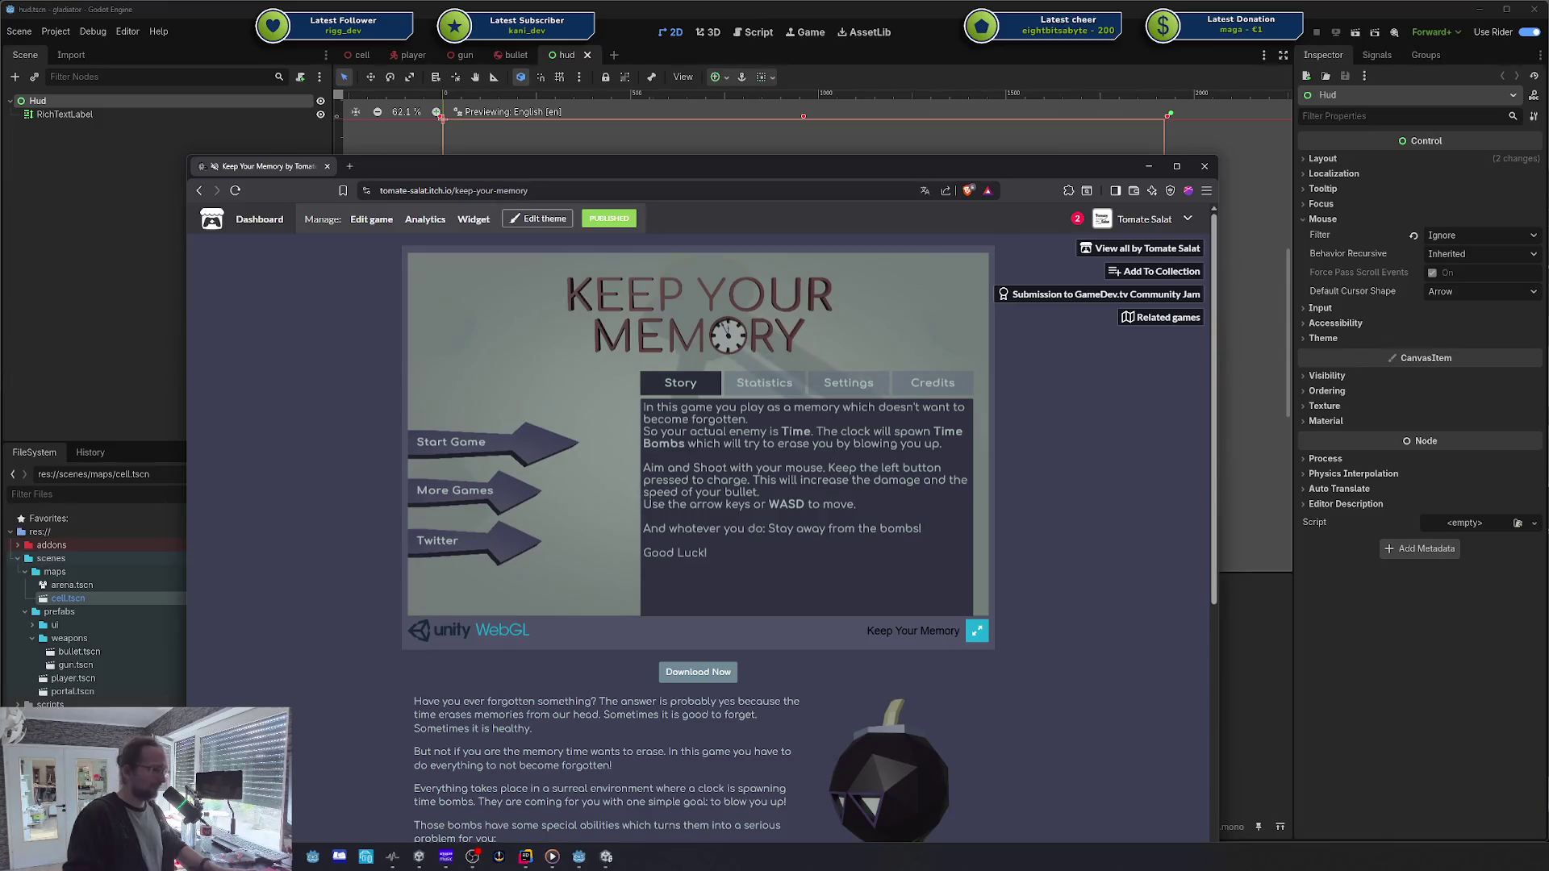
Step: Play two rounds of Keep Your Memory, moving and shooting a bomb in each
left_click(495, 426)
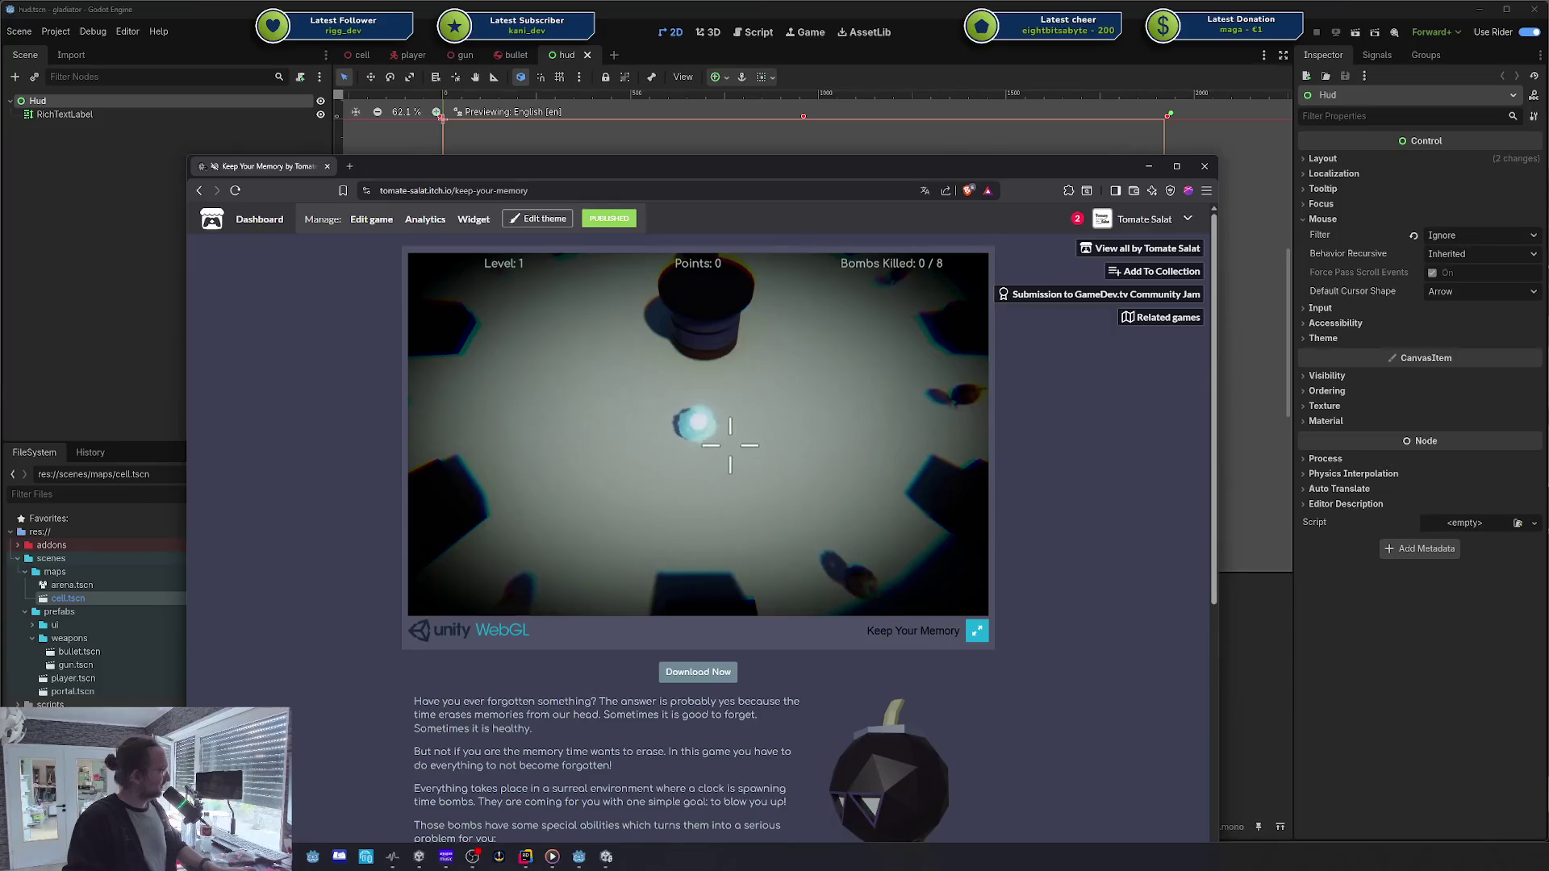
key("a")
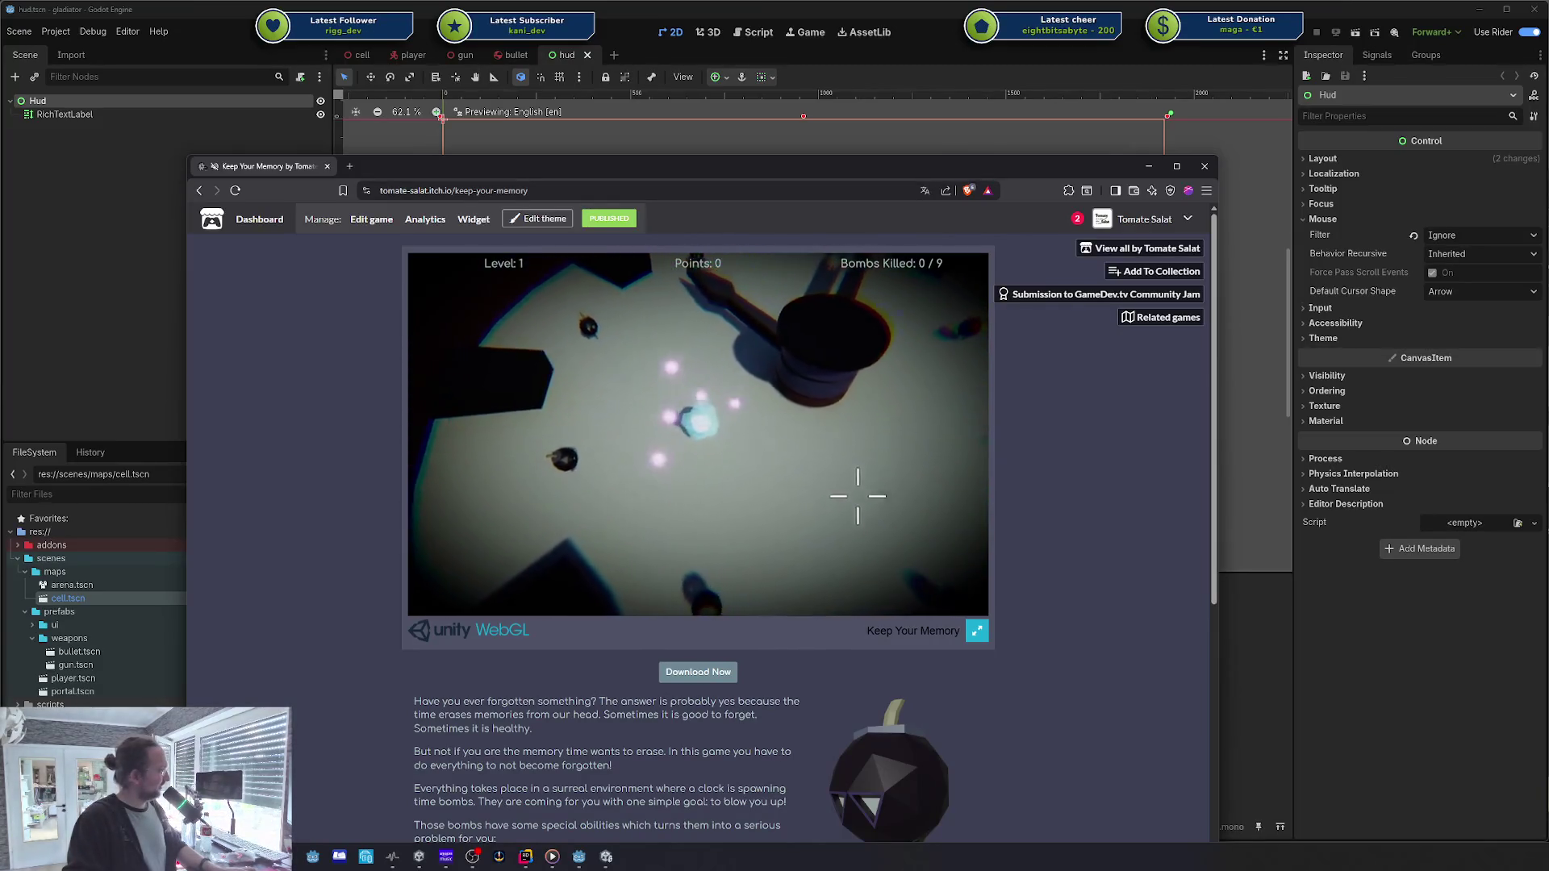
left_click(807, 544)
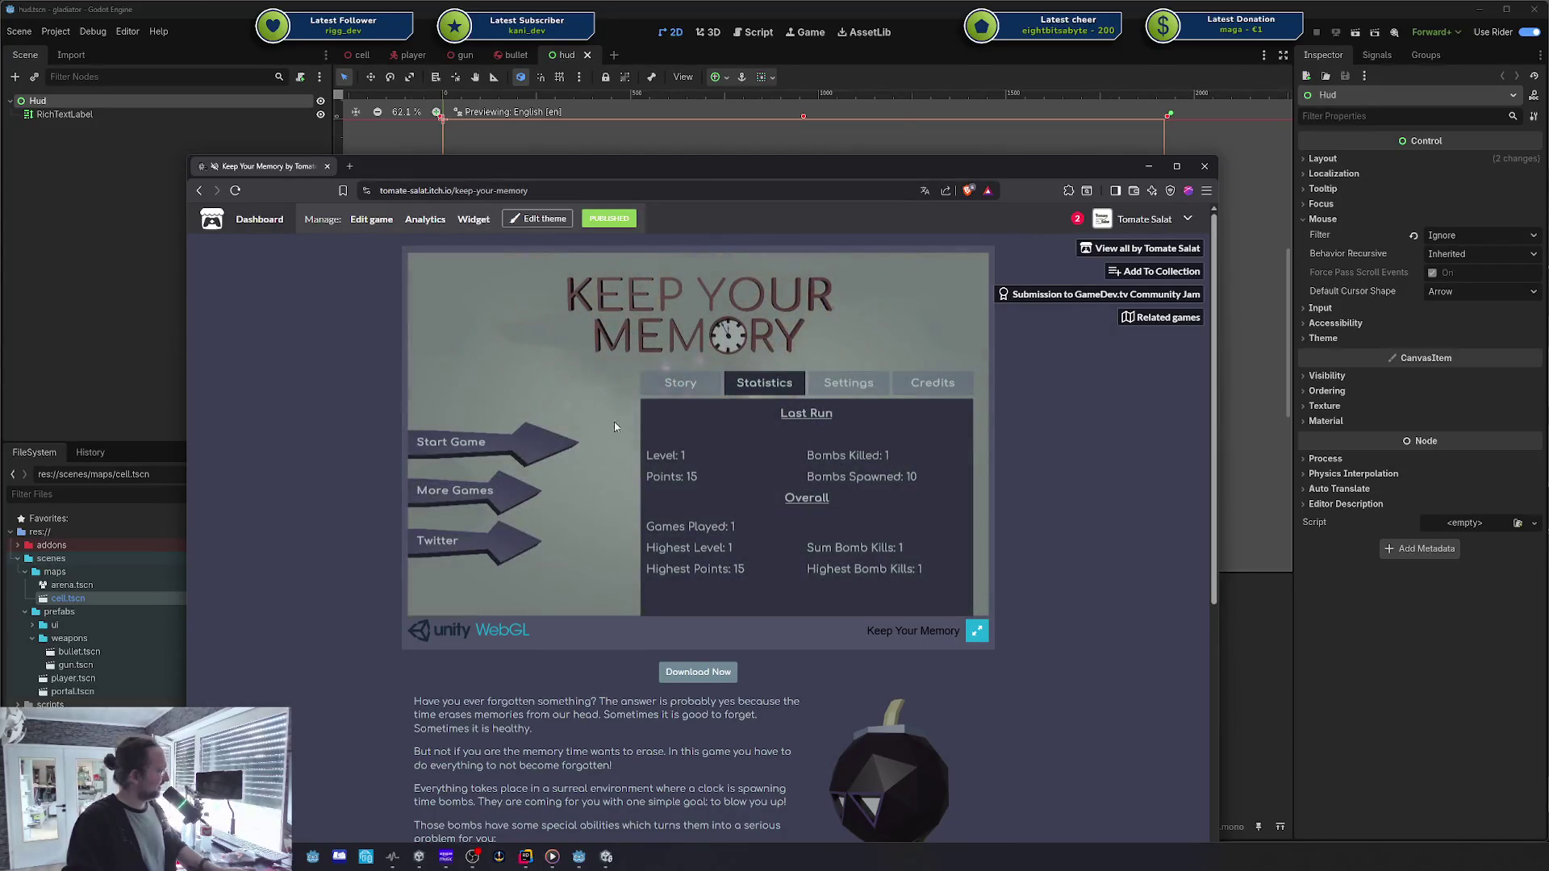
left_click(484, 442)
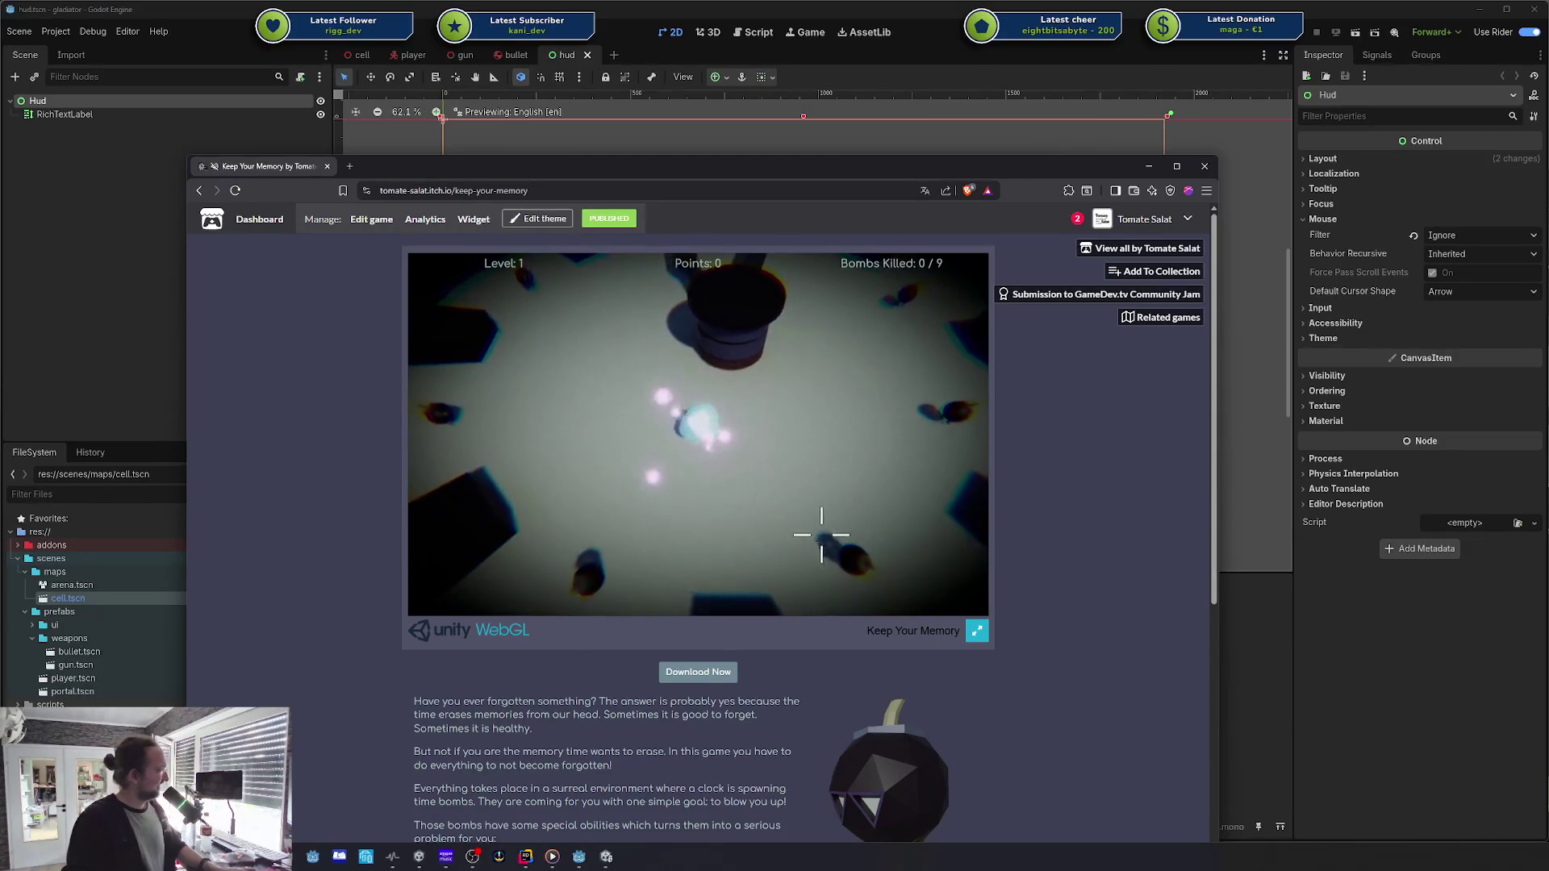
left_click(822, 534)
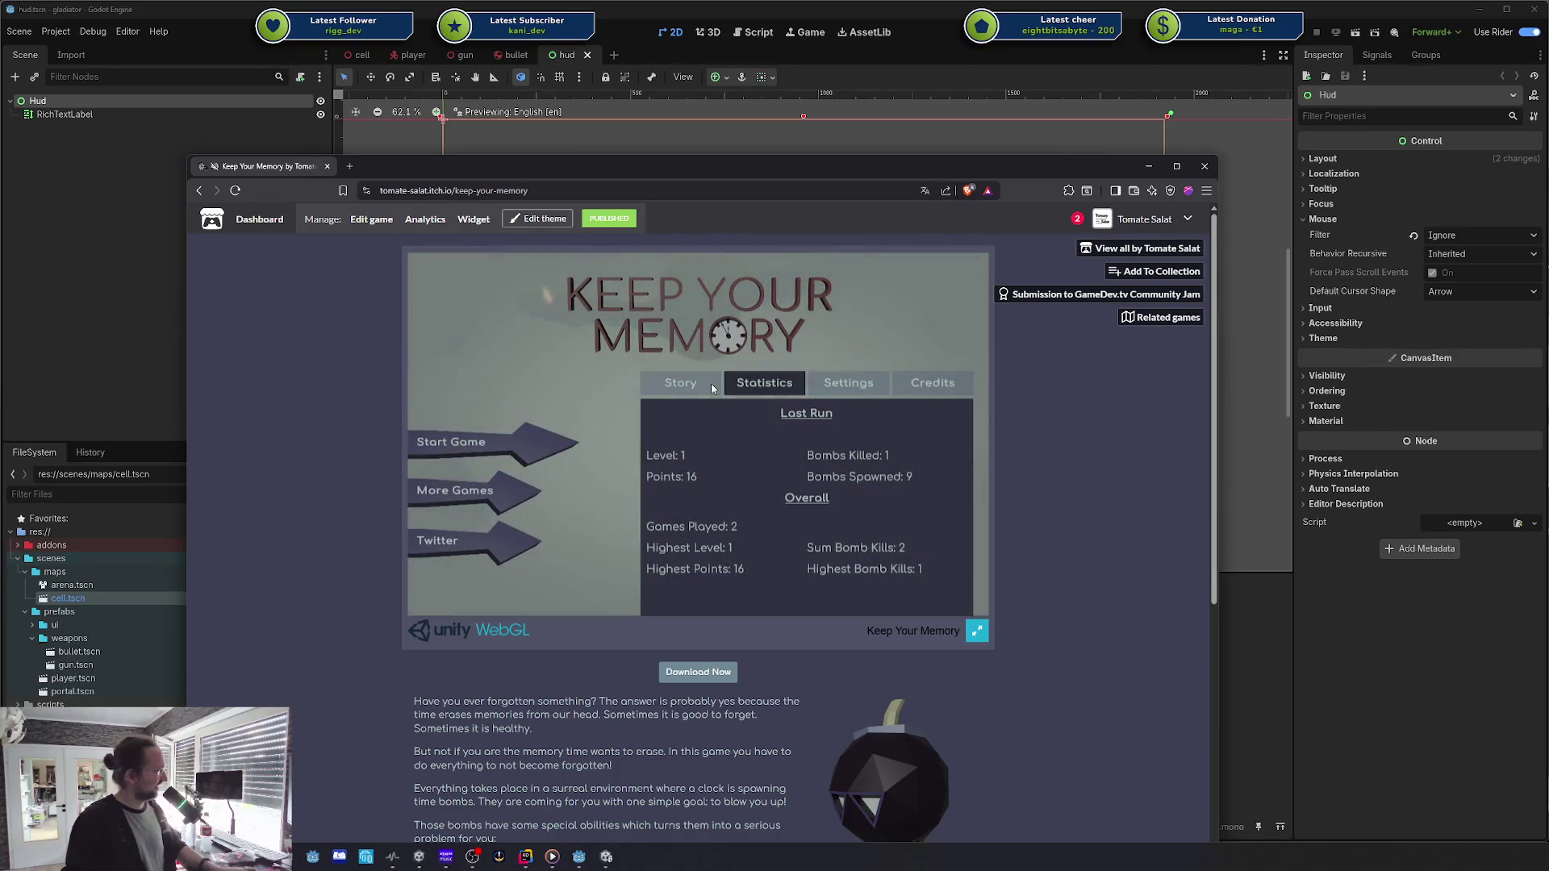
Step: Glance at the game's story and statistics on itch.io, then return to the Godot editor
key("ctrl+l")
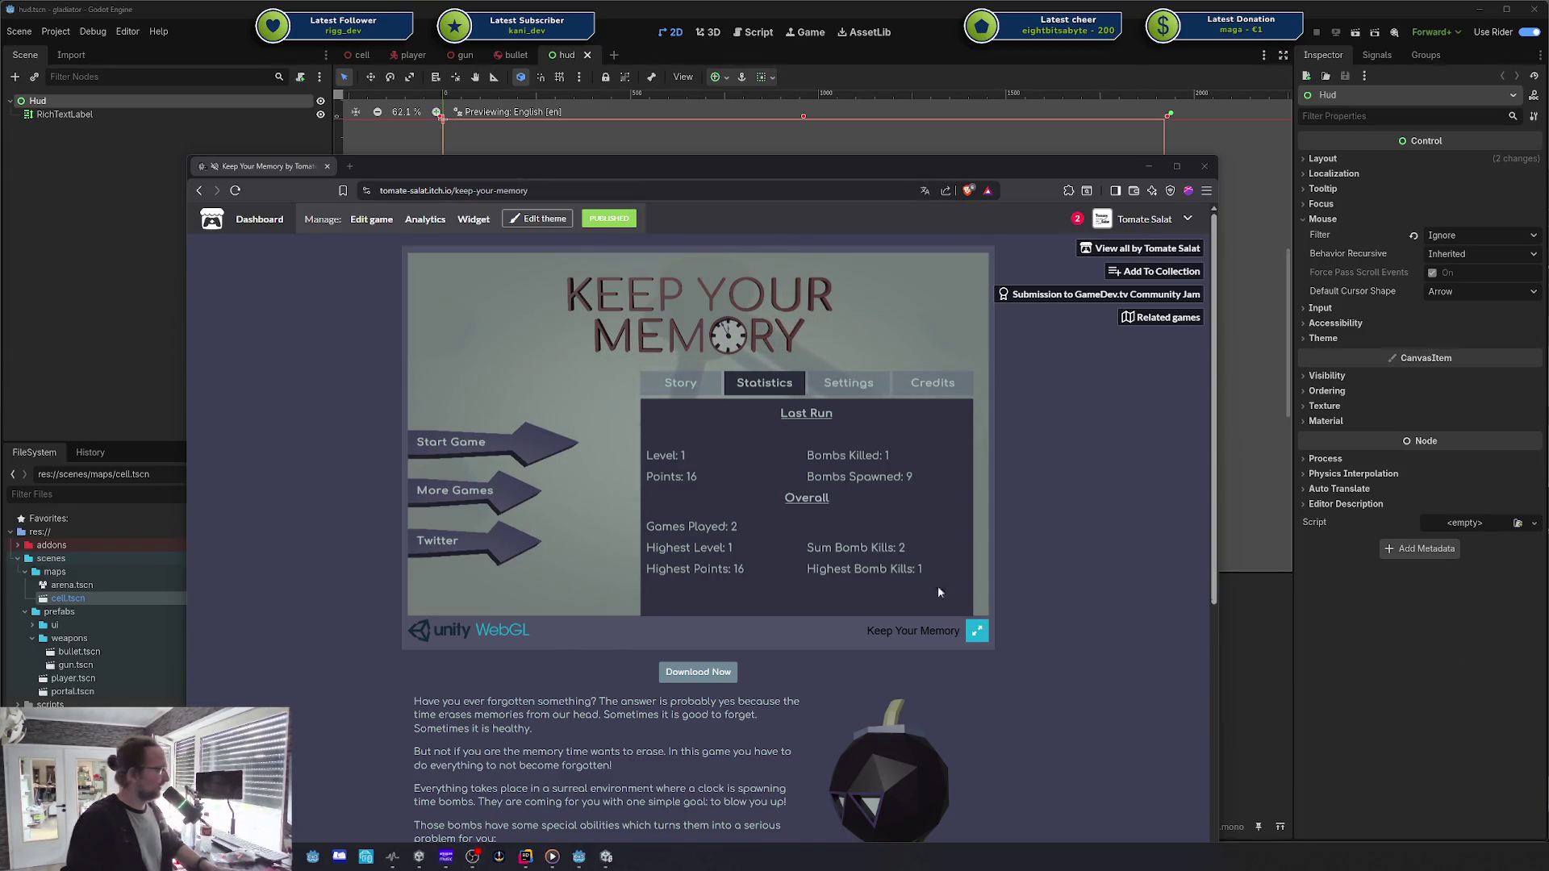
left_click(1108, 474)
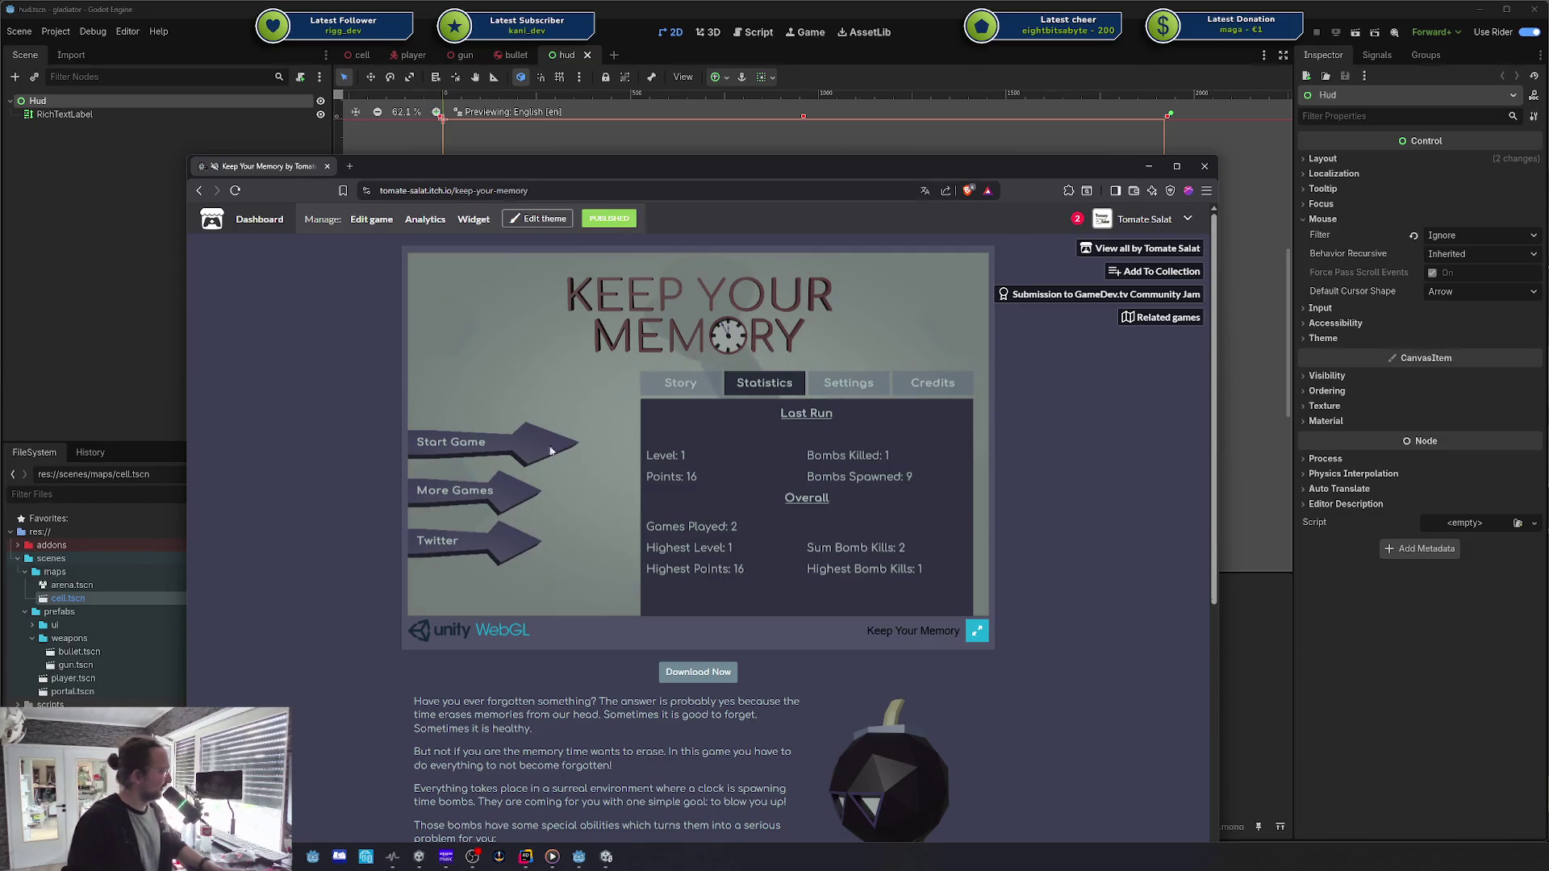
left_click(680, 382)
left_click(764, 382)
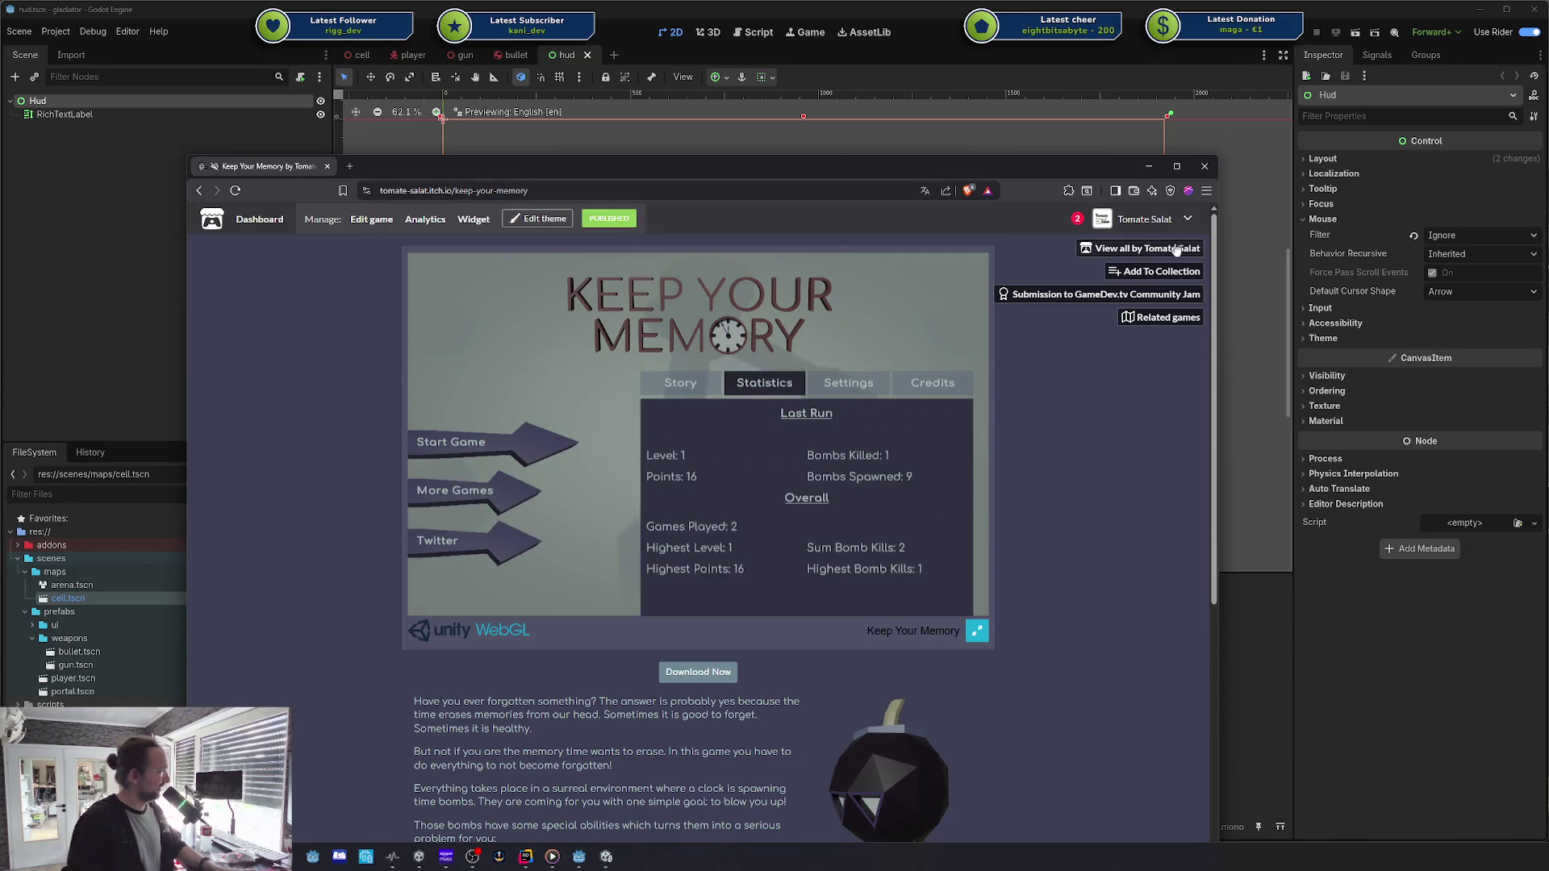
scroll(452, 452, "down", 3)
scroll(439, 460, "up", 3)
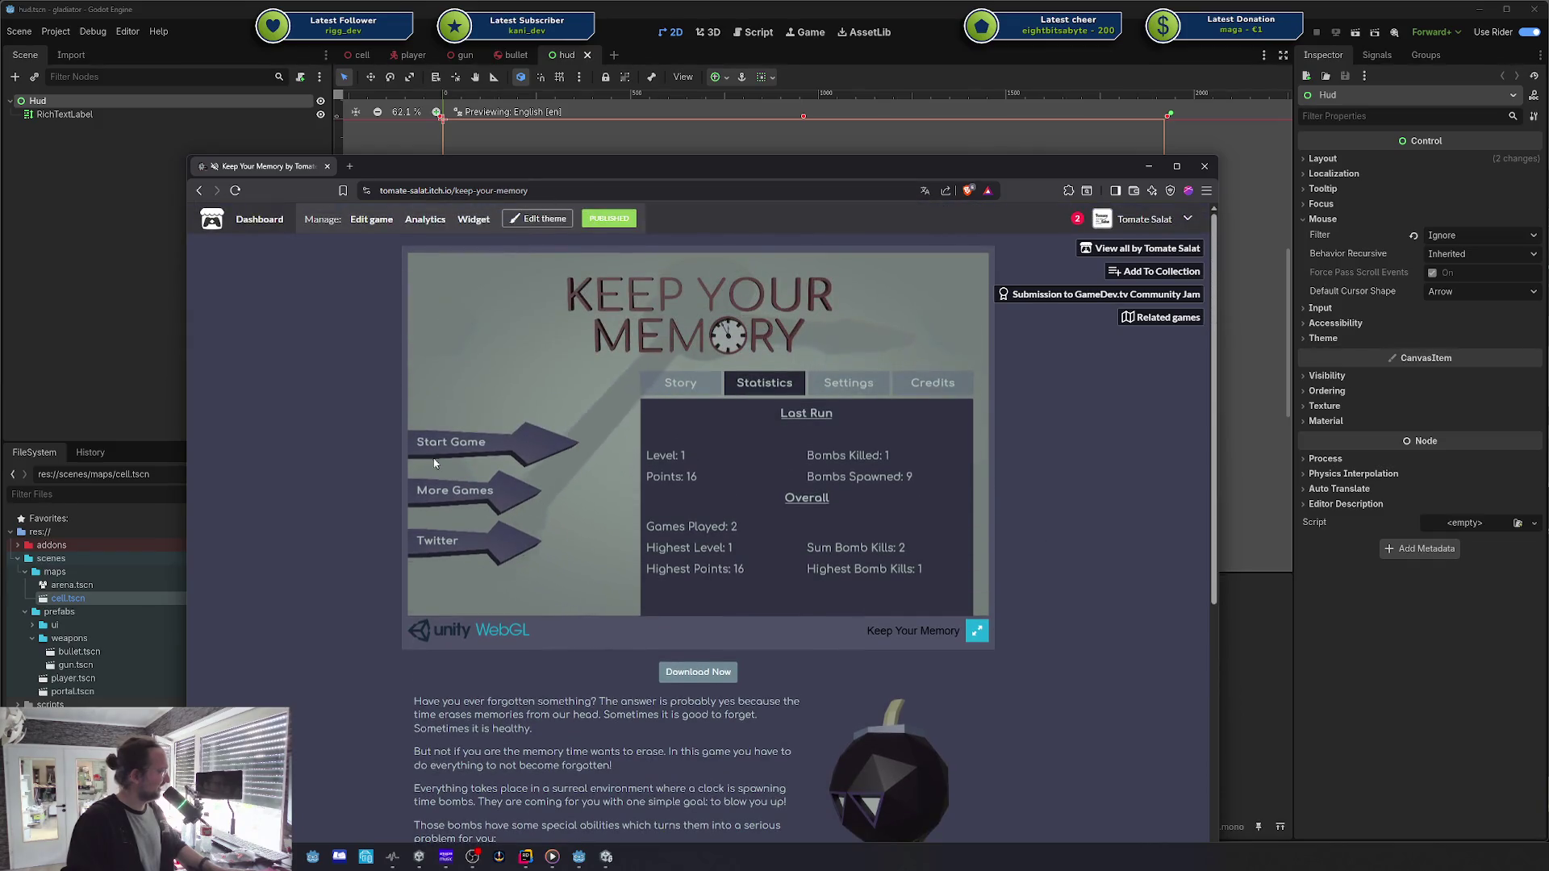
key("alt+Tab")
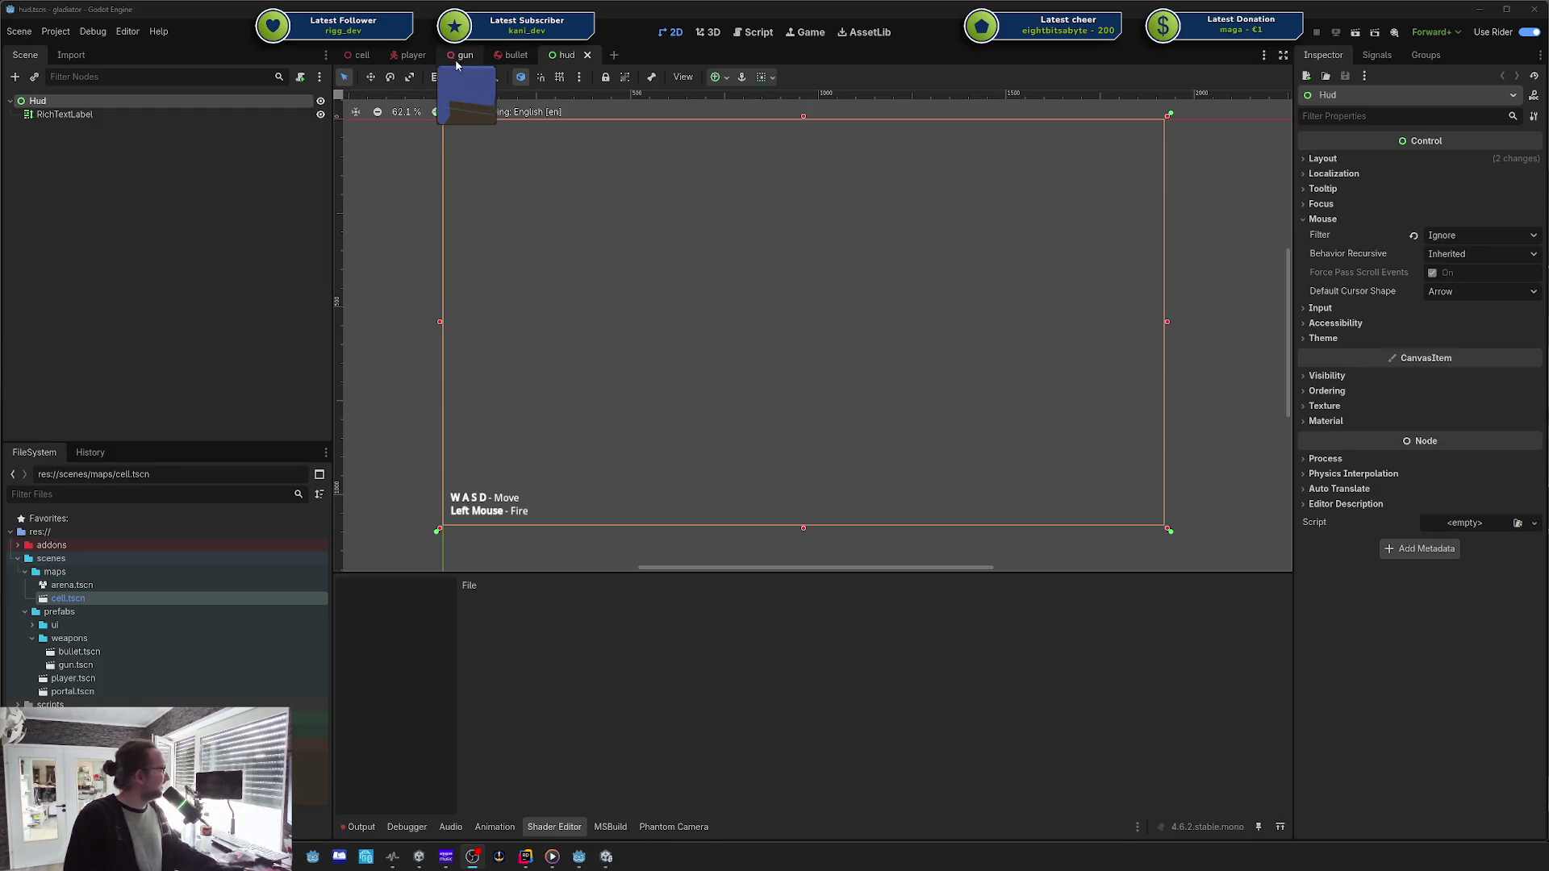
Step: Open the player scene and inspect its capsule Model in the 3D viewport
left_click(413, 55)
left_click(787, 281)
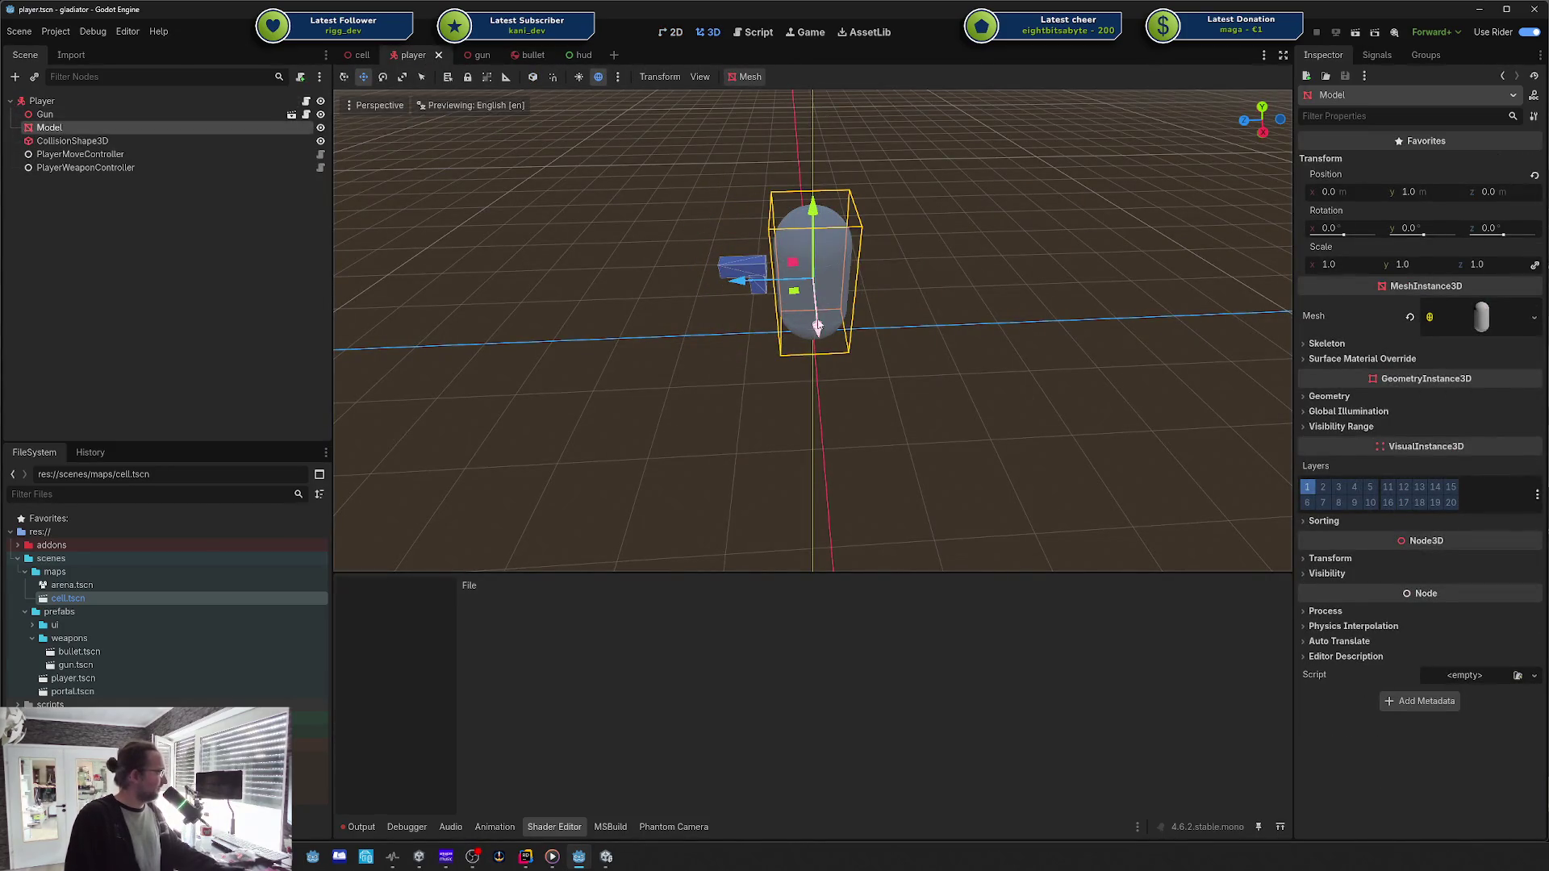
left_click(883, 303)
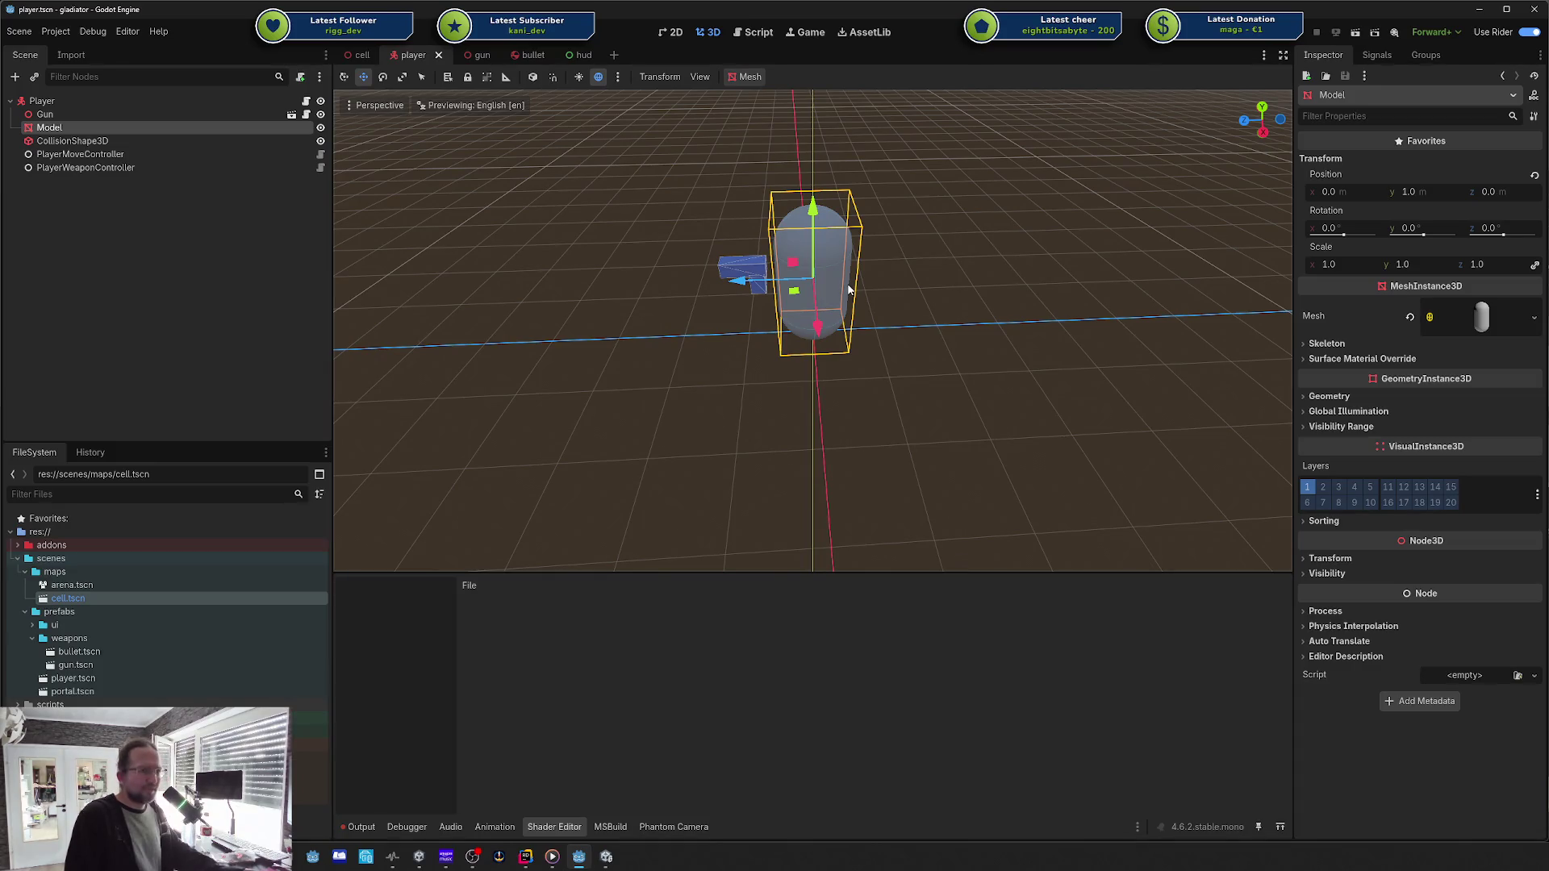
left_click_drag(848, 289, 848, 290)
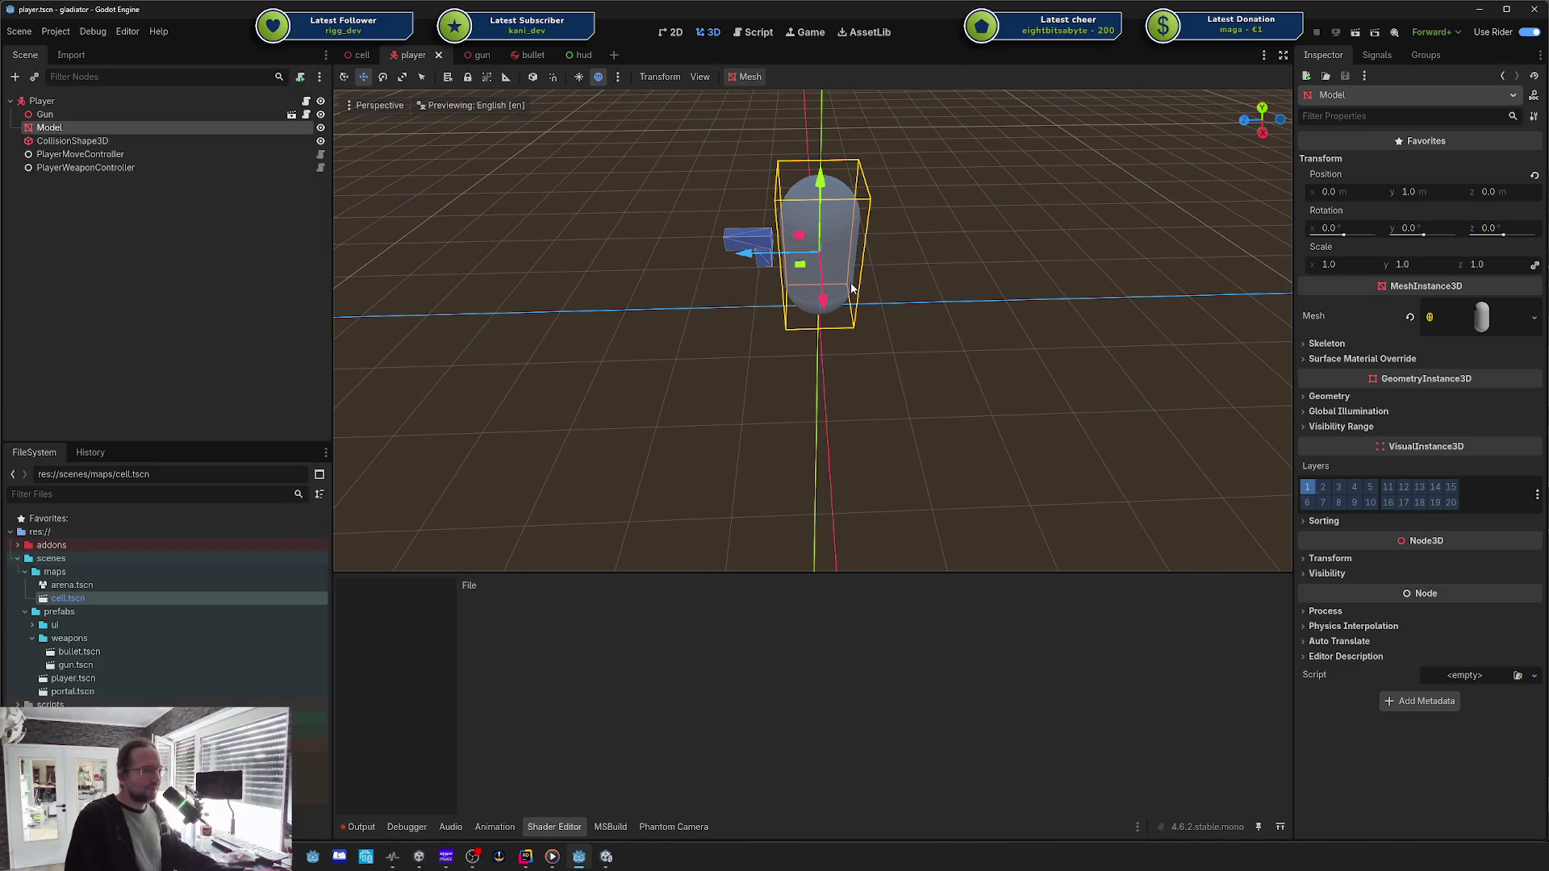
left_click(888, 280)
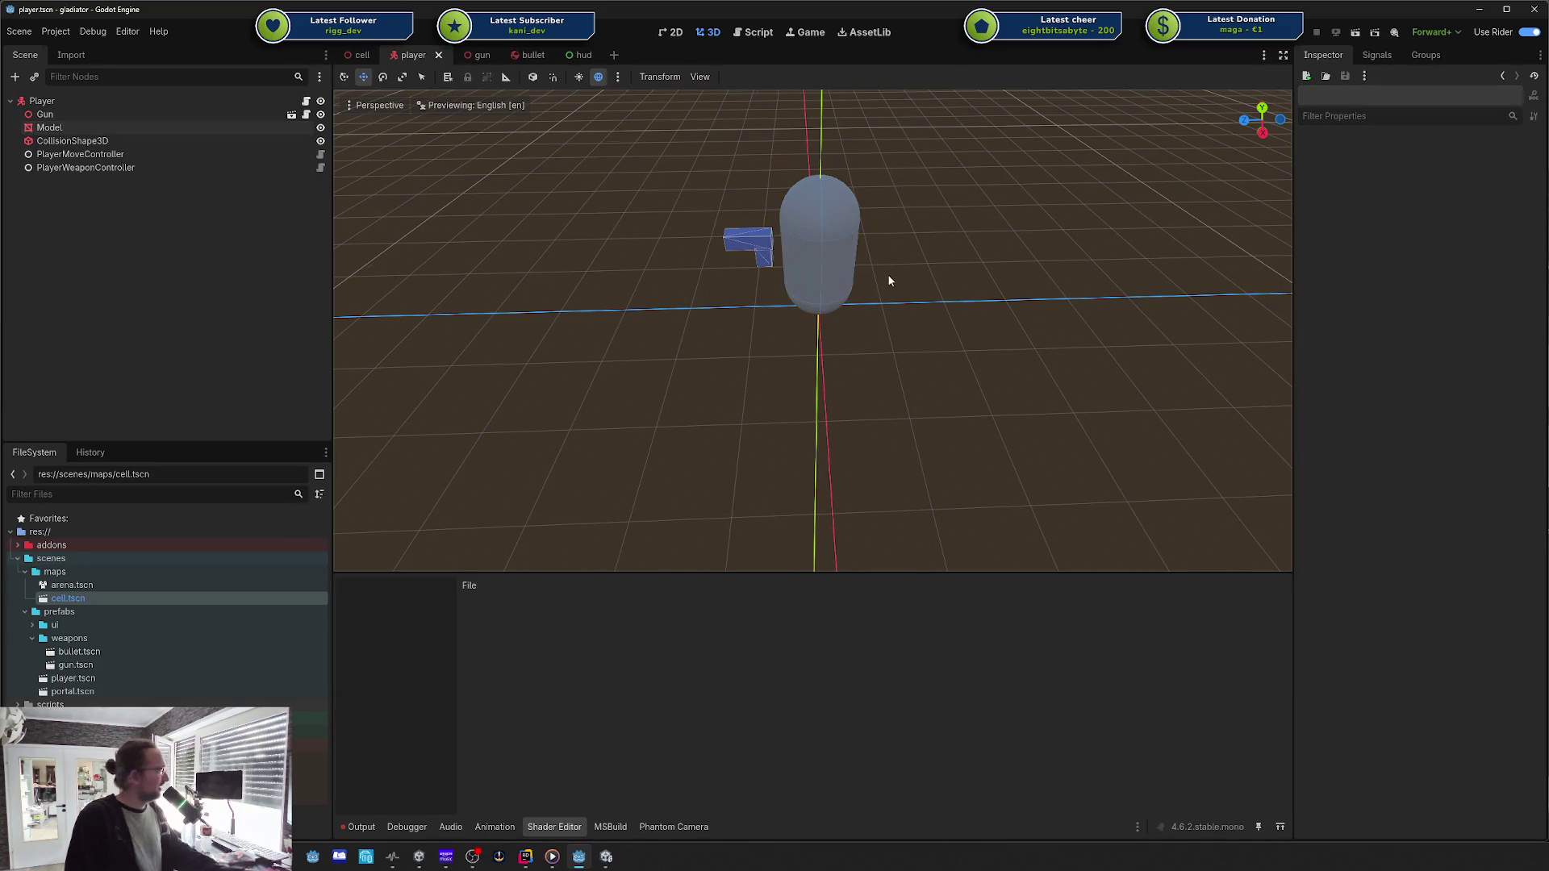
left_click(831, 278)
left_click(836, 333)
left_click(823, 294)
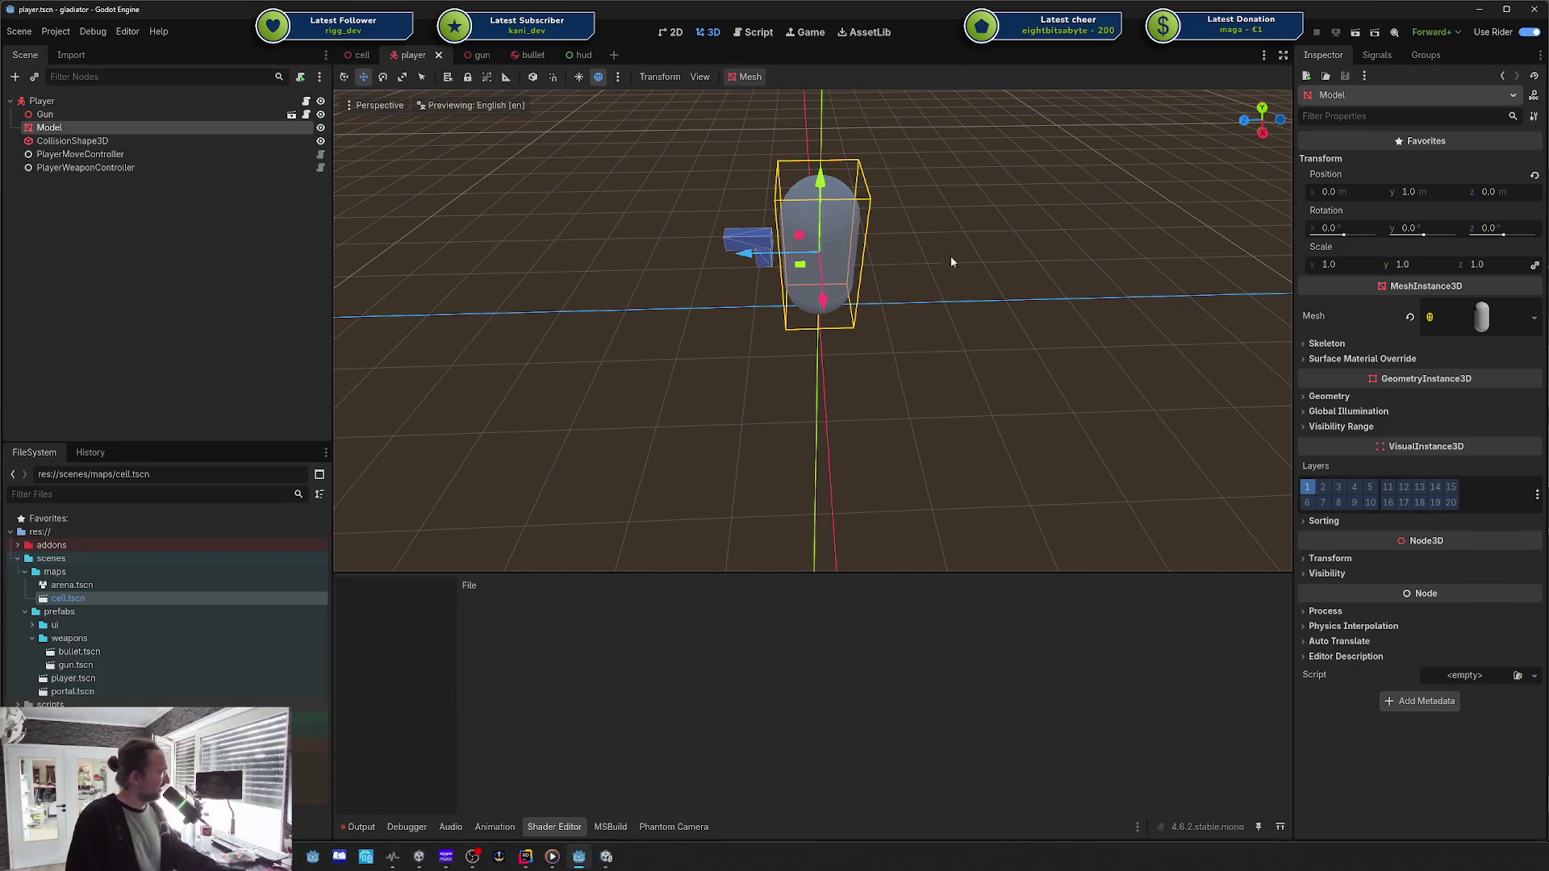
left_click(927, 281)
Step: Select the CollisionShape3D, cancel a trial move of it, and orbit the view slightly
left_click(818, 247)
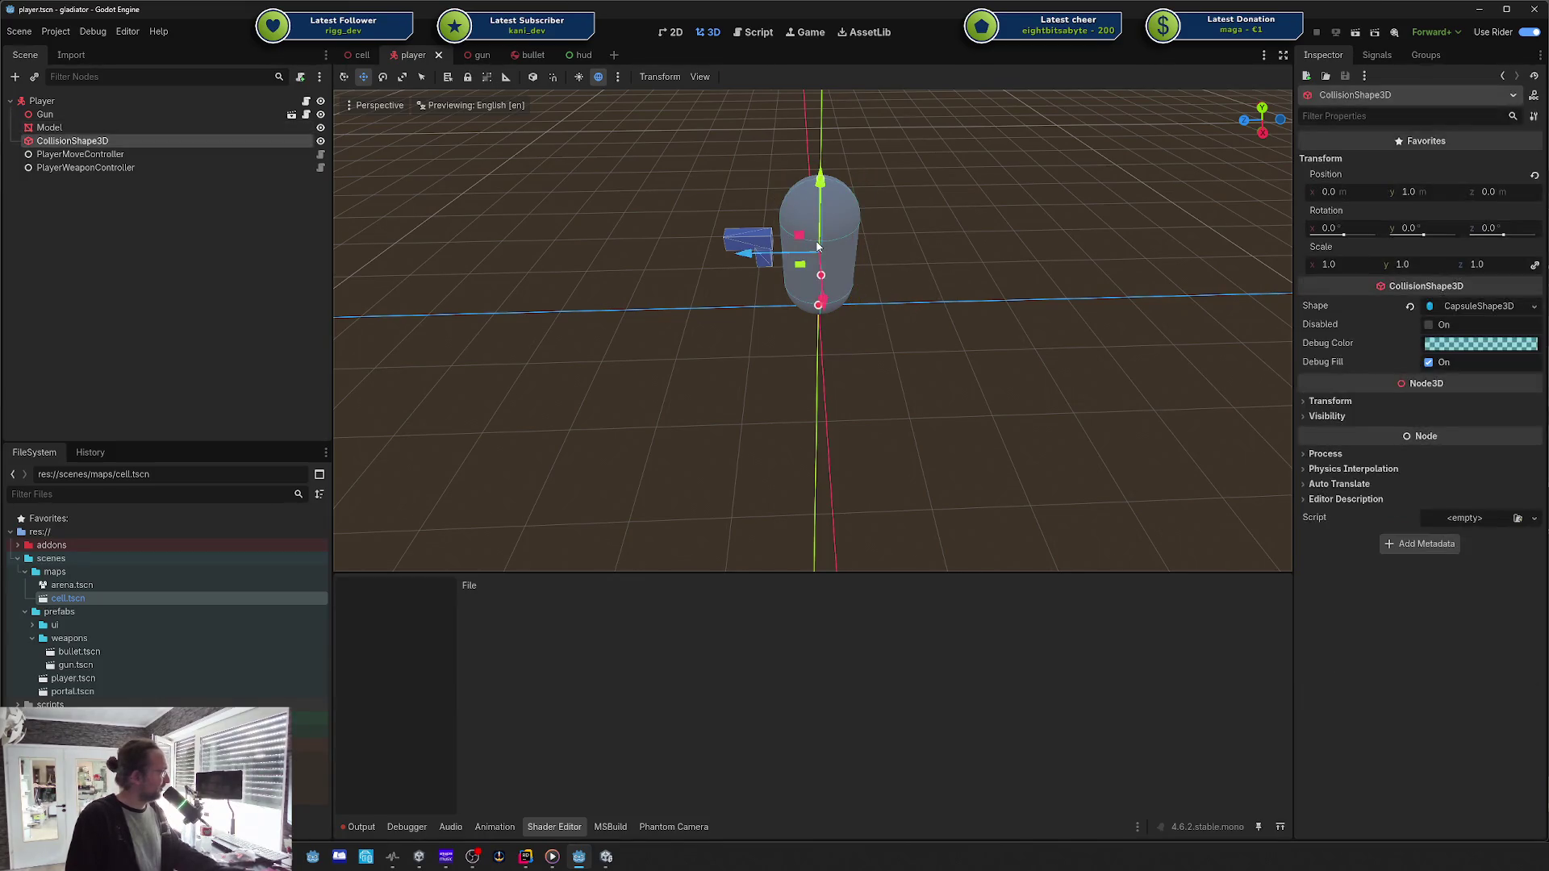
mouse_move(819, 250)
left_mouse_down()
mouse_move(858, 210)
mouse_move(931, 332)
mouse_move(897, 326)
left_mouse_up()
key("Escape")
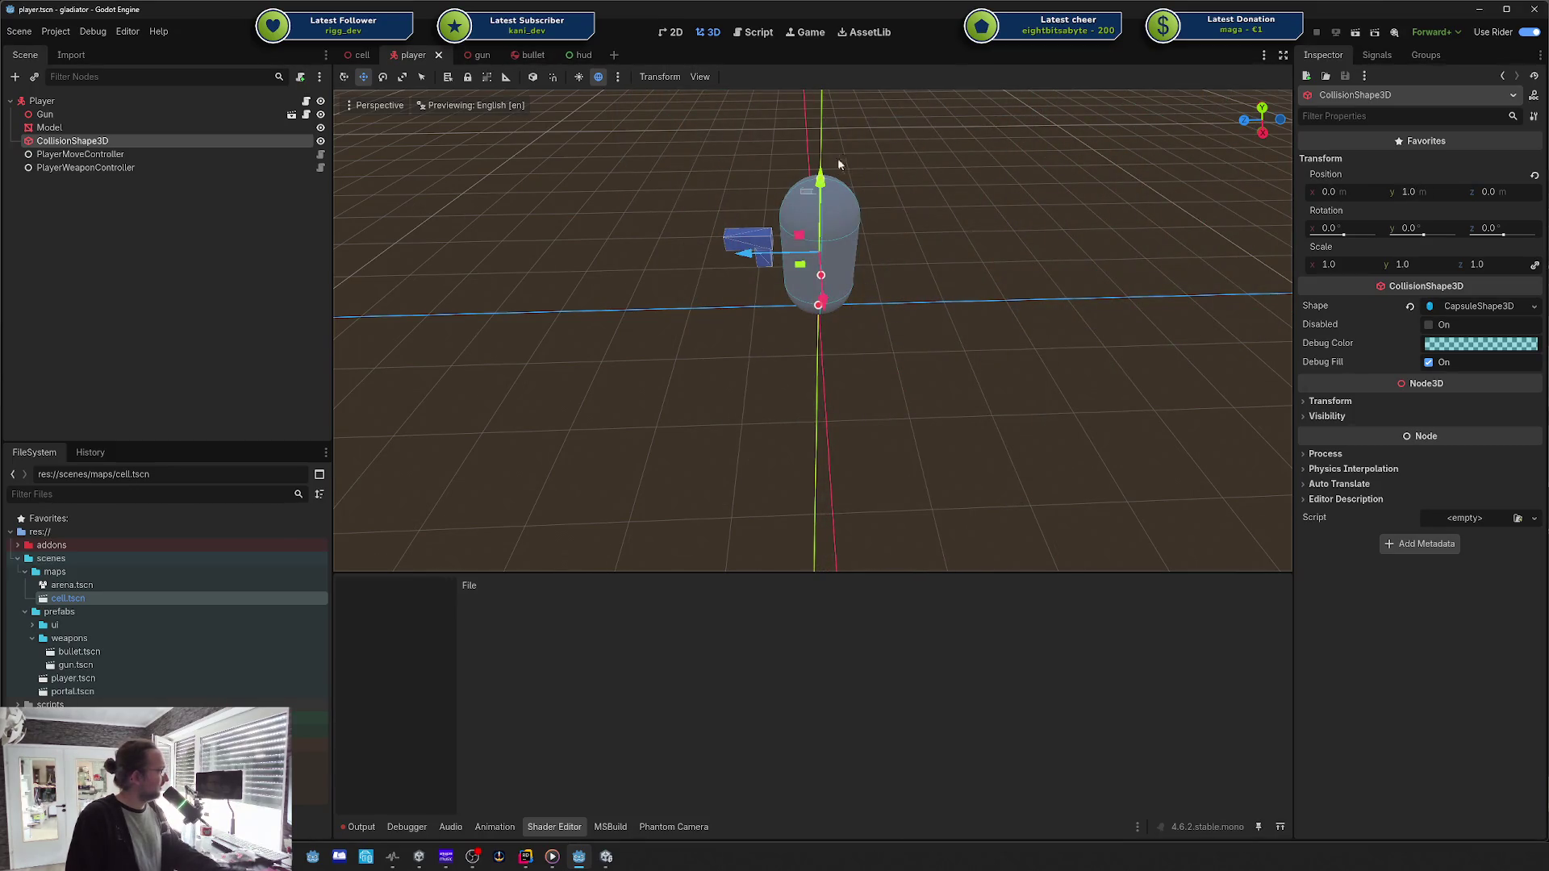
left_click(845, 177)
left_click(825, 216)
left_click(640, 203)
left_click_drag(636, 204, 650, 191)
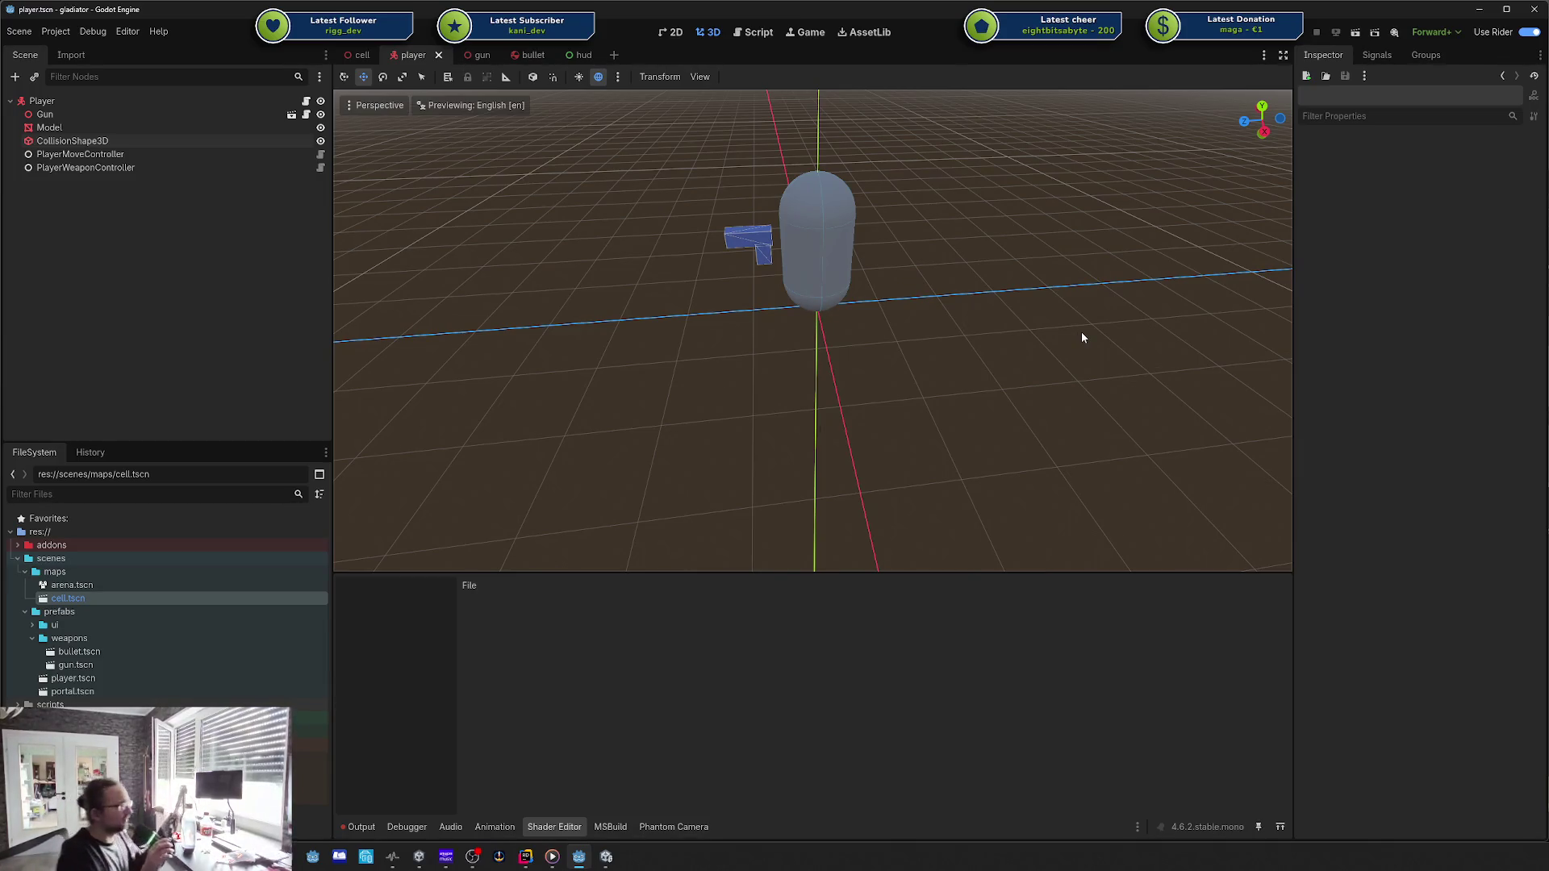
Step: Select the capsule Model and cycle repeatedly through select, move and rotate modes
left_click(809, 251)
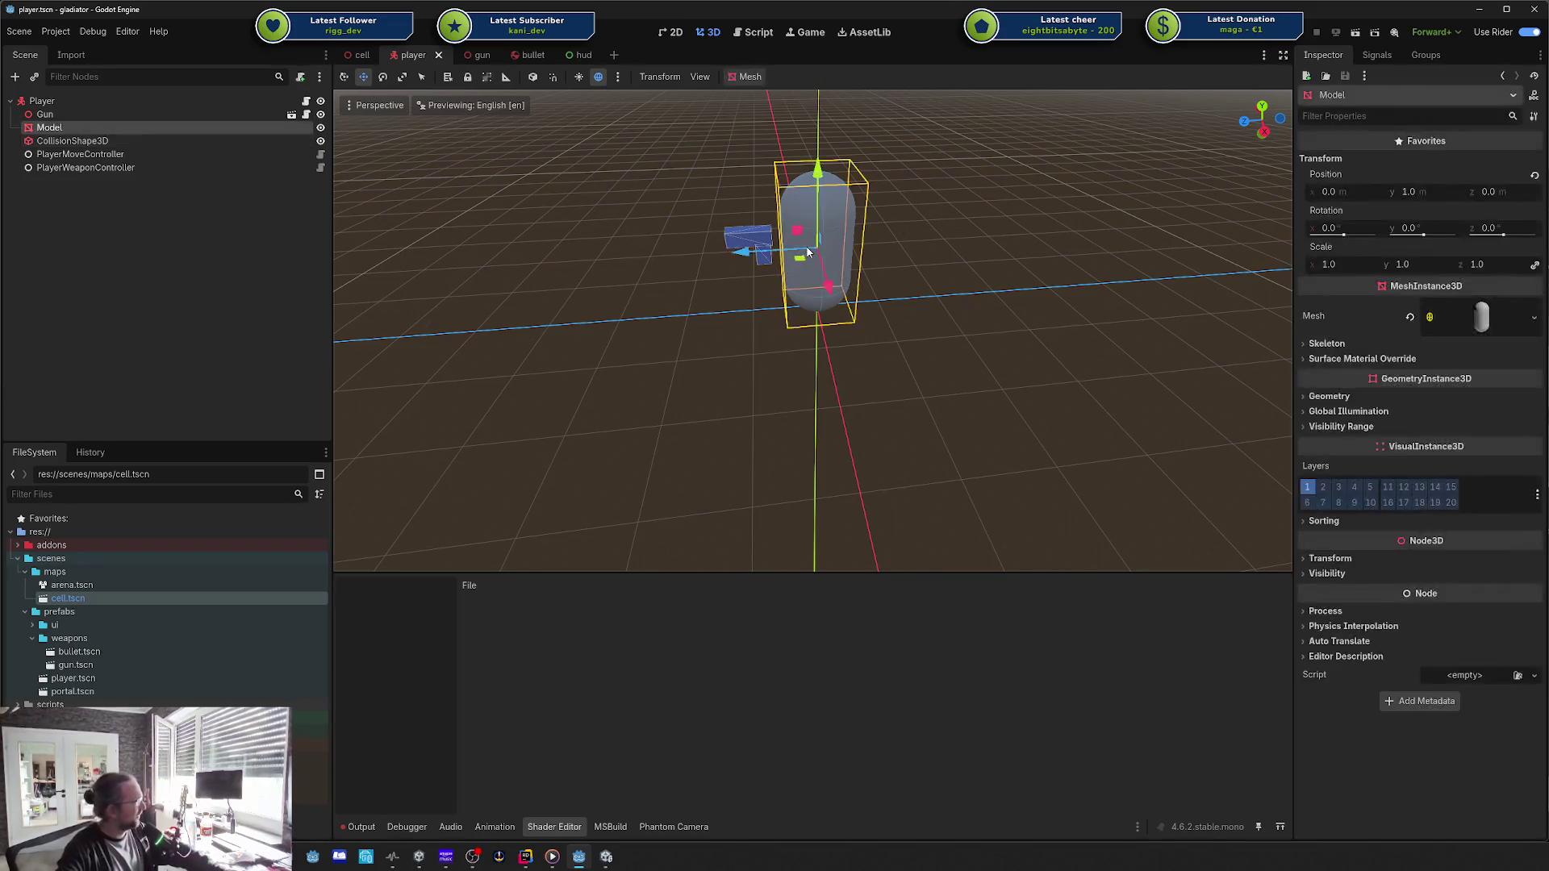
key("q")
key("w")
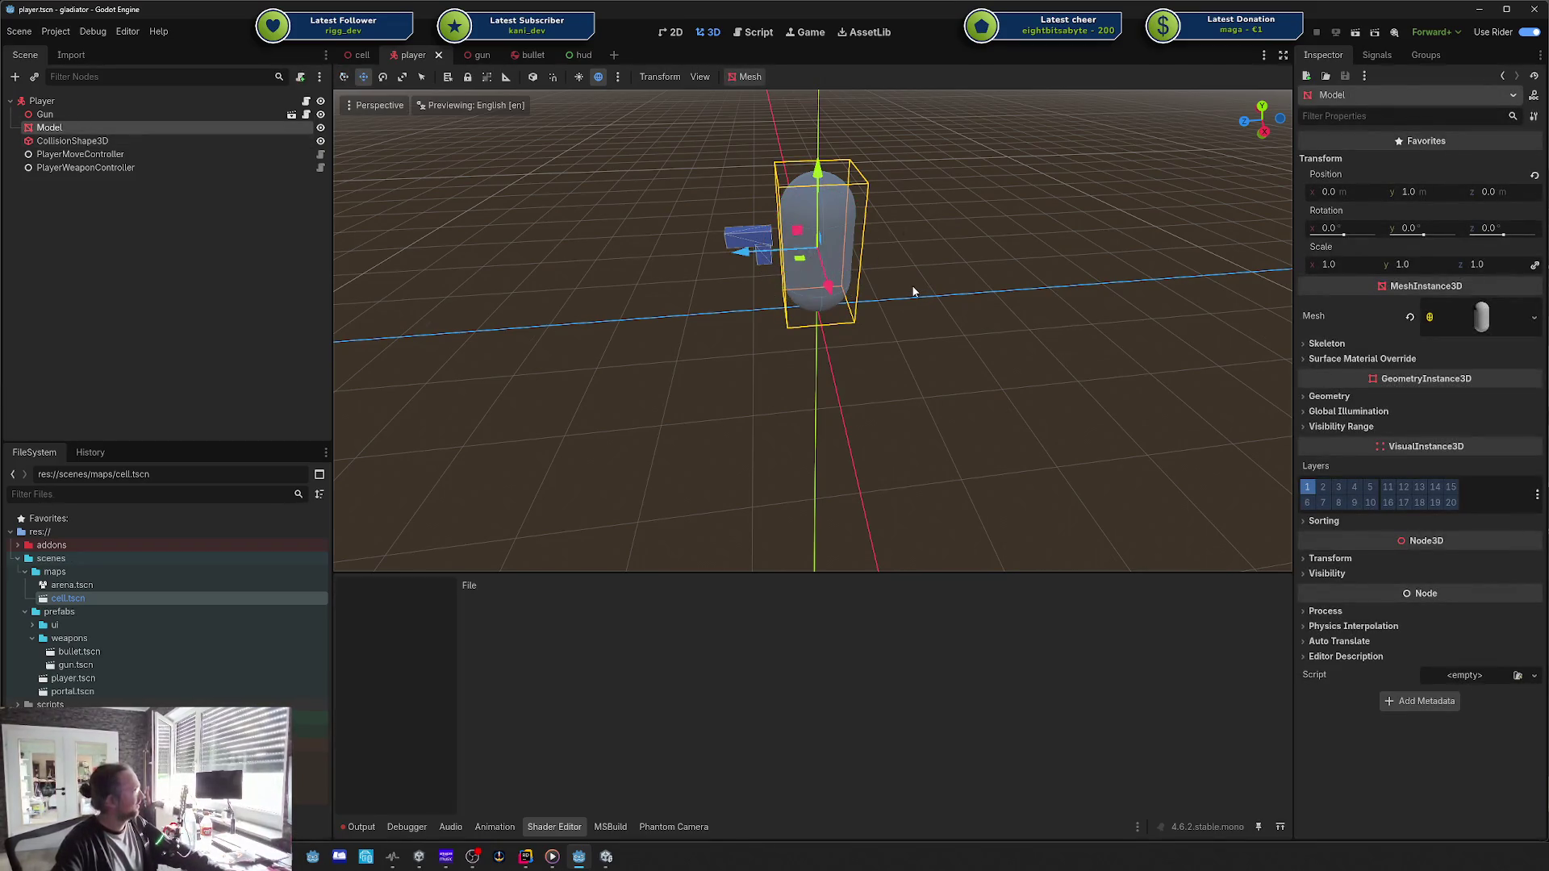
key("e")
key("q")
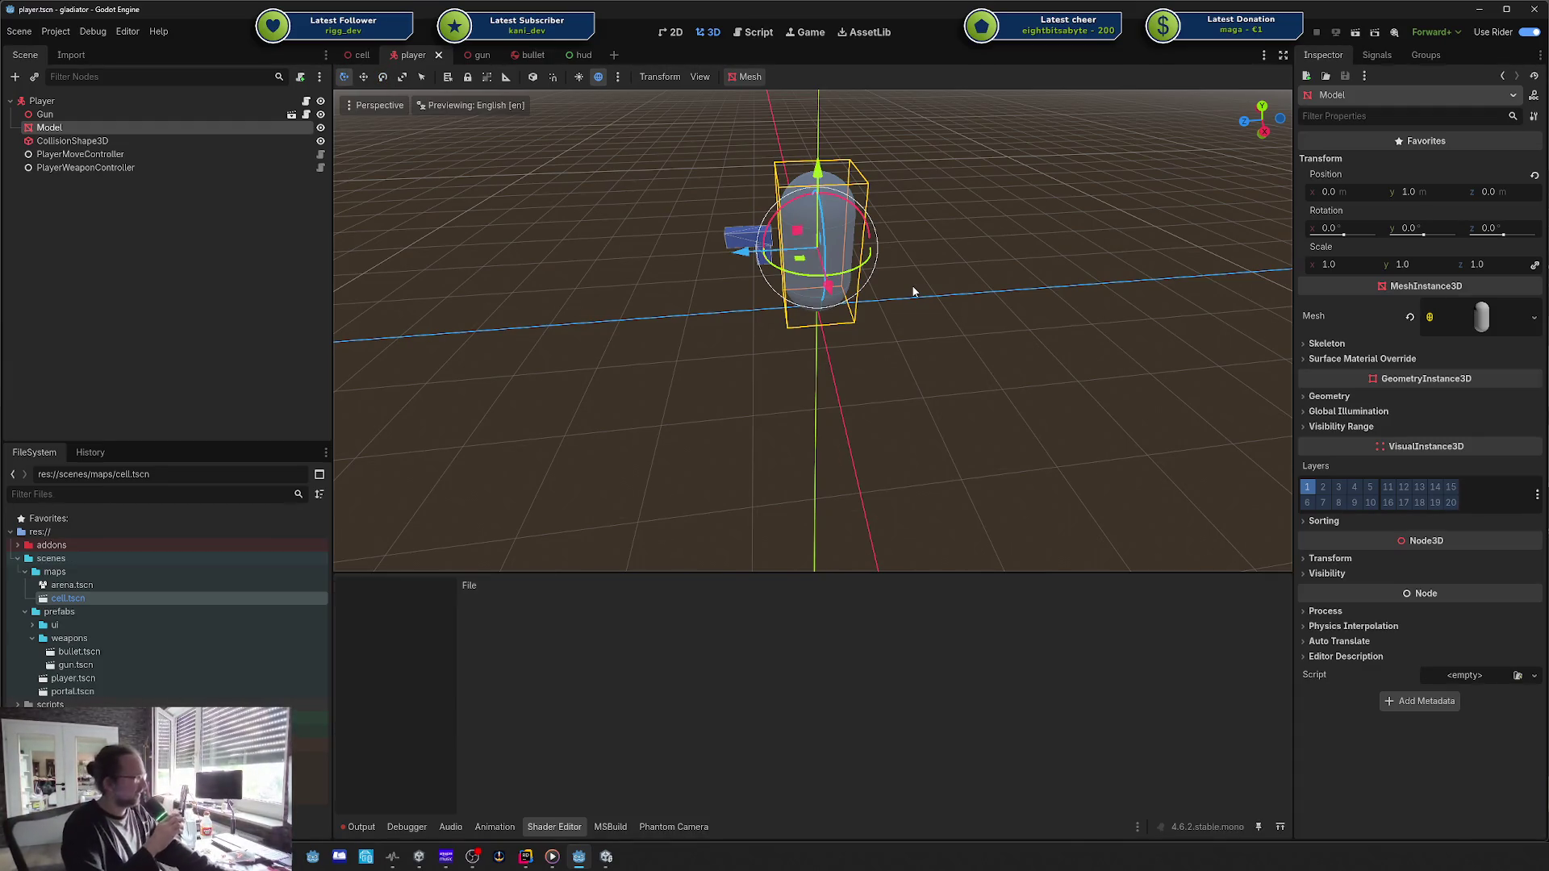
left_click(914, 292)
left_click(805, 301)
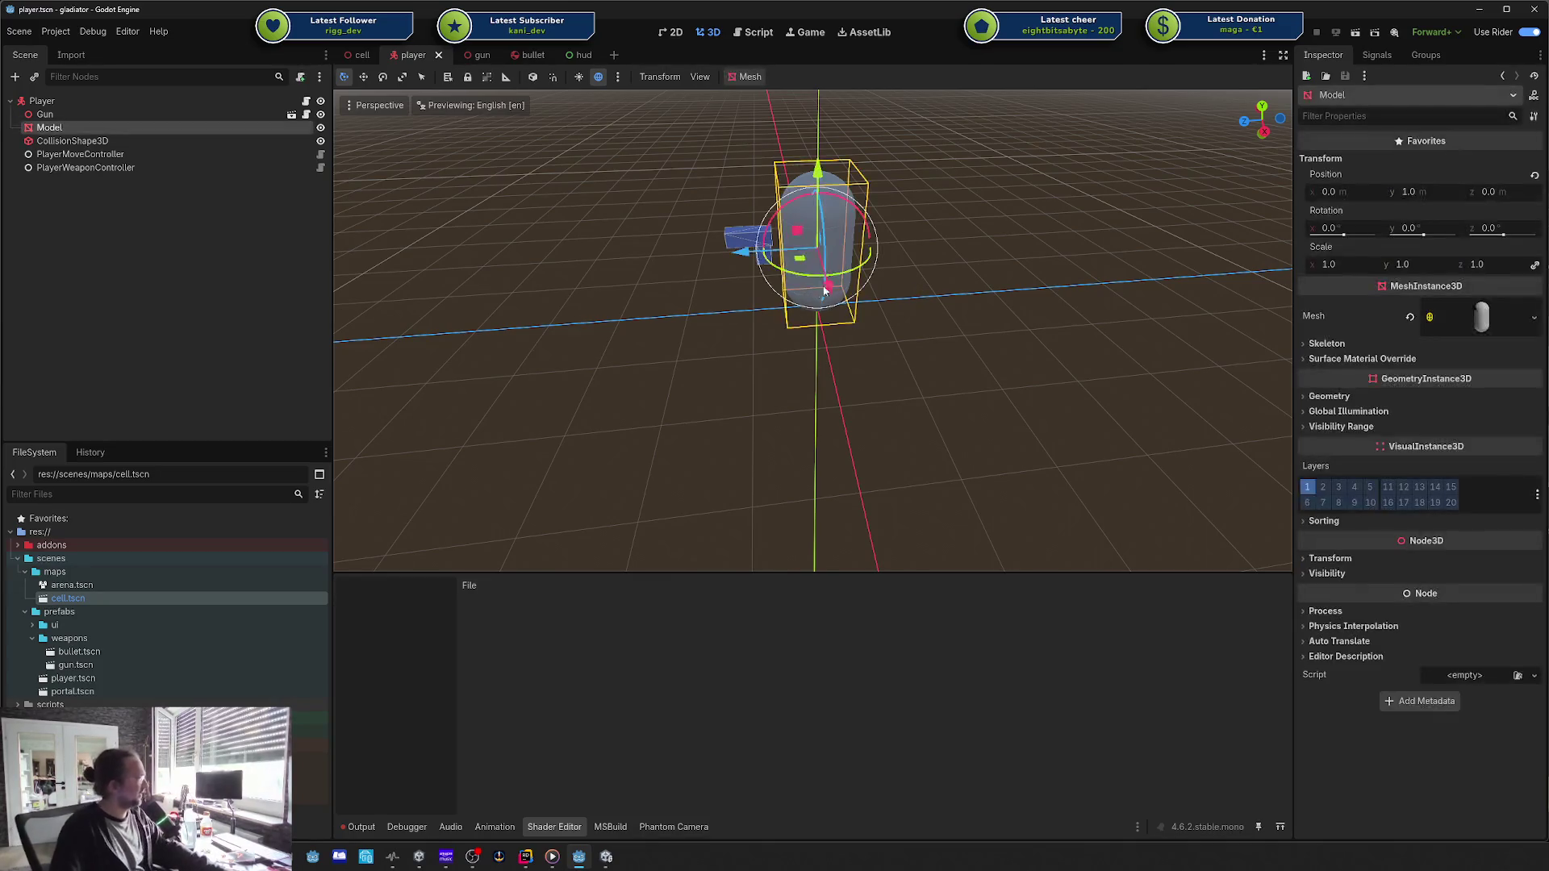
key("w")
key("e")
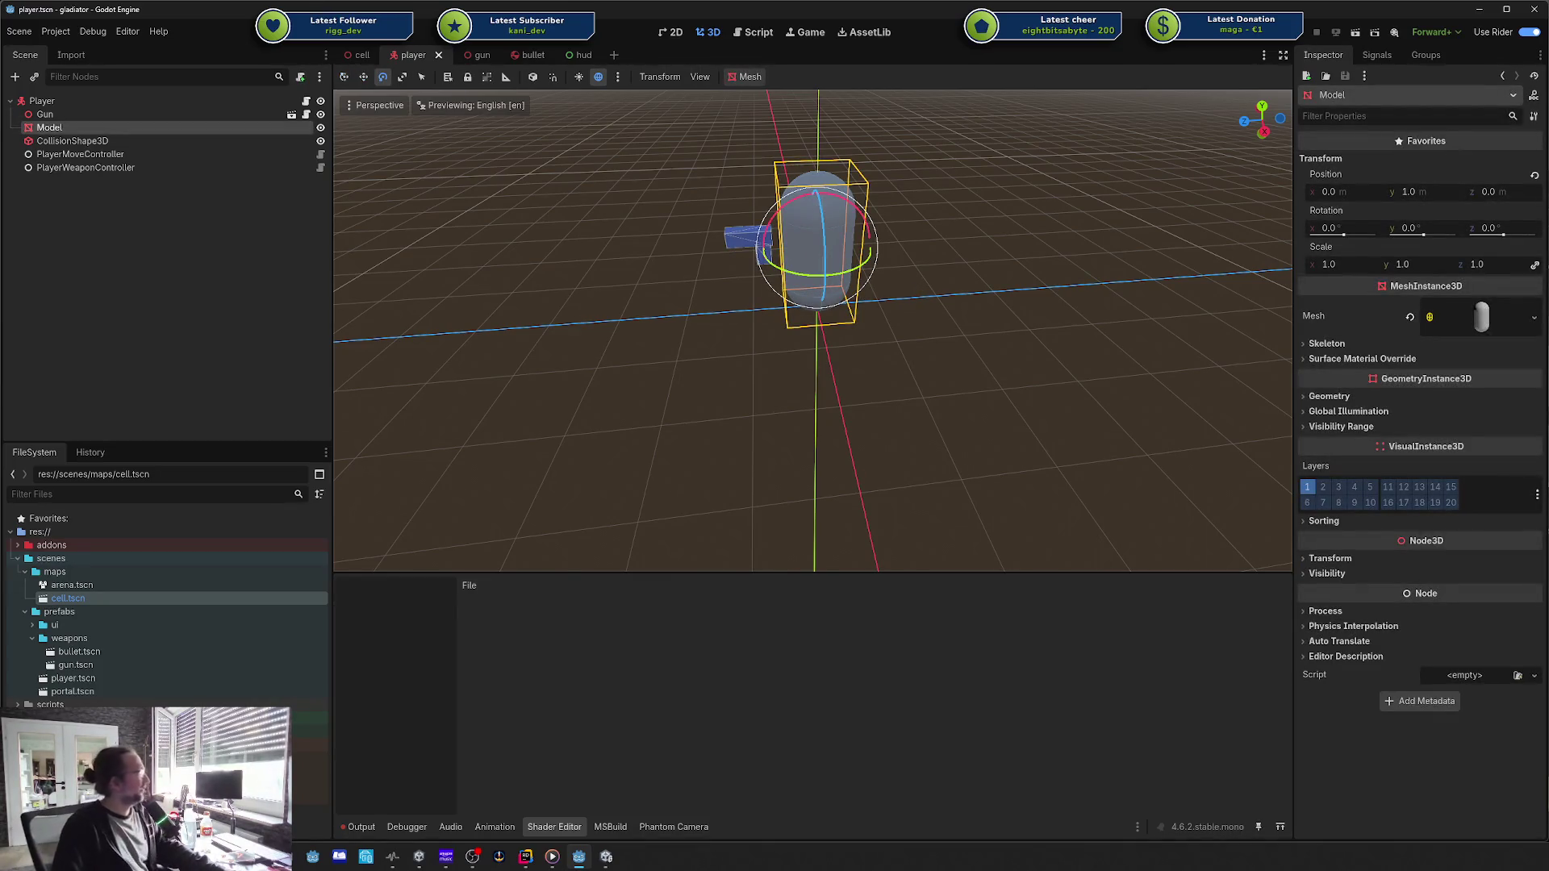
key("q")
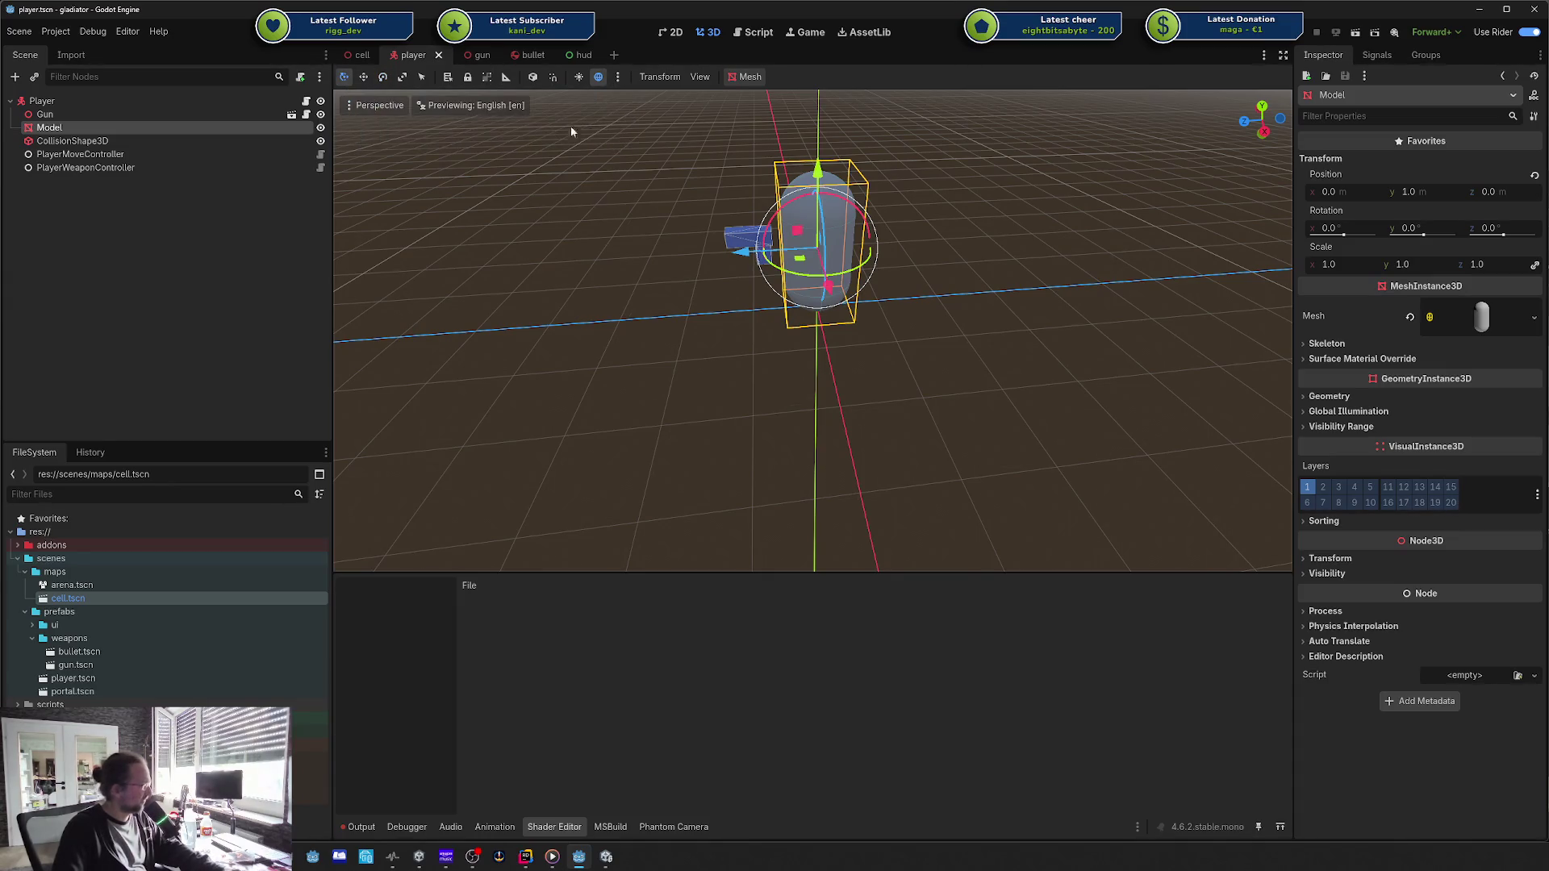
left_click(676, 289)
key("w")
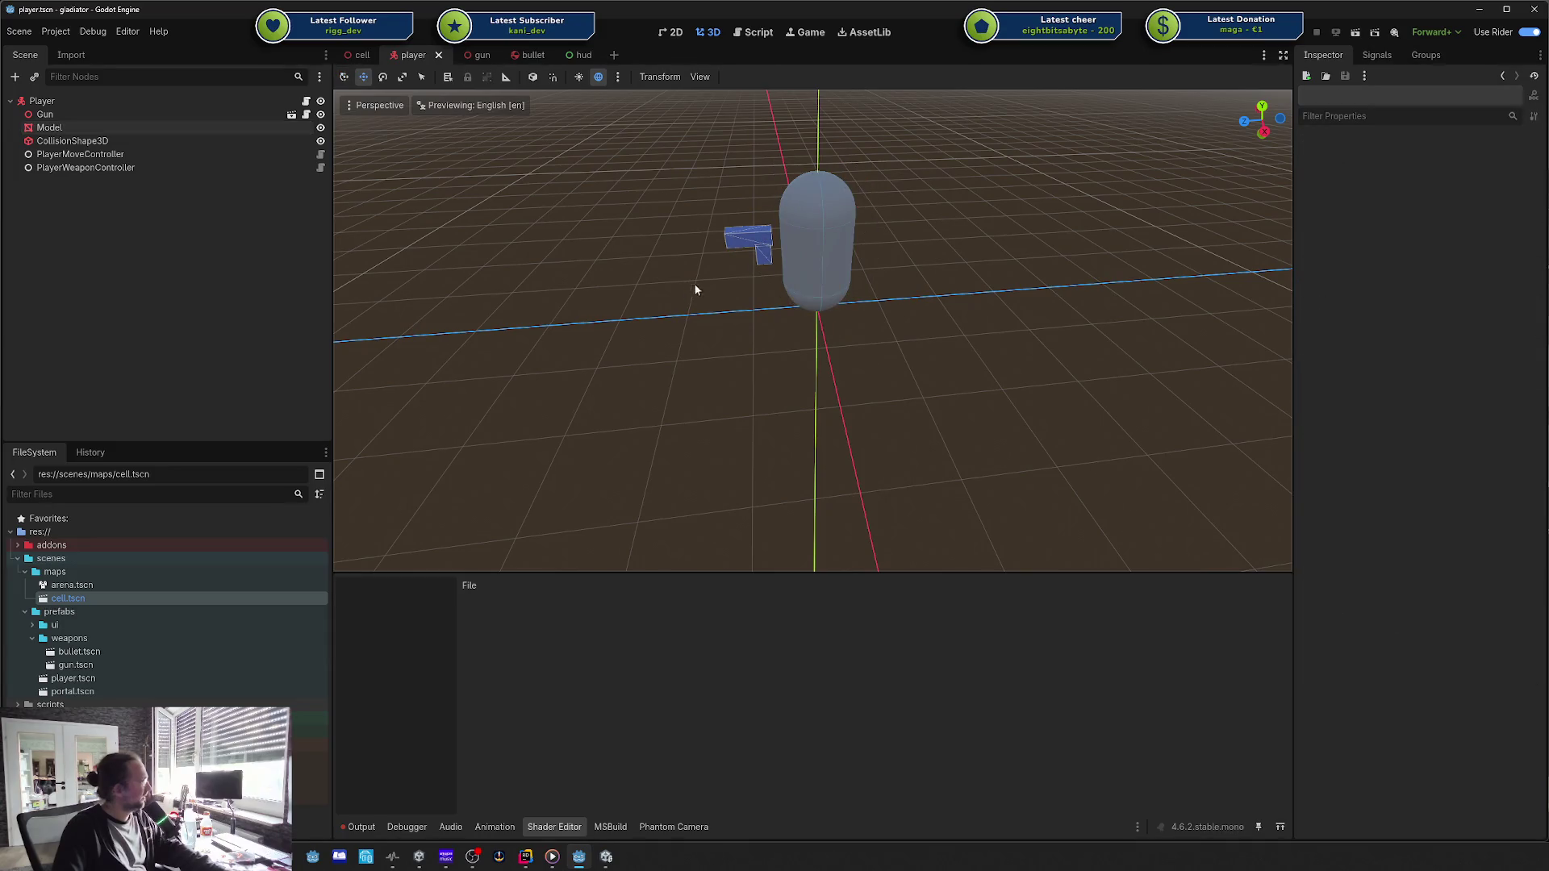
key("e")
left_click(793, 233)
key("q")
key("w")
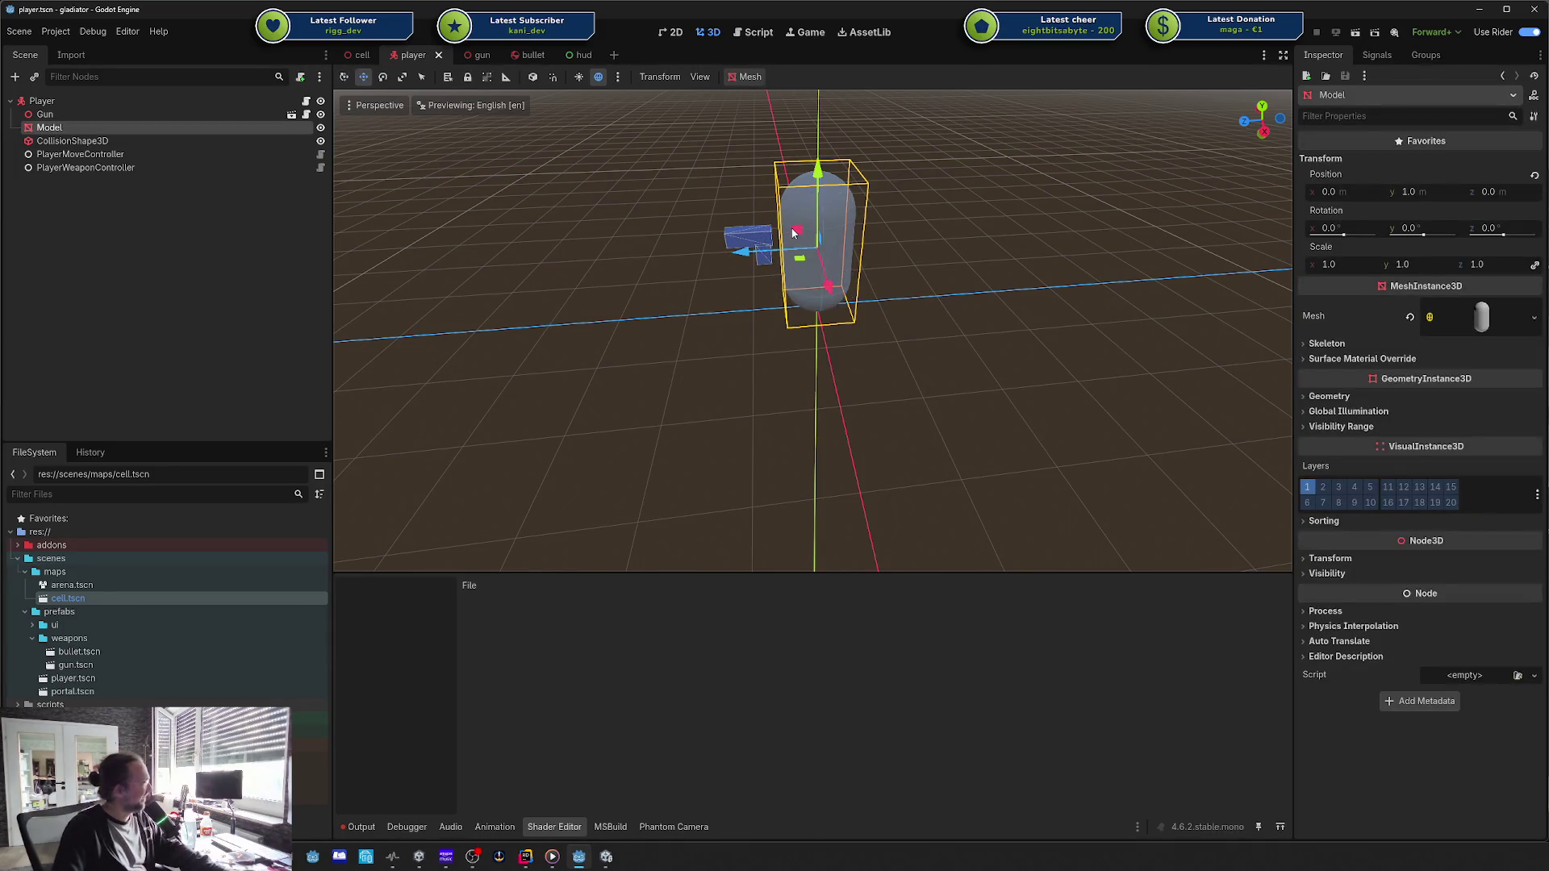
key("e")
key("q")
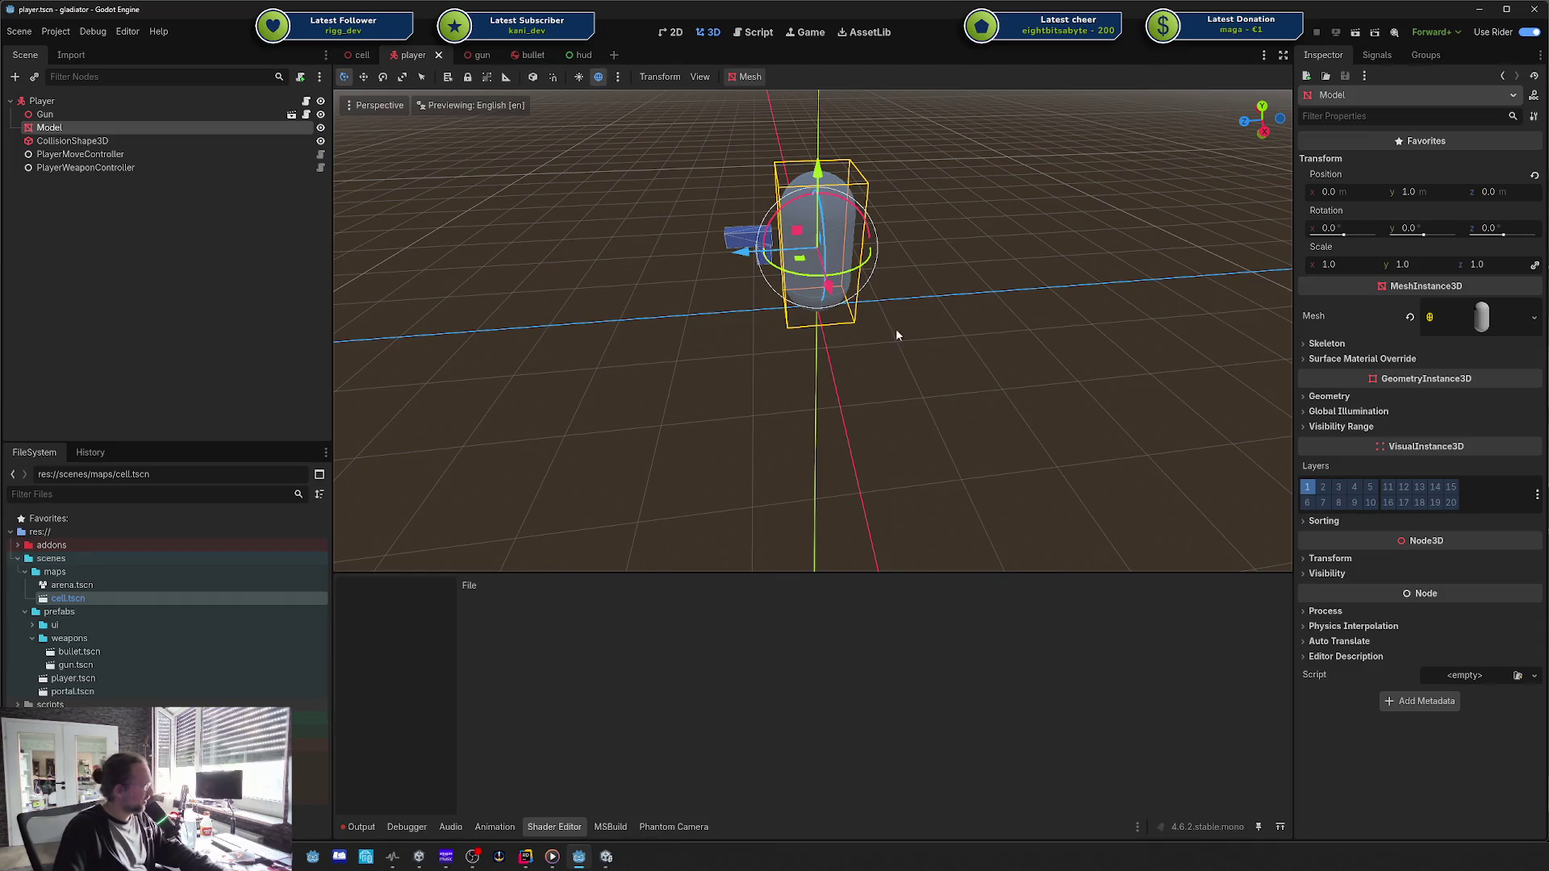
Step: Reselect the Model, leave it in scale mode, and show the Output log
left_click(666, 354)
left_click(789, 257)
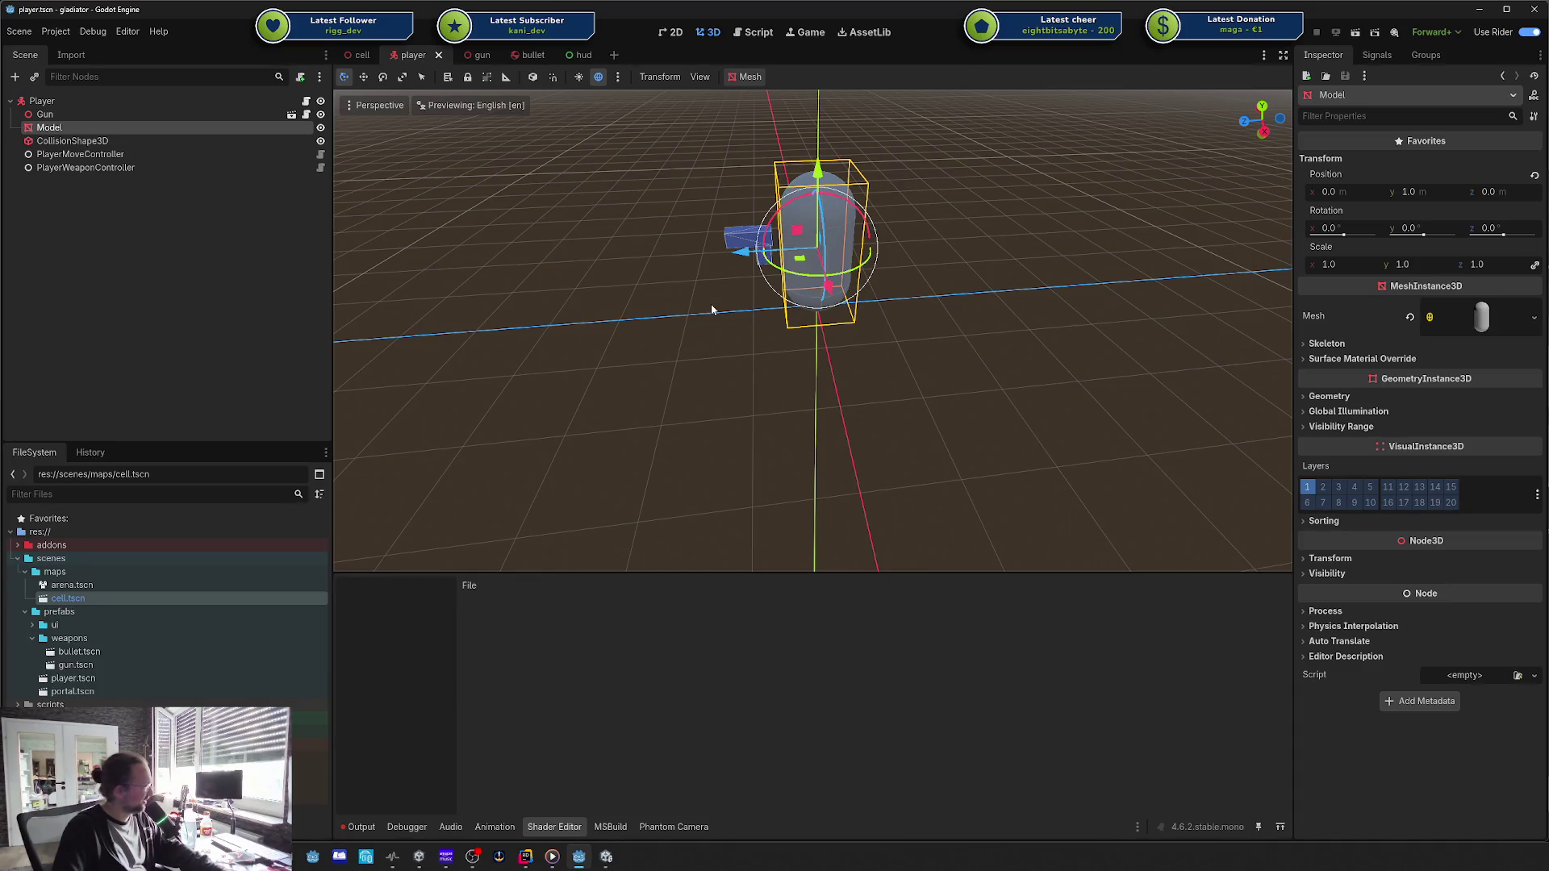
left_click(779, 303)
left_click(844, 235)
key("w")
key("e")
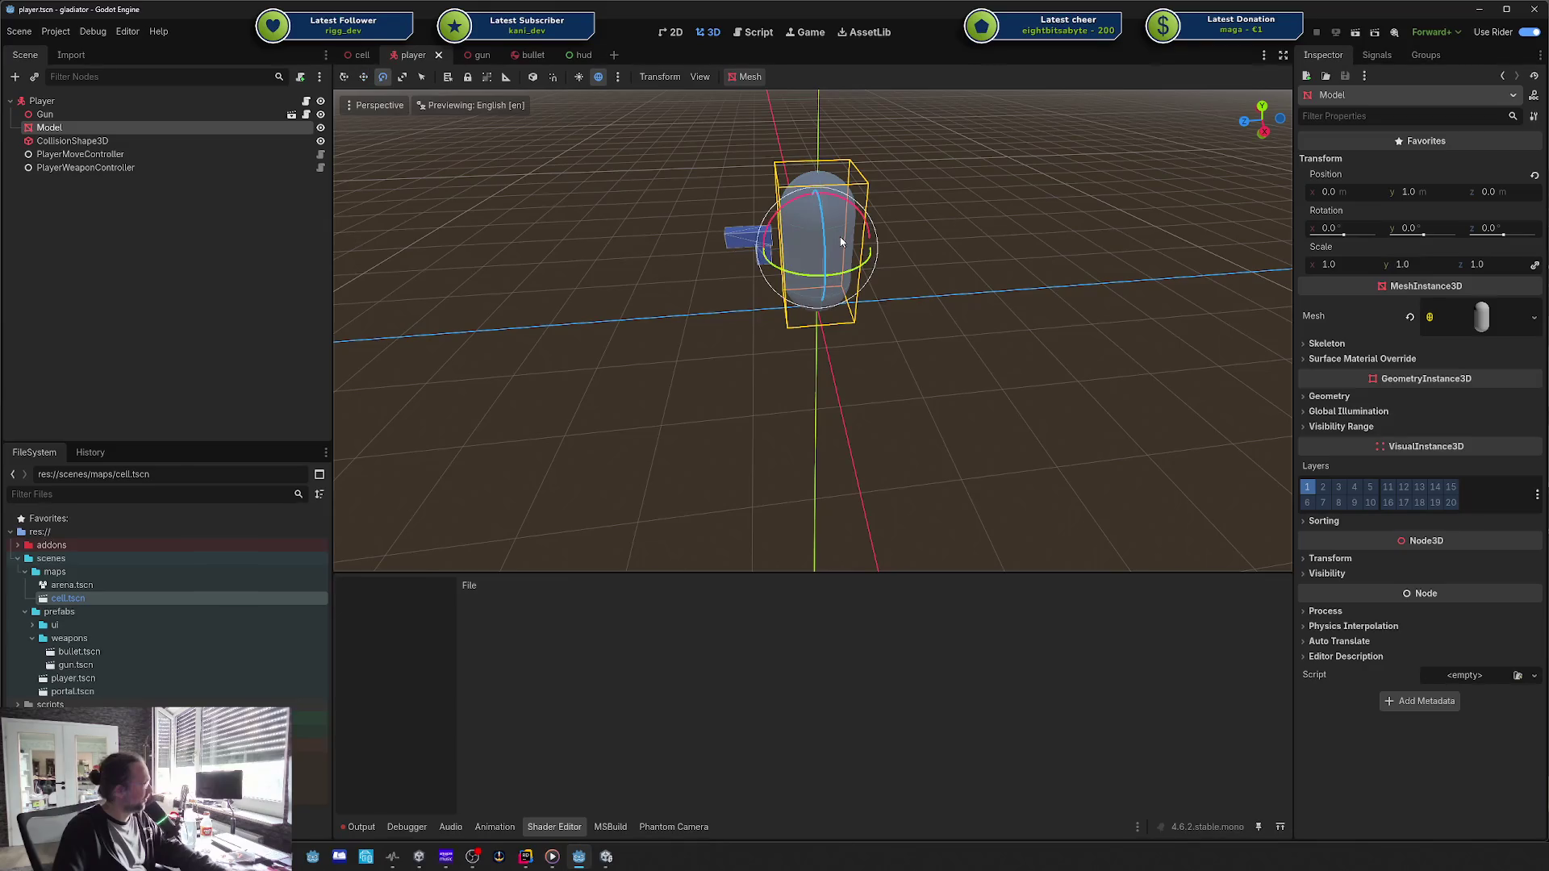
key("r")
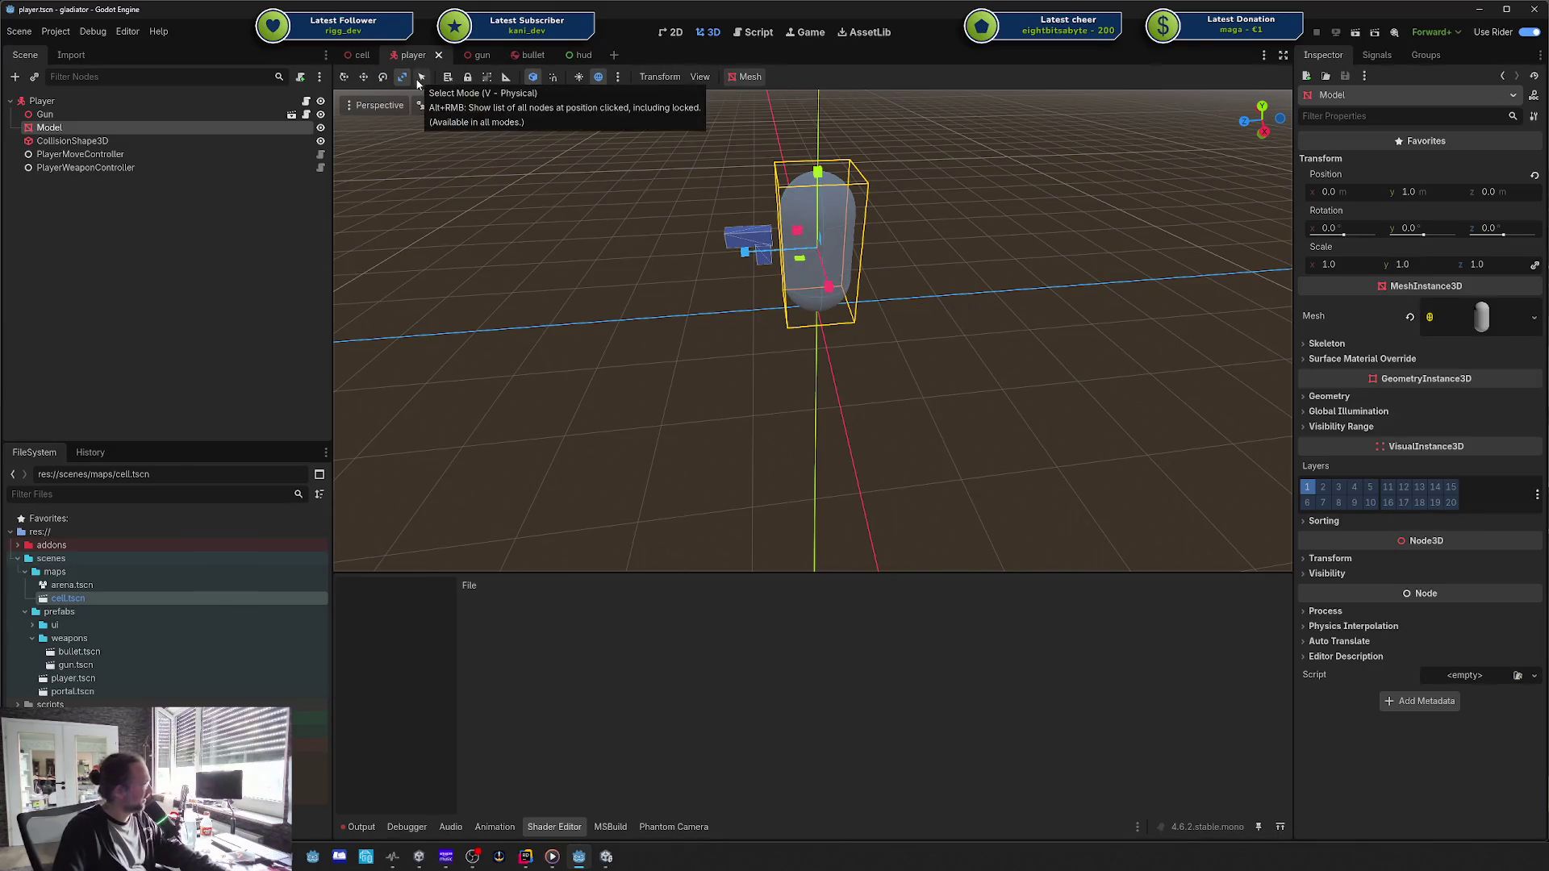
left_click(355, 826)
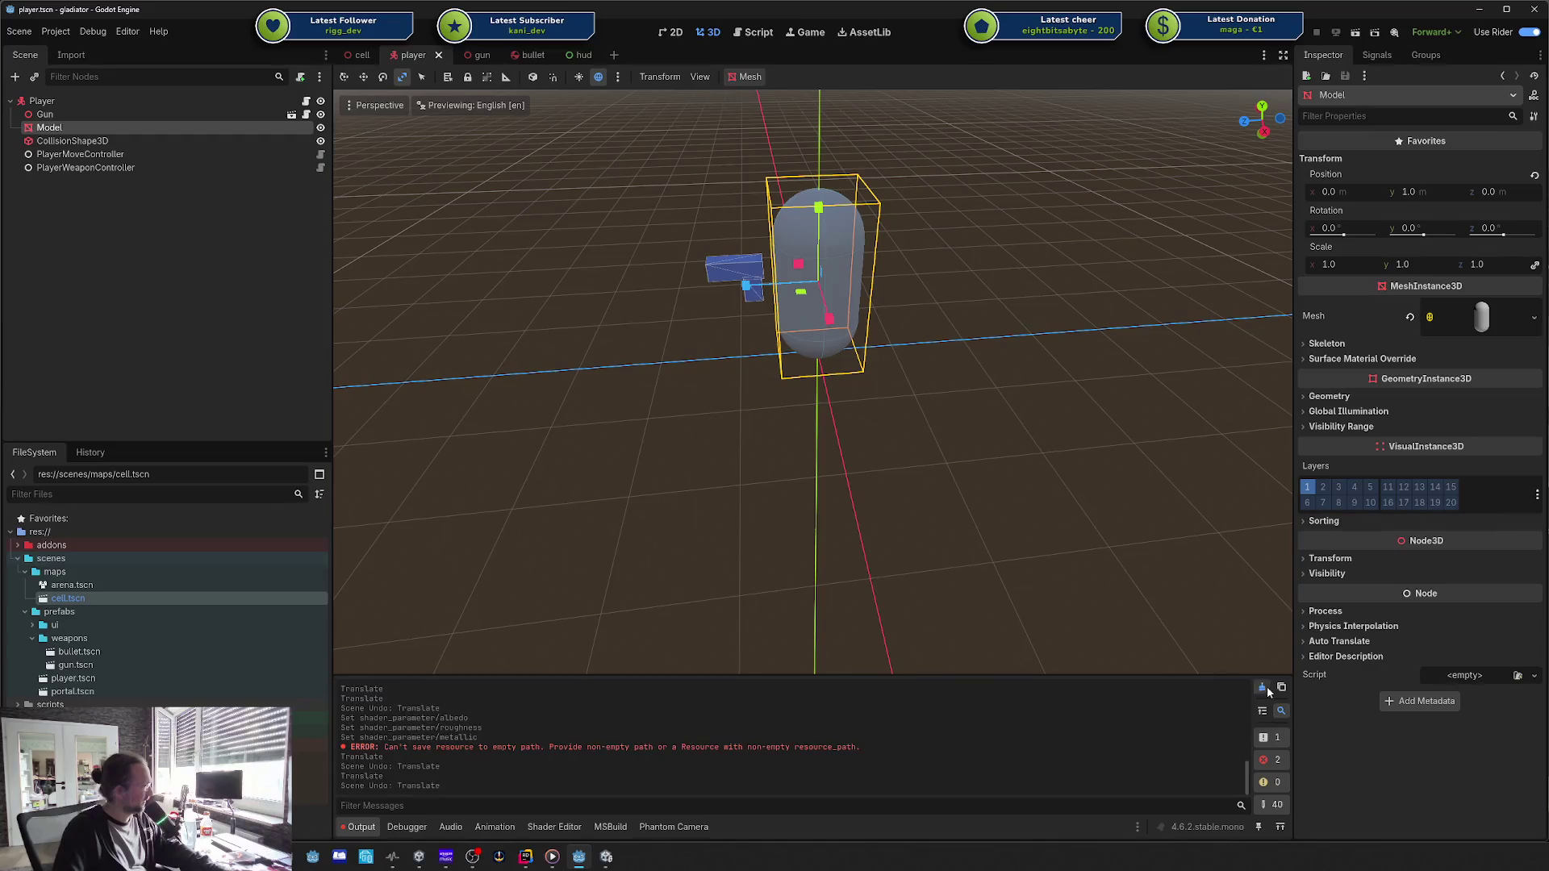
Step: Show the Debugger's Errors list and select the capsule Model in select mode
left_click(404, 826)
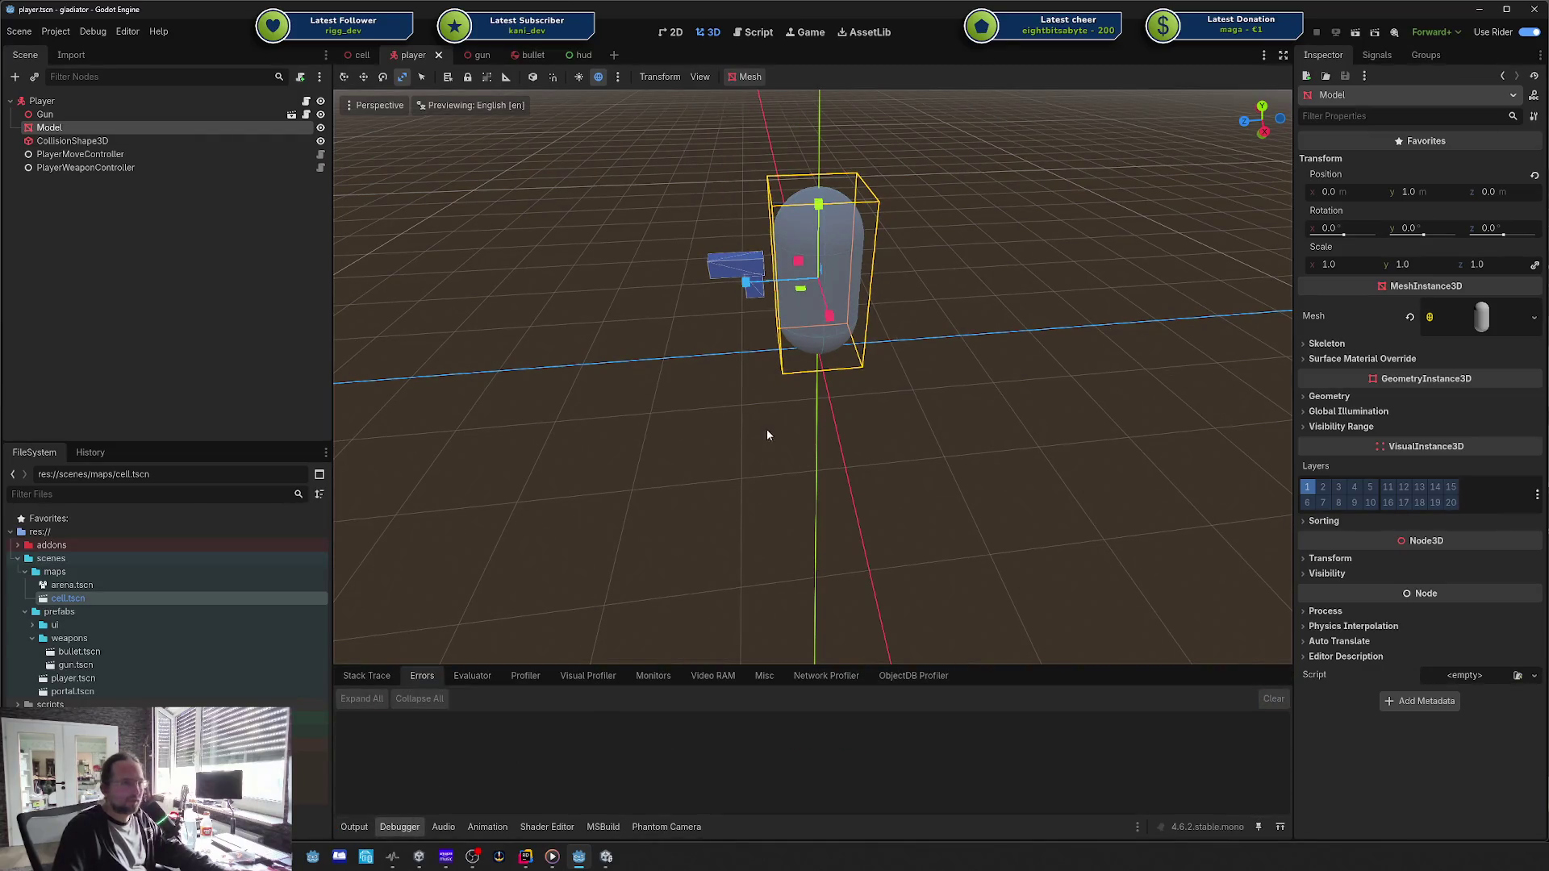
left_click(784, 379)
left_click(802, 294)
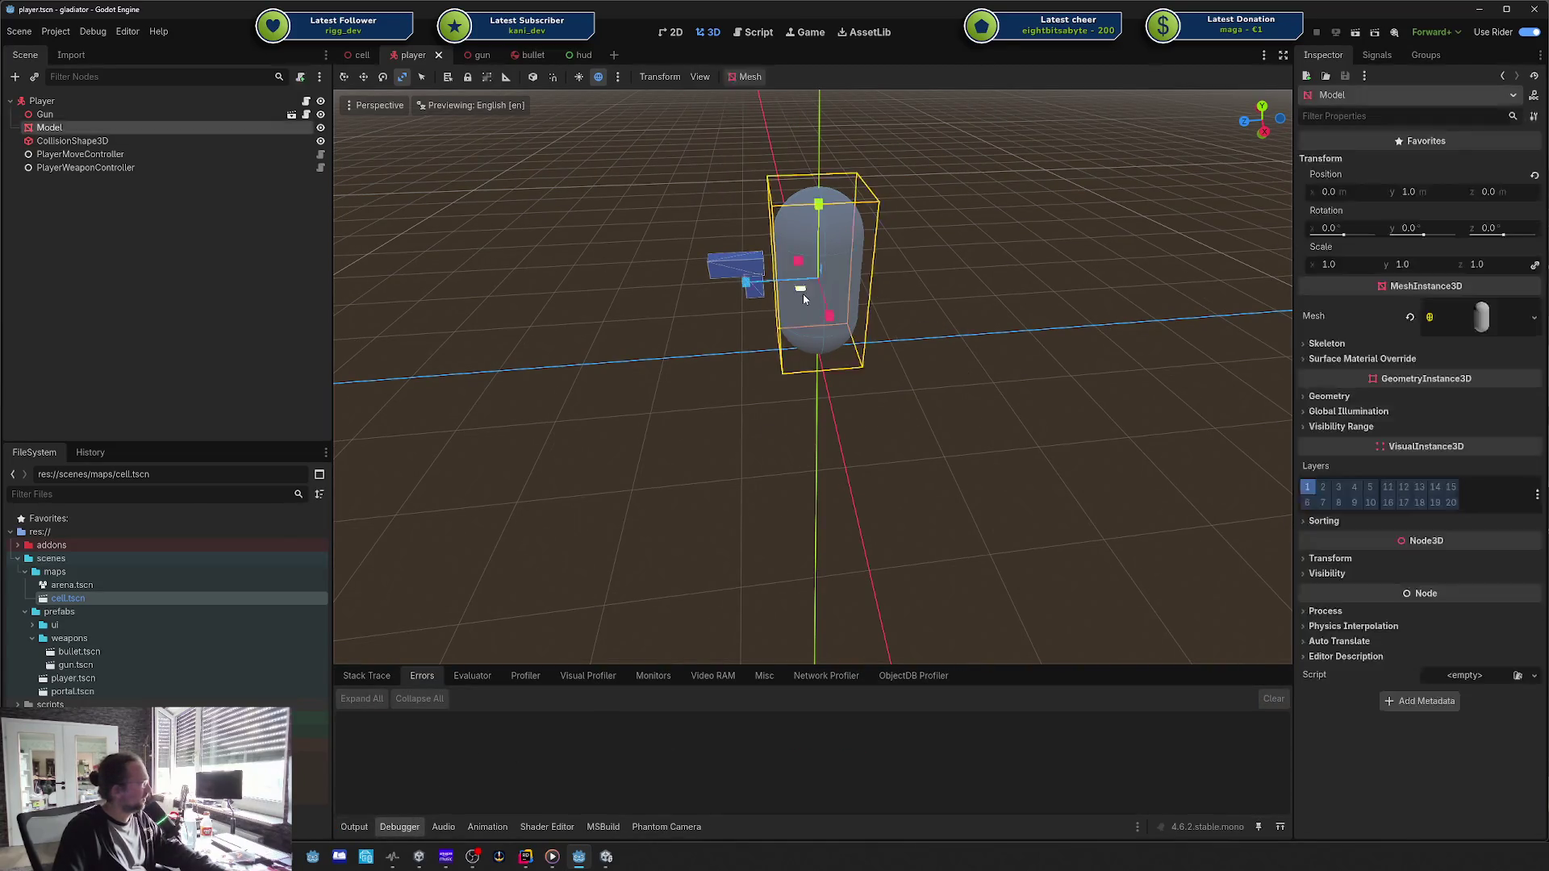
key("q")
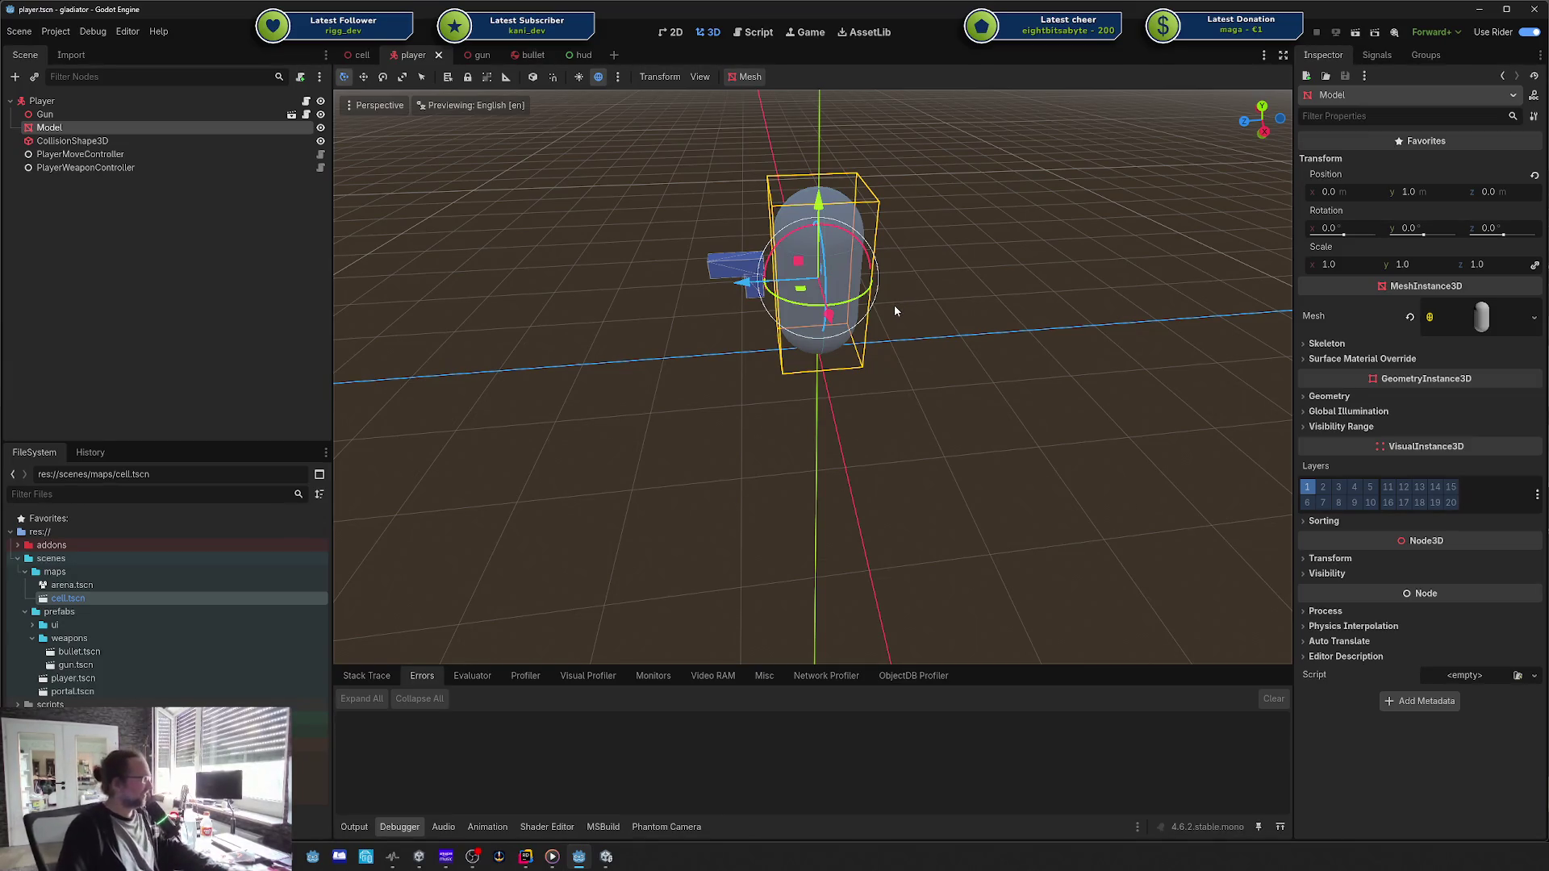
Step: Reselect the player capsule, toggle Move and back to Select, then clear the selection
left_click(899, 307)
left_click(844, 289)
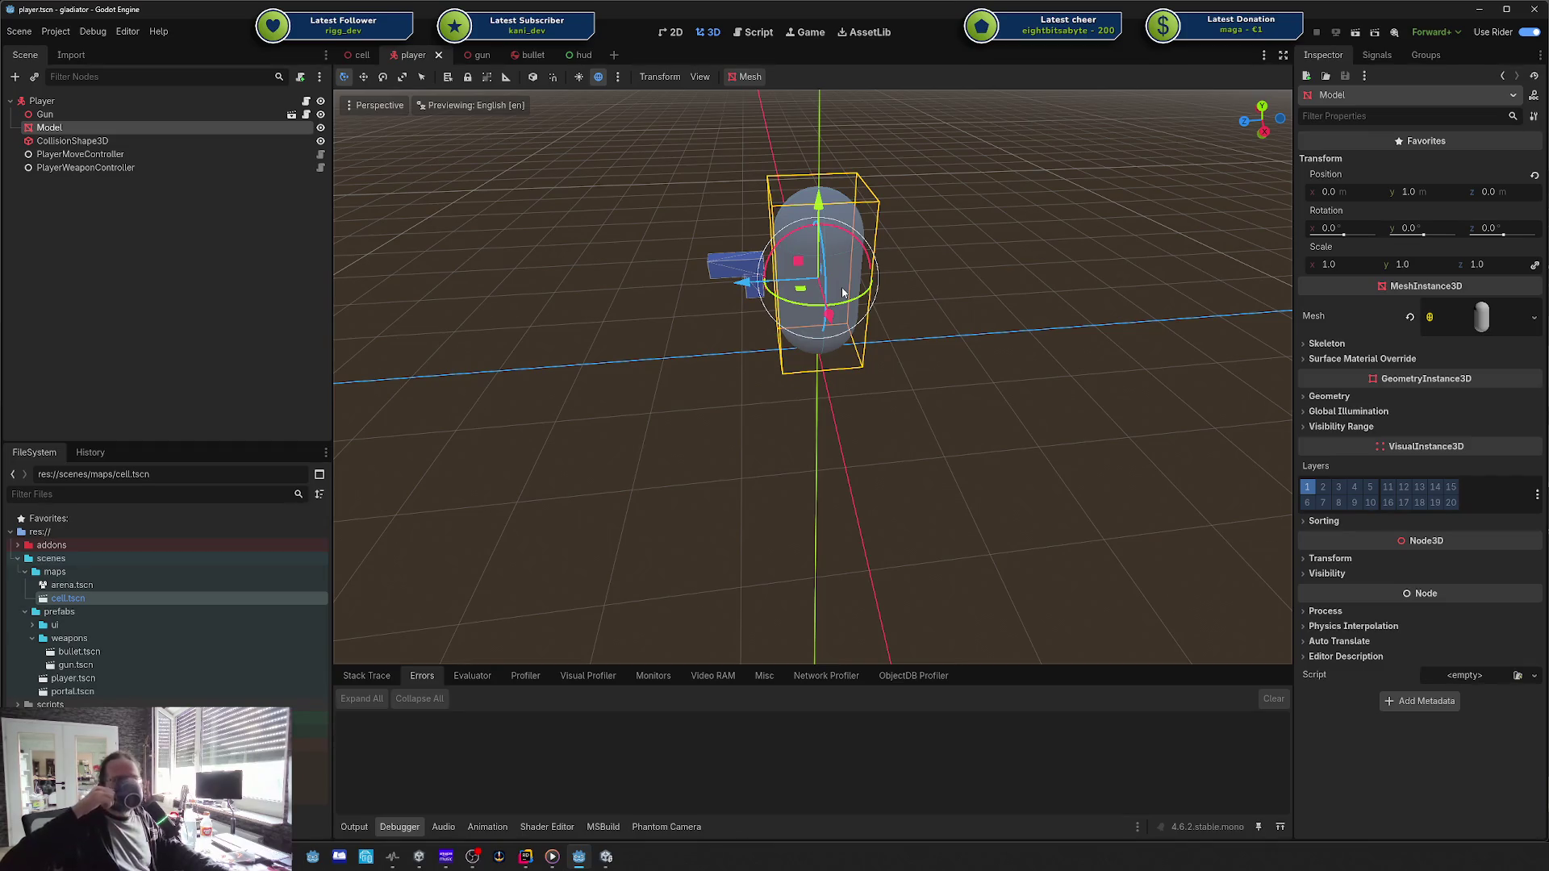
key("w")
key("q")
left_click(923, 316)
left_click(817, 300)
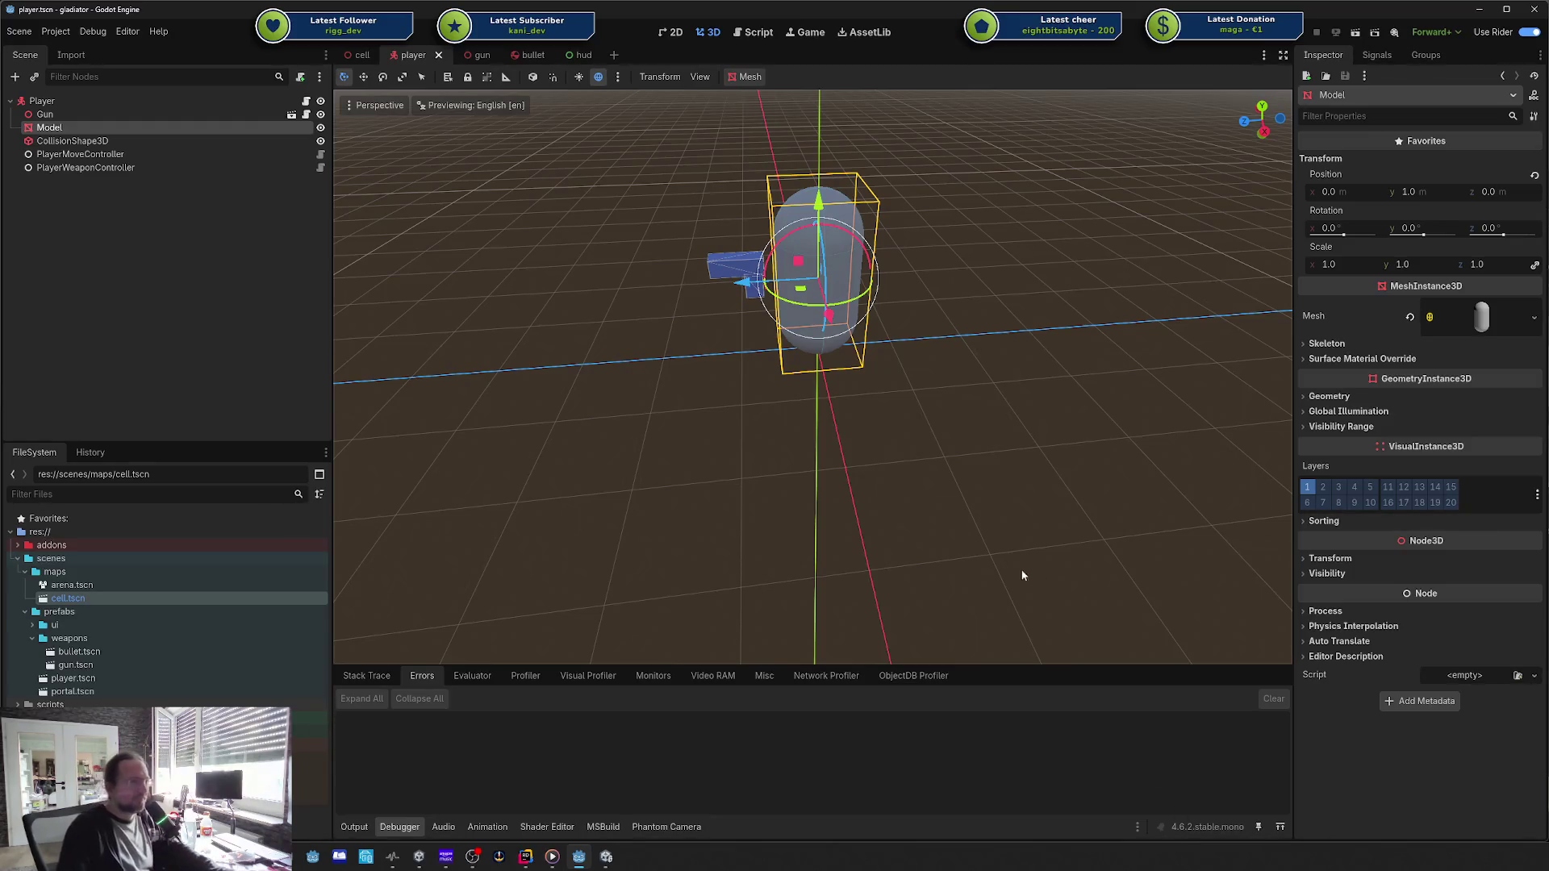
left_click(989, 417)
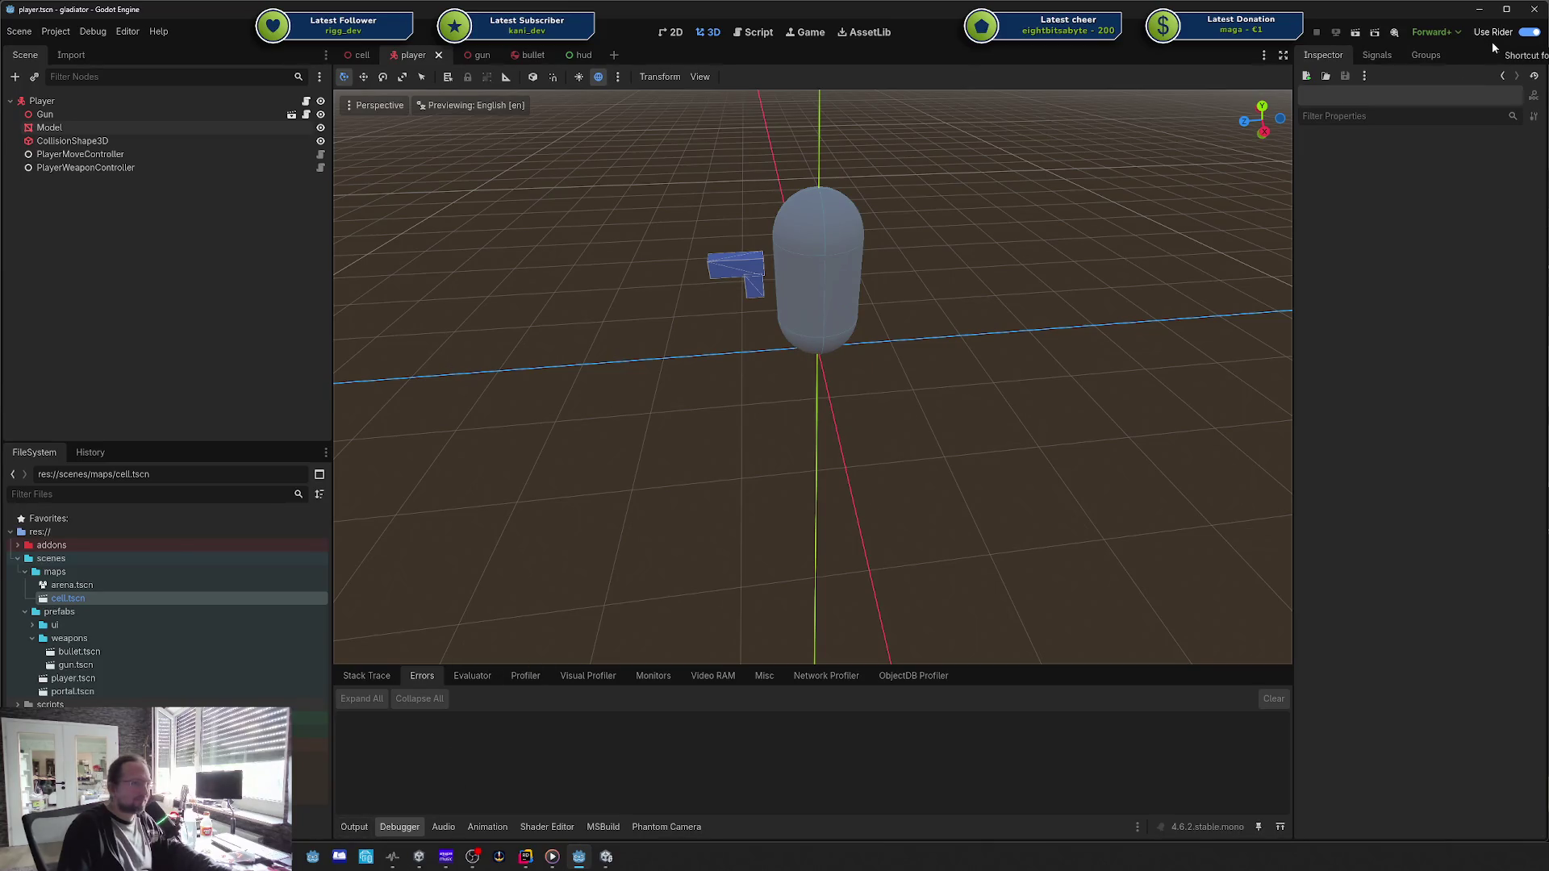
Step: Select and deselect the Gun and the capsule Model in the viewport
left_click(761, 301)
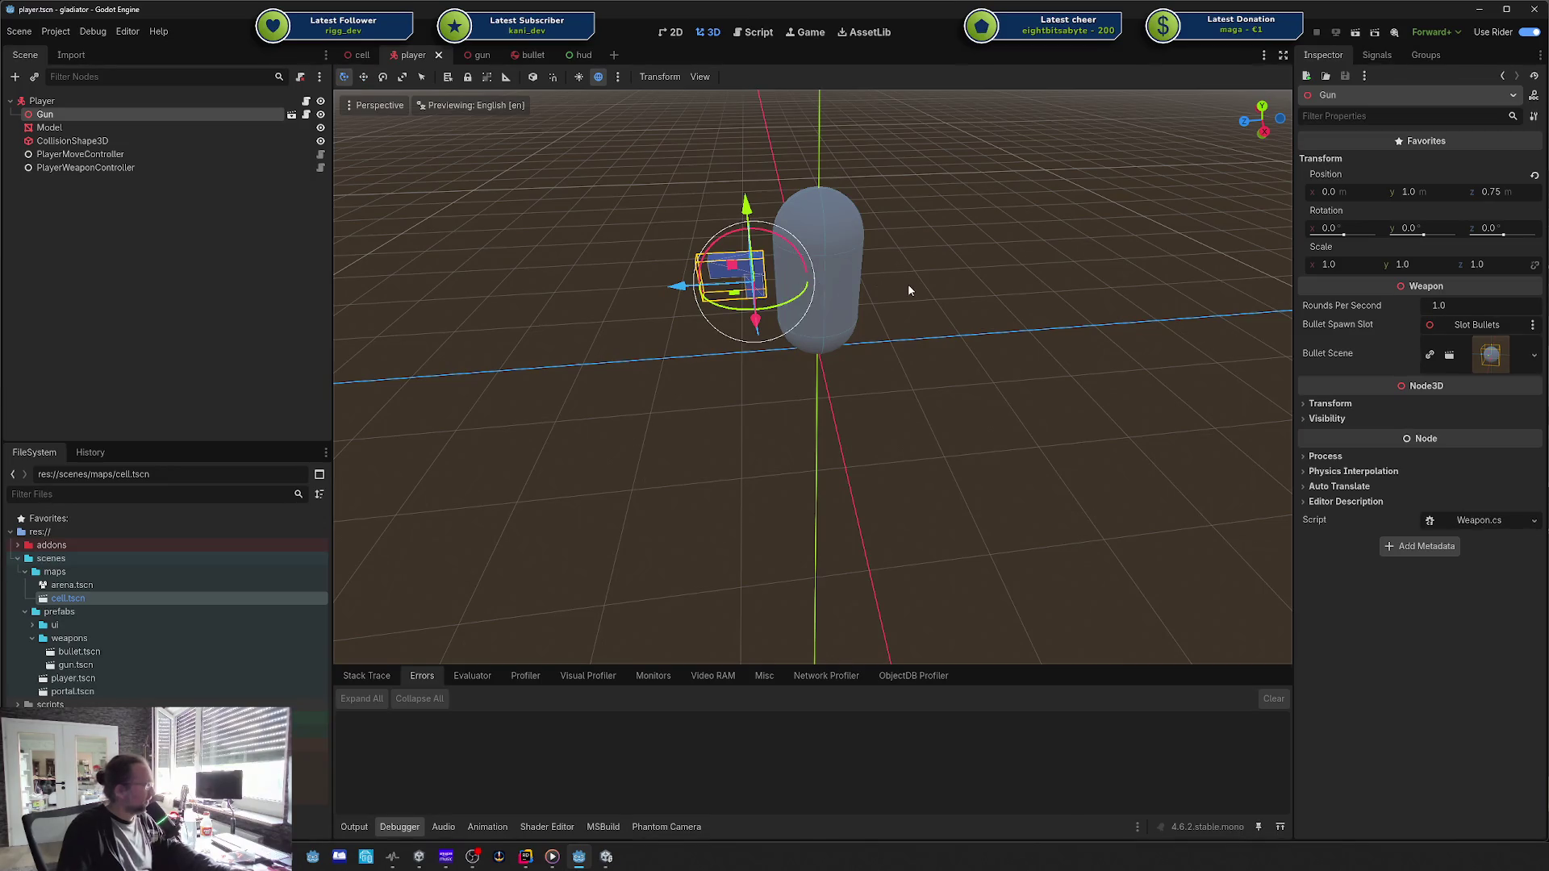
left_click(953, 225)
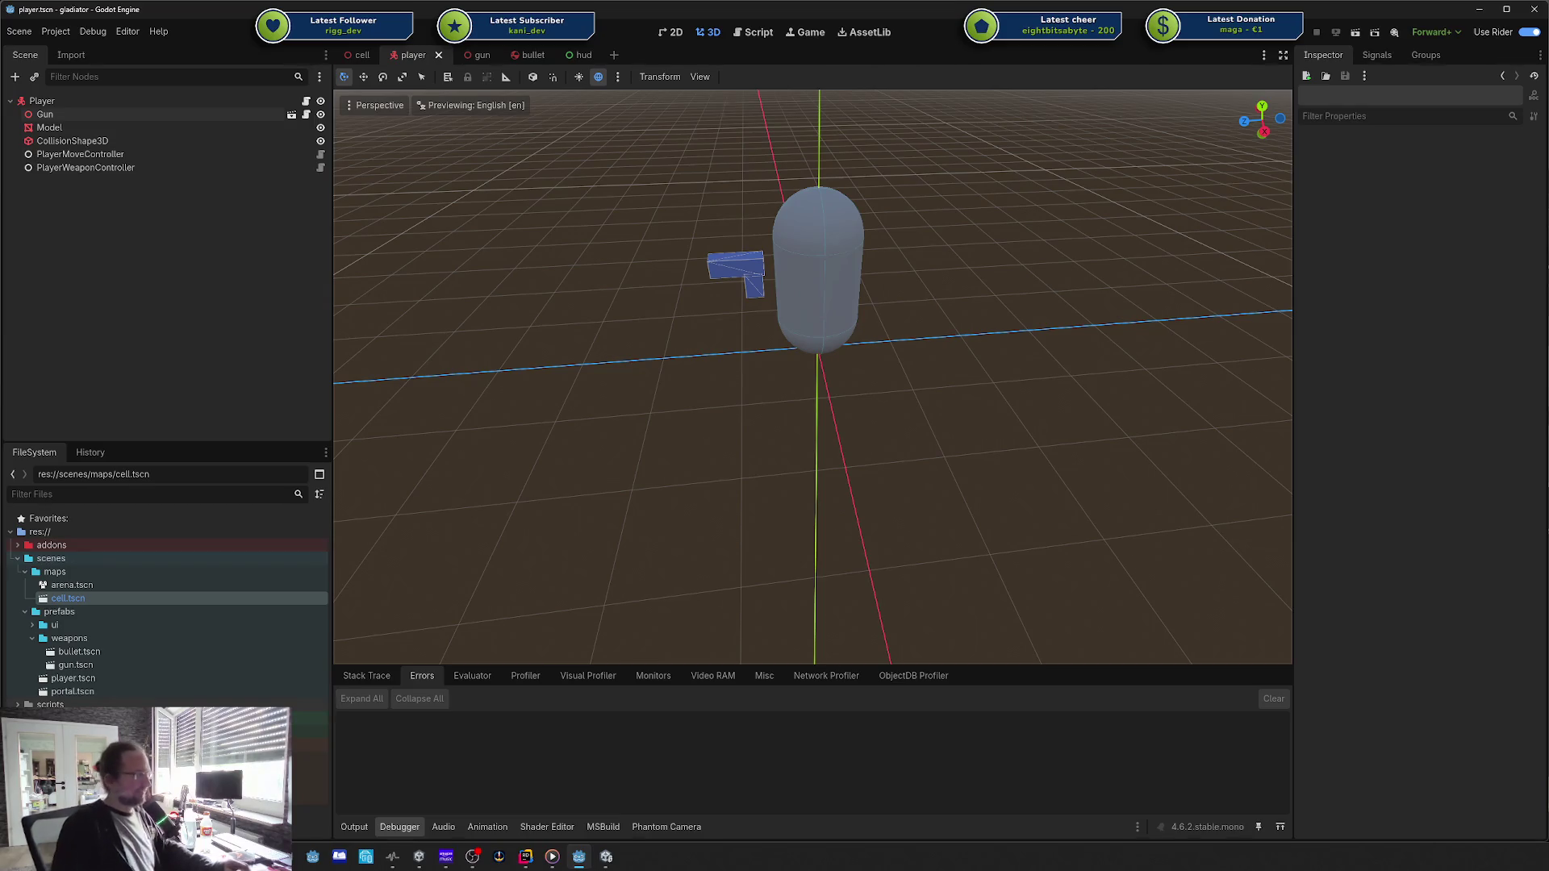
left_click(734, 268)
left_click(925, 431)
left_click(843, 294)
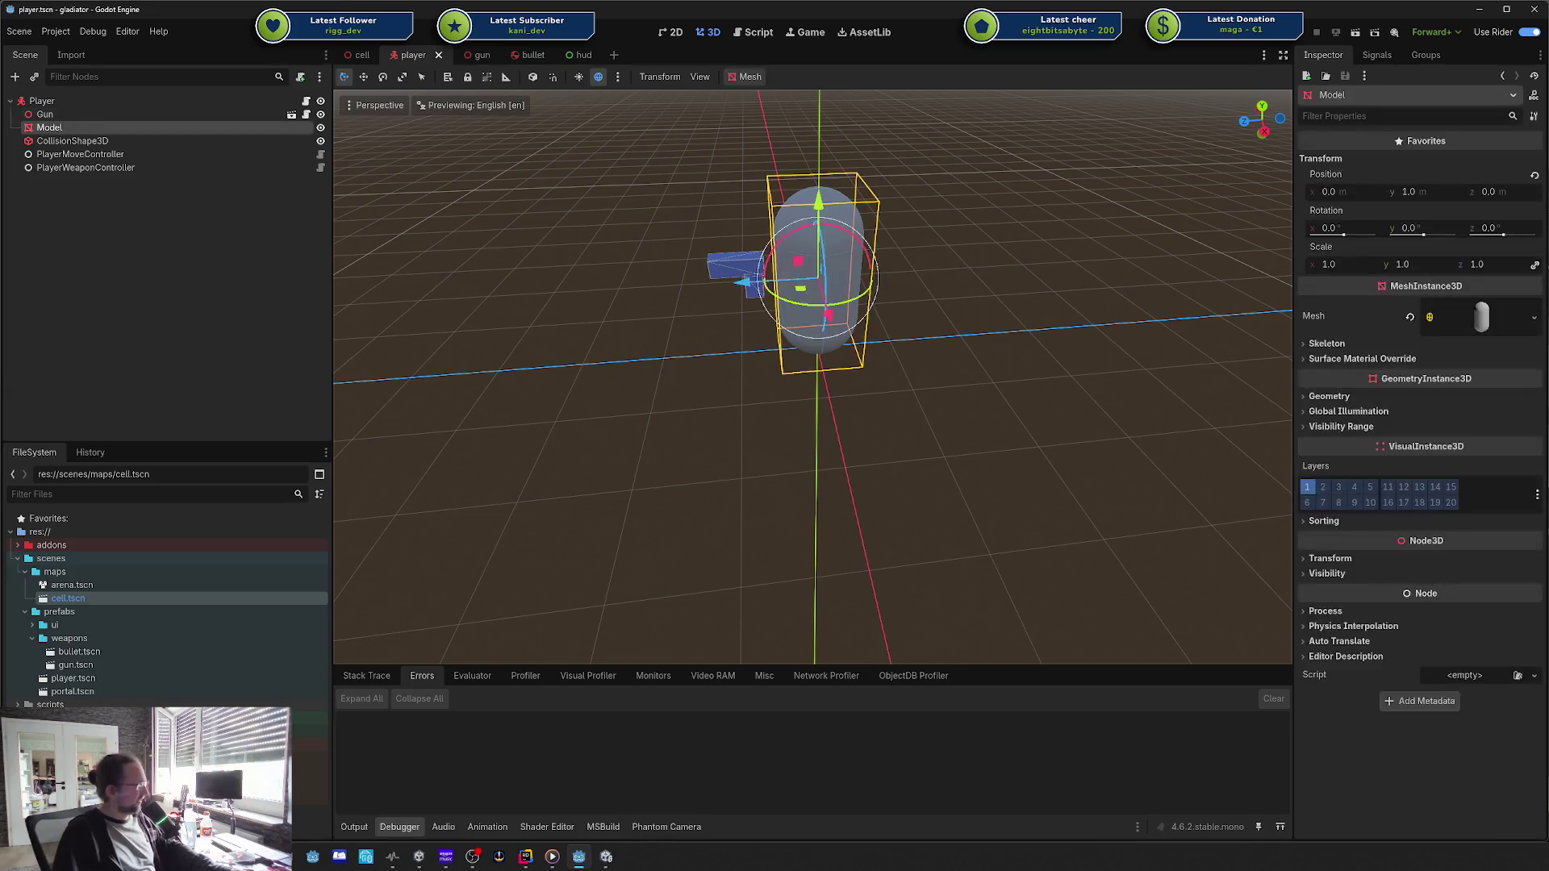
left_click(984, 245)
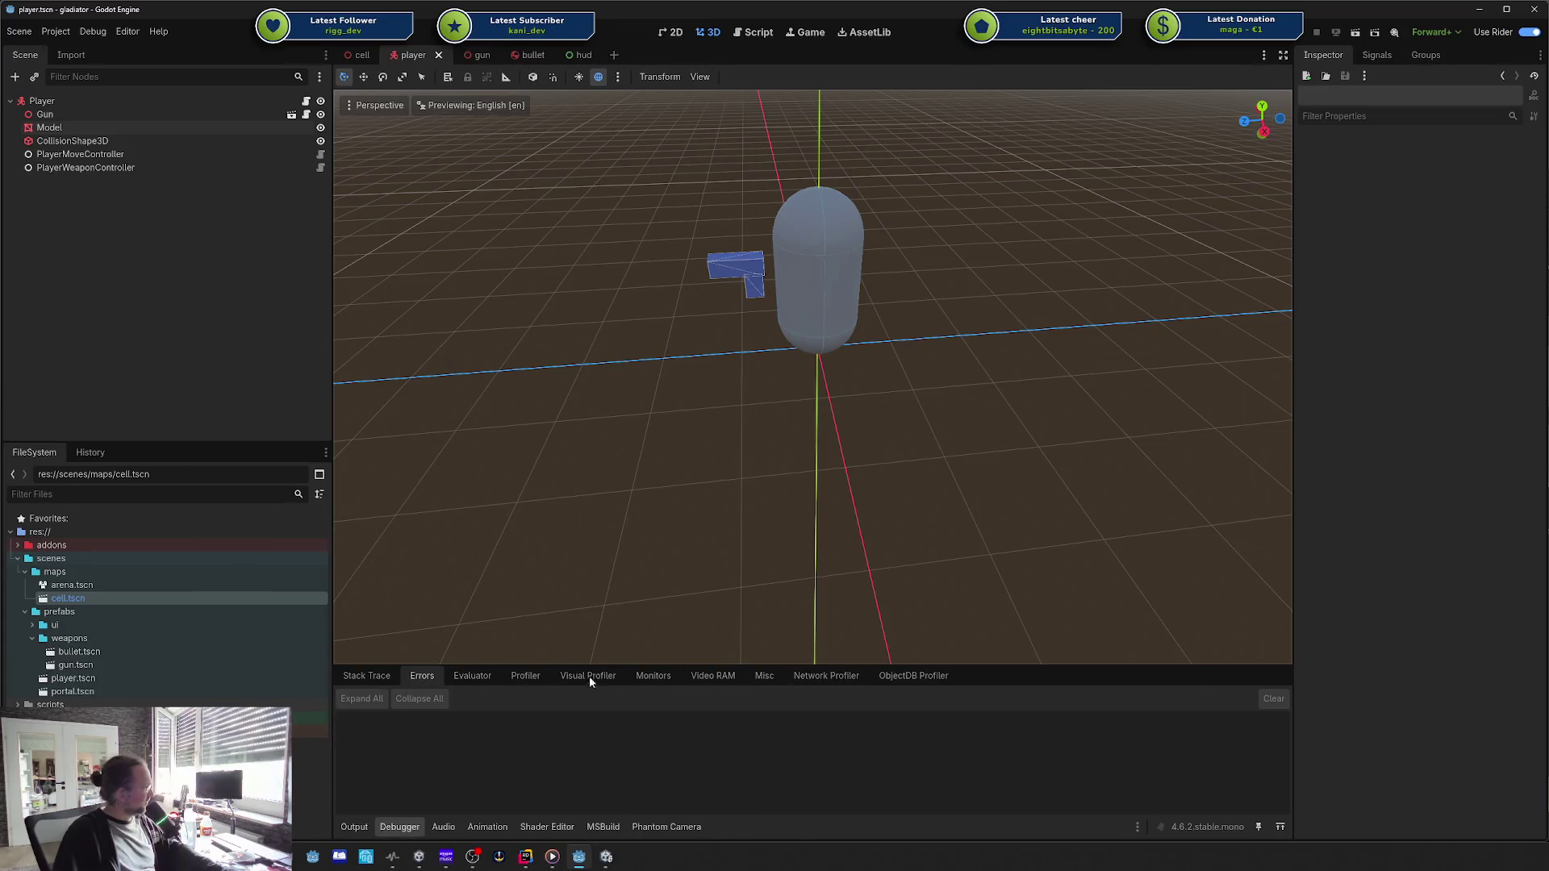
Step: Browse the Visual Profiler and Stack Trace debugger tabs, ending on the Evaluator
left_click(589, 677)
left_click(432, 680)
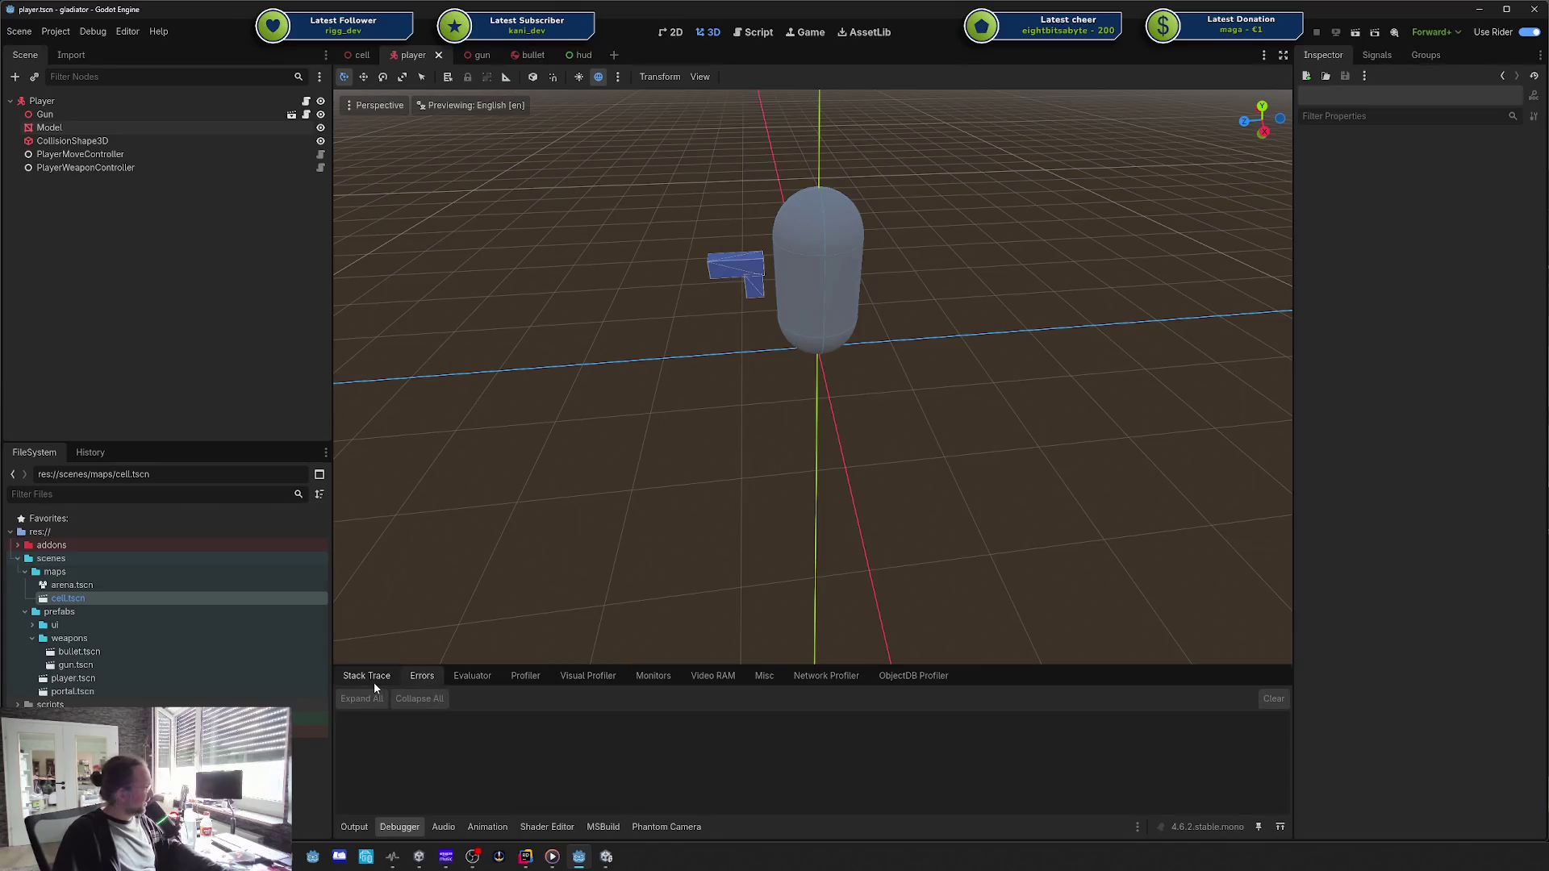
left_click(366, 680)
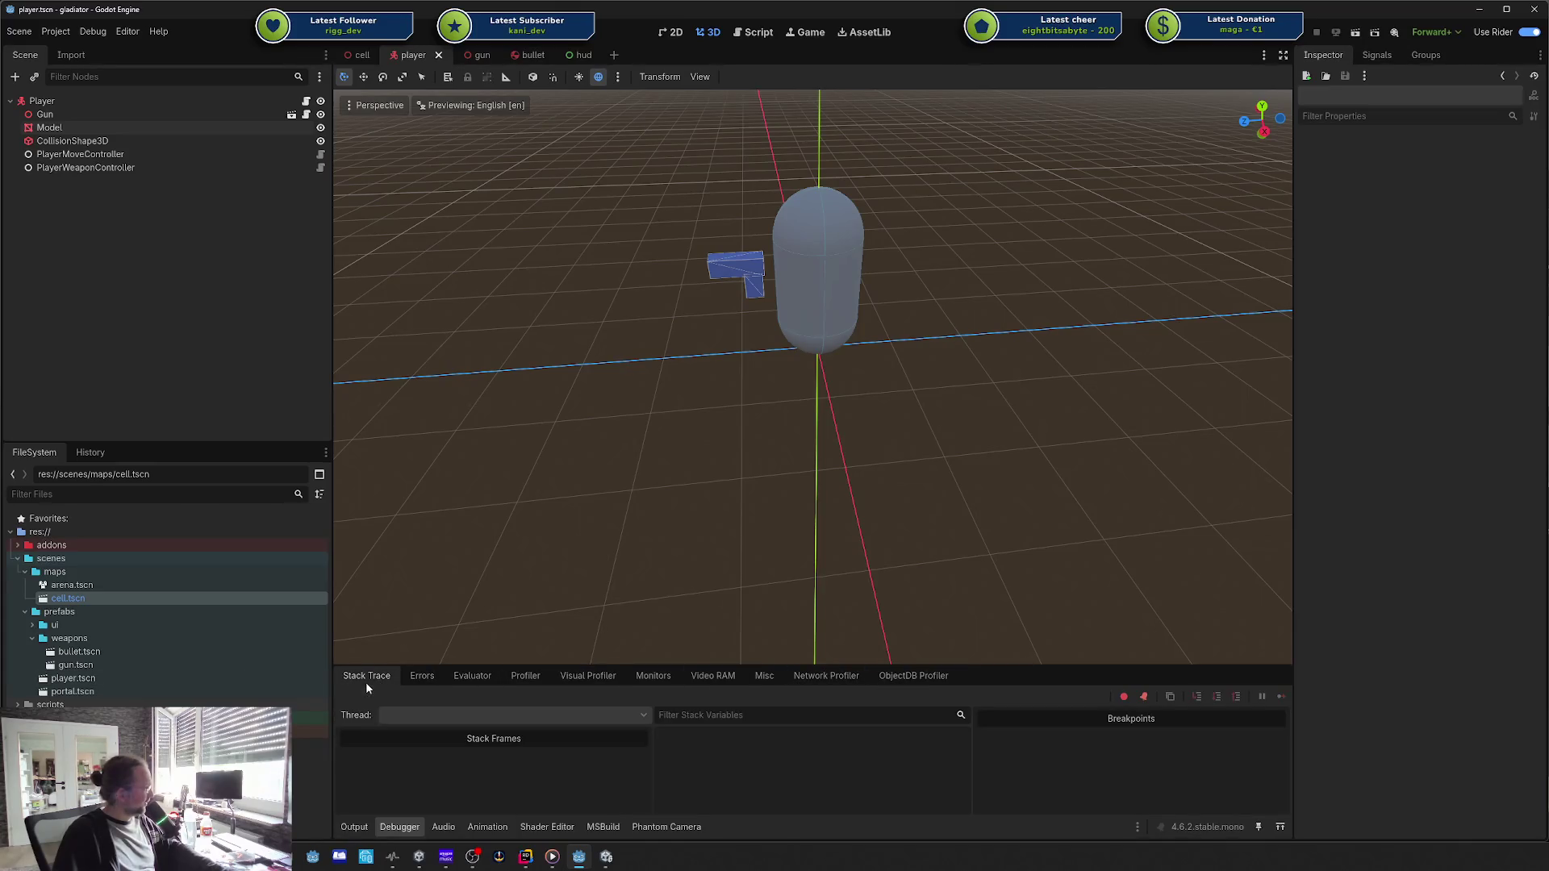
left_click(423, 679)
left_click(497, 679)
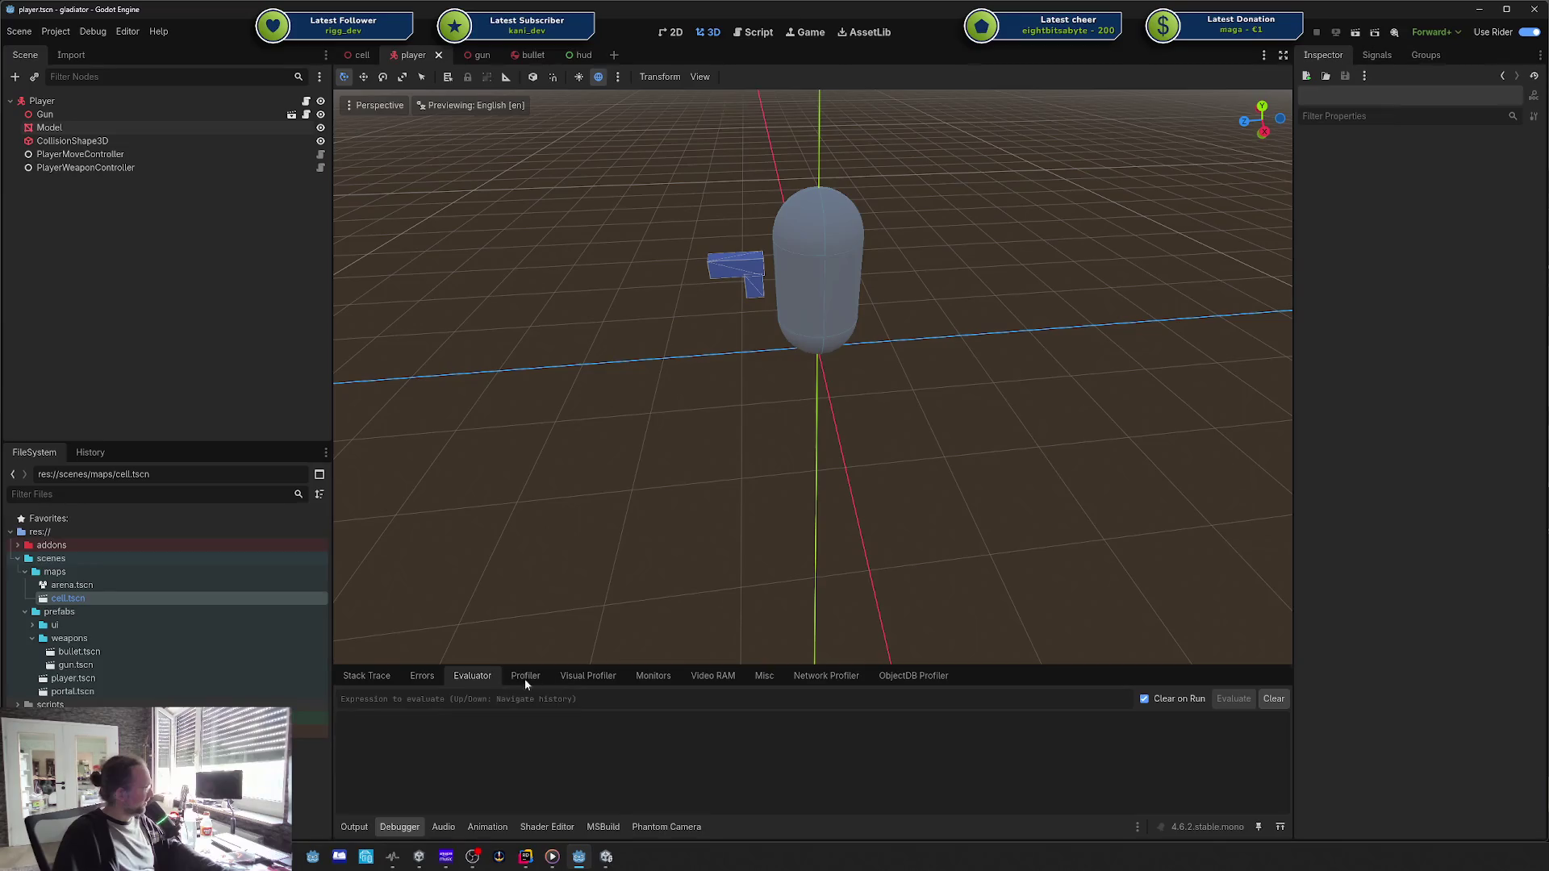
Step: Switch the bottom panel back to Output and open Editor > Editor Settings
left_click(415, 679)
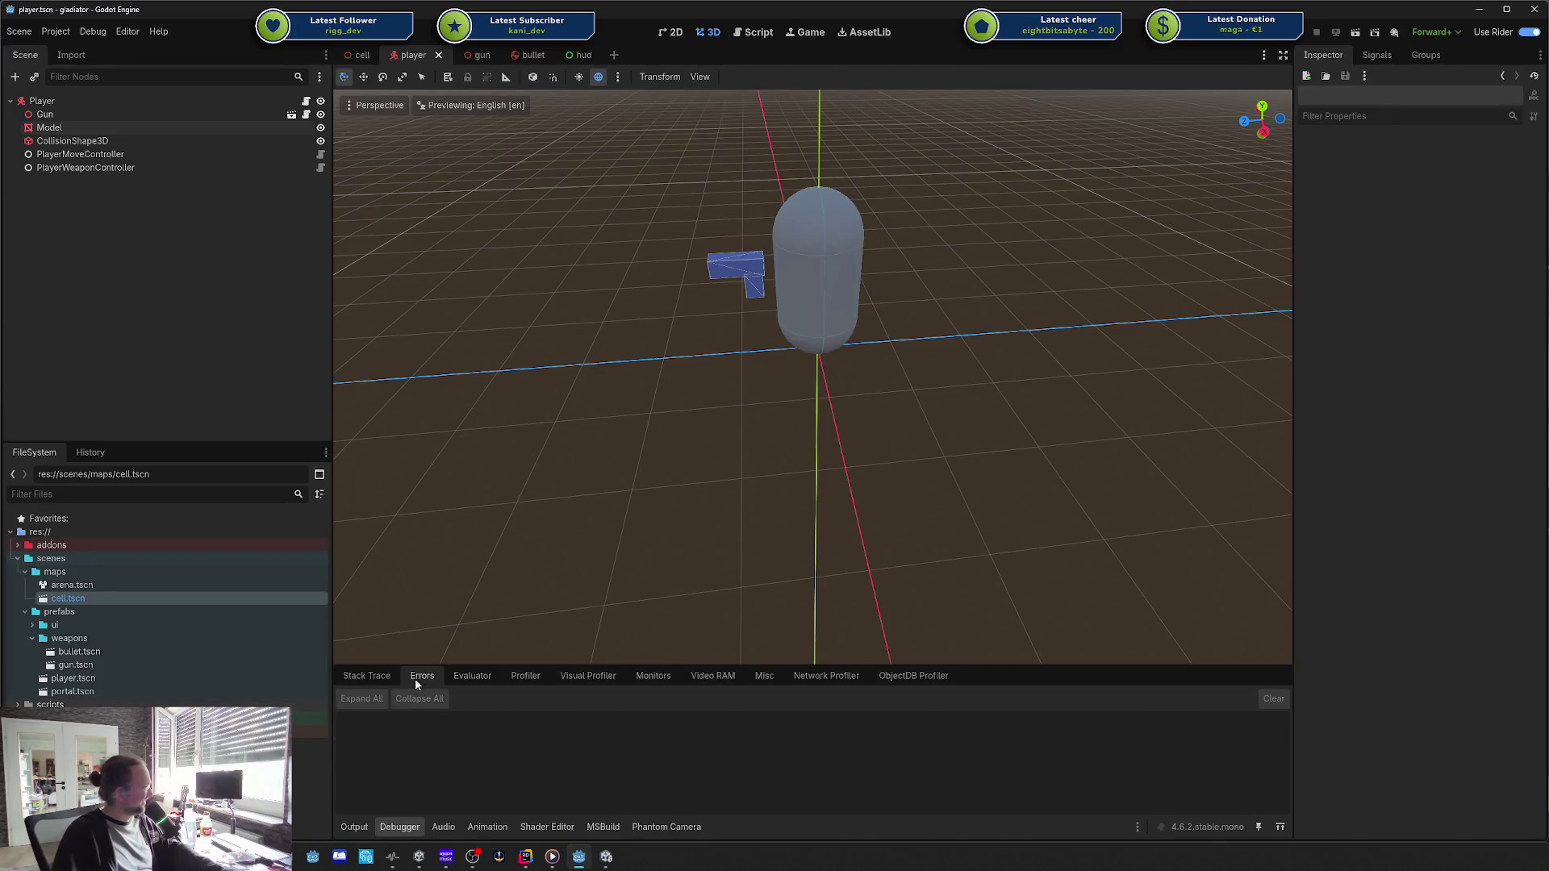
left_click(361, 825)
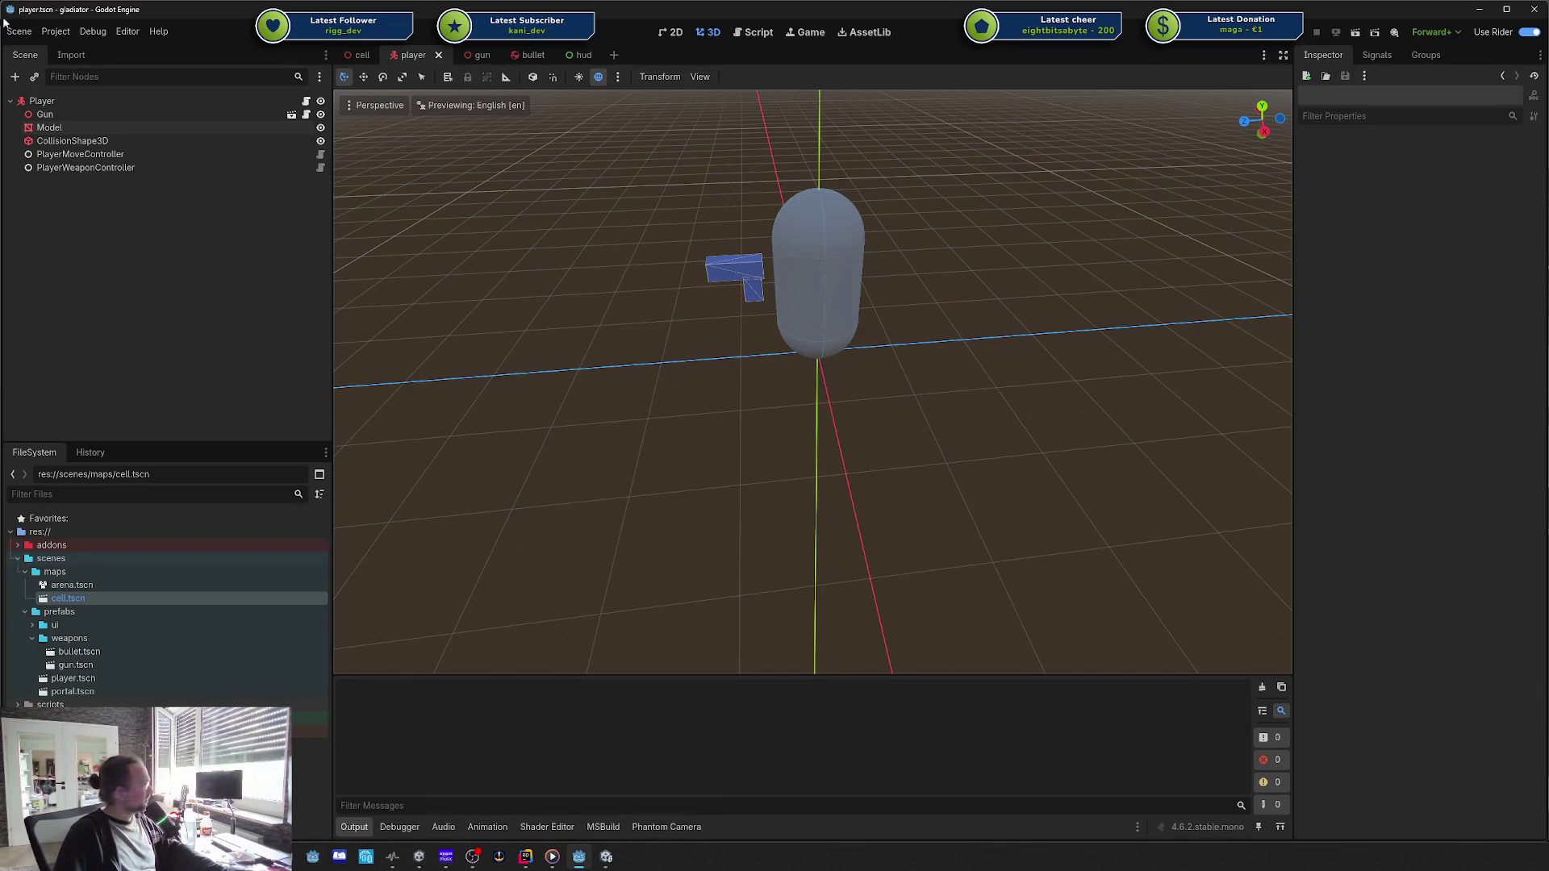
left_click(69, 31)
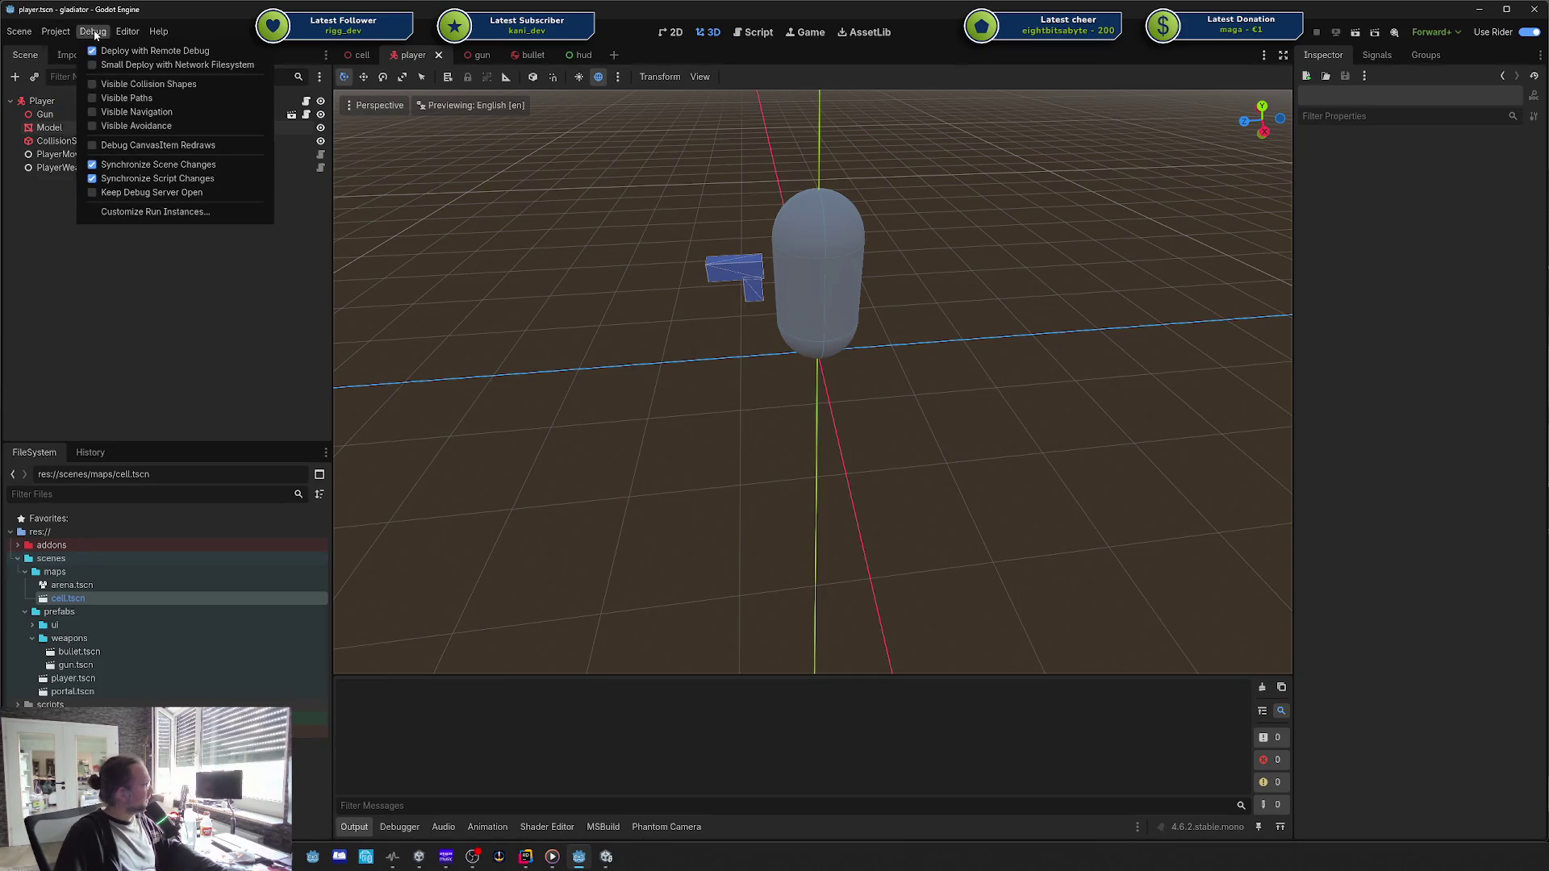
left_click(139, 50)
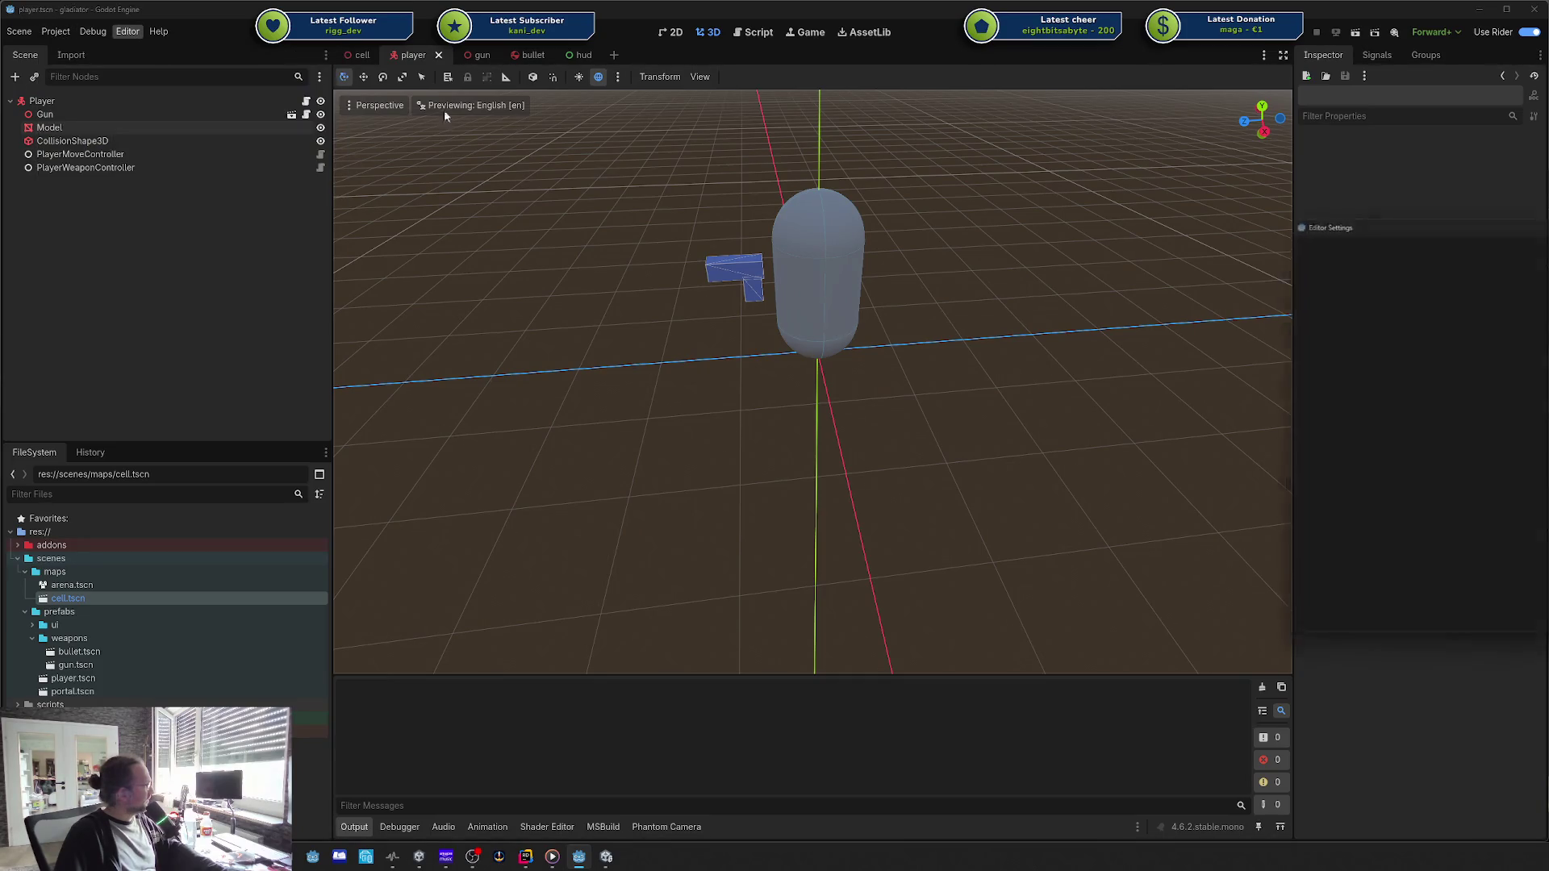
Step: Center the Editor Settings window and filter it for 'blender', browsing the matching settings
left_click_drag(1458, 212, 903, 293)
type("b")
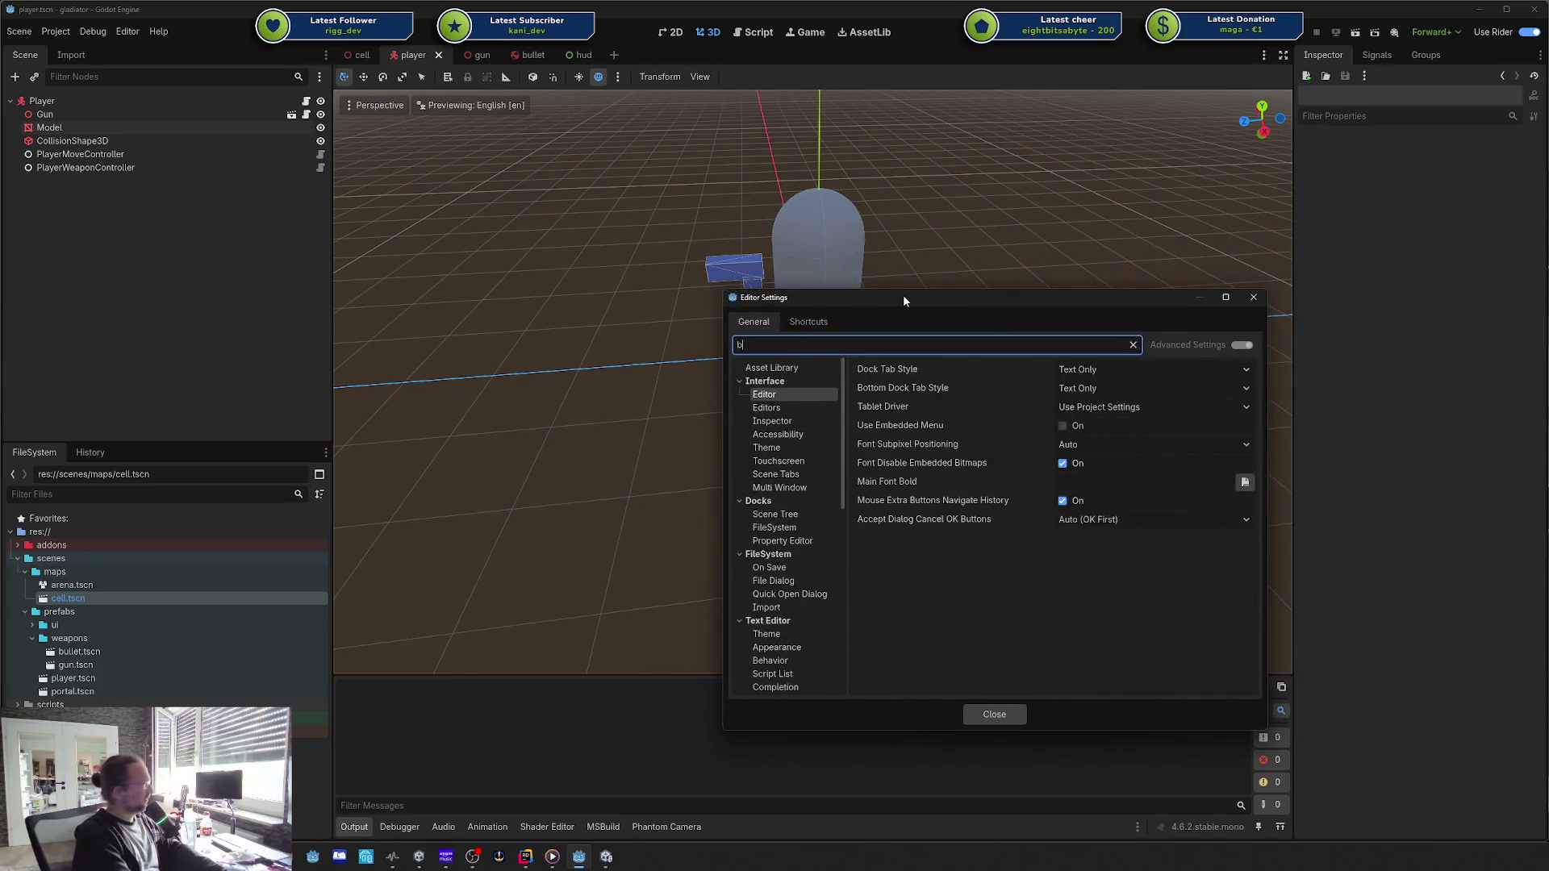
type("lender")
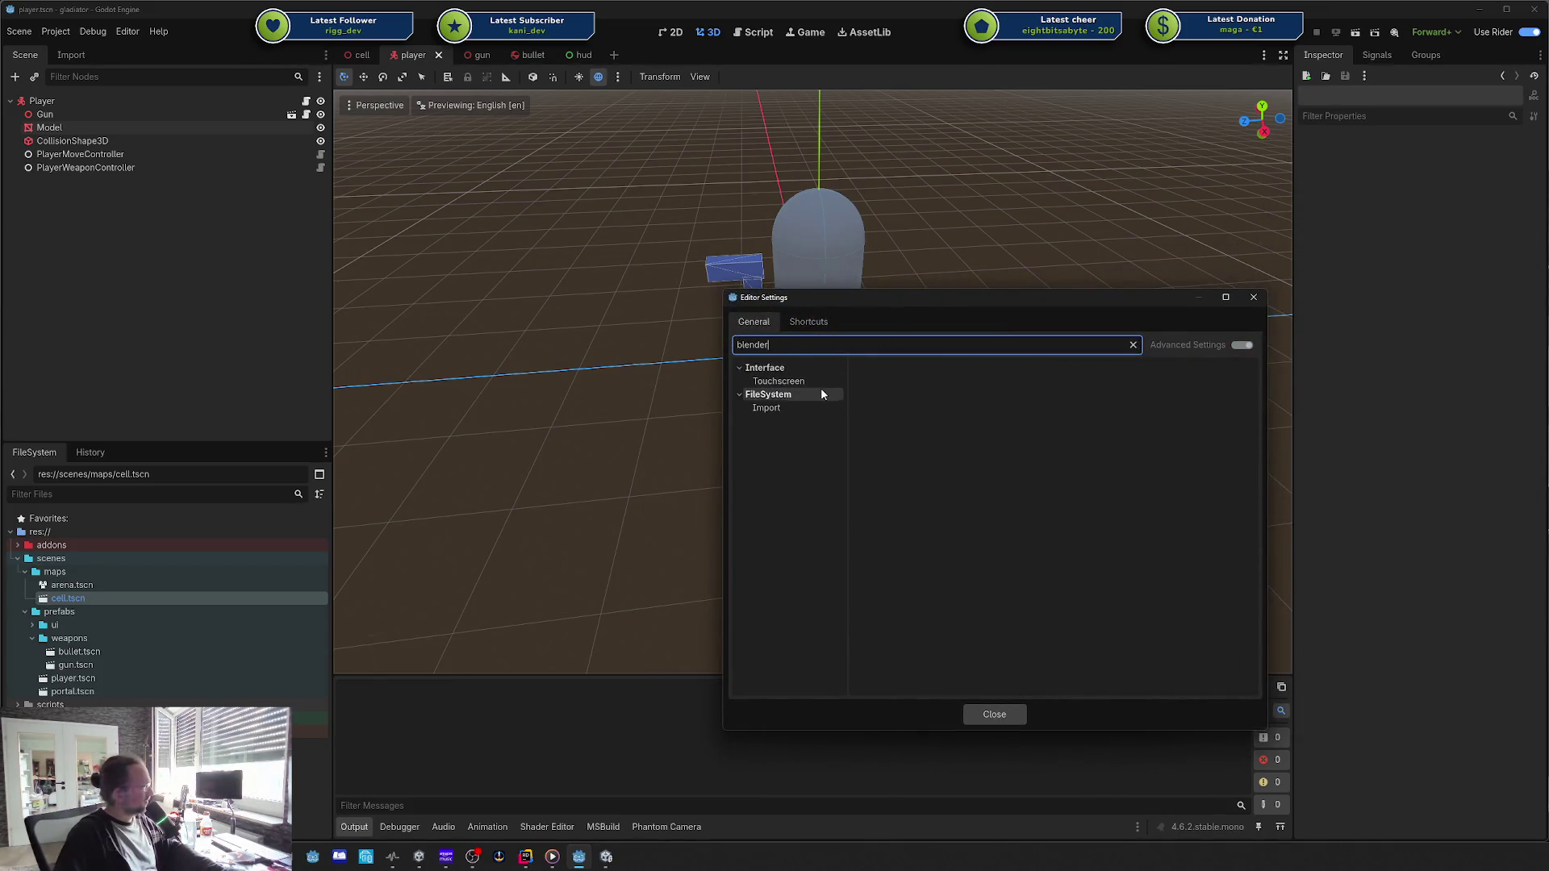
left_click(1254, 355)
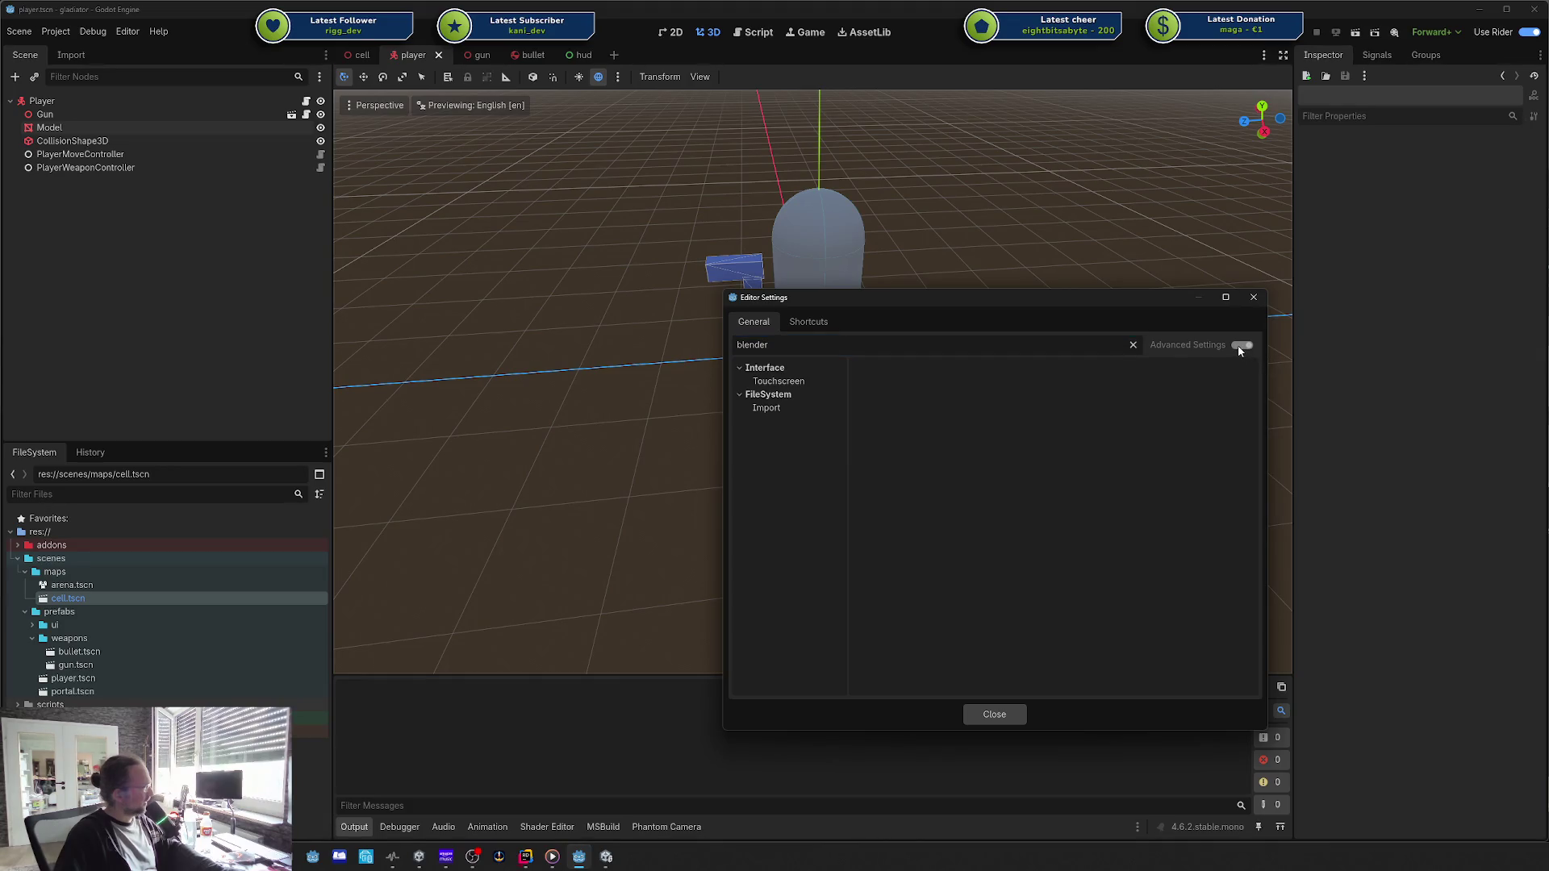
left_click(1132, 346)
left_click(1242, 344)
left_click(807, 345)
type("blender")
left_click(777, 381)
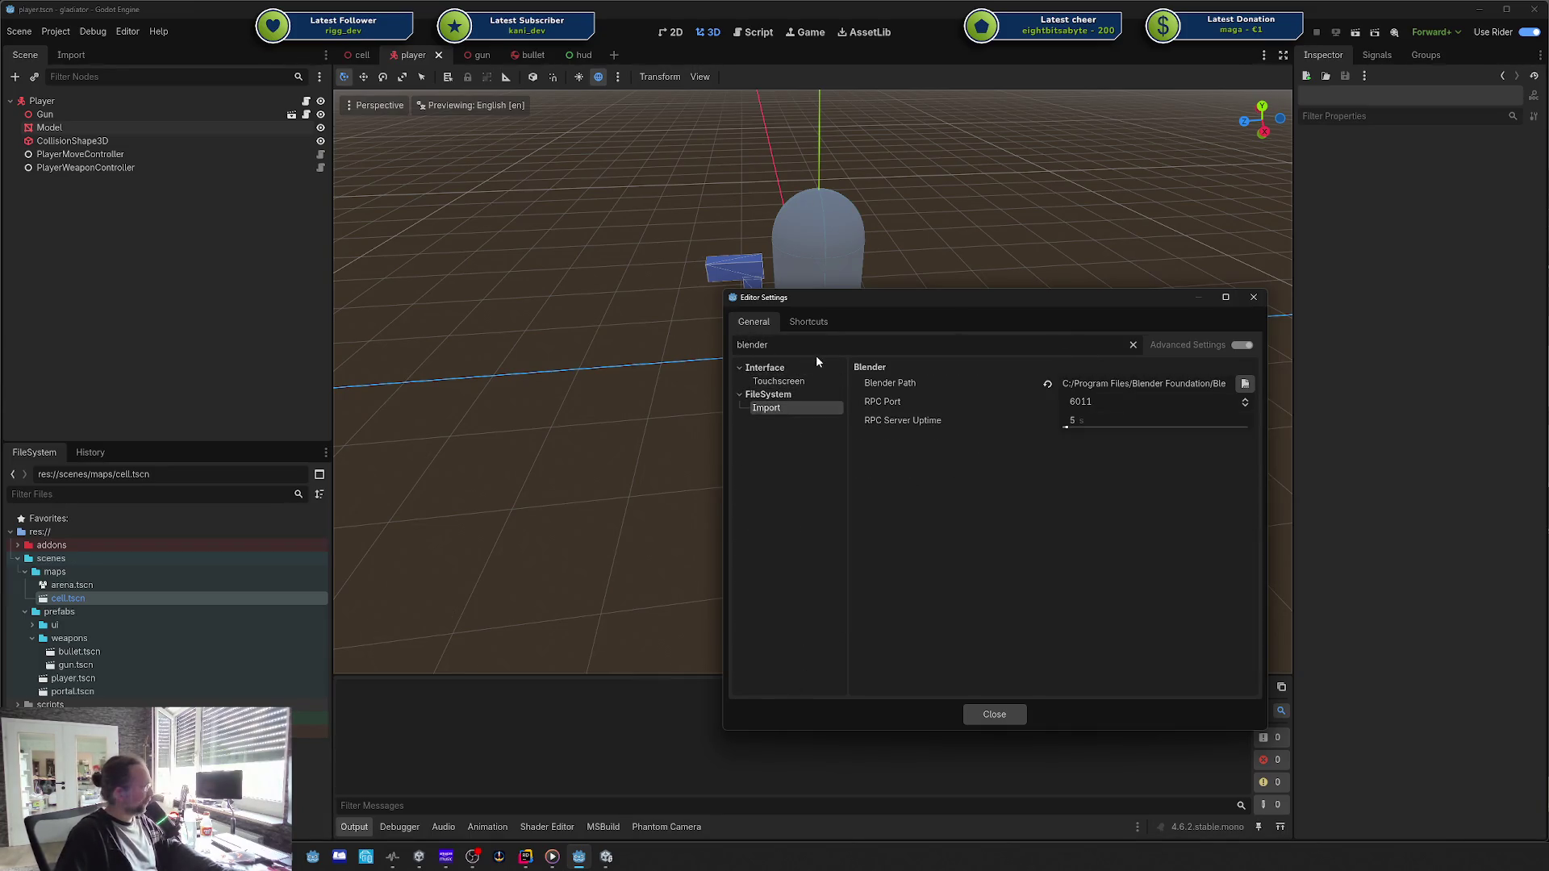
double_click(817, 345)
left_click(809, 321)
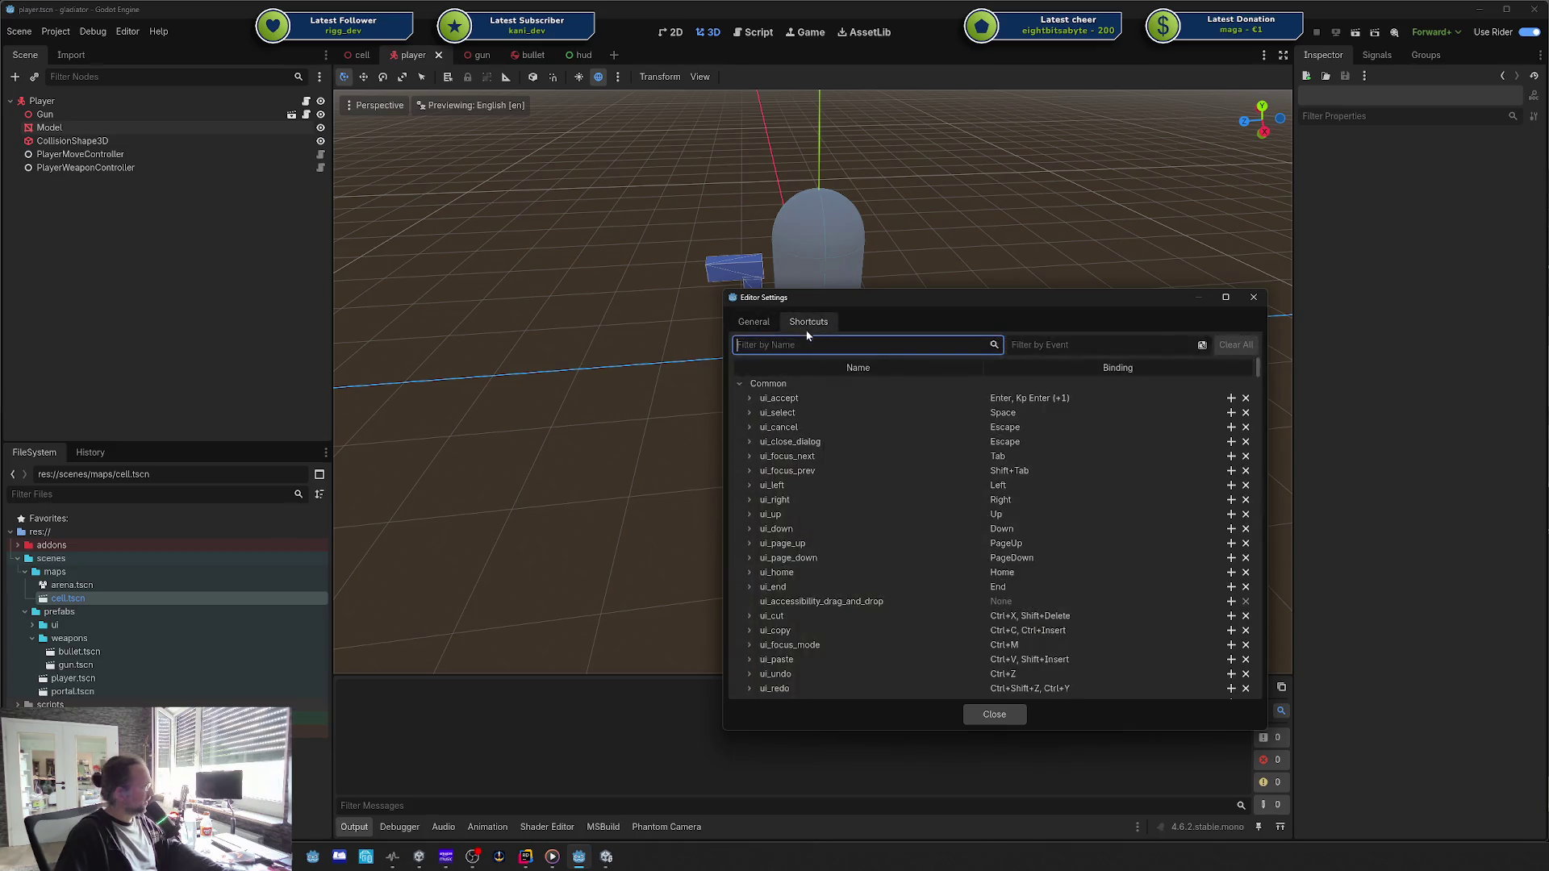
left_click(754, 321)
key("BackSpace")
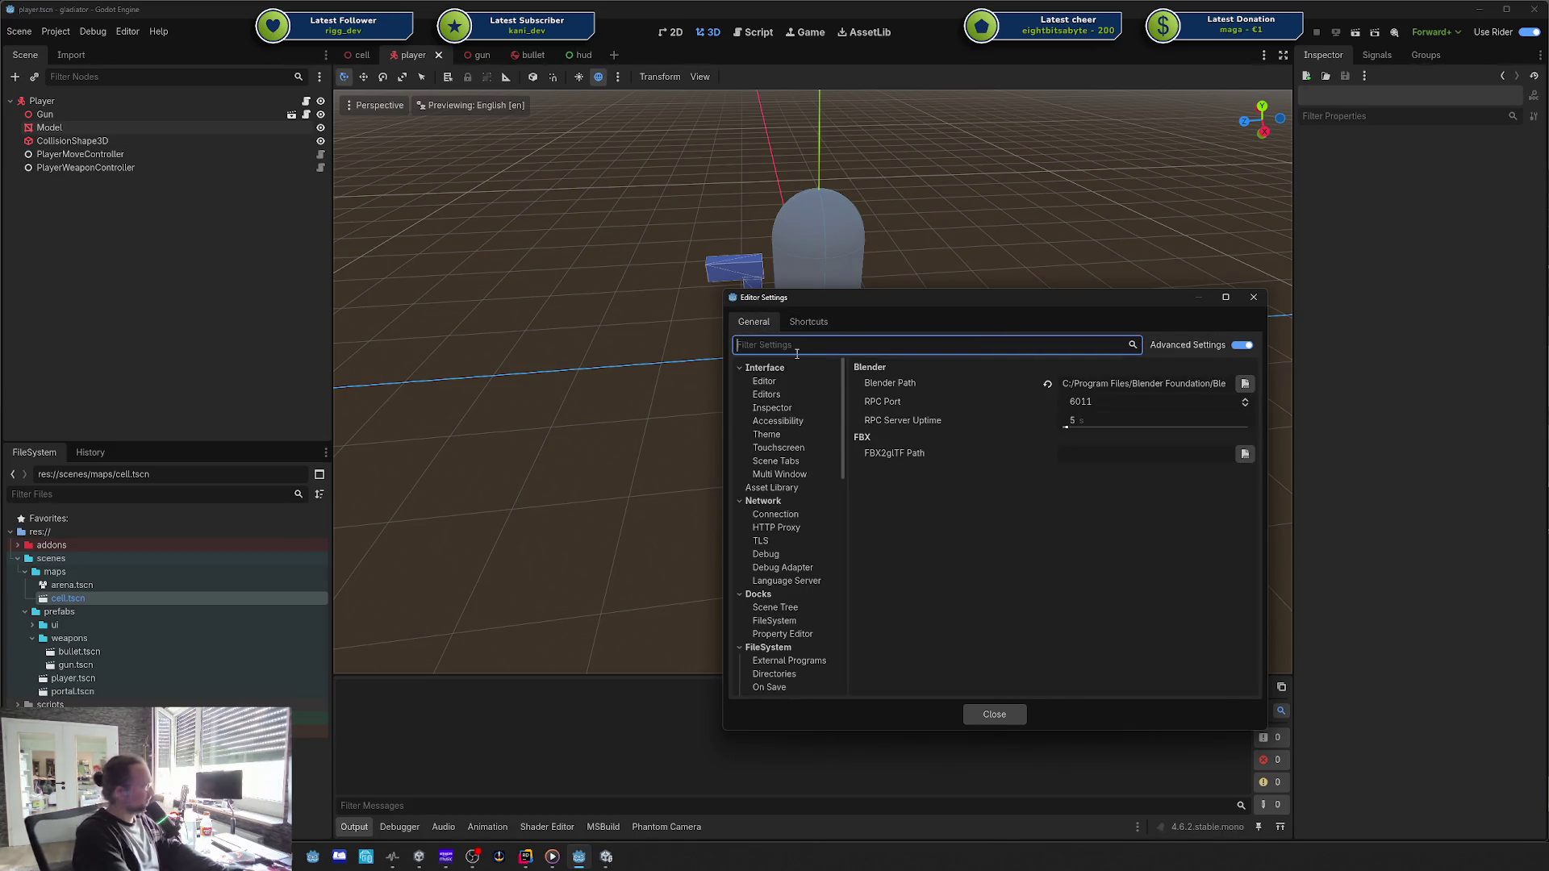
left_click(764, 381)
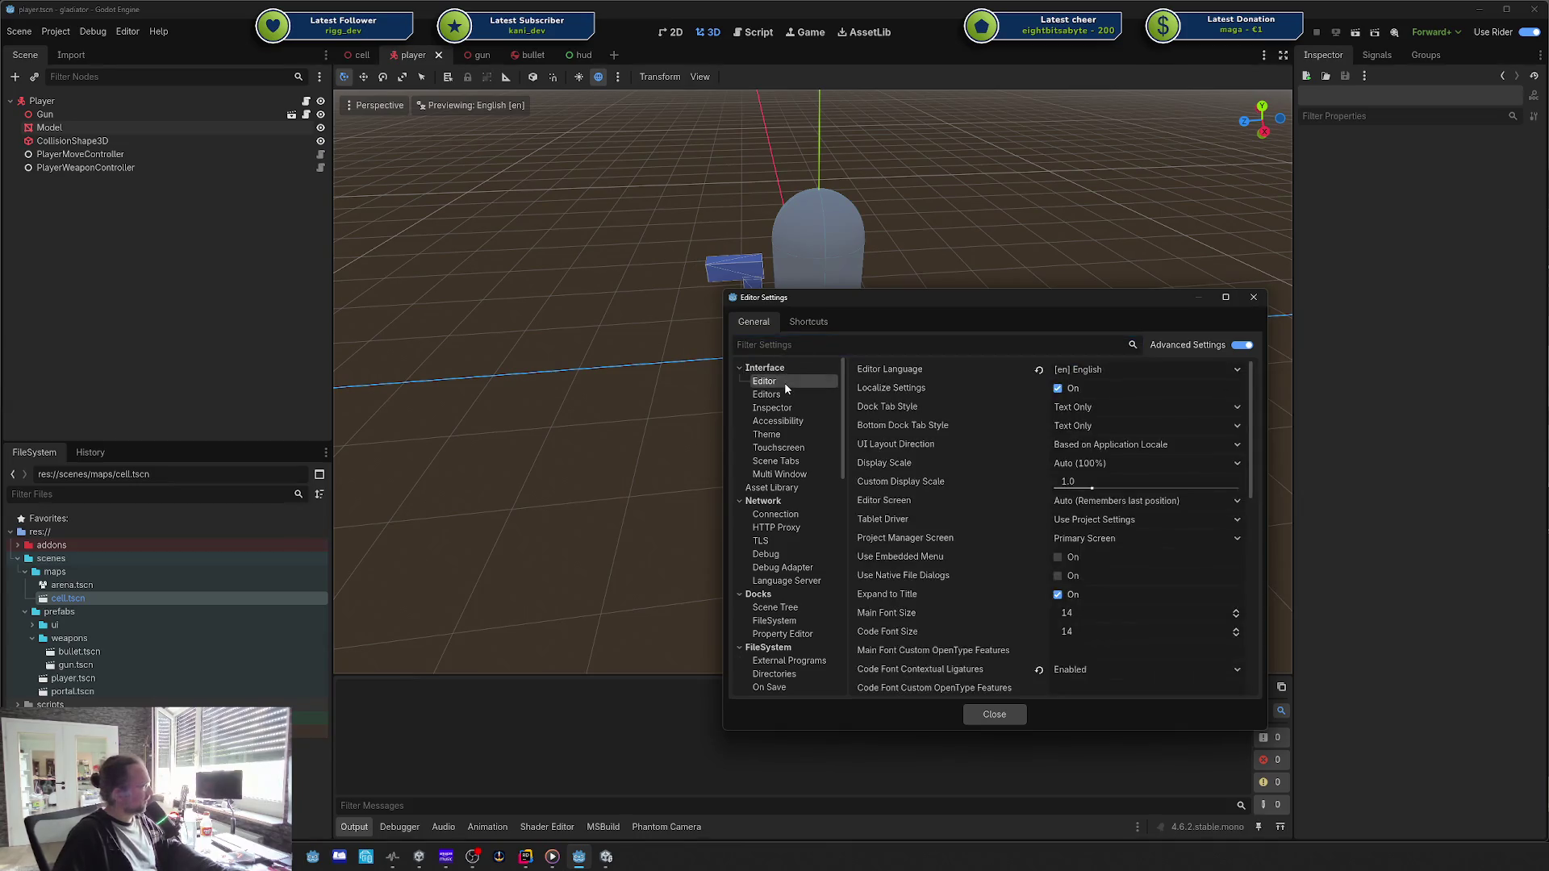
scroll(1004, 476, "down", 3)
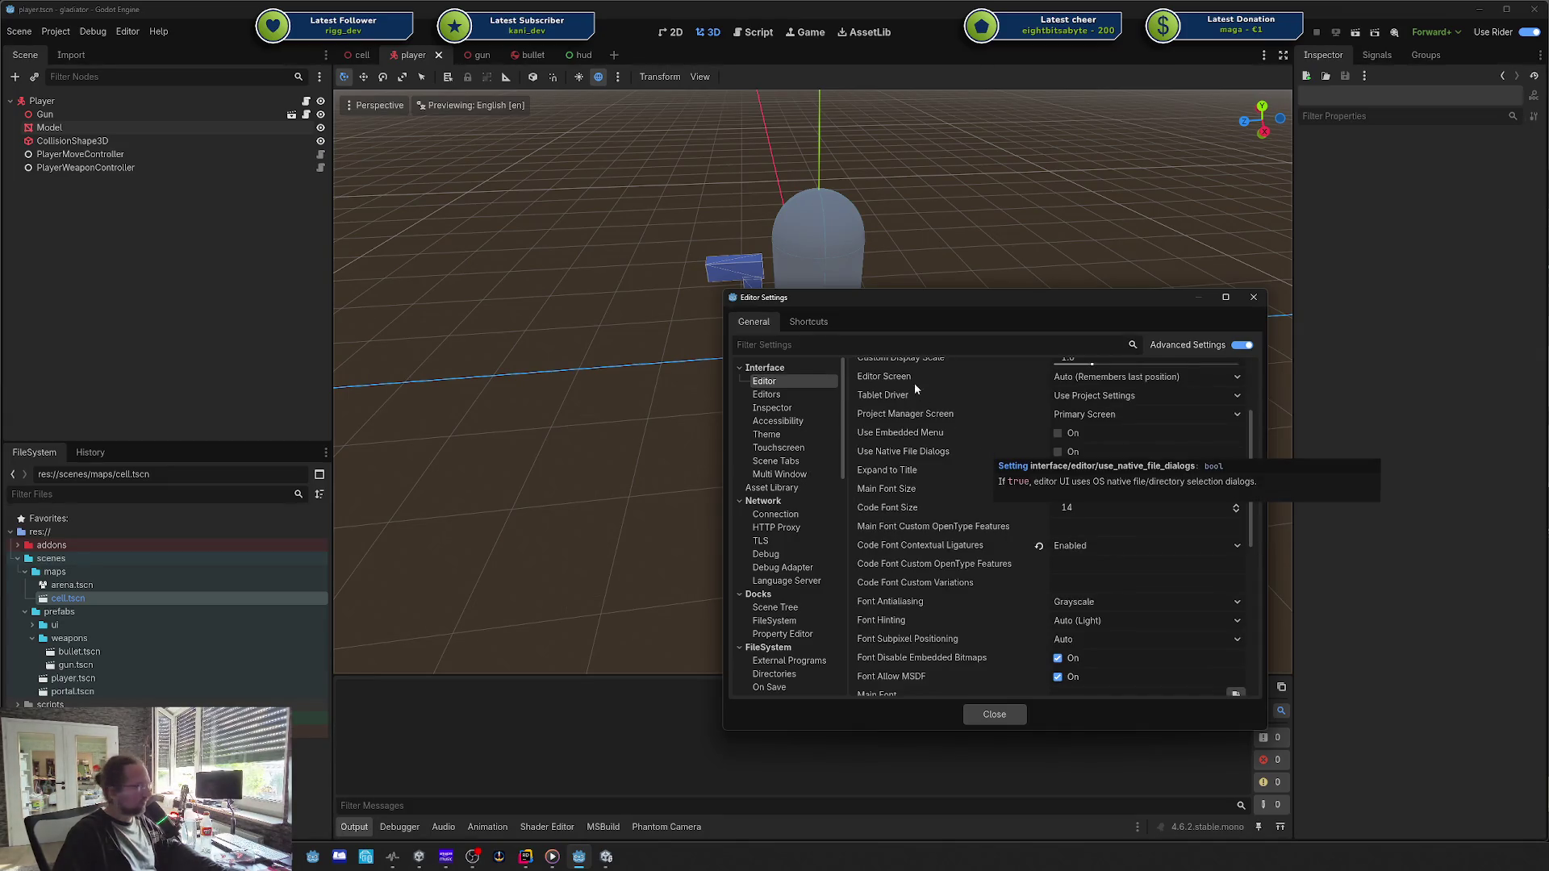
Step: Filter the Editor Settings for 'translate' to find Translation Sensitivity 1.0 and Inertia 0.05
left_click(842, 345)
type("transla")
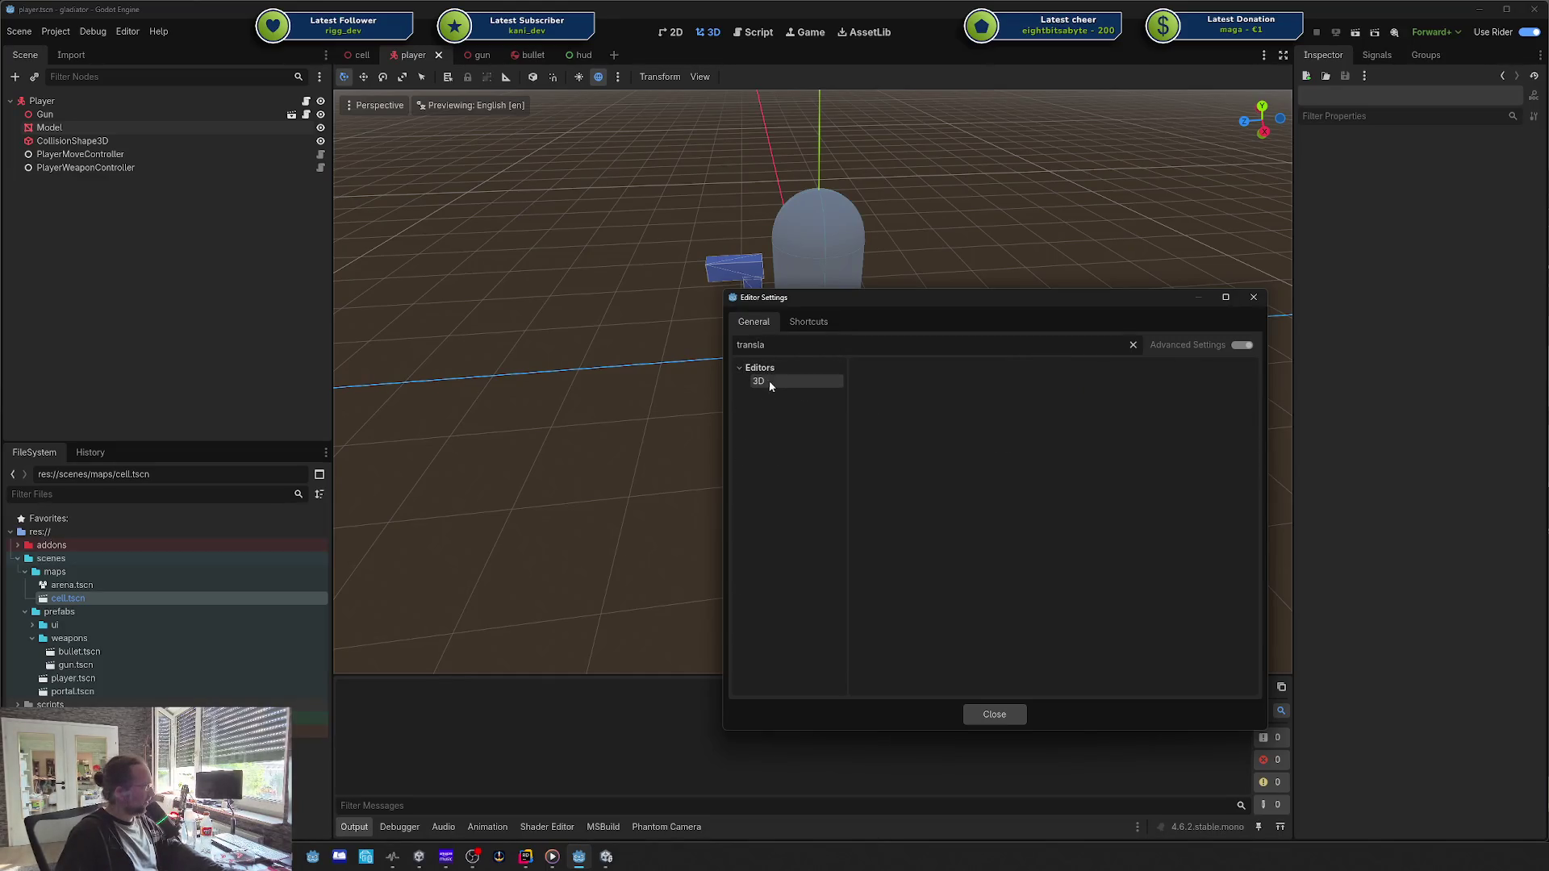
double_click(874, 345)
key("BackSpace")
scroll(744, 437, "down", 5)
scroll(748, 442, "up", 3)
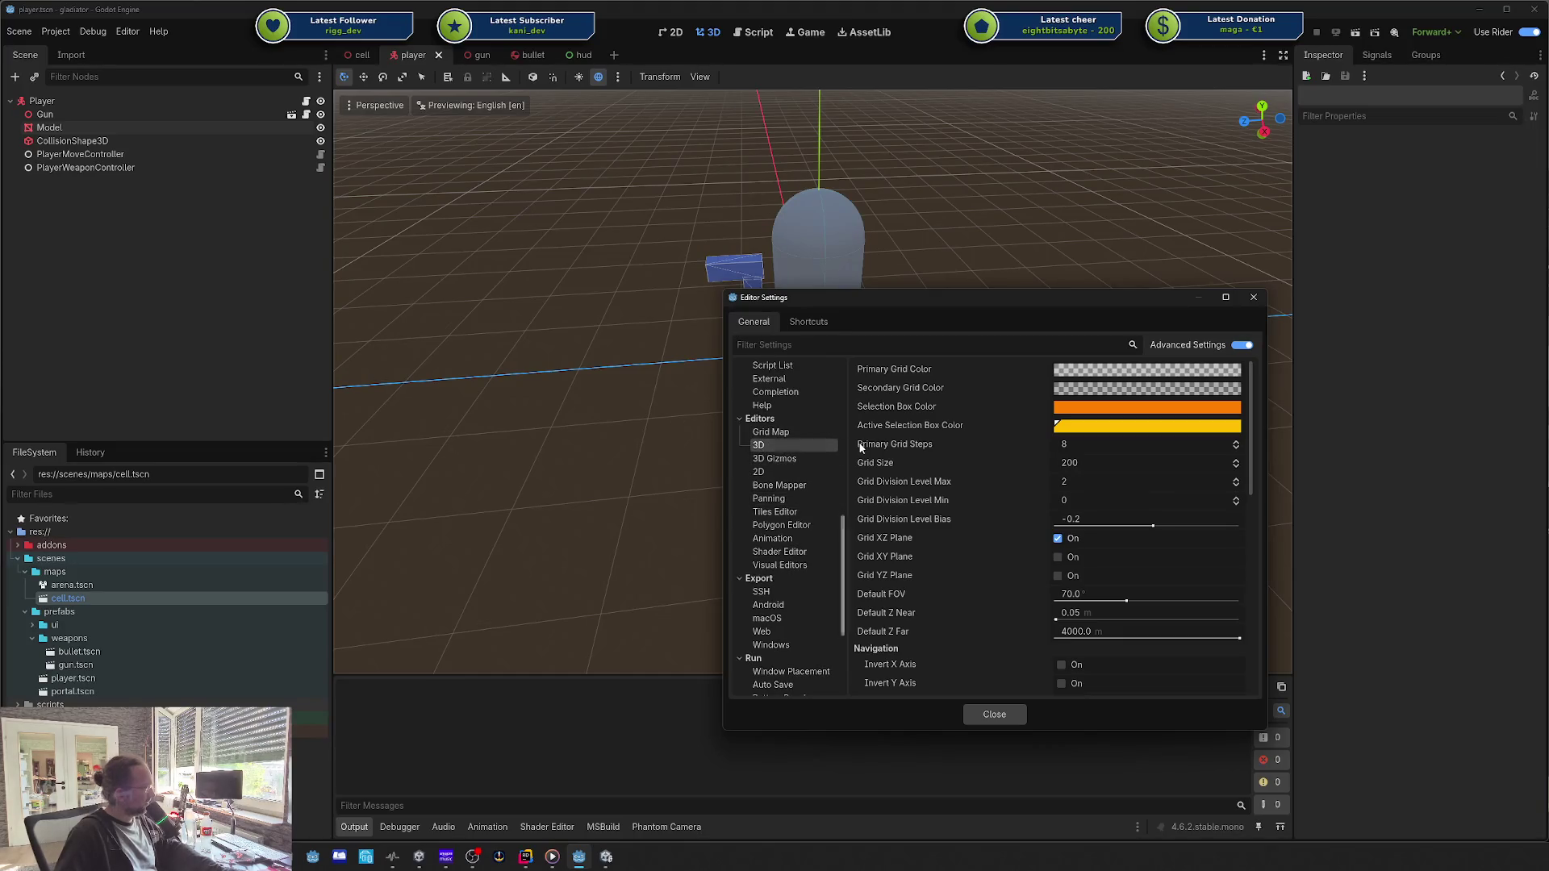
scroll(887, 452, "down", 5)
scroll(887, 452, "down", 3)
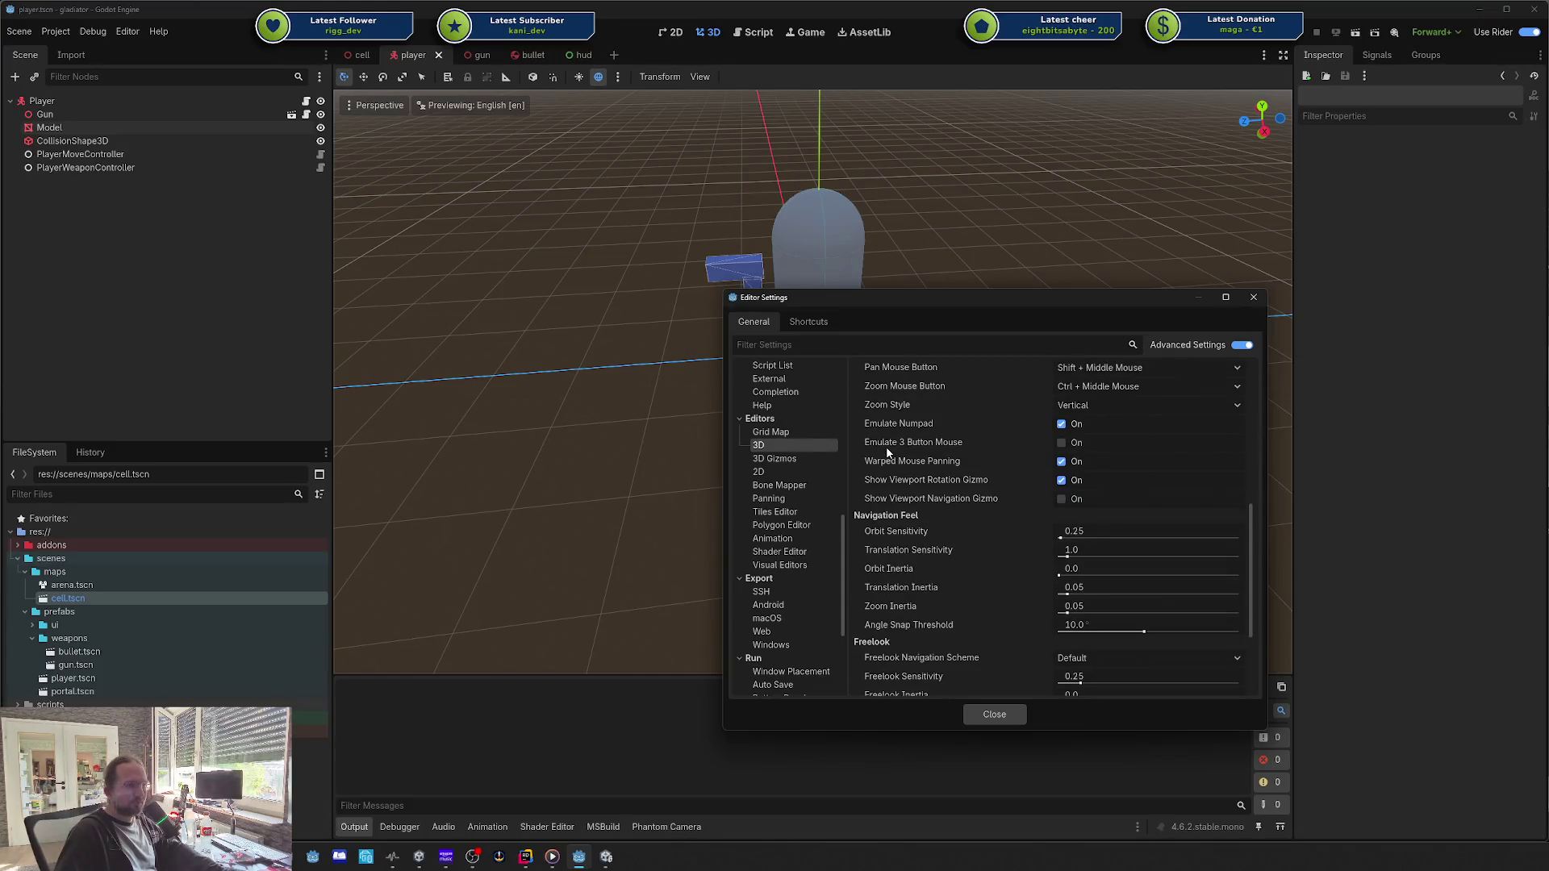
left_click(850, 347)
type("translate")
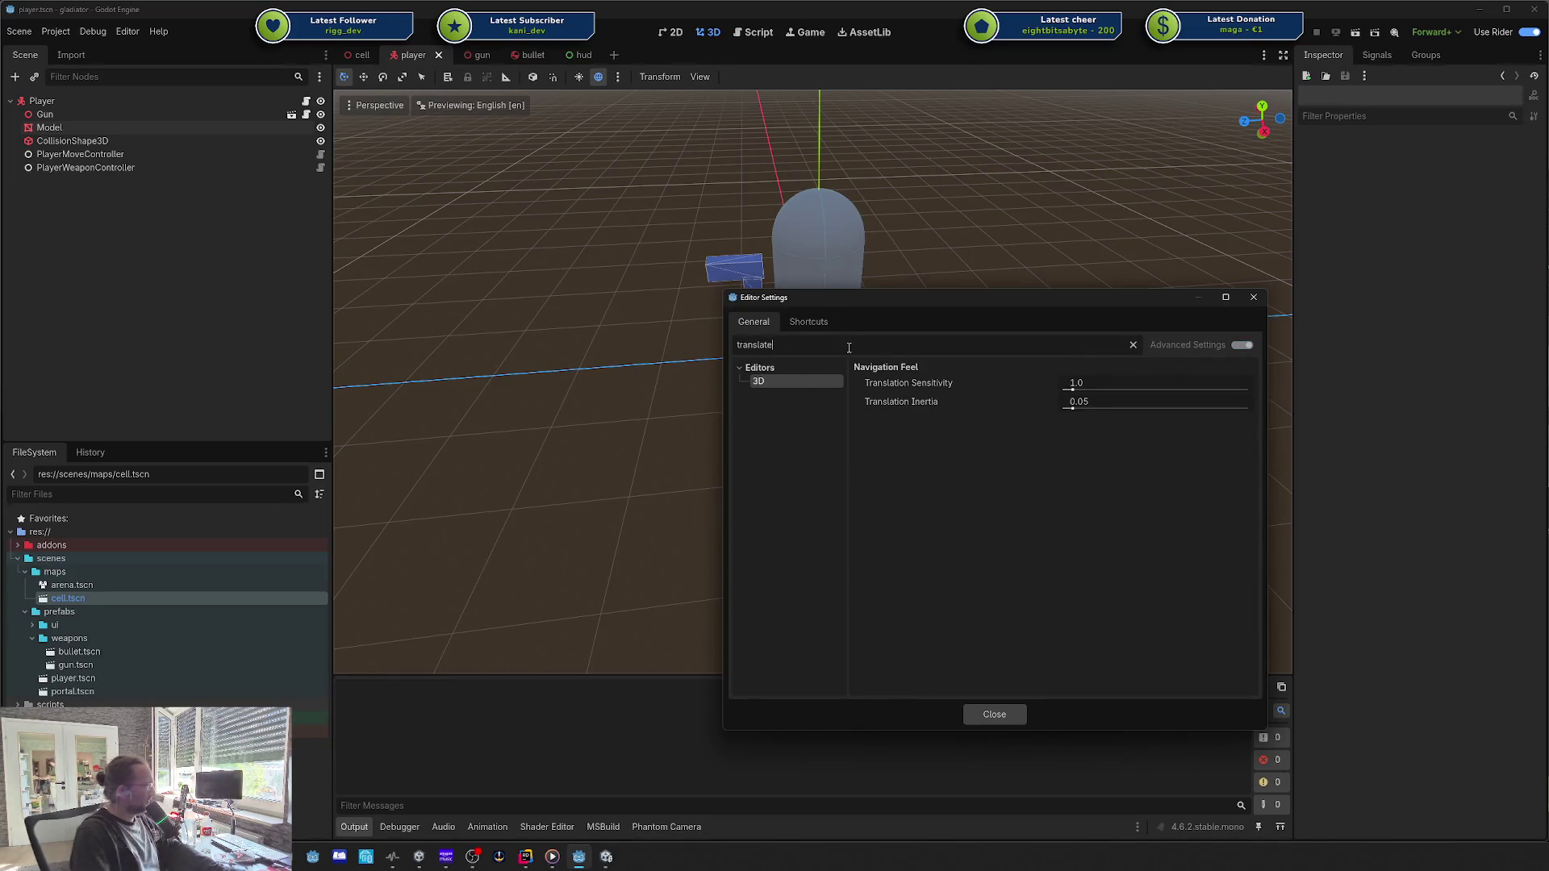
mouse_move(915, 398)
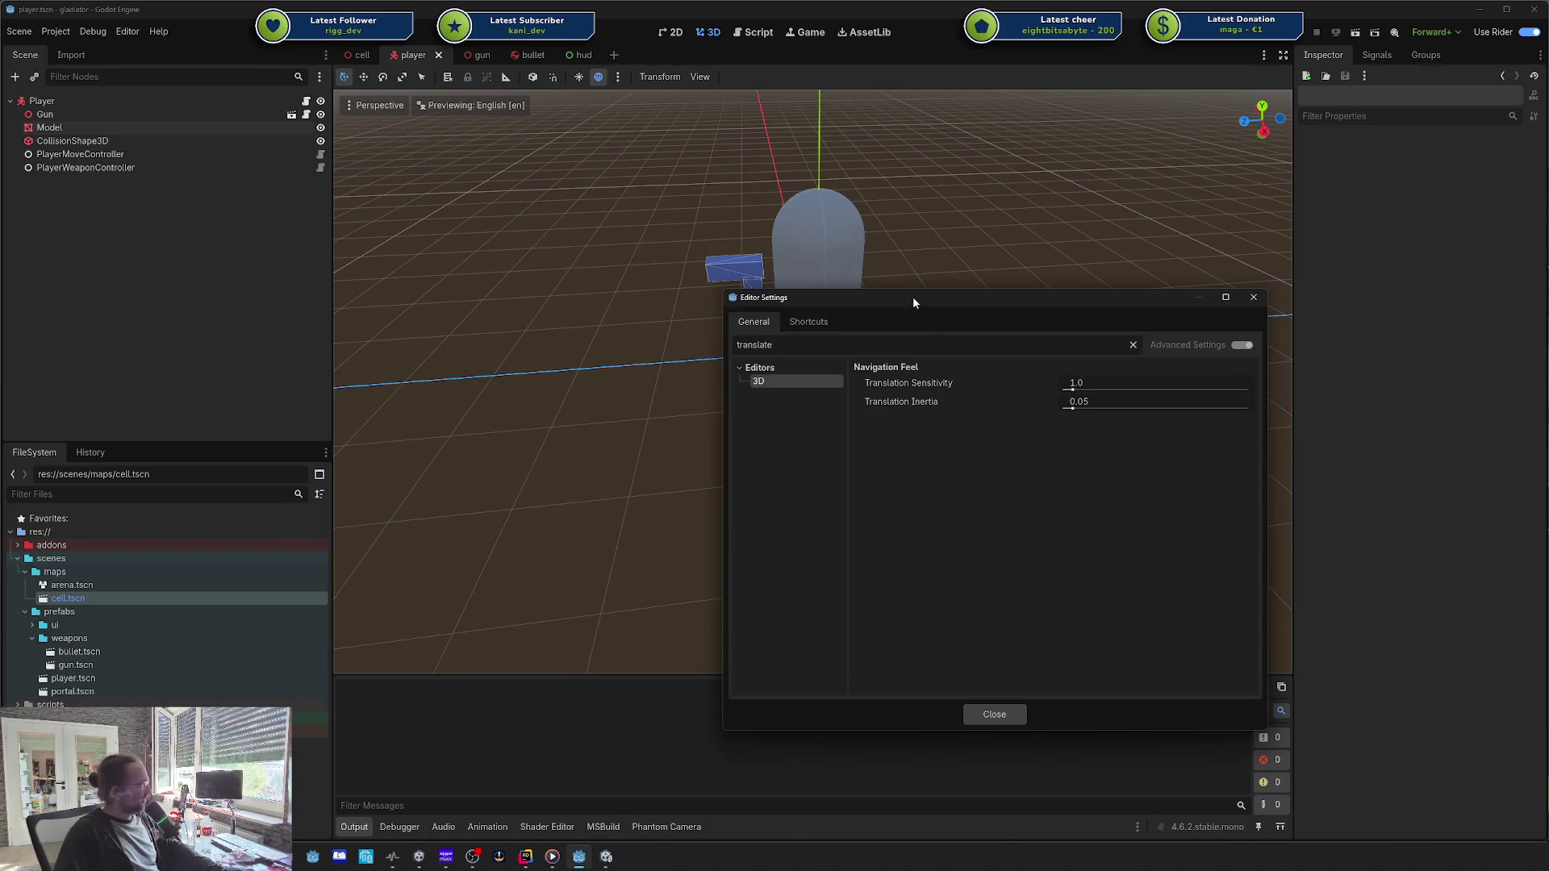
Step: Close Editor Settings and look around the player's 3D scene
left_click(1254, 297)
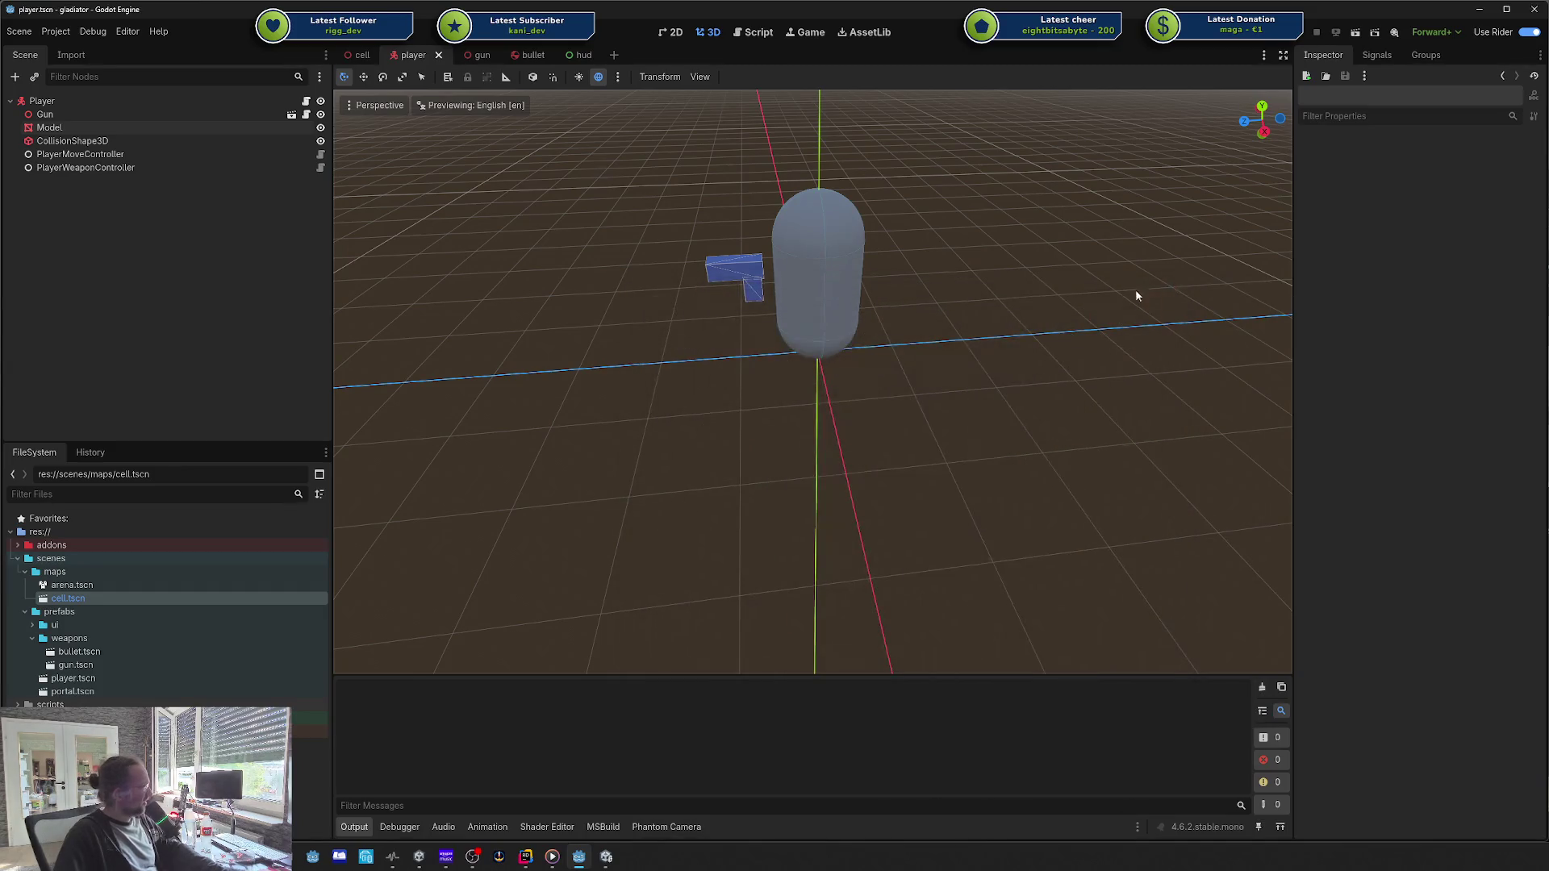
right_click(1067, 284)
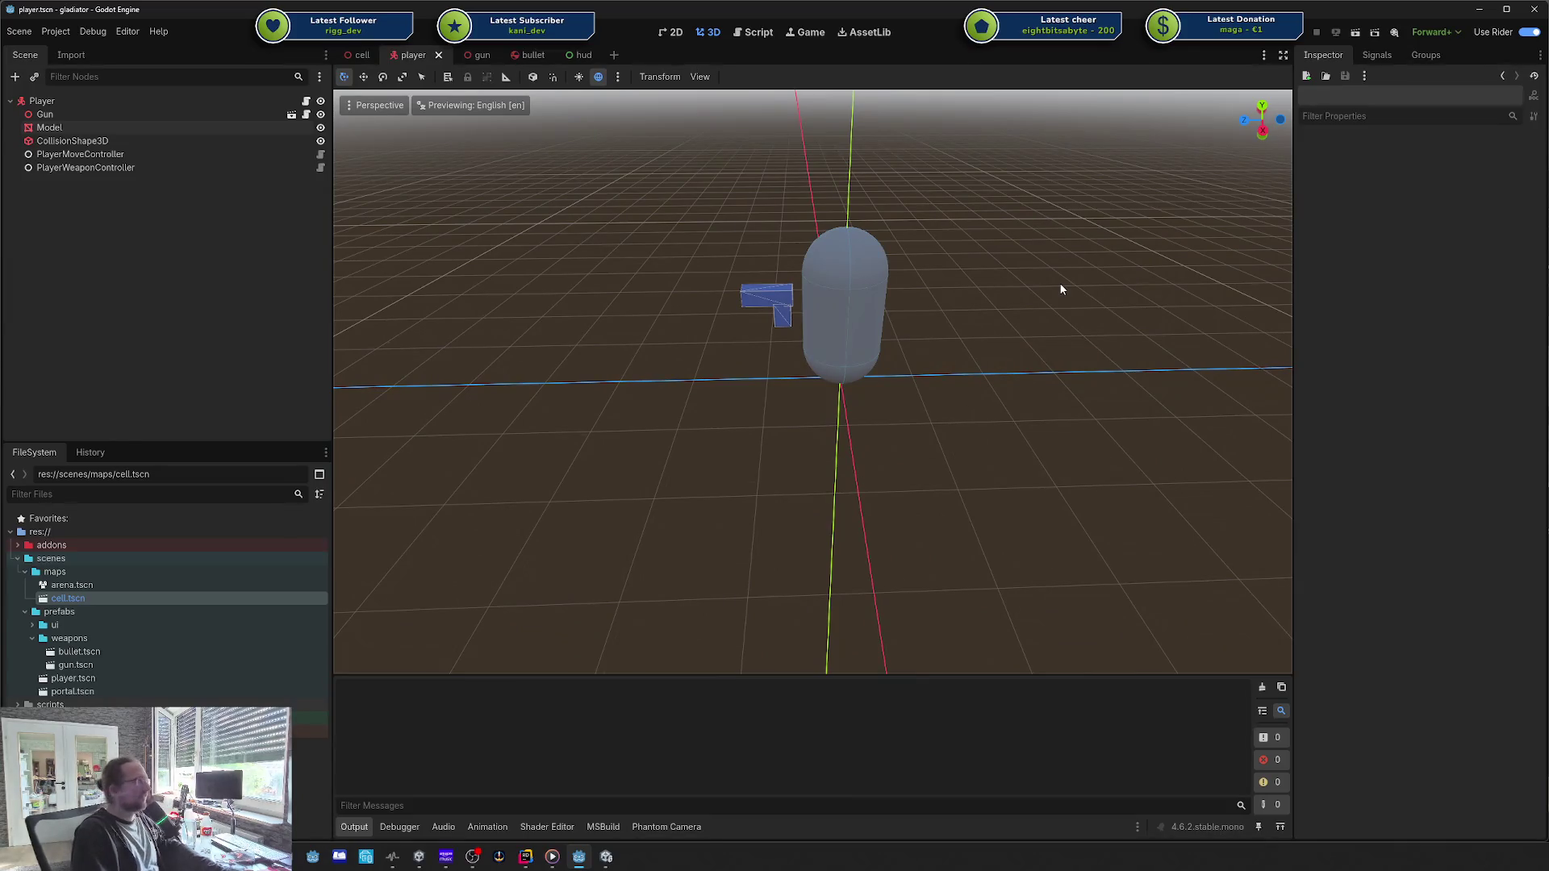
left_click(118, 31)
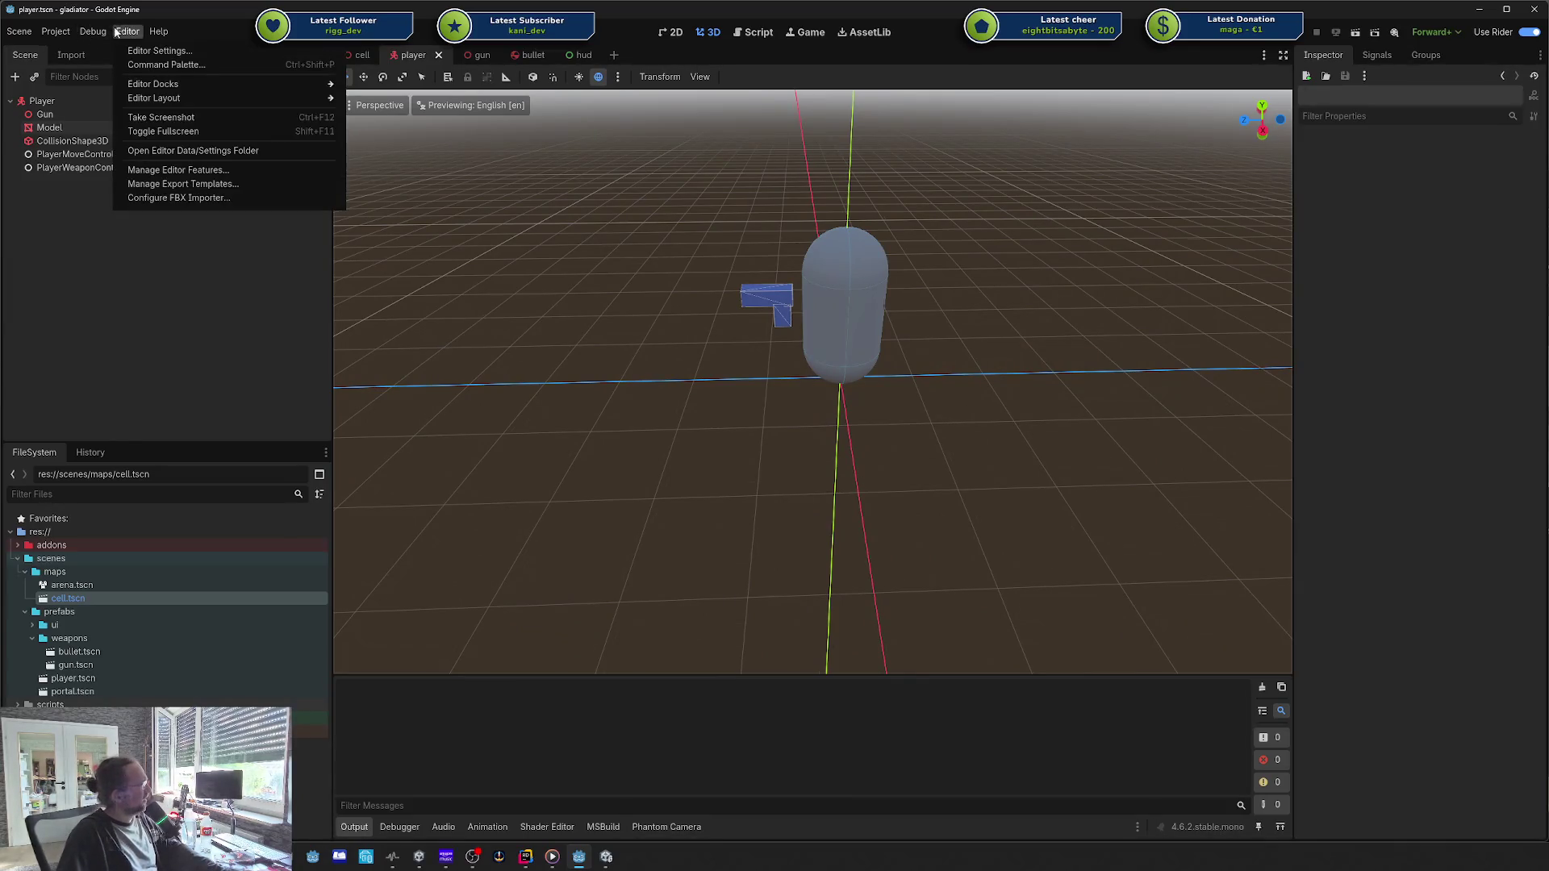
left_click(160, 50)
left_click(724, 315)
left_click(723, 338)
type("translat")
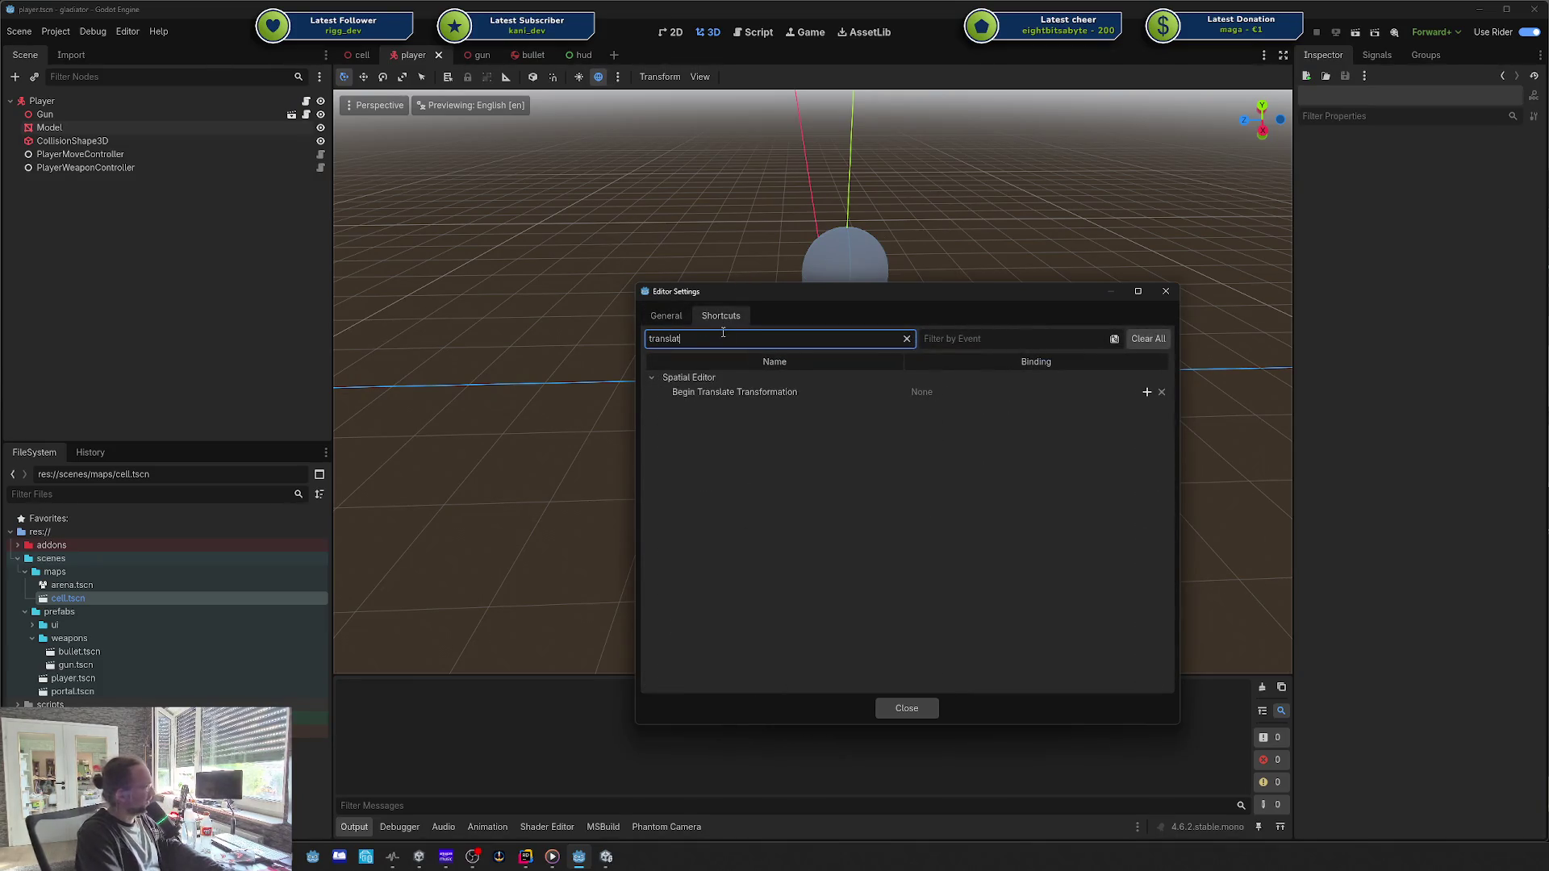
left_click(776, 400)
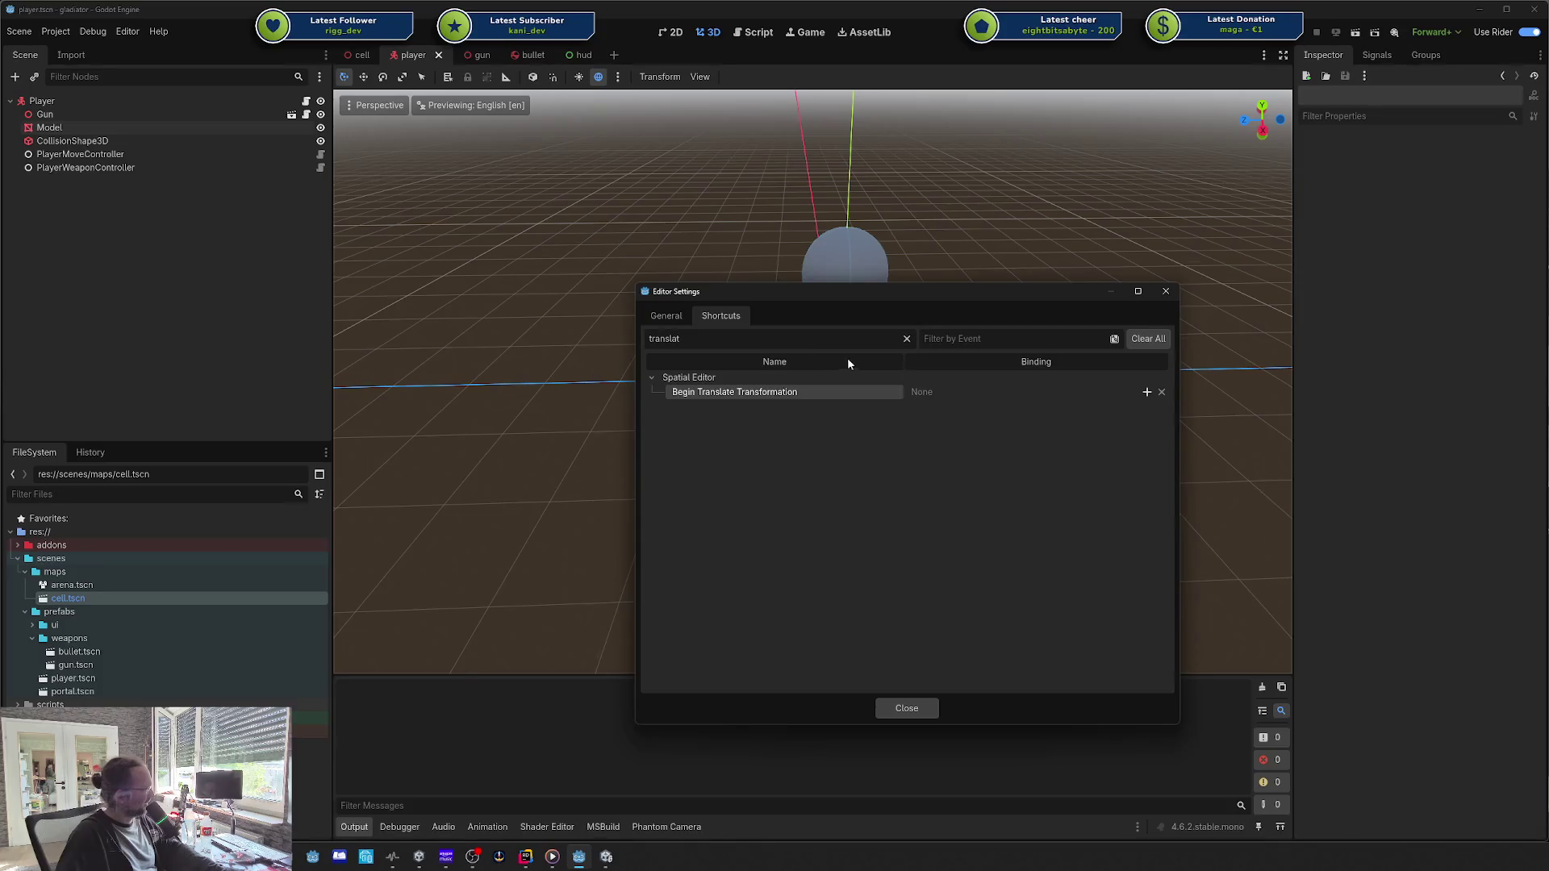
left_click(906, 340)
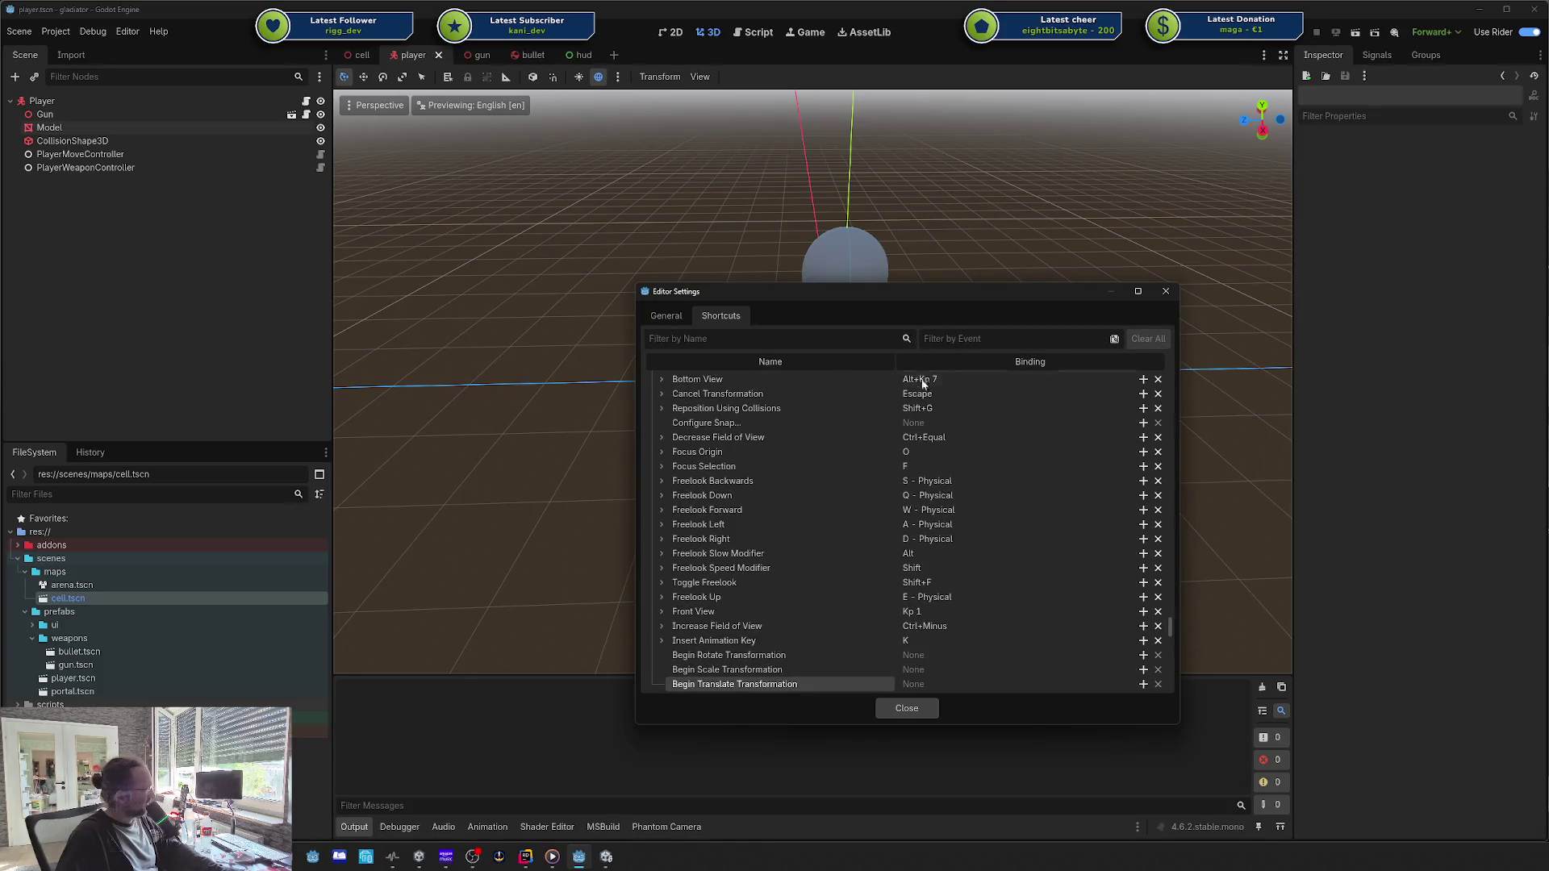
scroll(990, 397, "down", 15)
scroll(988, 402, "down", 20)
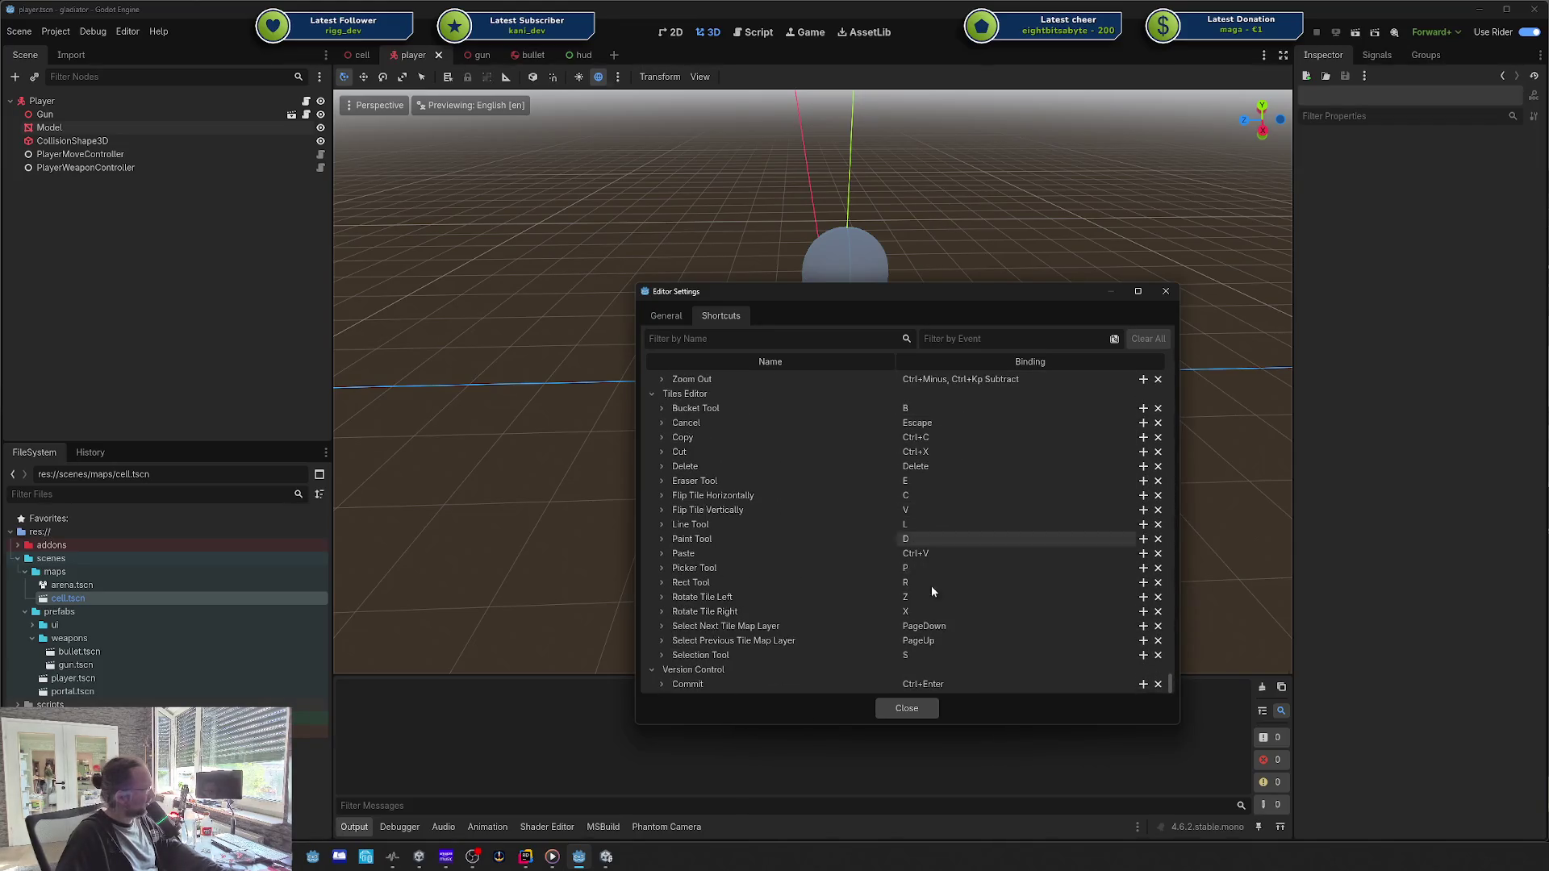
scroll(961, 654, "up", 5)
left_click(976, 338)
key("g")
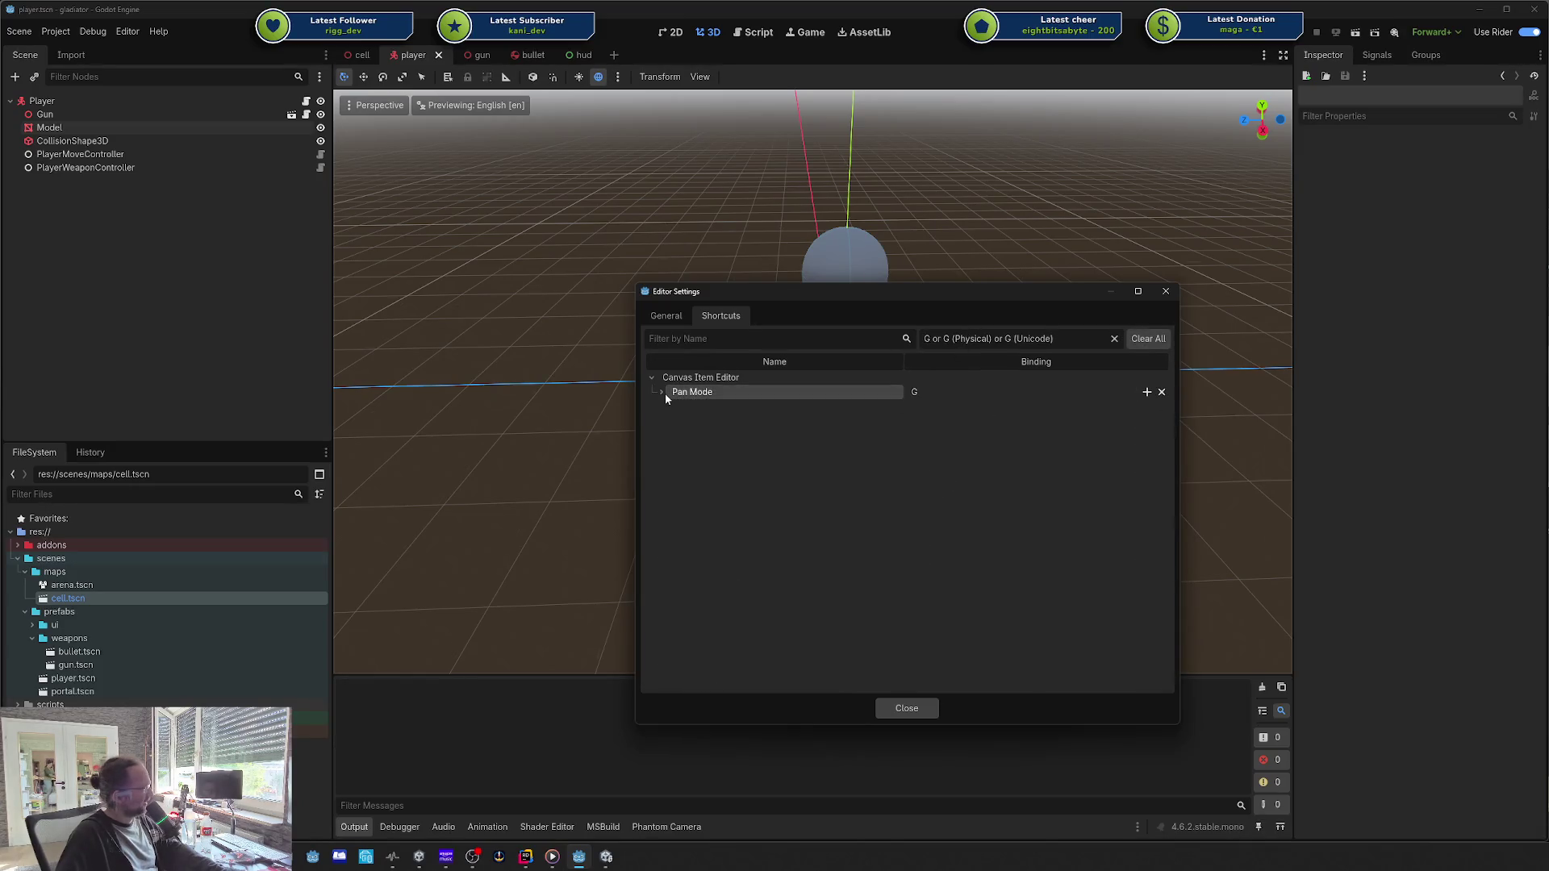
left_click(1166, 291)
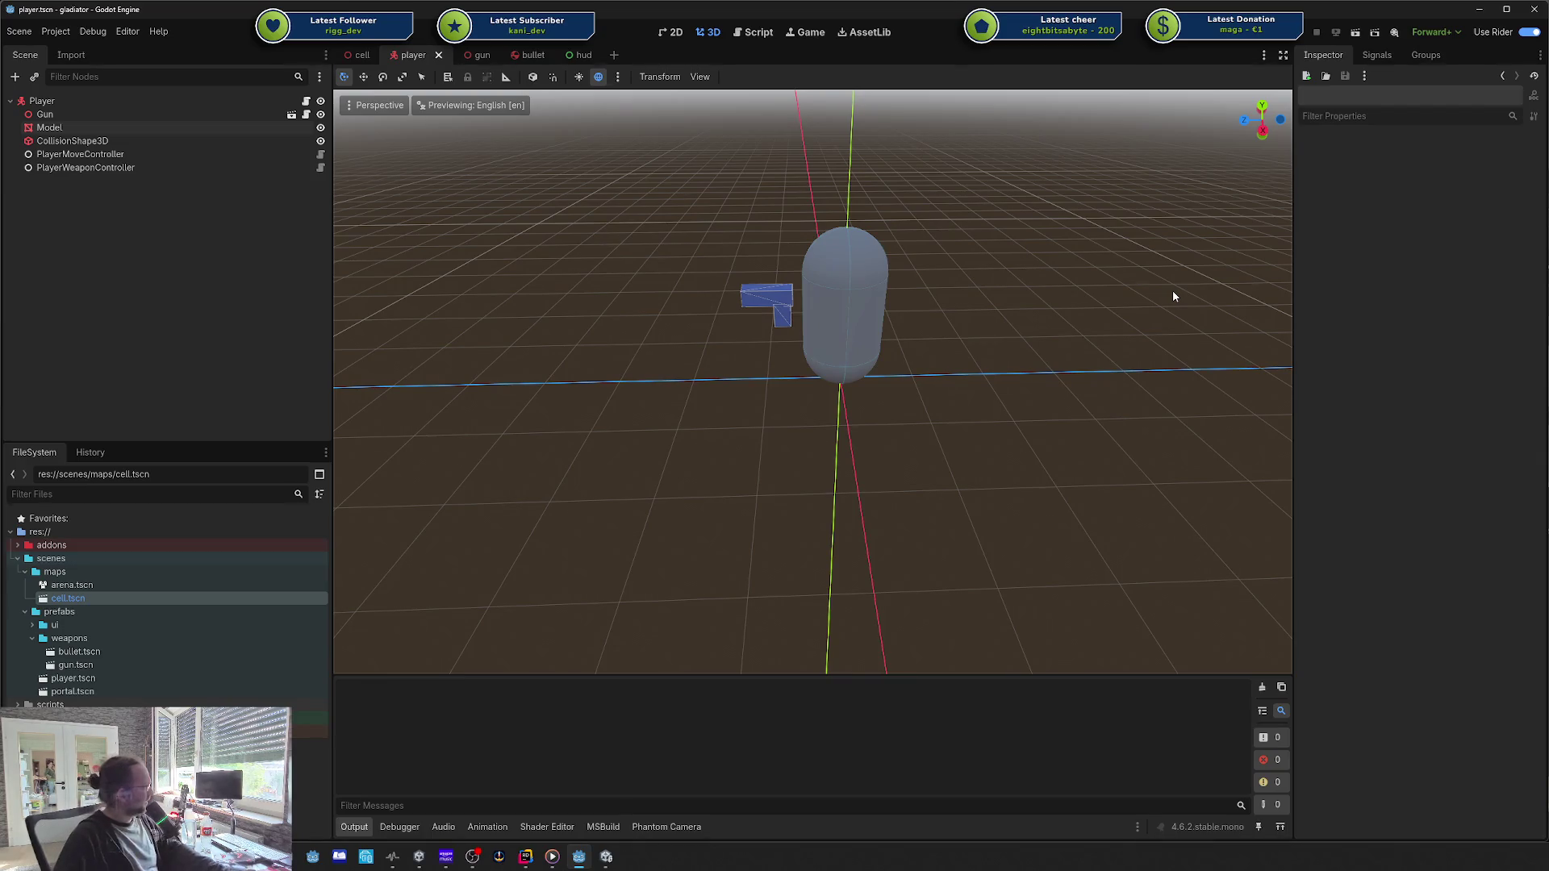
Step: Orbit around the capsule and gun, then toggle Move, Scale and back to Select
left_click_drag(779, 257, 746, 290)
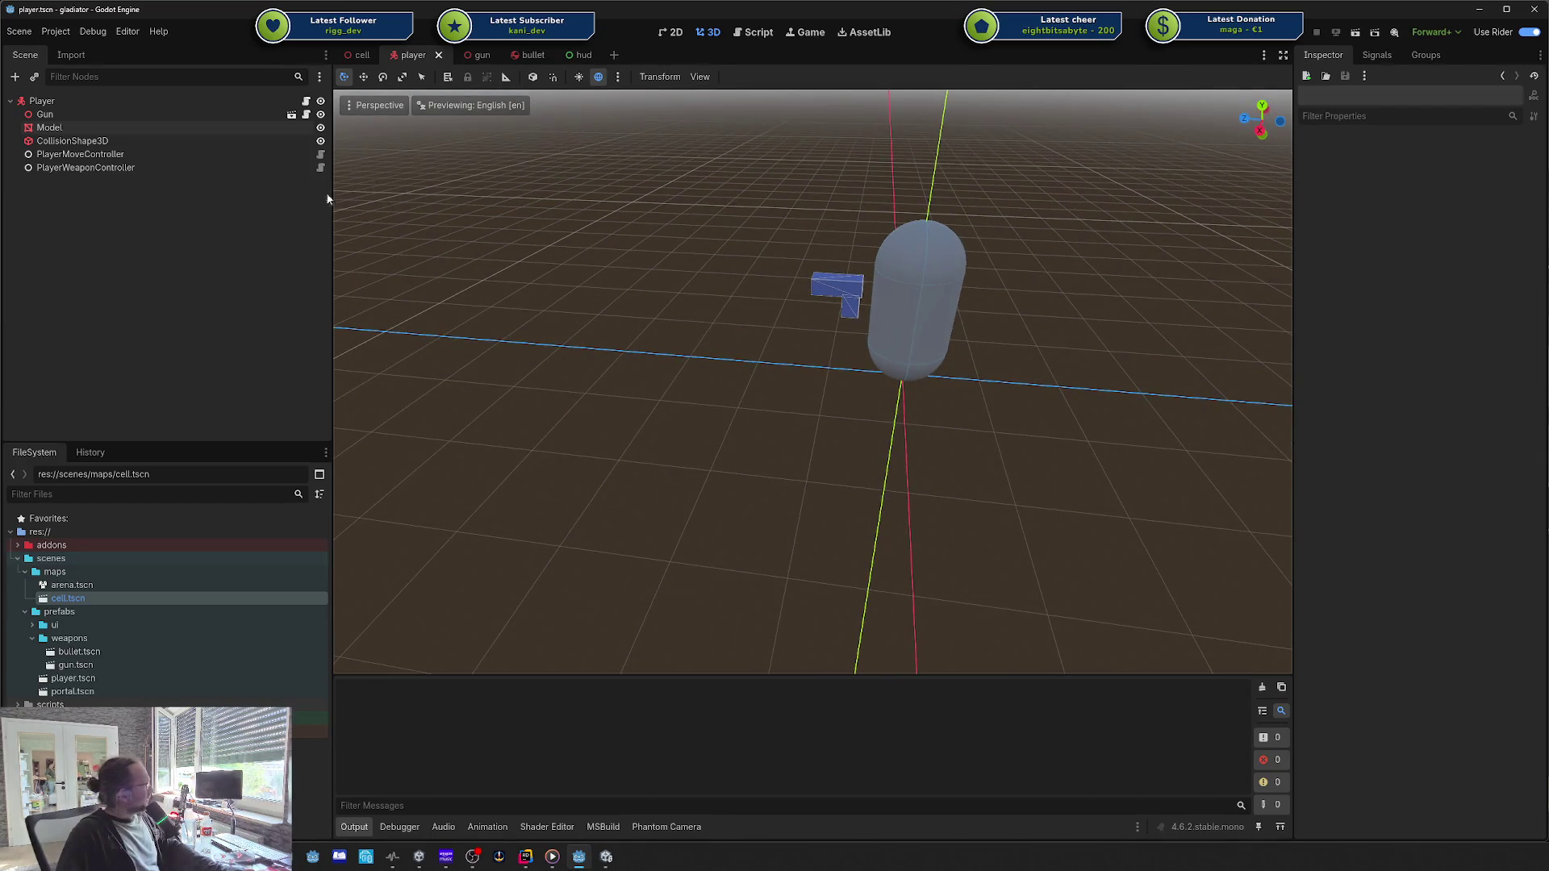
left_click_drag(857, 307, 860, 302)
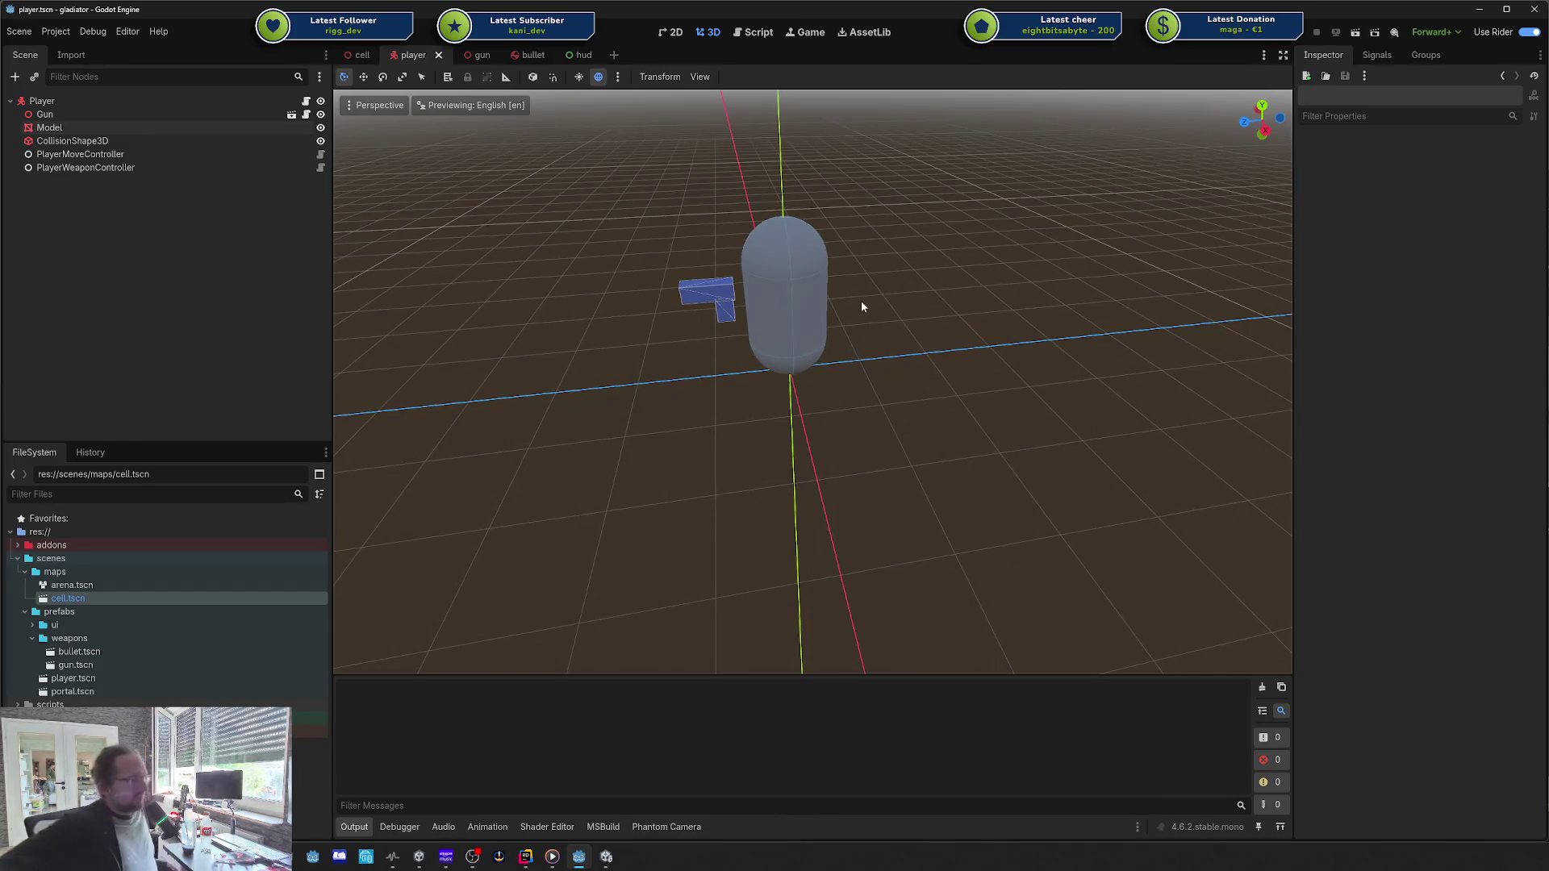
mouse_move(861, 302)
left_mouse_down()
mouse_move(839, 315)
mouse_move(1130, 501)
mouse_move(1366, 691)
left_mouse_up()
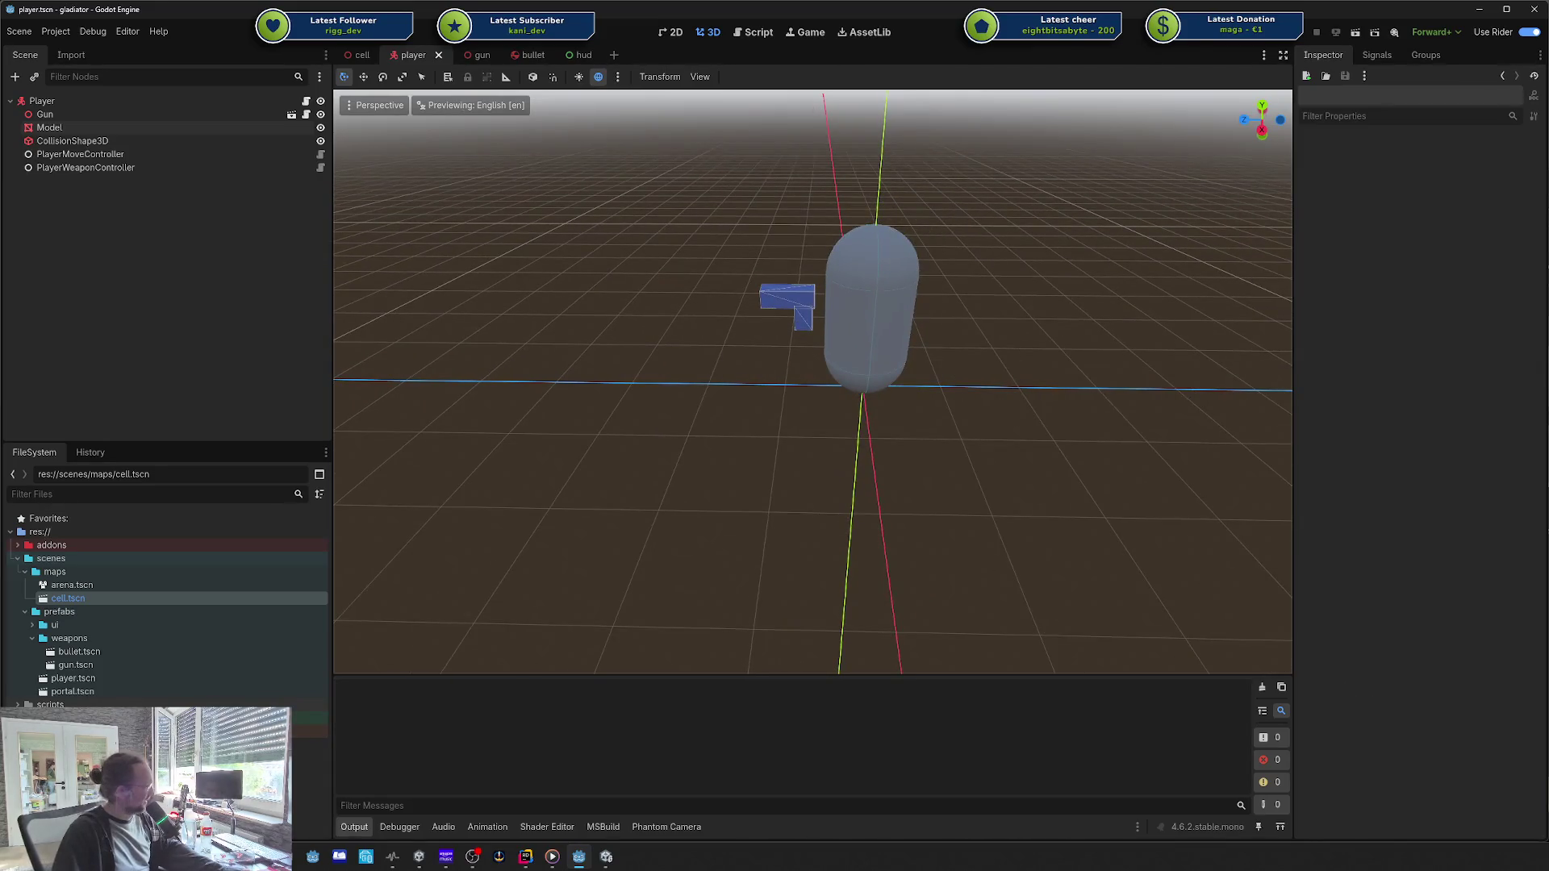
left_click_drag(994, 559, 928, 524)
mouse_move(807, 347)
left_mouse_down()
mouse_move(823, 336)
mouse_move(880, 387)
mouse_move(462, 113)
left_mouse_up()
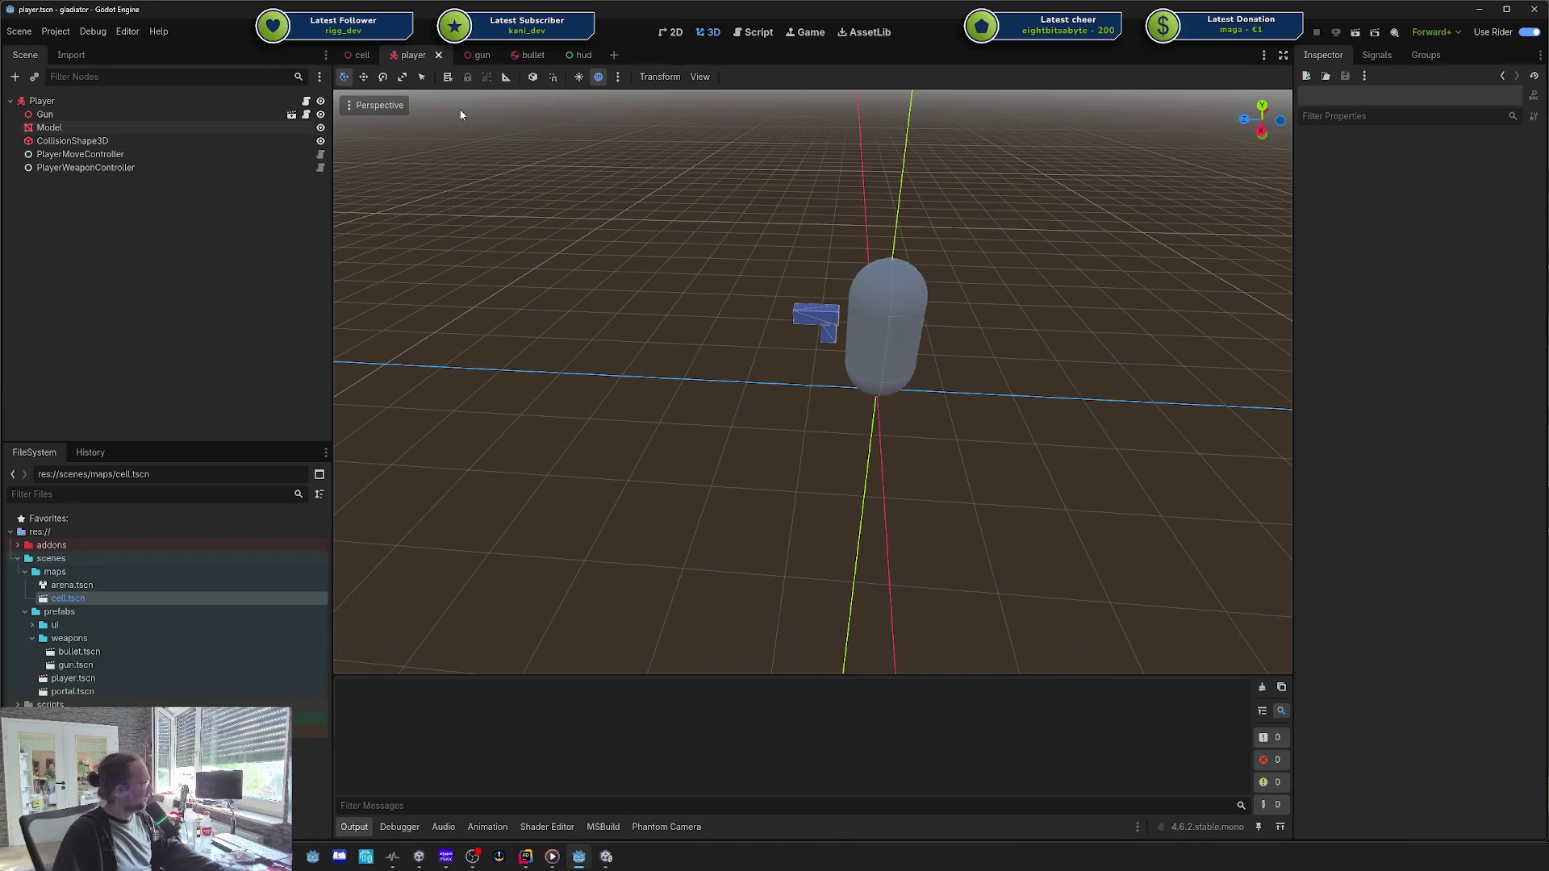
key("w")
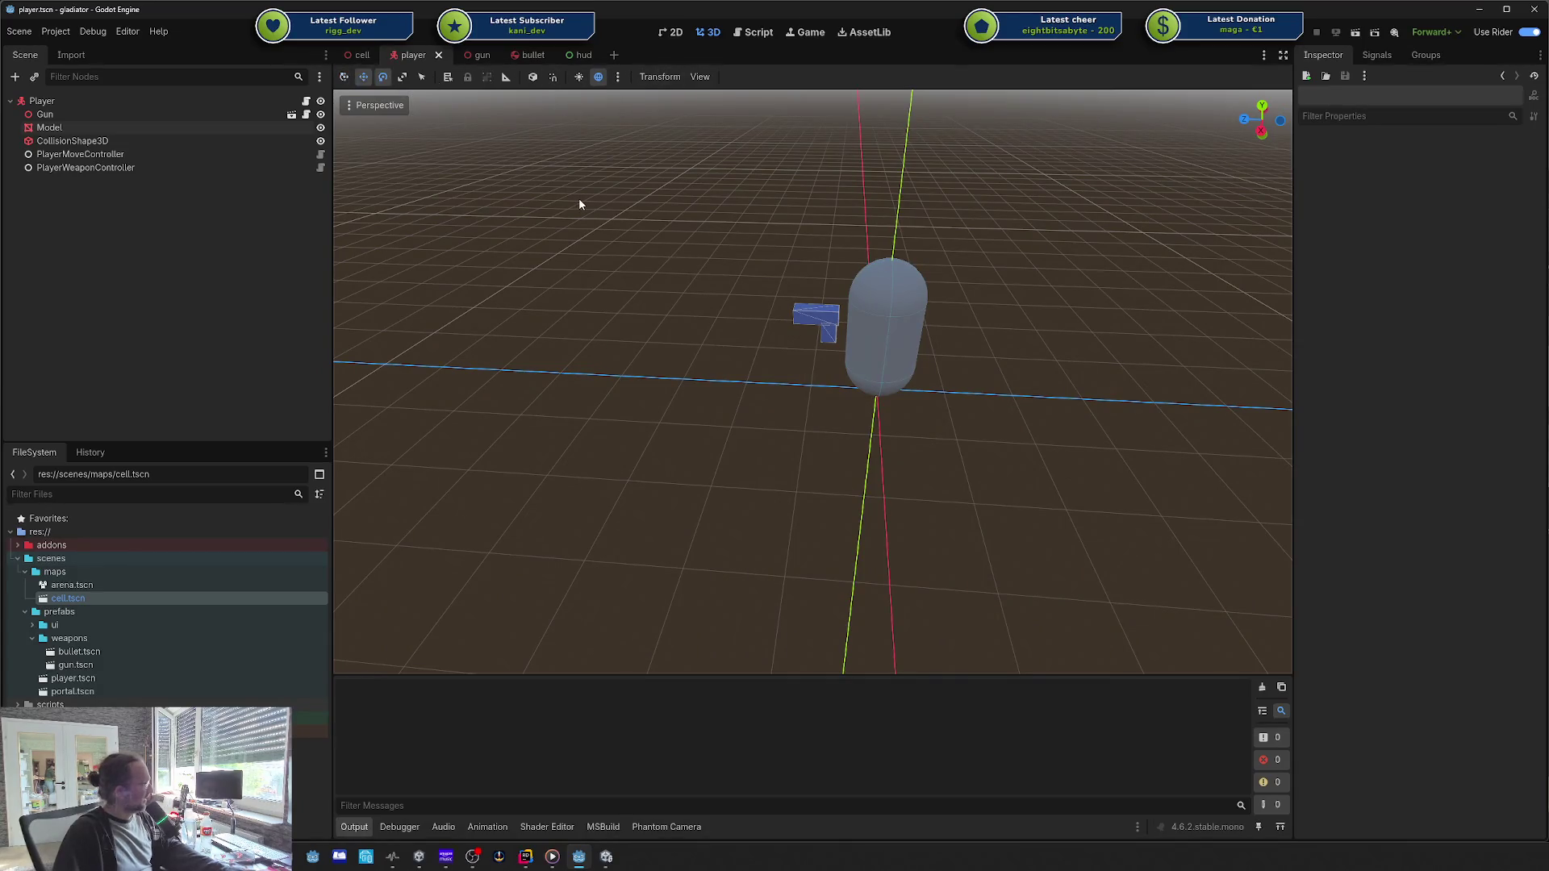
left_click(403, 78)
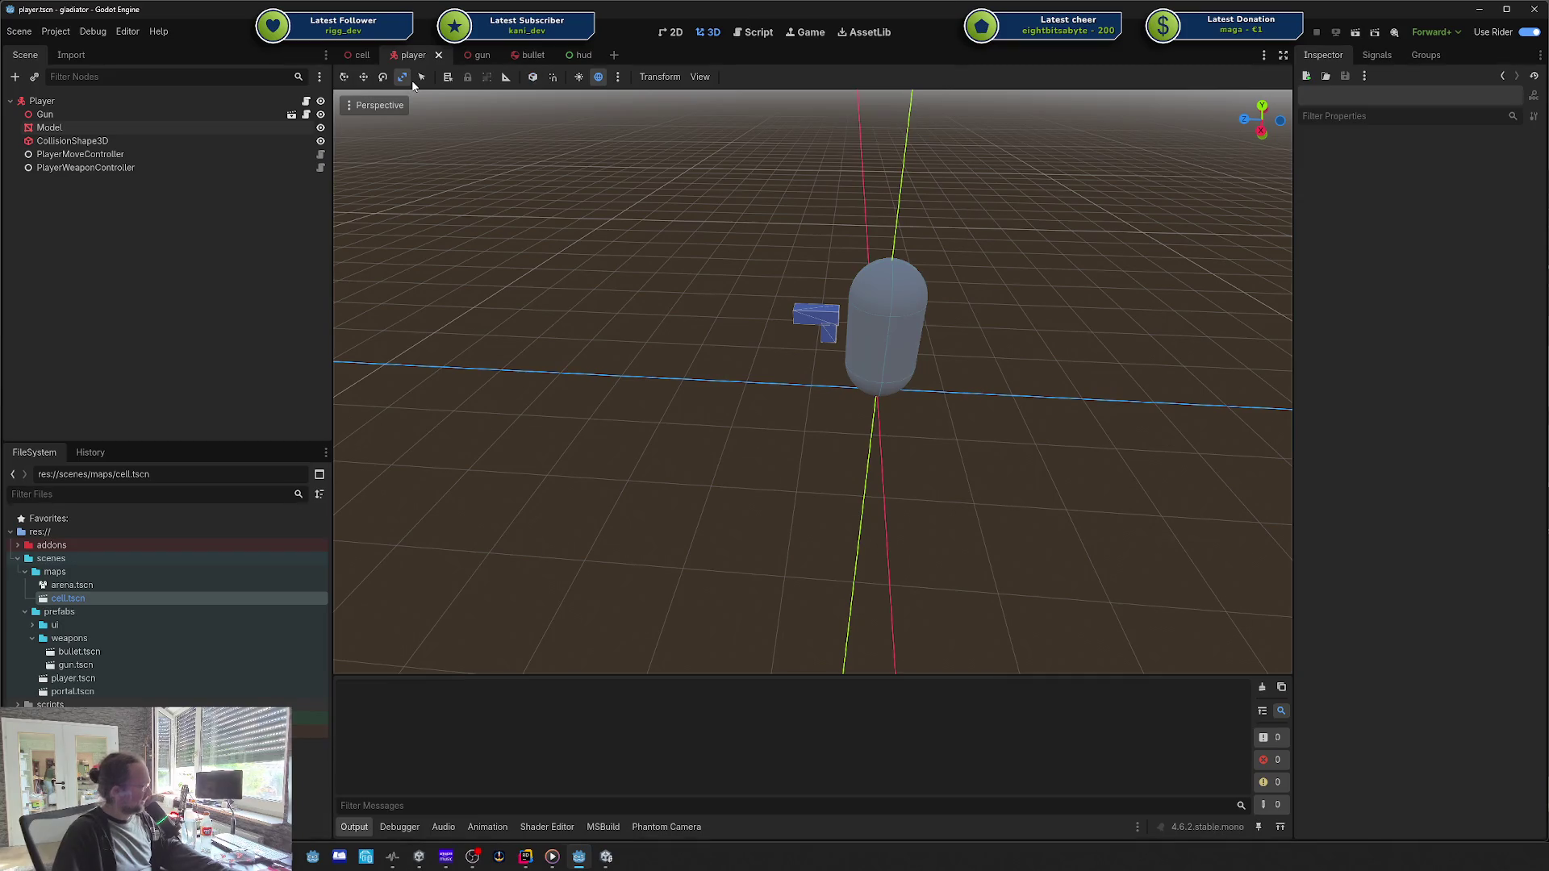
key("q")
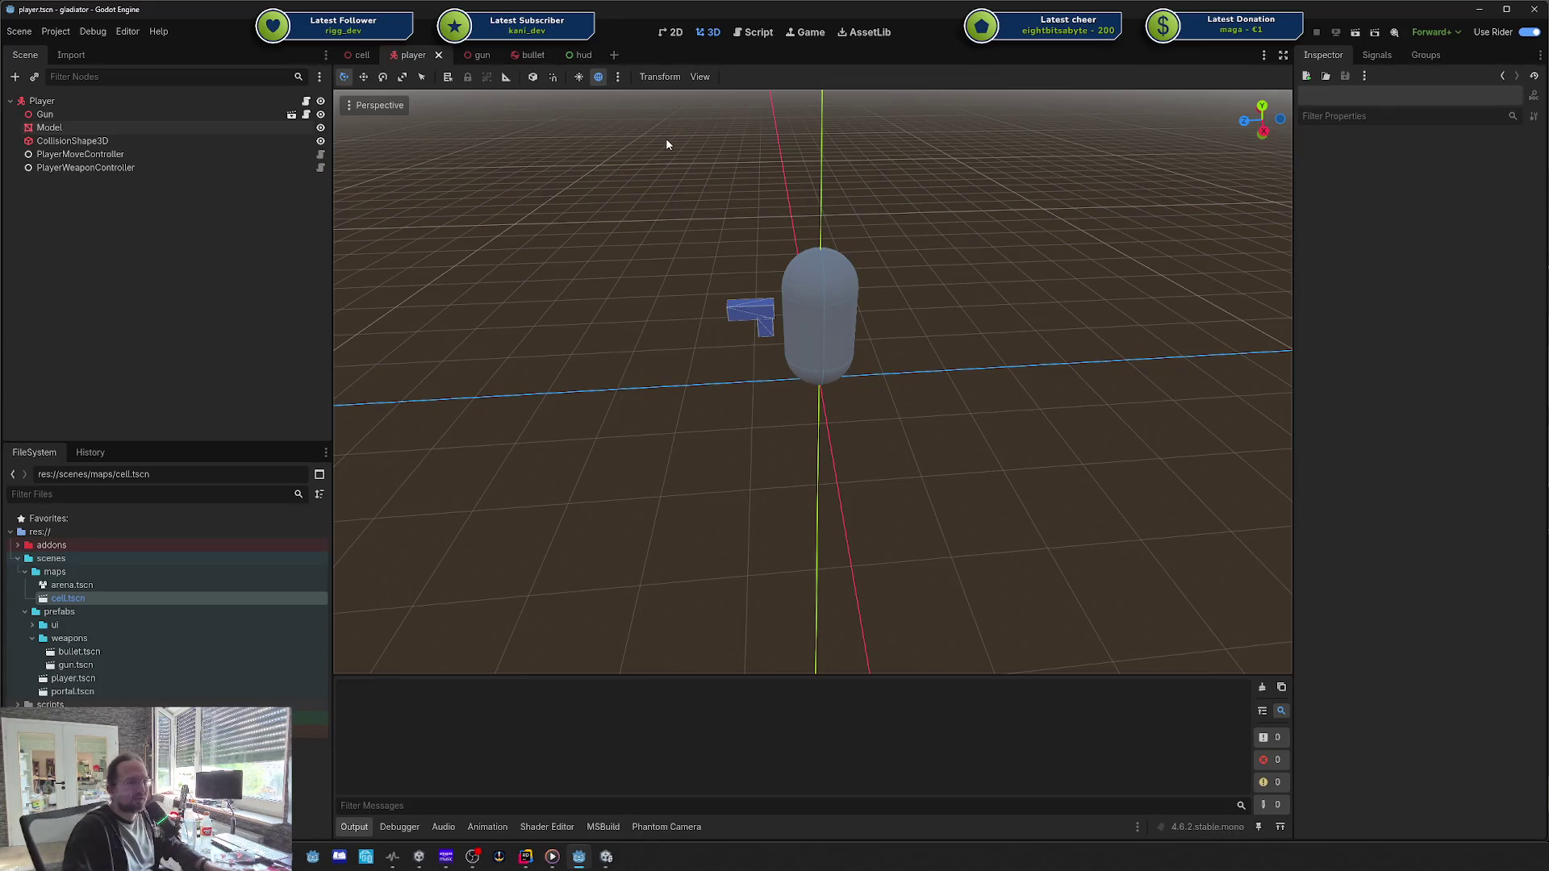
Step: Switch to the hud scene tab and dismiss the right-click node menu
left_click(579, 54)
right_click(819, 256)
left_click(395, 256)
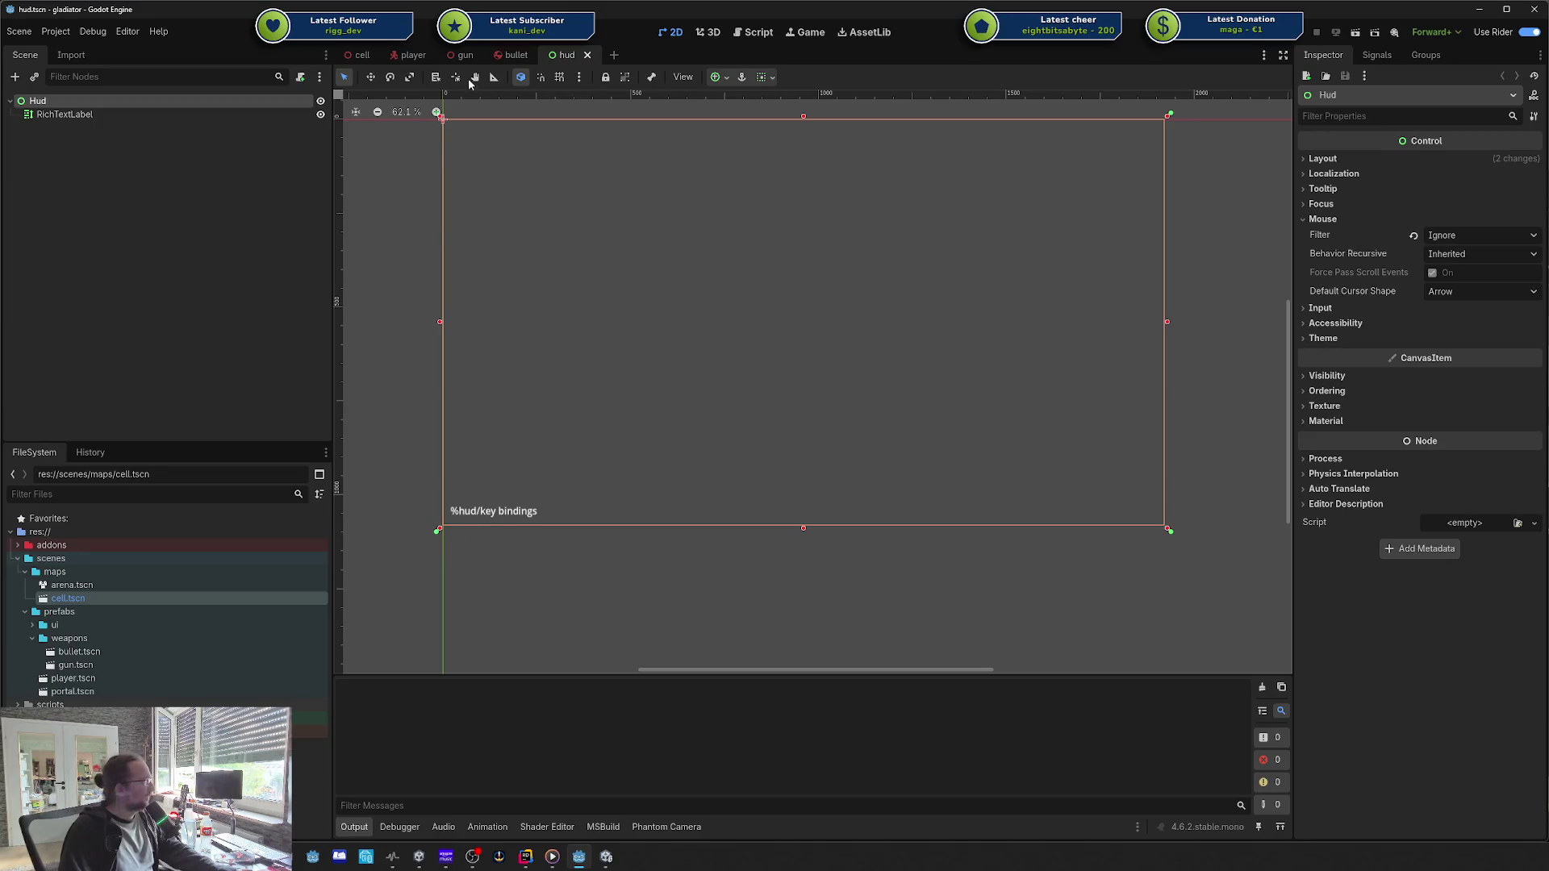
Step: Switch to the cell arena scene and fly into the cell room
left_click(361, 54)
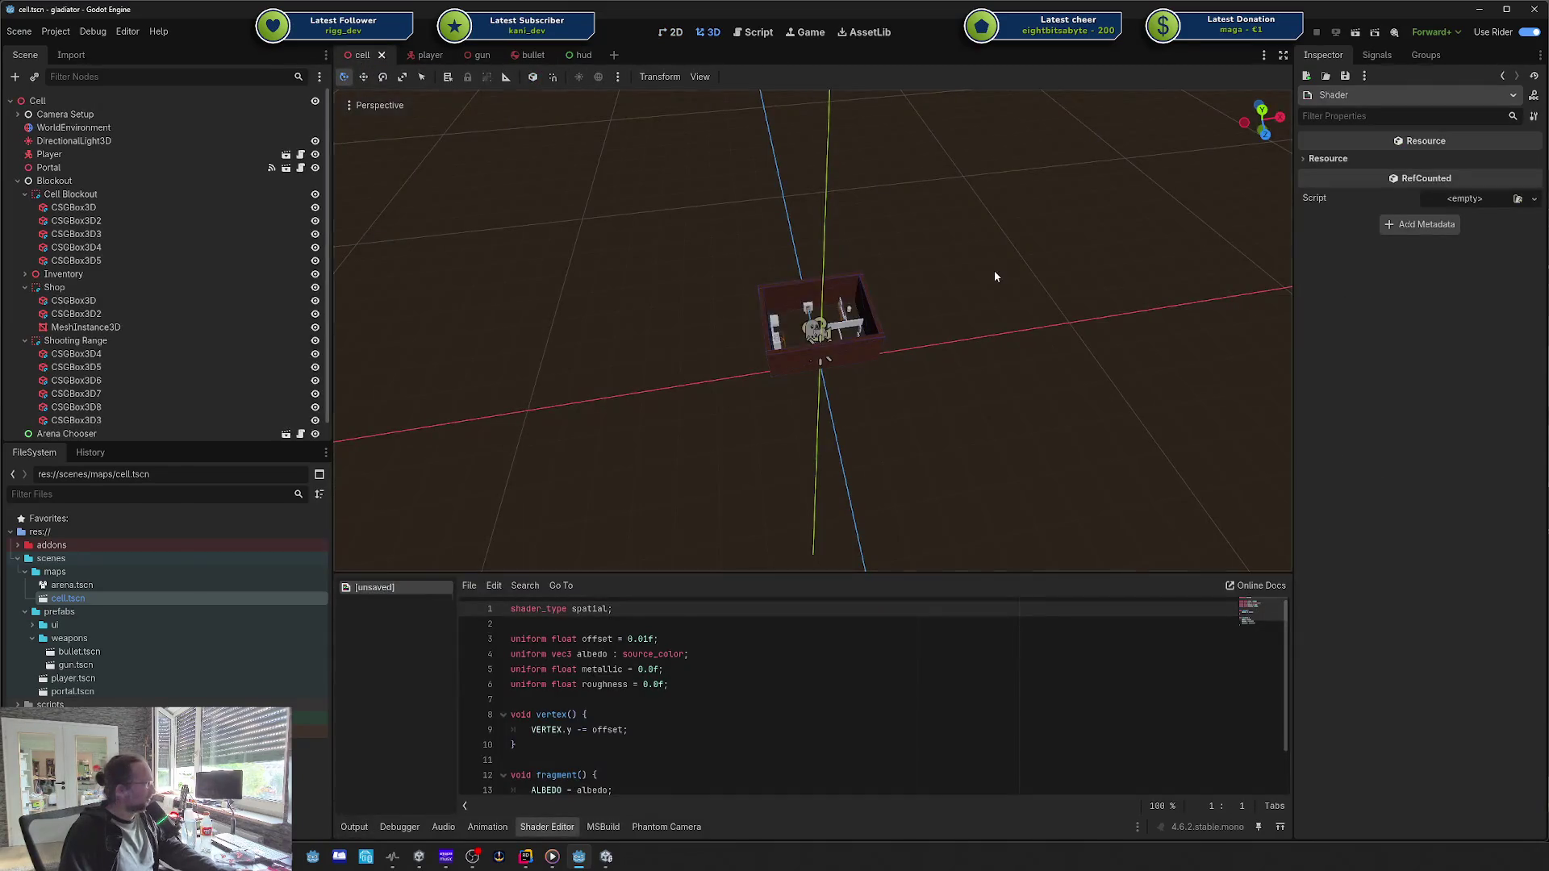
scroll(961, 305, "up", 10)
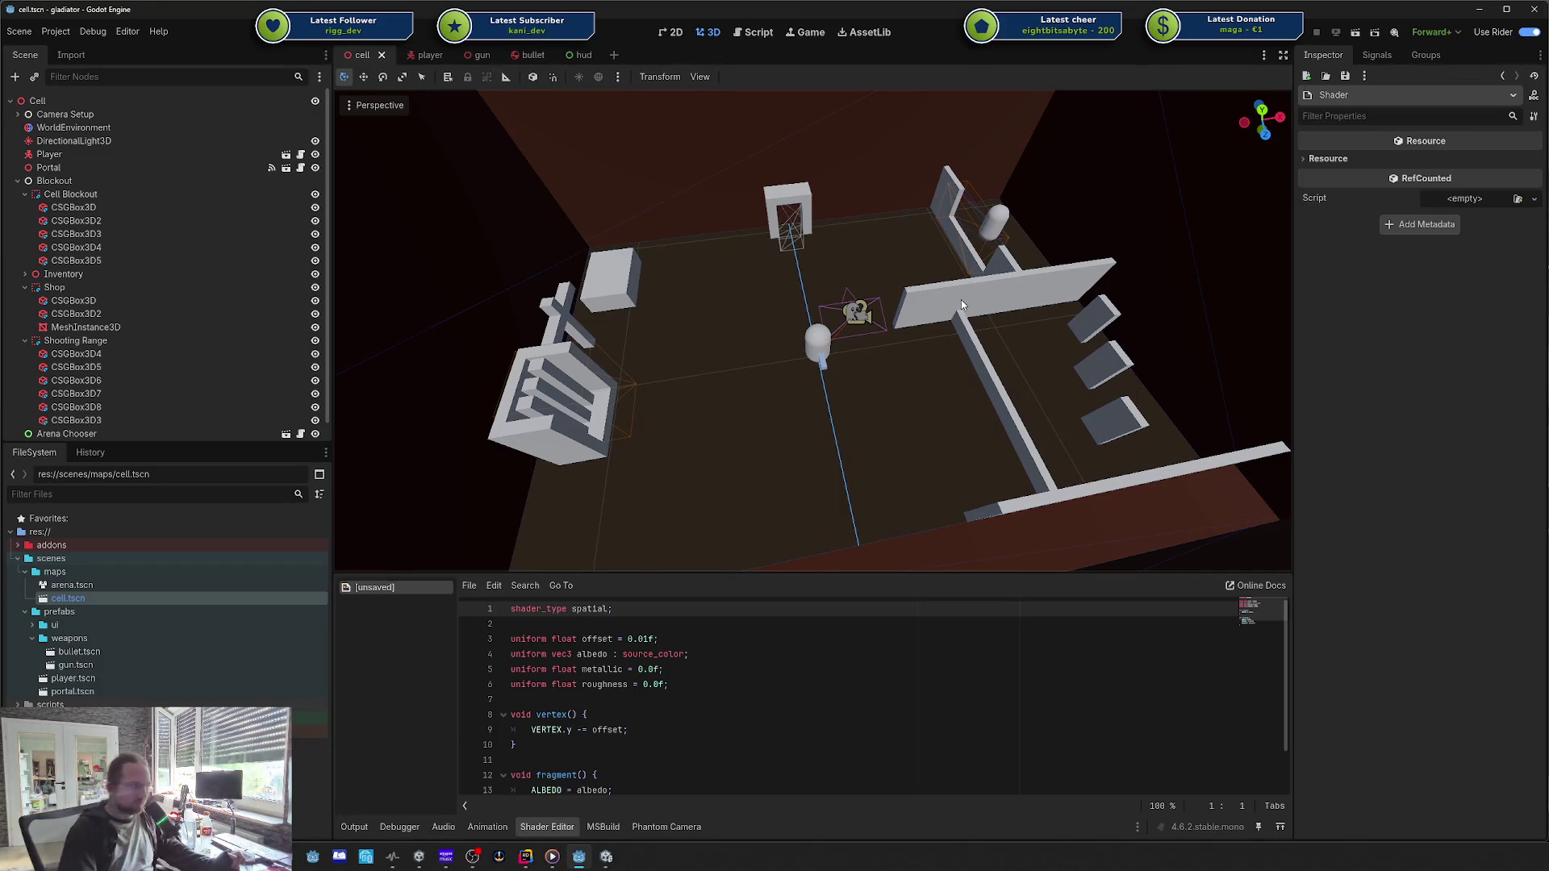
mouse_move(961, 299)
left_mouse_down()
mouse_move(928, 267)
mouse_move(961, 299)
mouse_move(928, 275)
mouse_move(563, 251)
left_mouse_up()
scroll(642, 257, "up", 3)
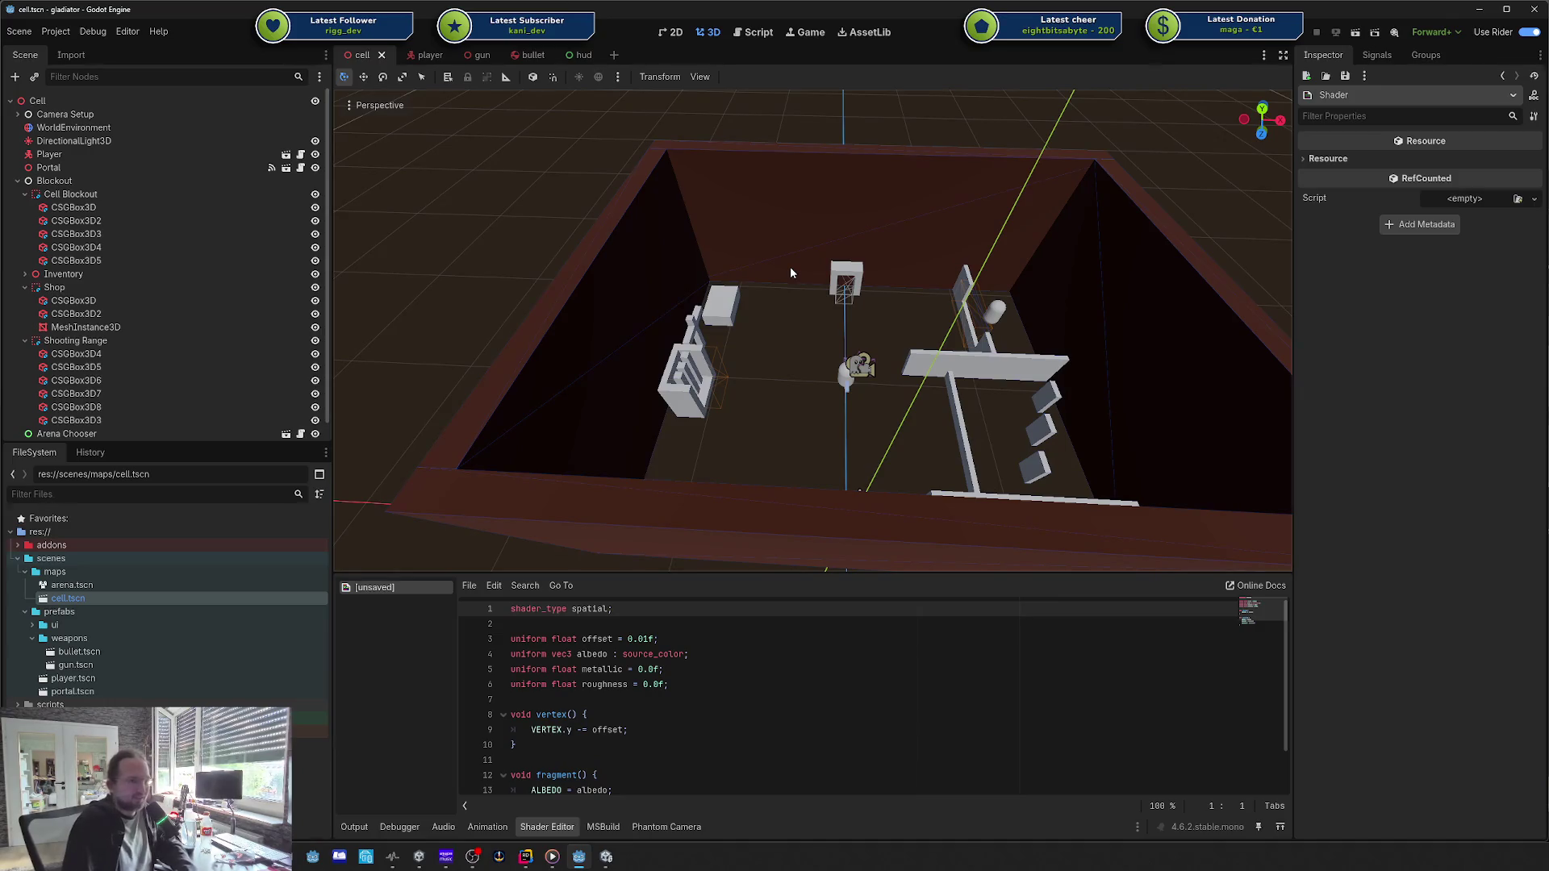
mouse_move(738, 270)
left_mouse_down()
mouse_move(633, 279)
mouse_move(820, 274)
left_mouse_up()
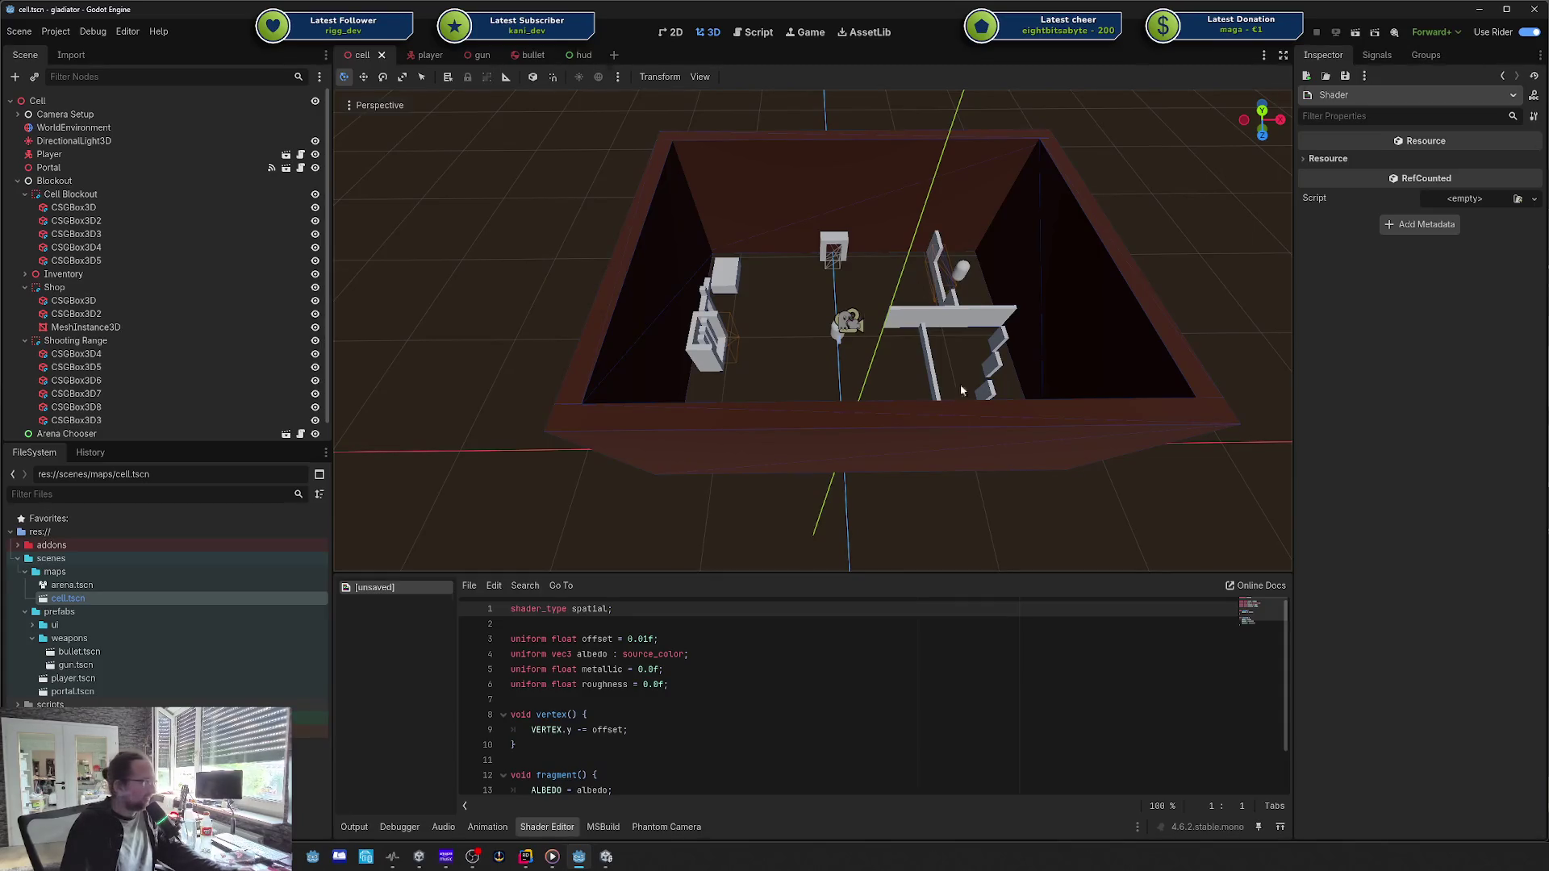
right_click(899, 490)
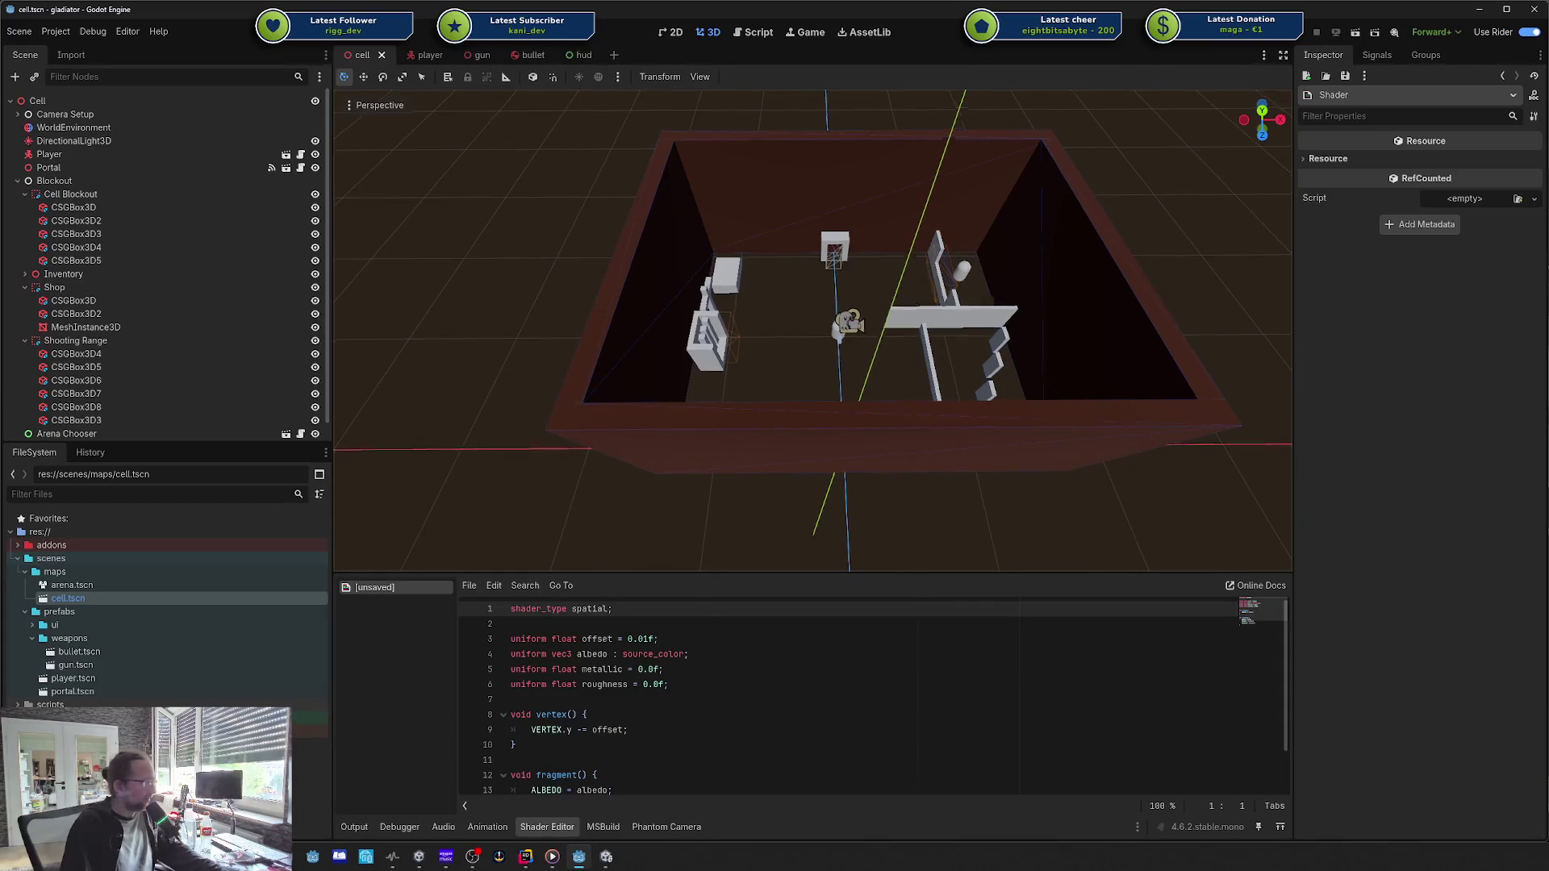
right_click(929, 468)
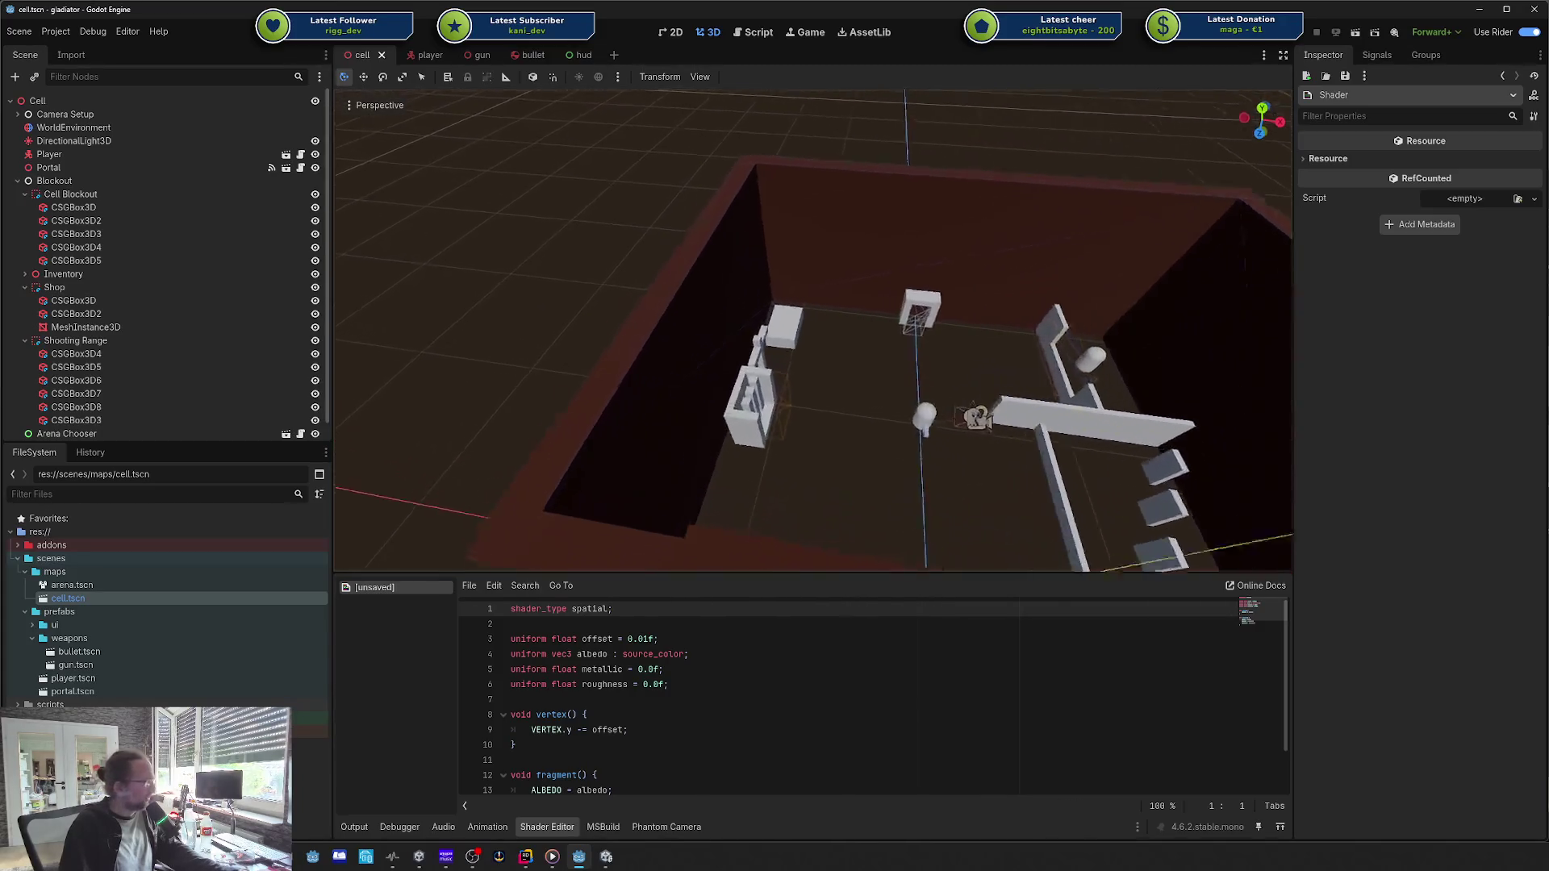
key("s")
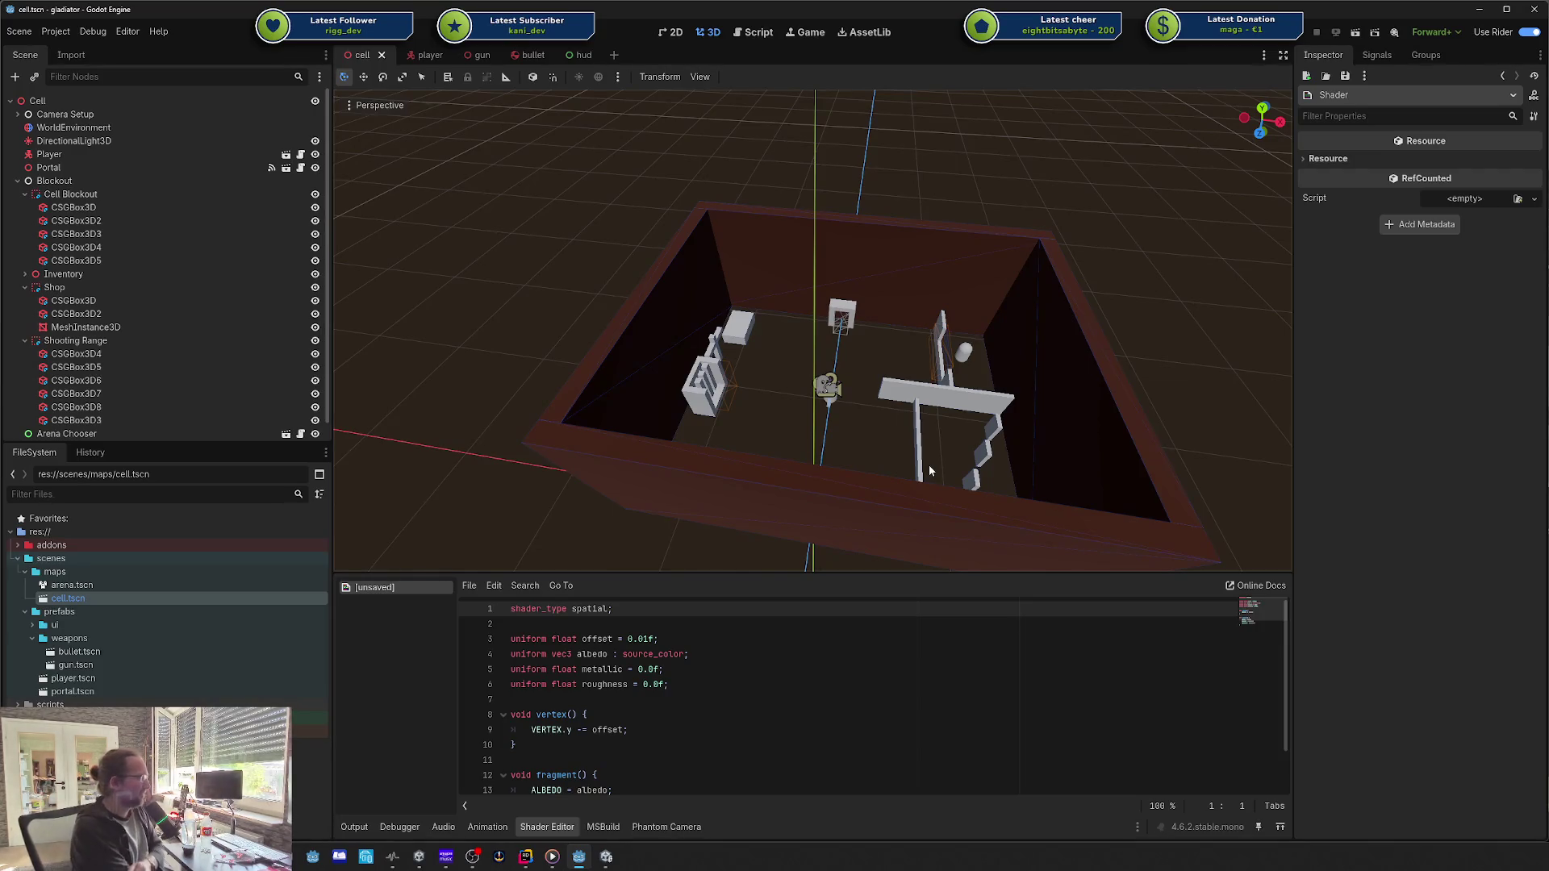
Step: Orbit the cell room from several angles, then close the unsaved spatial shader
left_click_drag(942, 414, 1049, 404)
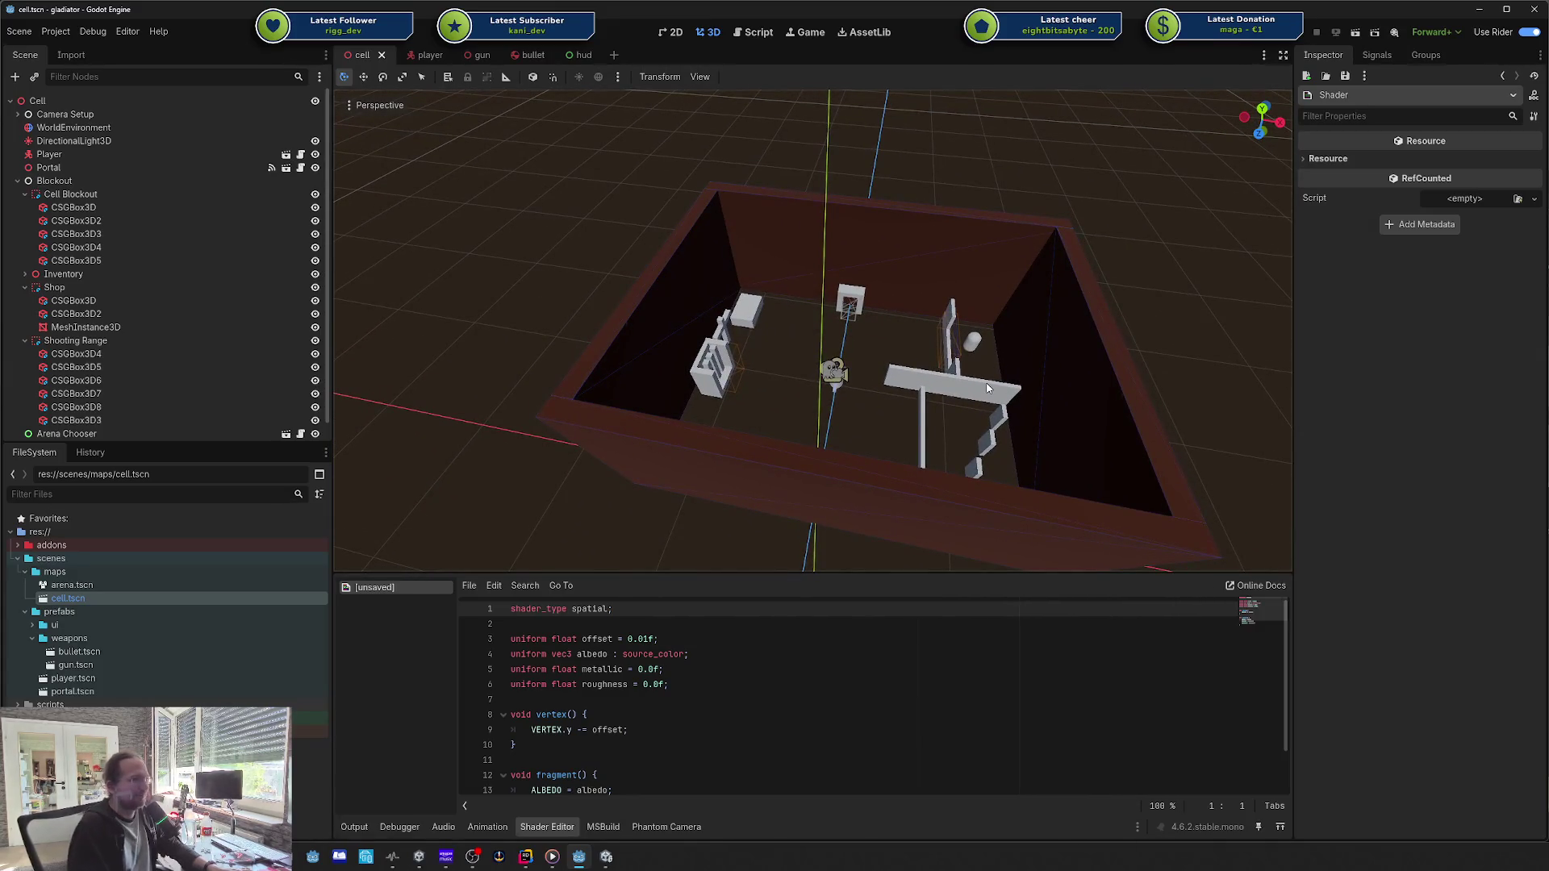
left_click_drag(988, 388, 1001, 387)
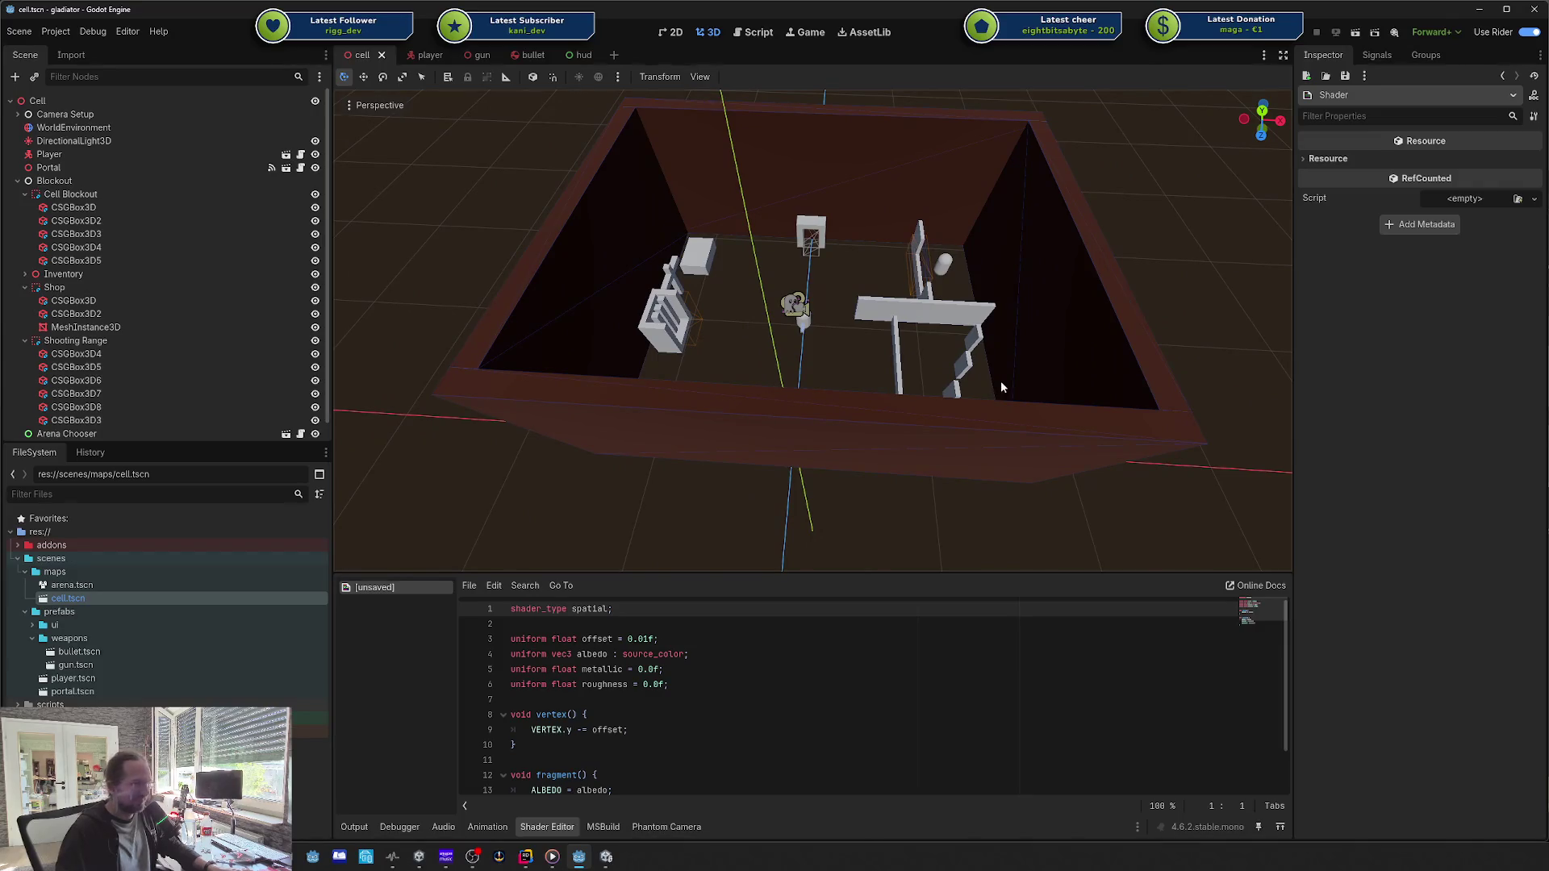
scroll(929, 353, "down", 3)
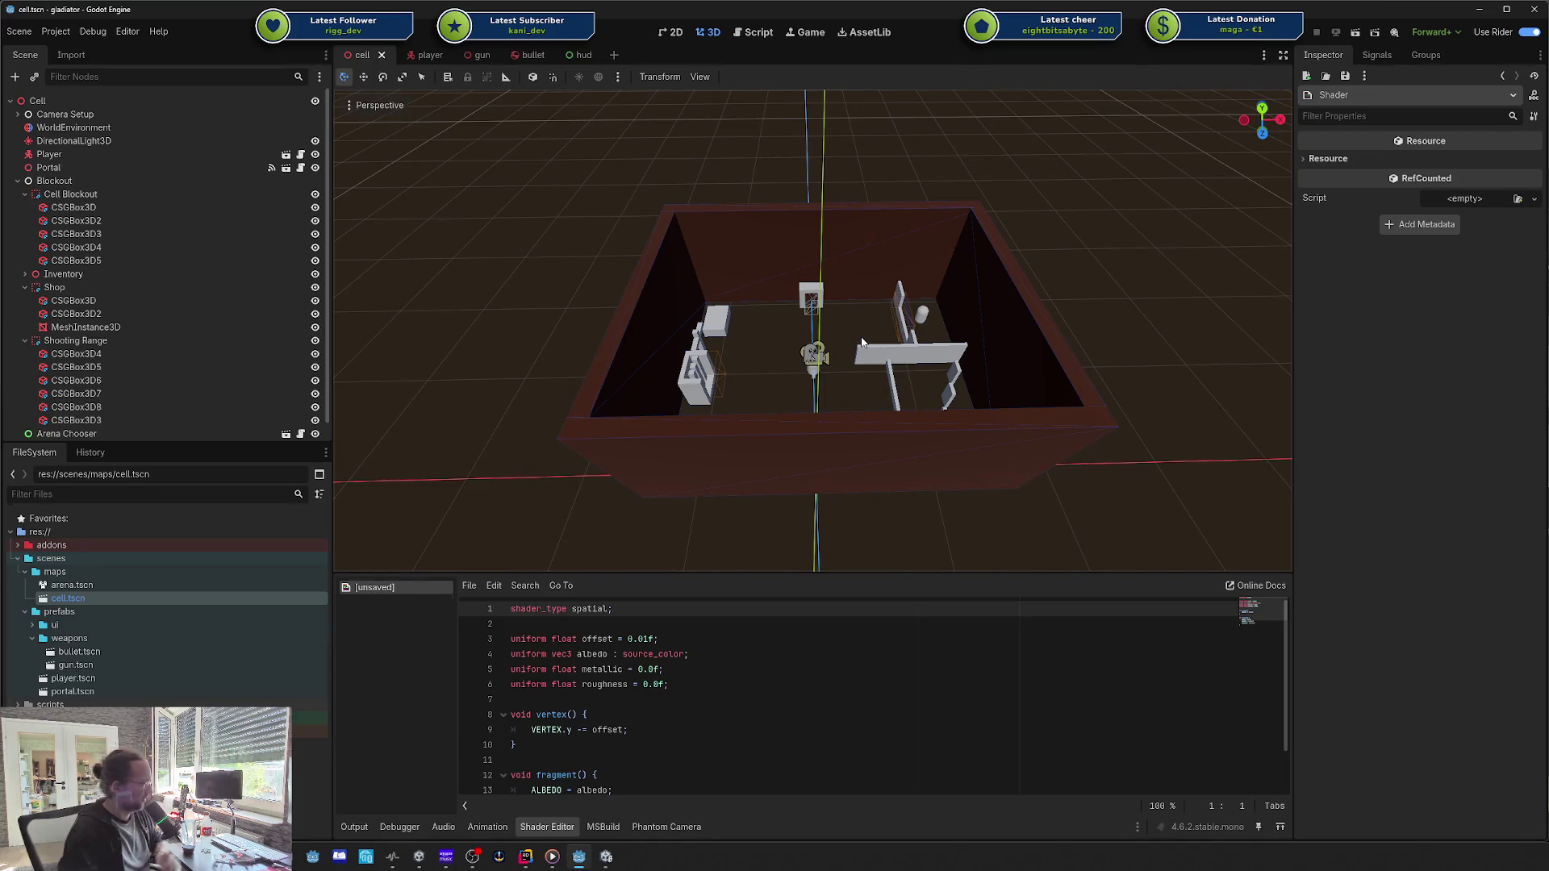
scroll(860, 326, "up", 3)
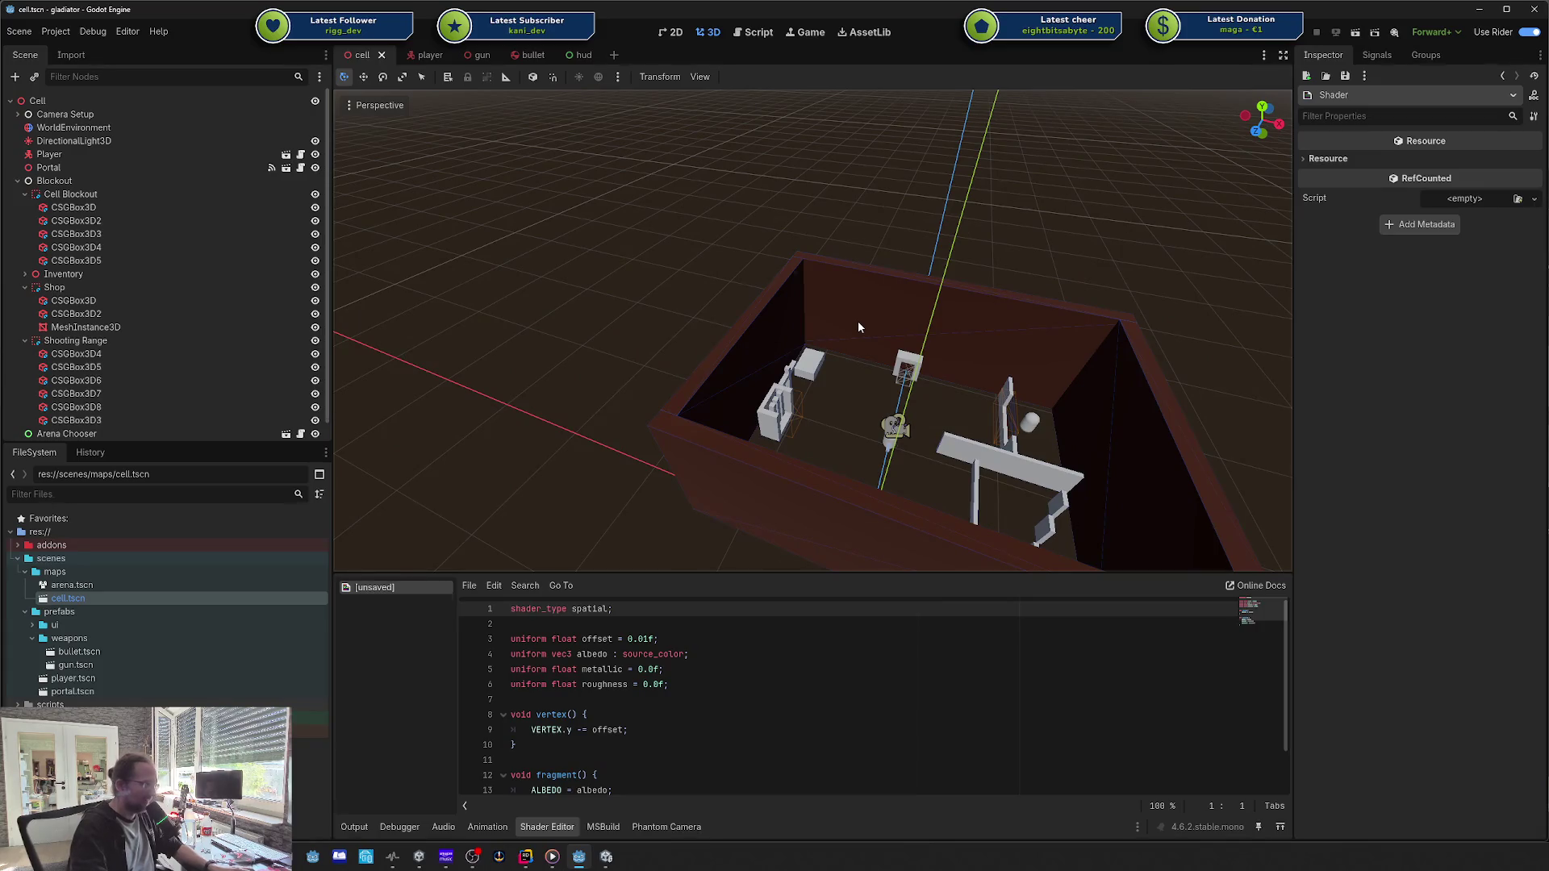
mouse_move(859, 321)
left_mouse_down()
mouse_move(783, 355)
mouse_move(762, 403)
left_mouse_up()
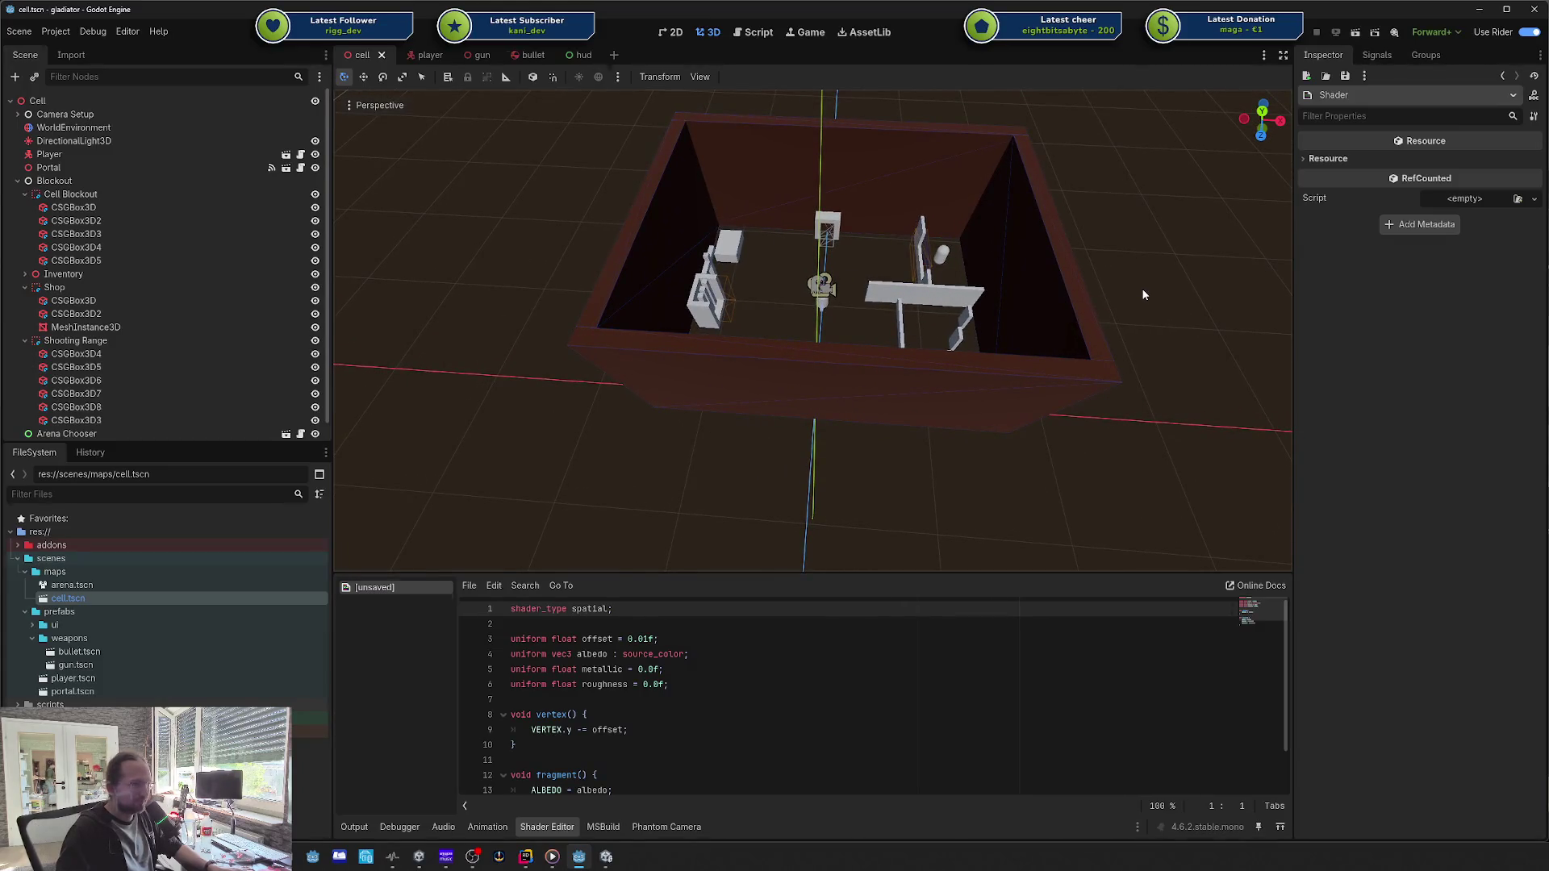
mouse_move(1129, 289)
left_mouse_down()
mouse_move(1117, 270)
mouse_move(1037, 320)
left_mouse_up()
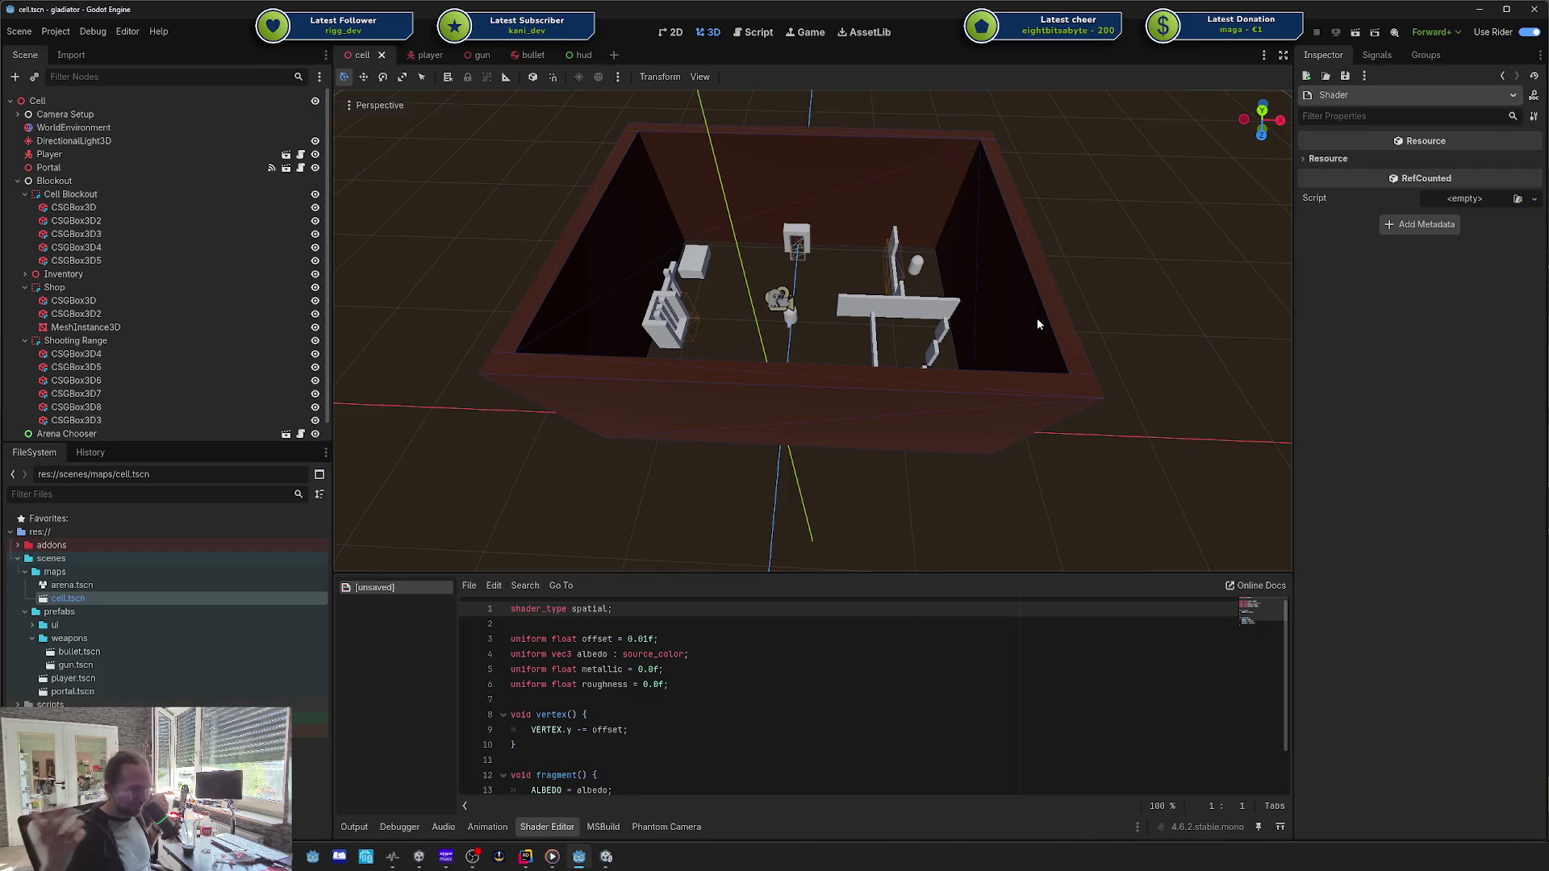
left_click_drag(1047, 318, 1024, 331)
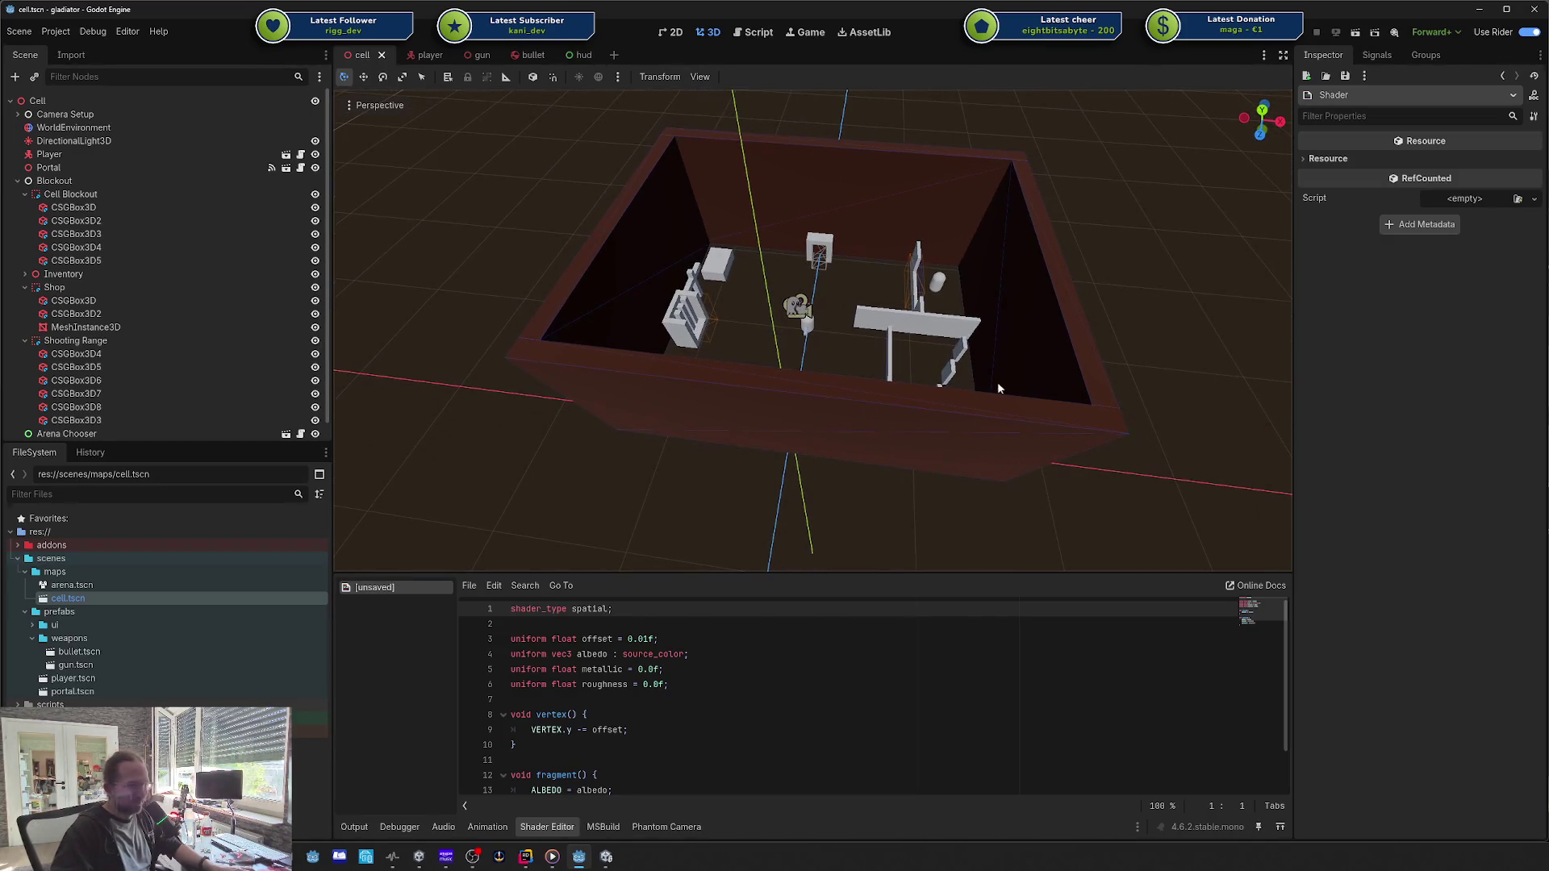
left_click_drag(875, 493, 774, 484)
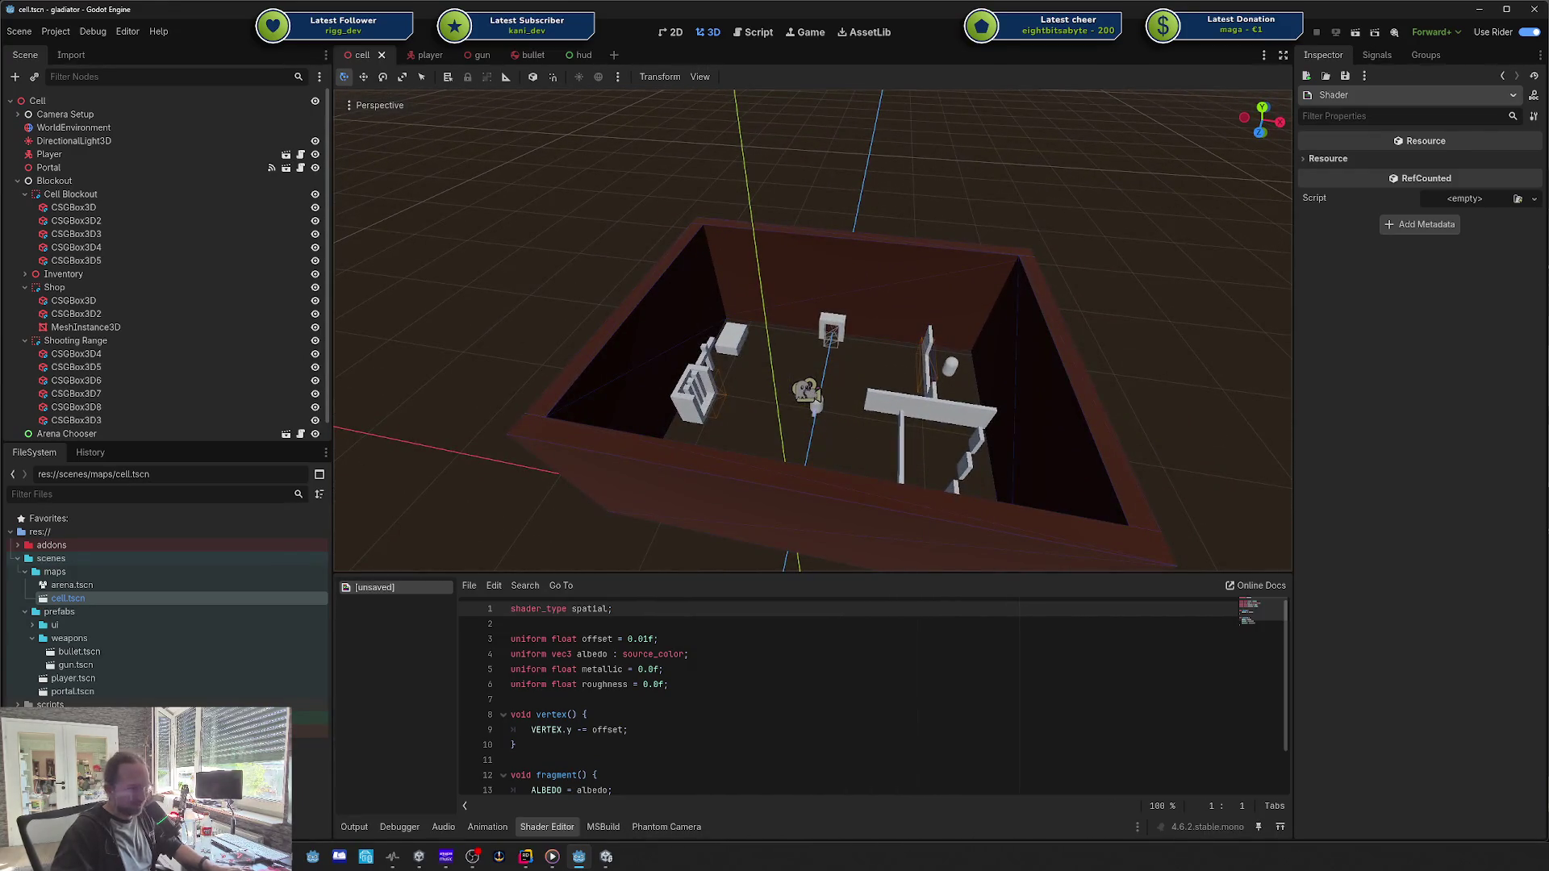
left_click_drag(717, 229, 722, 228)
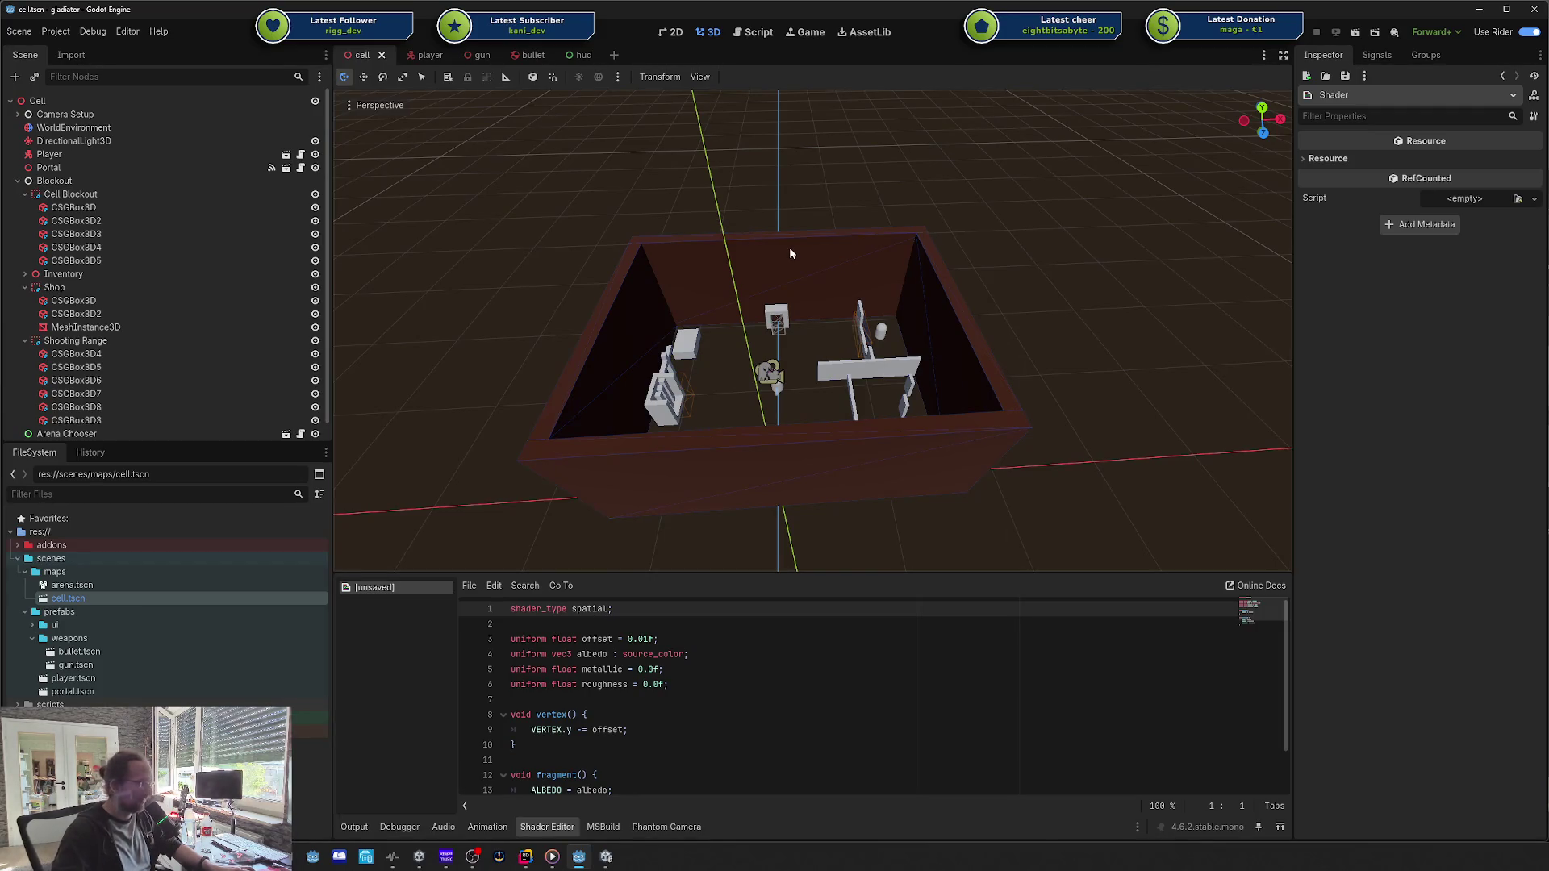
left_click_drag(893, 340, 894, 349)
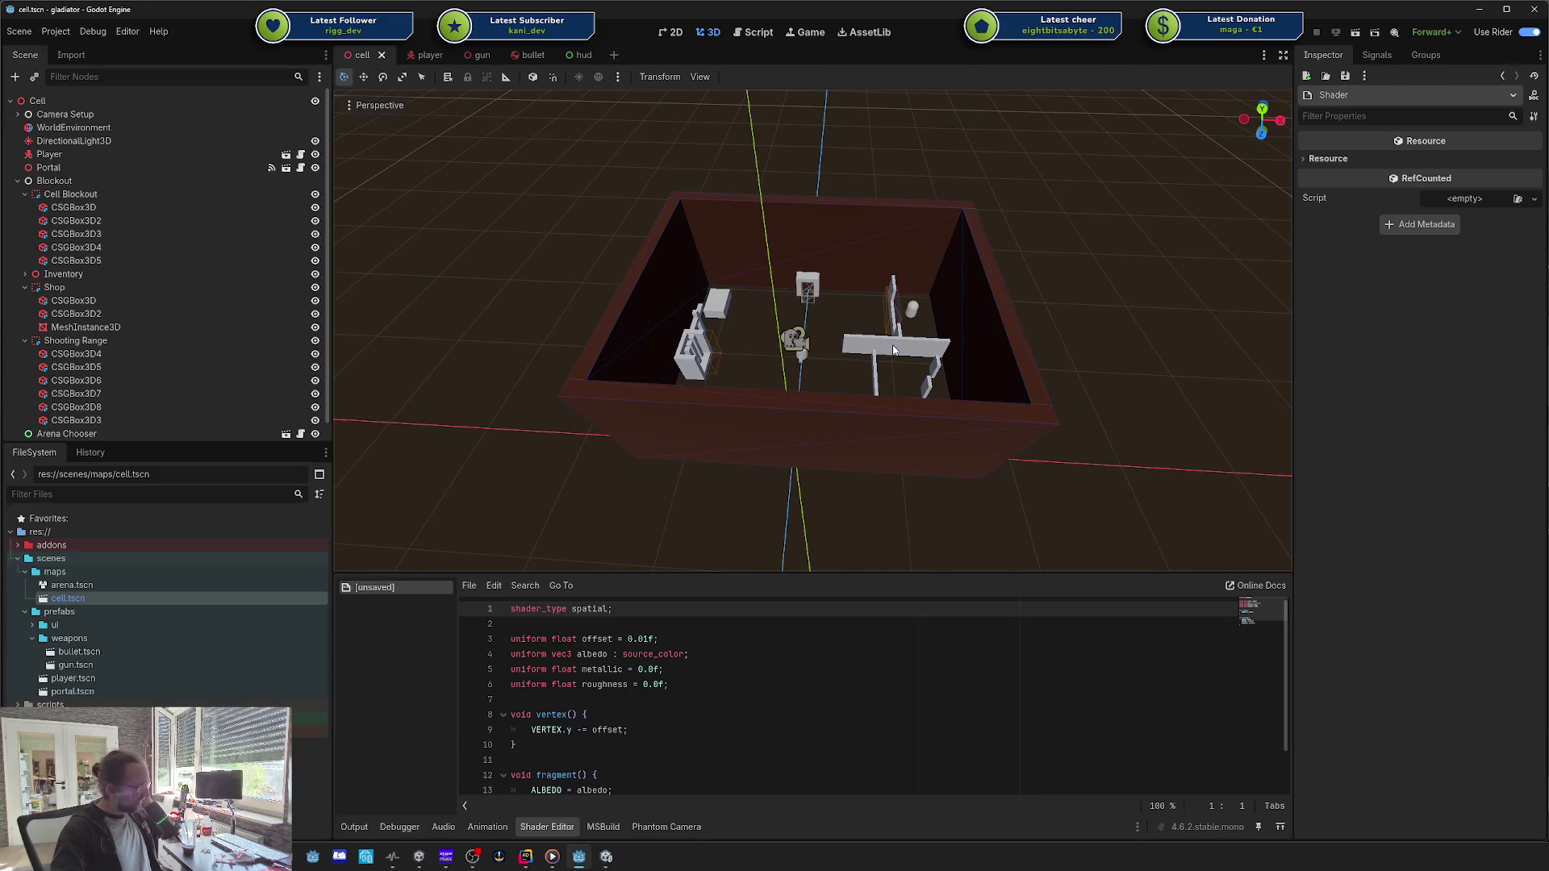
middle_click(413, 586)
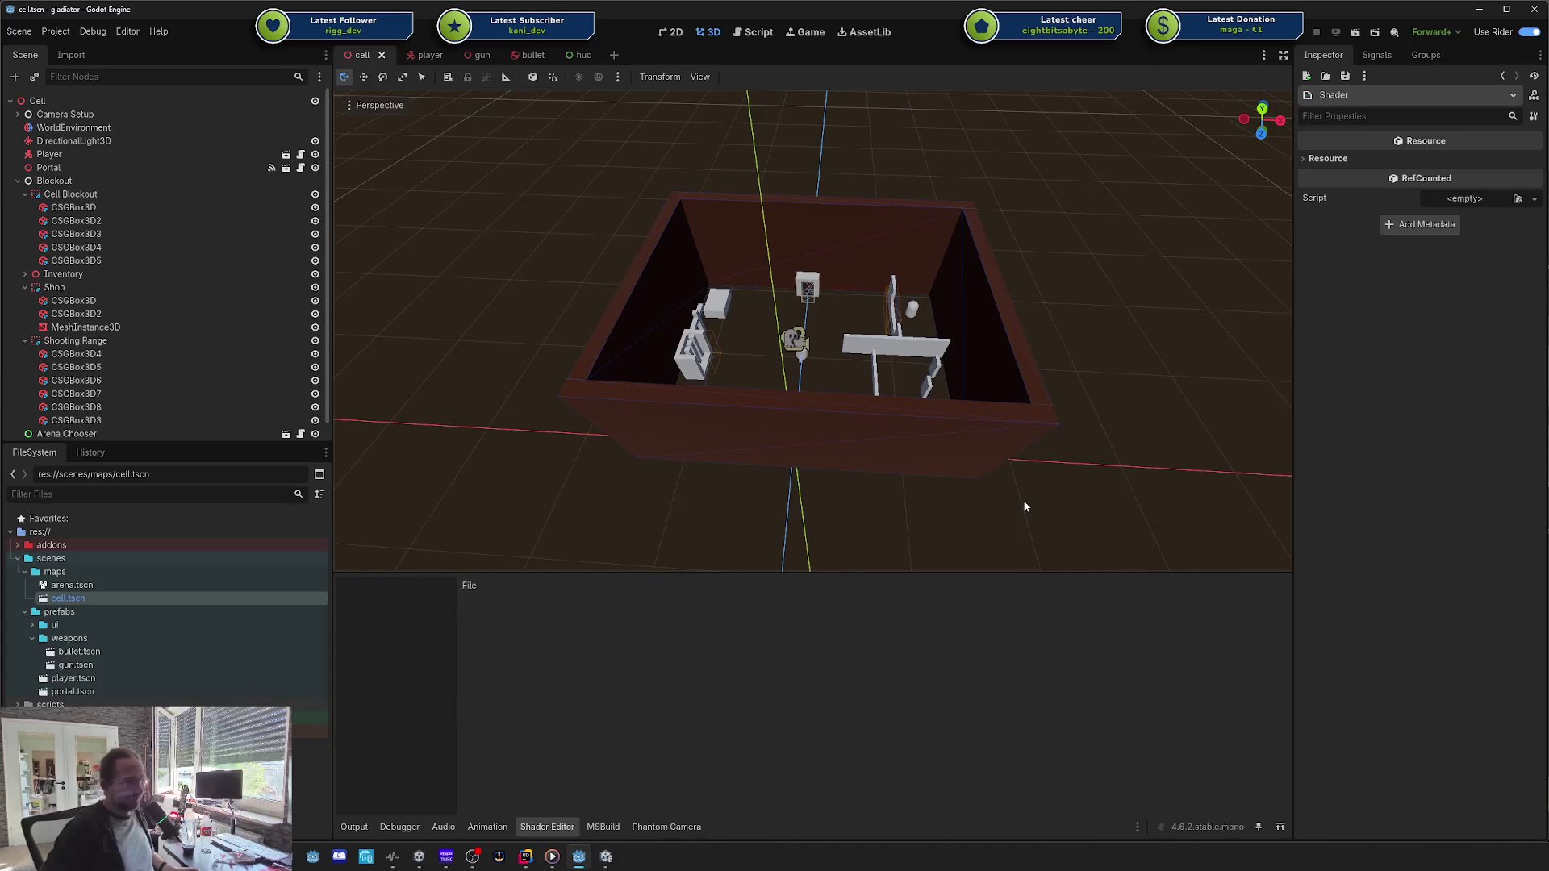
right_click(1062, 347)
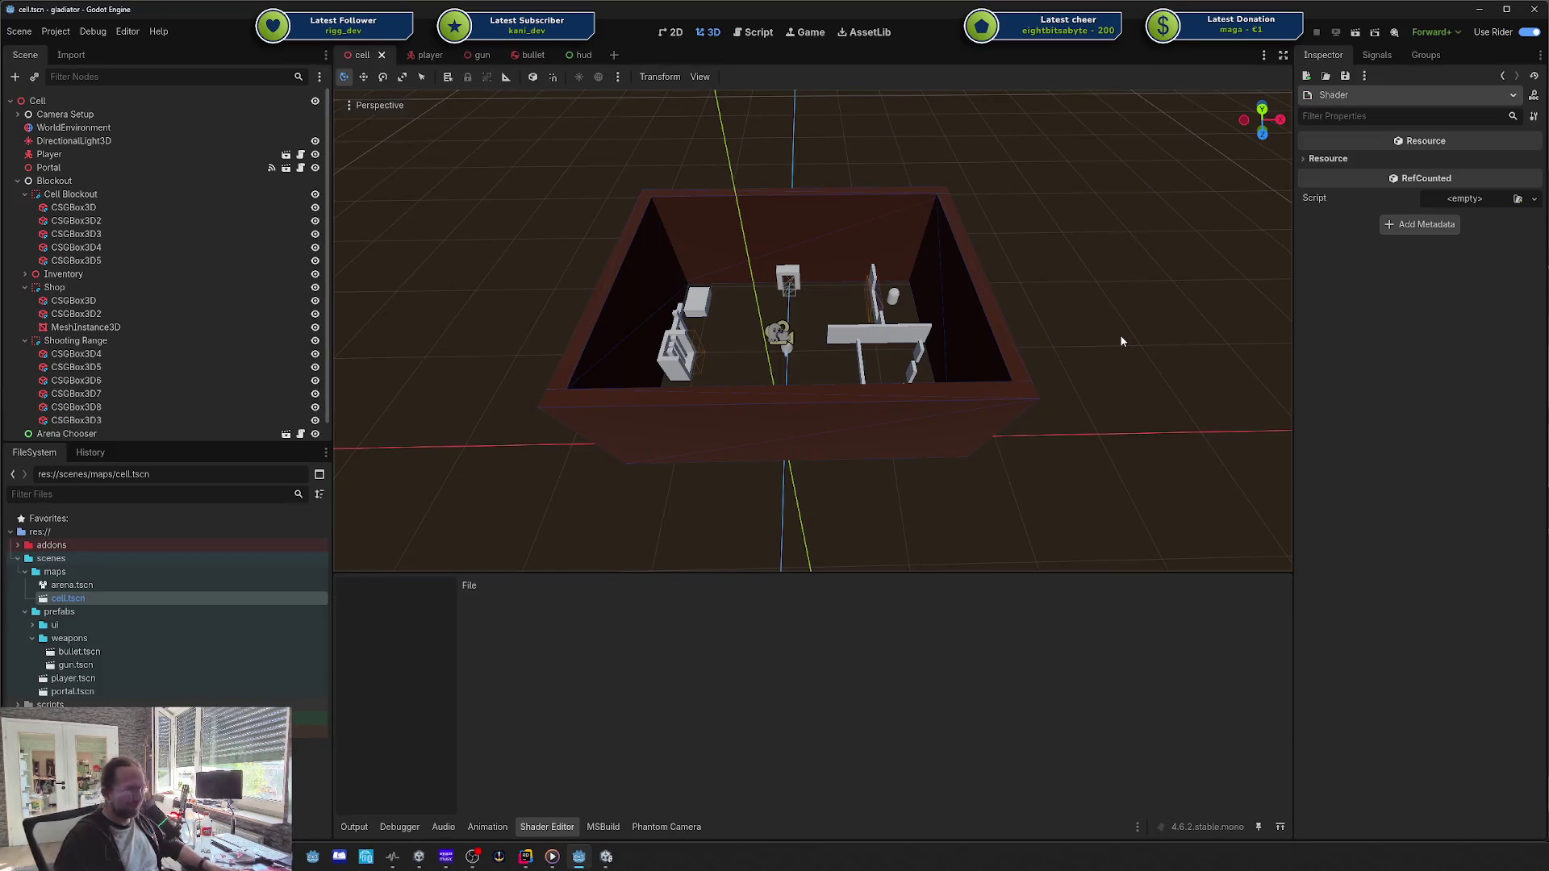
mouse_move(1121, 341)
left_mouse_down()
mouse_move(1098, 355)
mouse_move(1146, 320)
left_mouse_up()
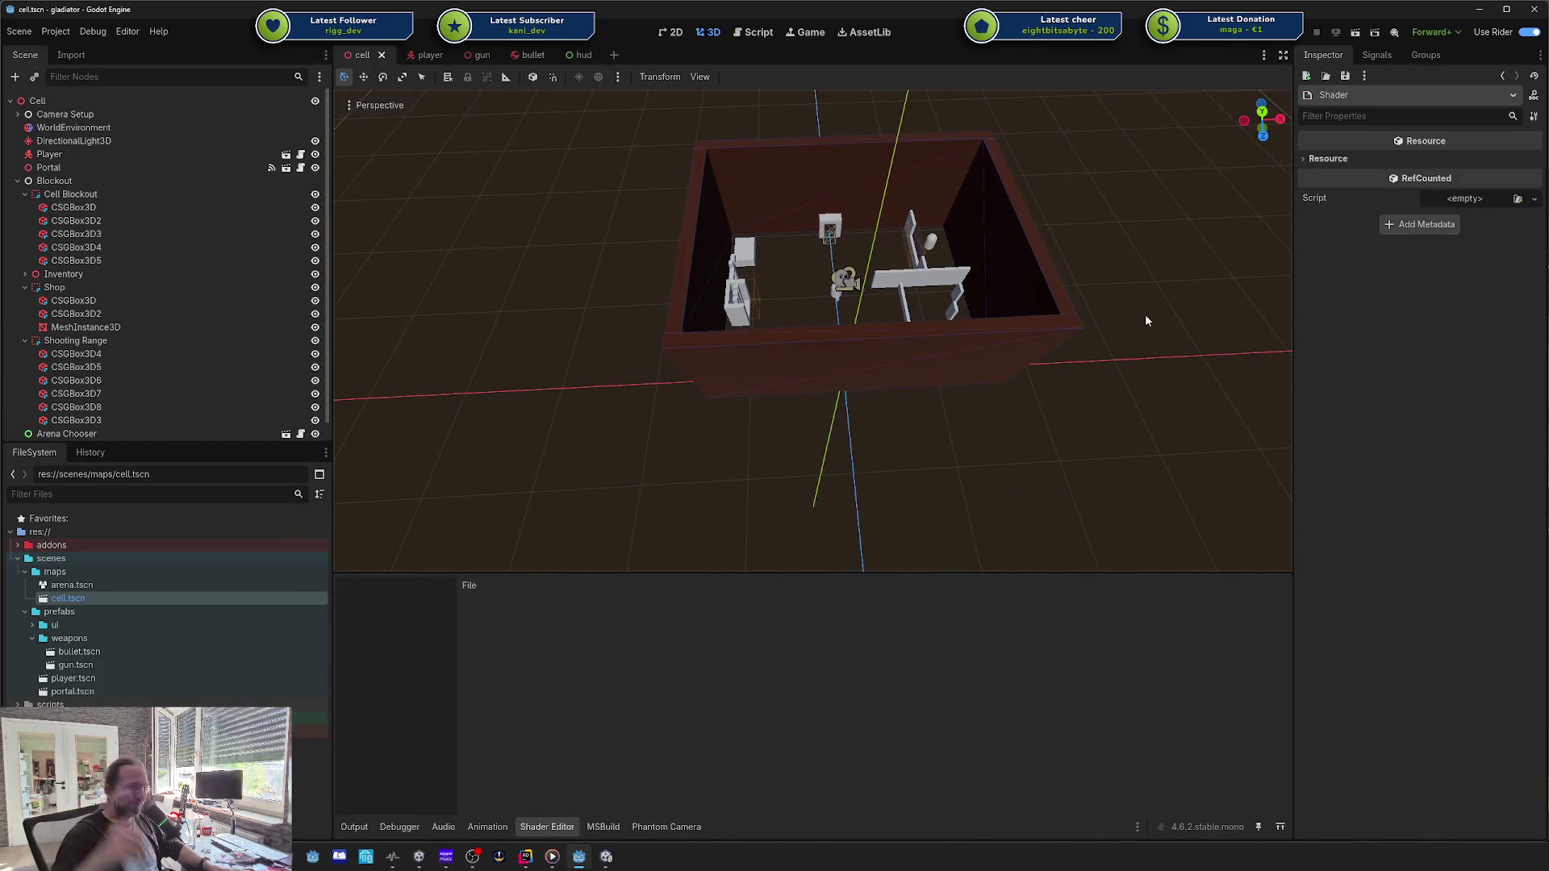
left_click_drag(1148, 312, 1106, 347)
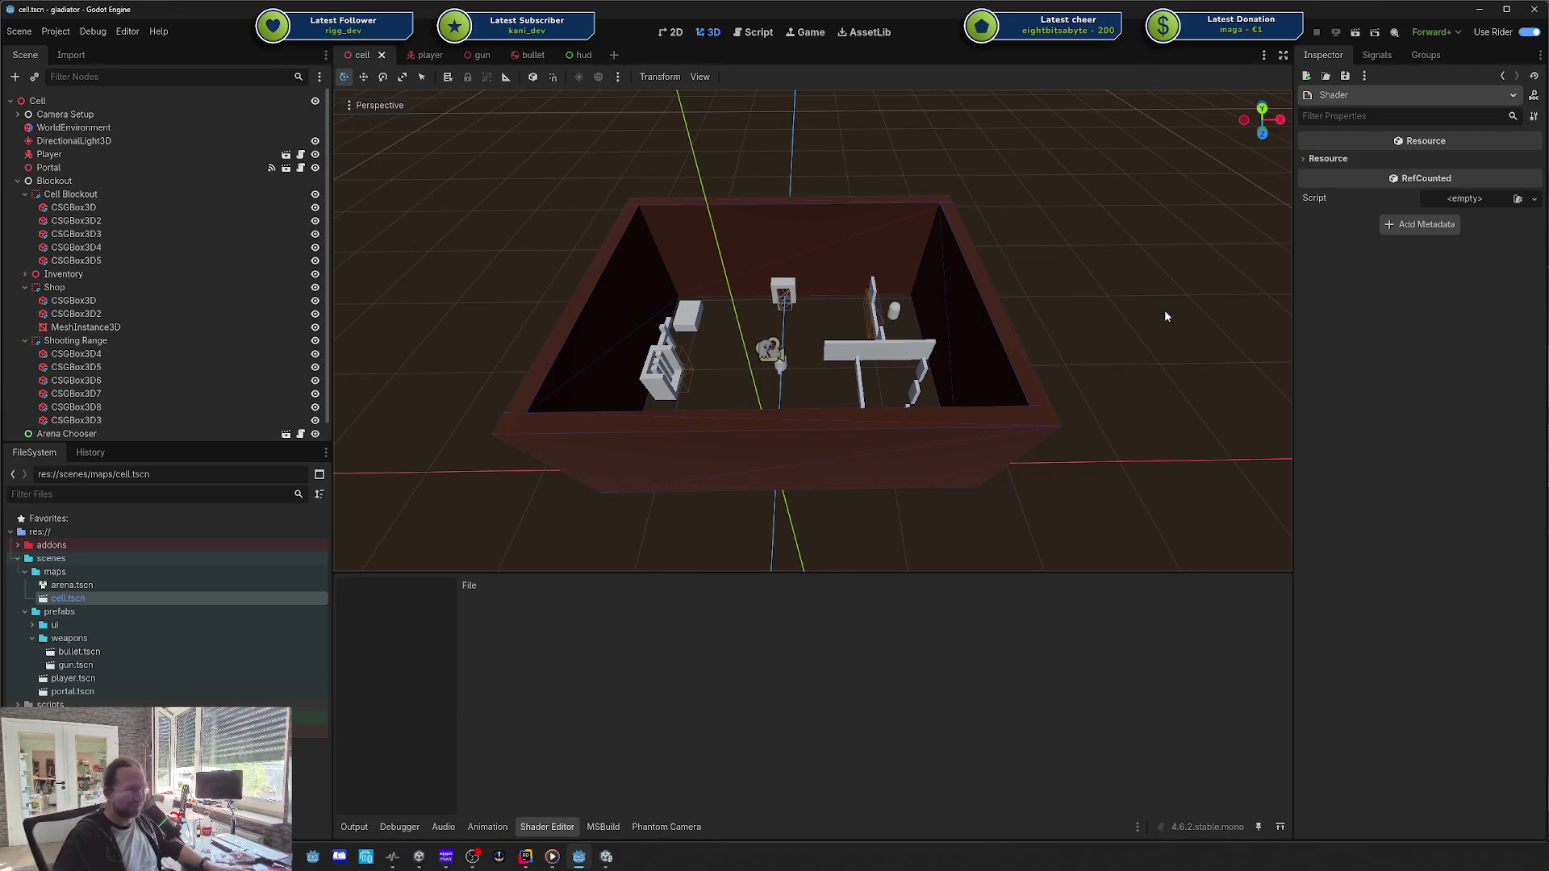
left_click_drag(1165, 316, 1164, 315)
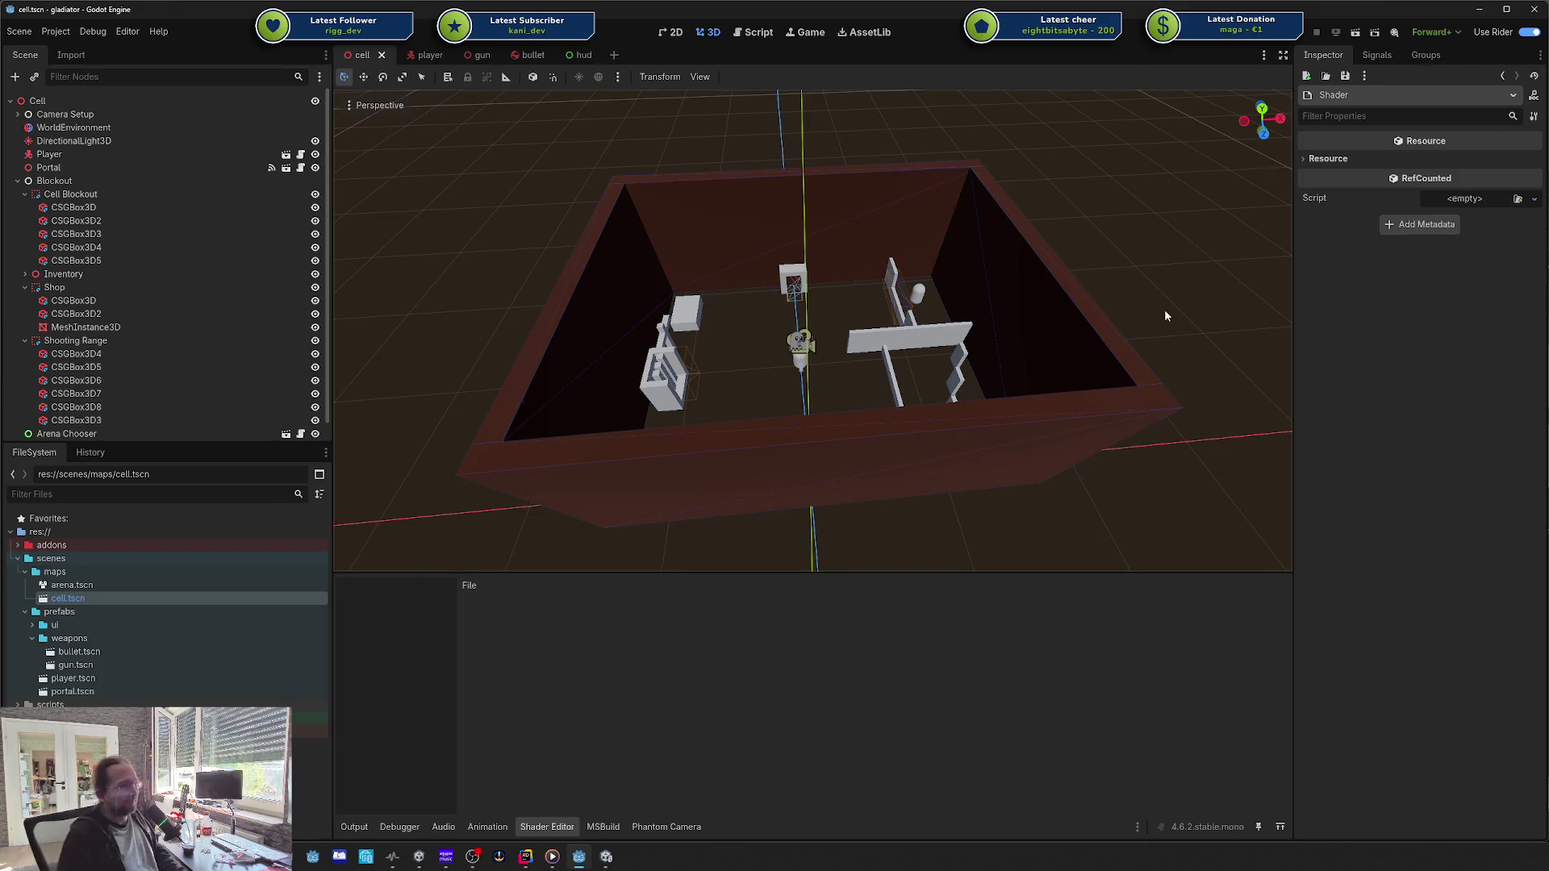
mouse_move(1010, 287)
left_mouse_down()
mouse_move(986, 281)
mouse_move(983, 303)
left_mouse_up()
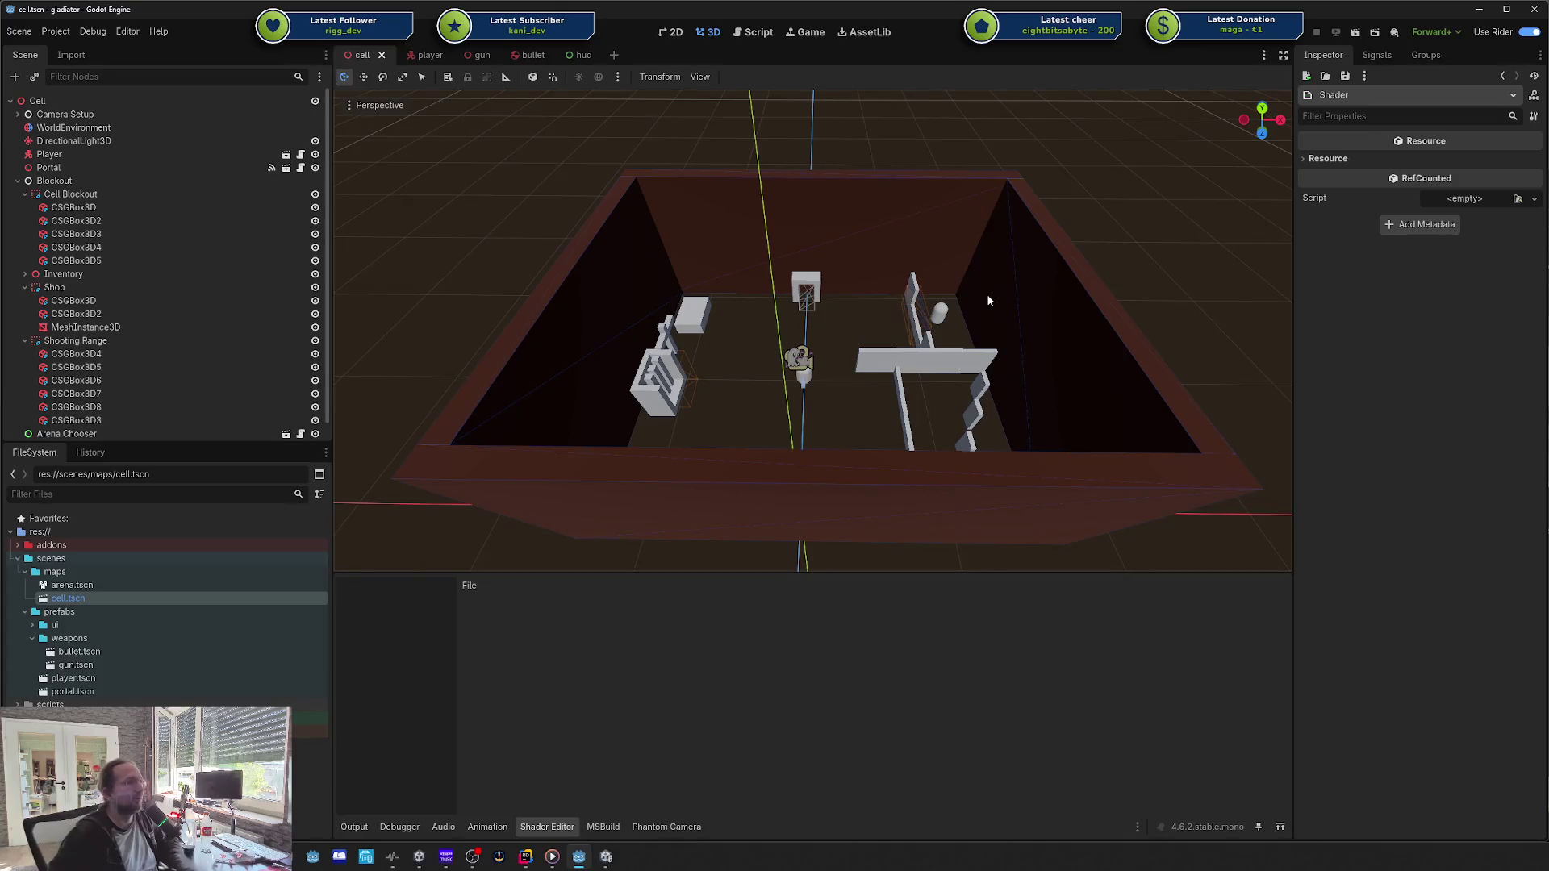
left_click_drag(1011, 264, 1009, 249)
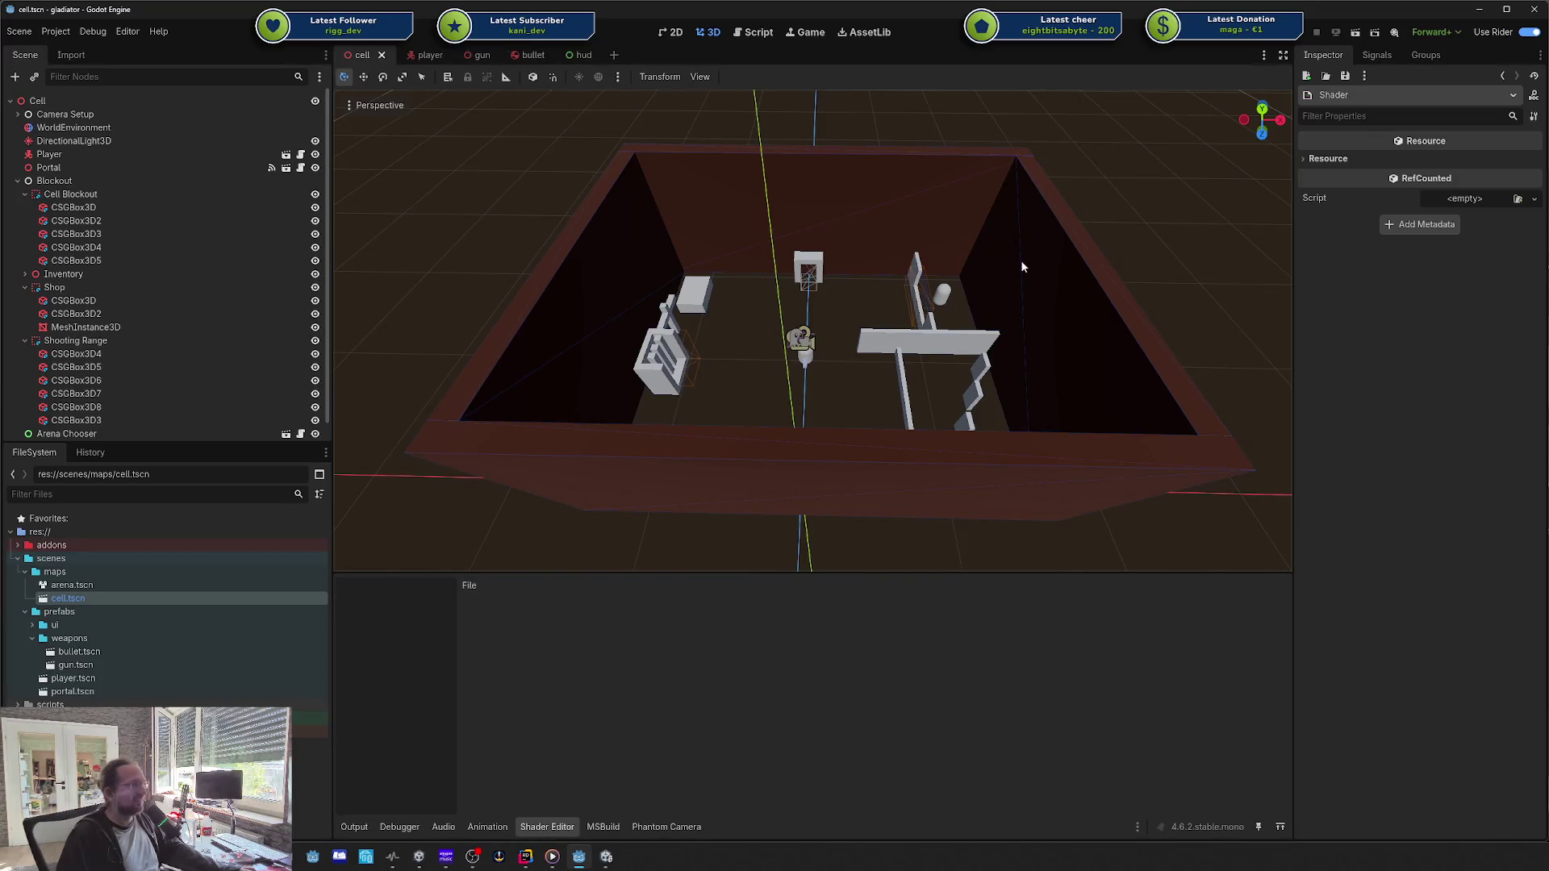
left_click_drag(1015, 263, 1007, 279)
scroll(813, 331, "down", 5)
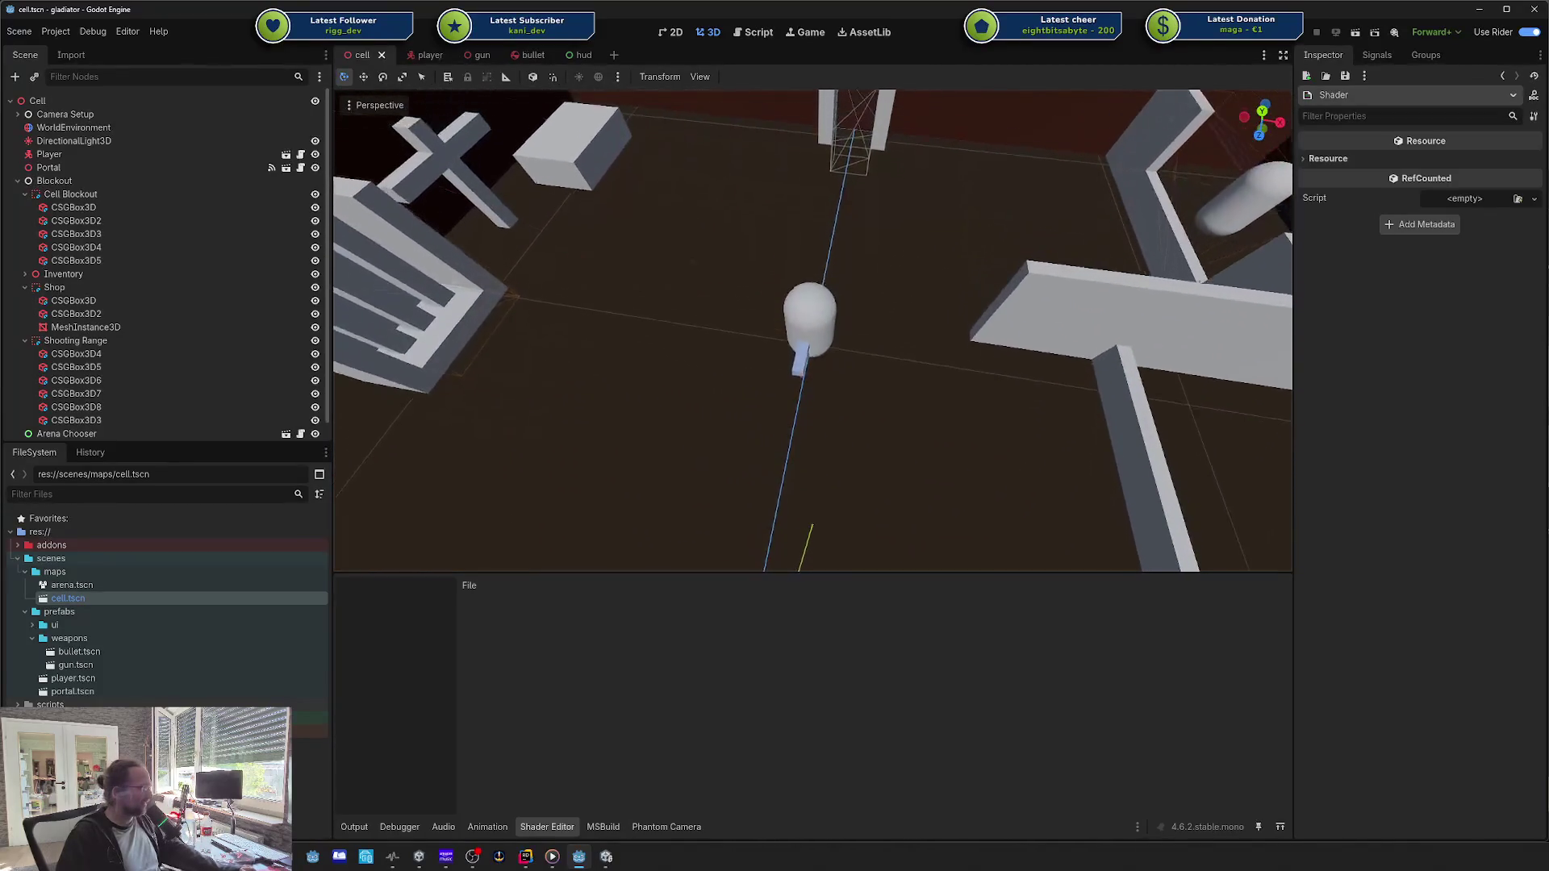
scroll(813, 331, "up", 5)
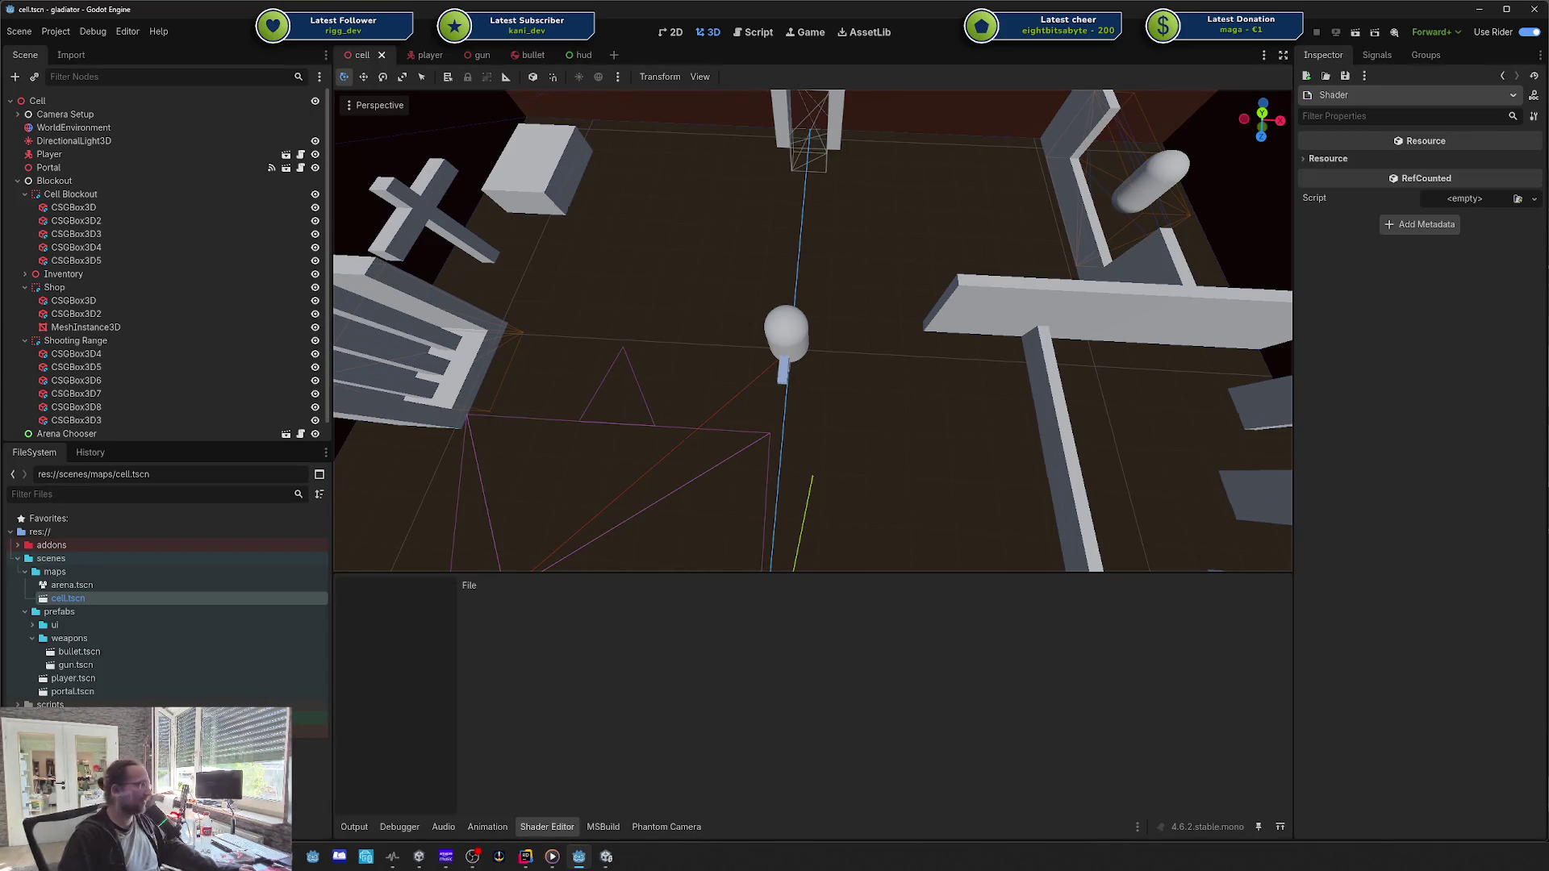
scroll(864, 260, "down", 6)
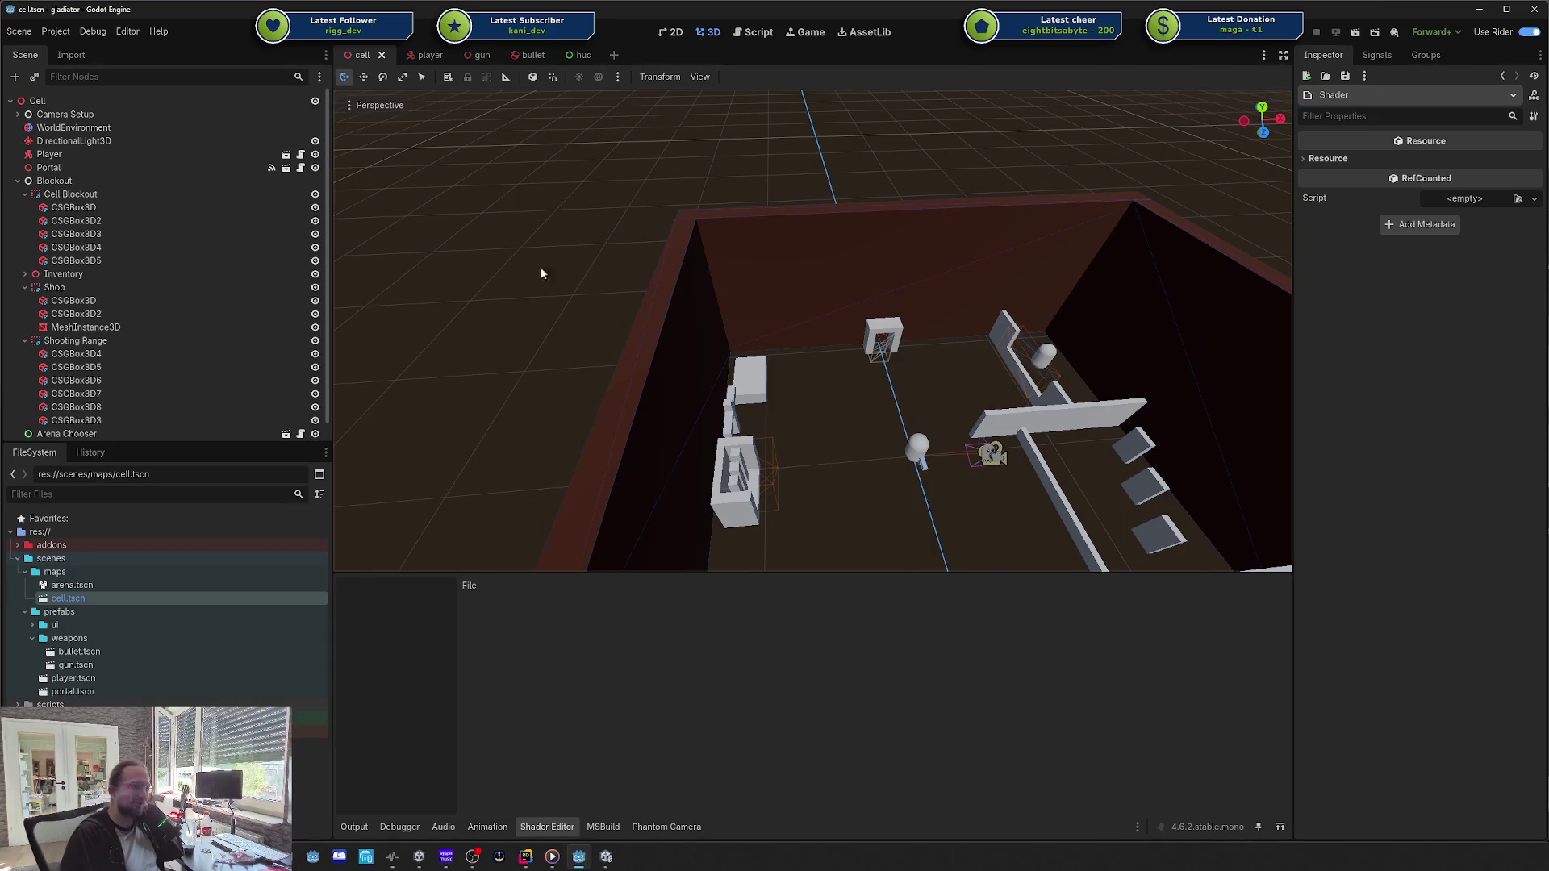
Step: Search the asset library for 'water' and open the Boujie Water Shader details
left_click(858, 37)
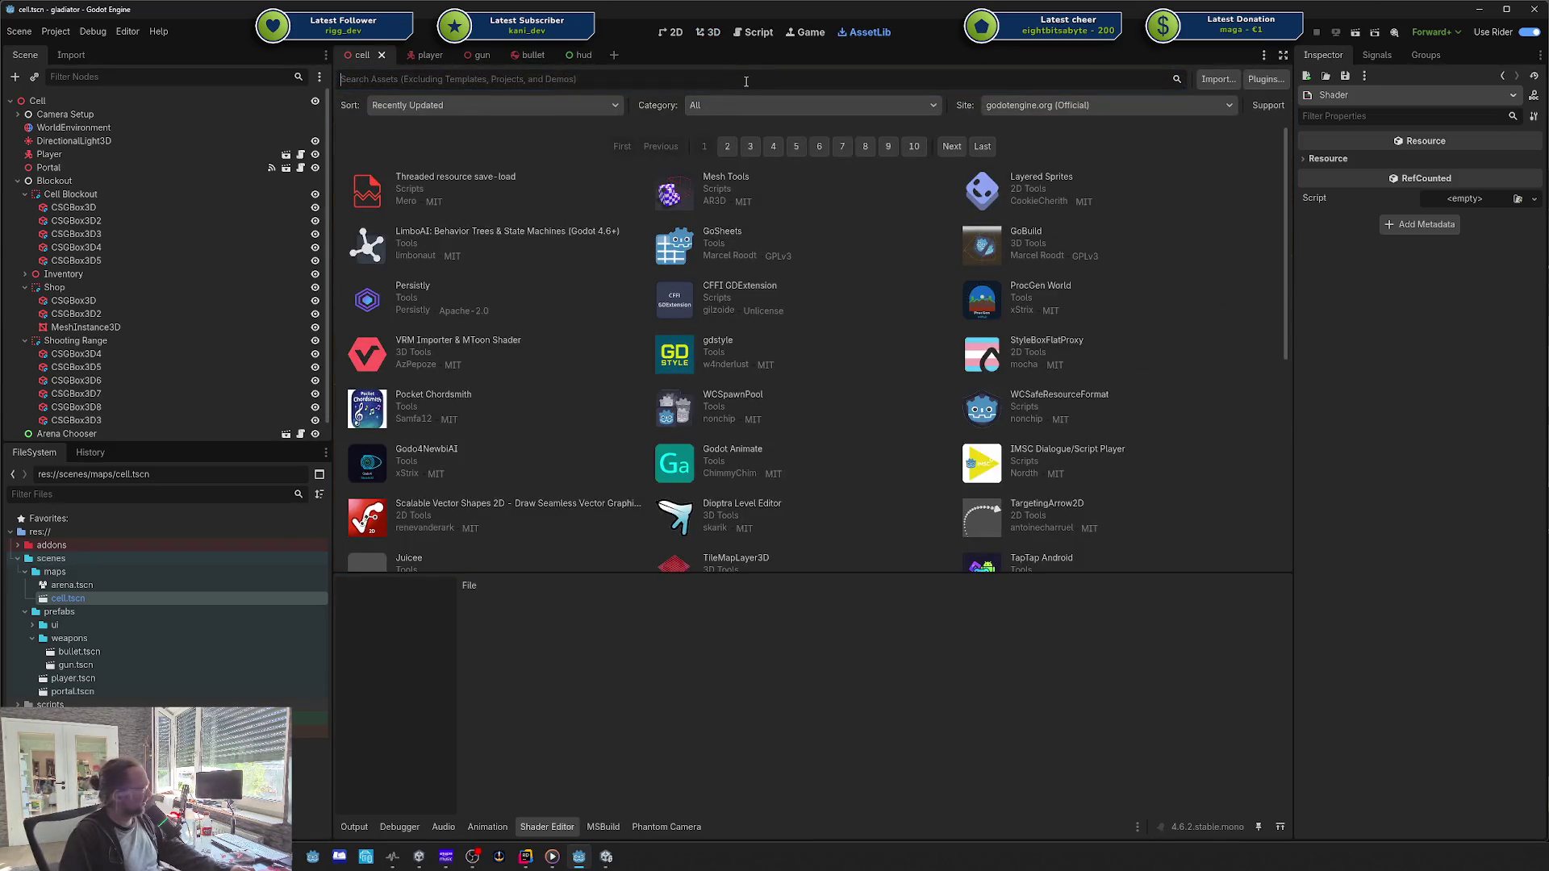
type("water")
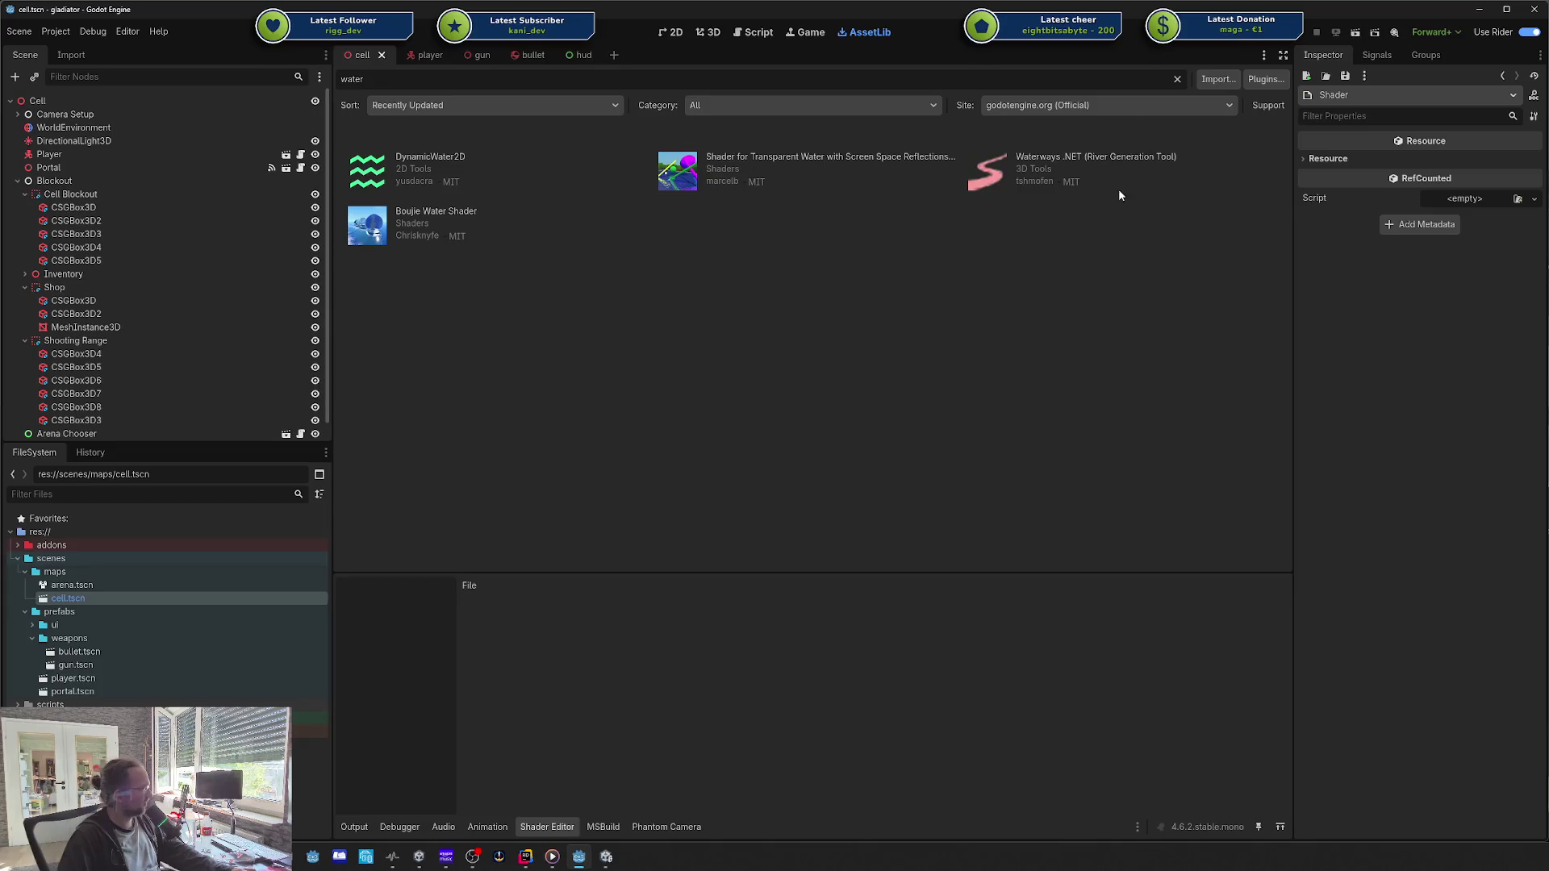
left_click(454, 211)
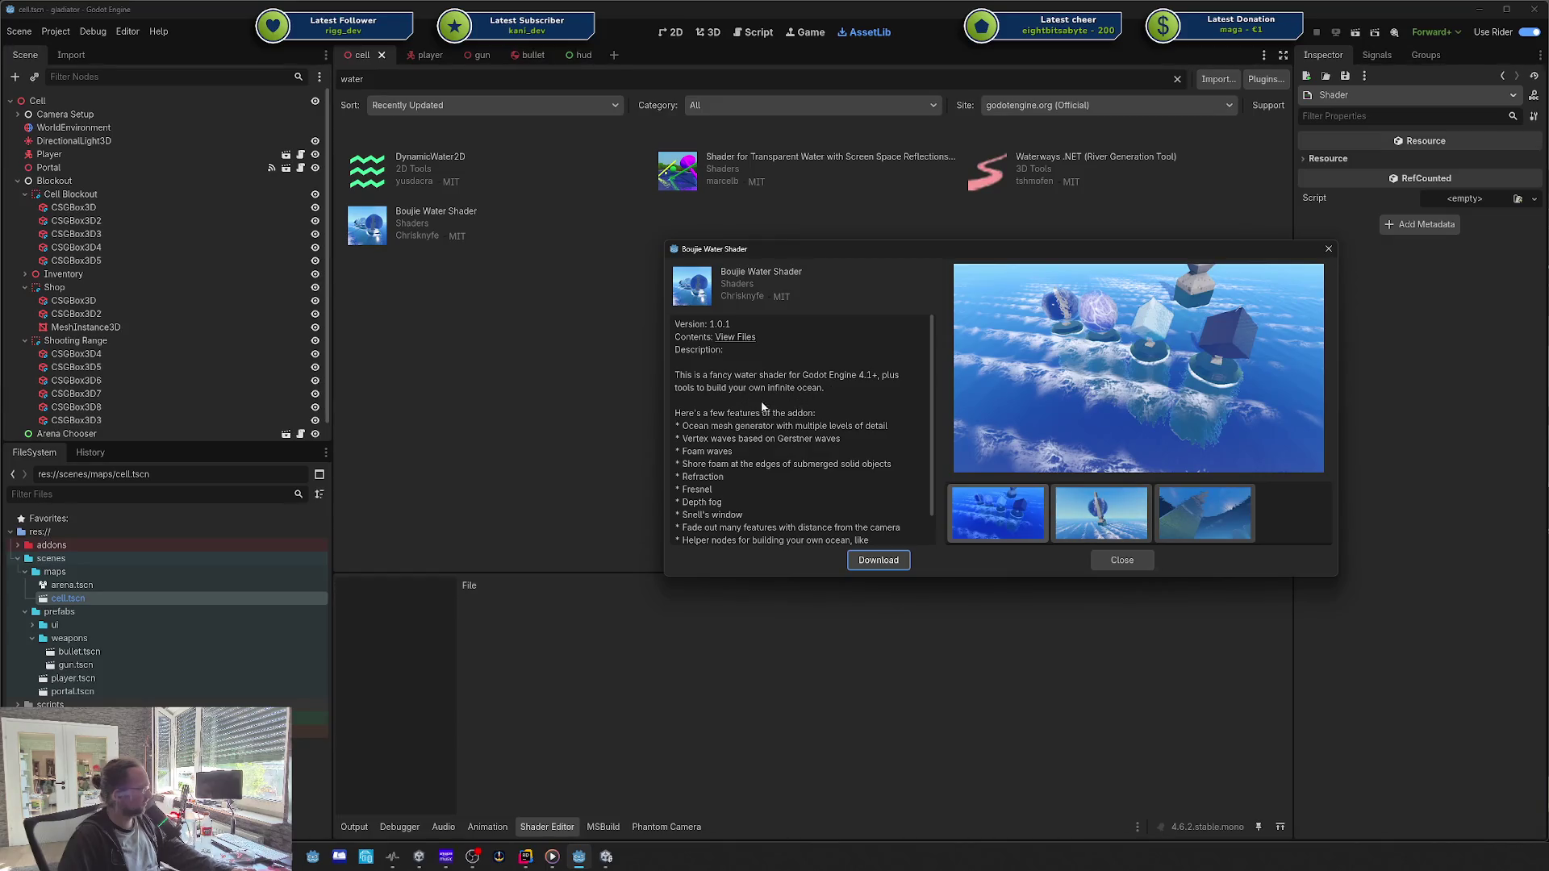
scroll(738, 428, "down", 2)
scroll(775, 395, "up", 2)
Step: View the asset's source files online, then close the Boujie Water Shader details
left_click(744, 339)
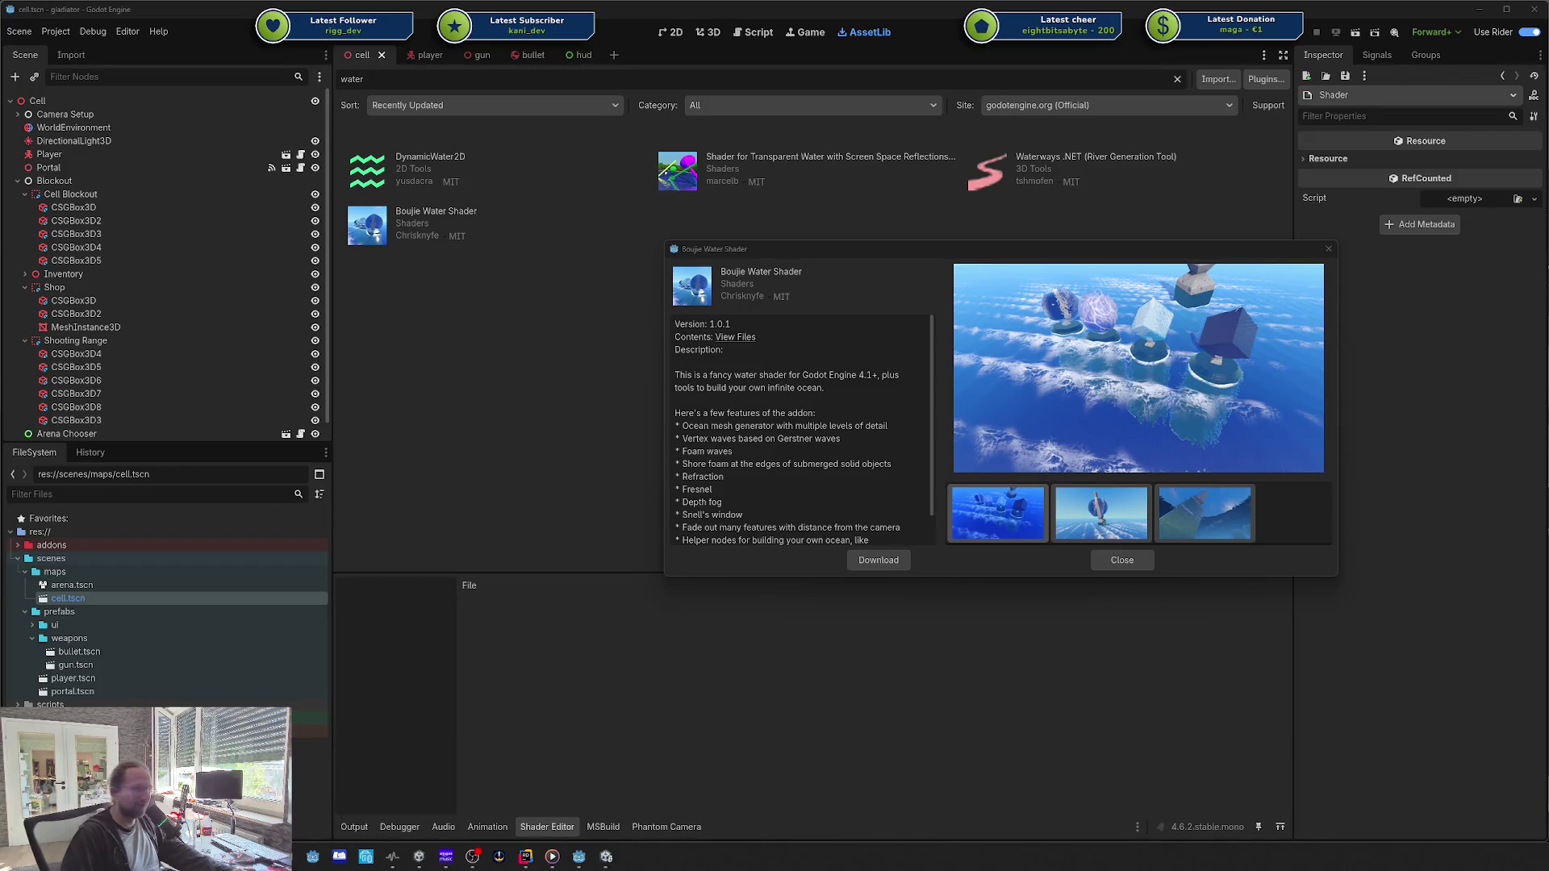
scroll(722, 428, "down", 1)
left_click(739, 424)
scroll(738, 423, "up", 2)
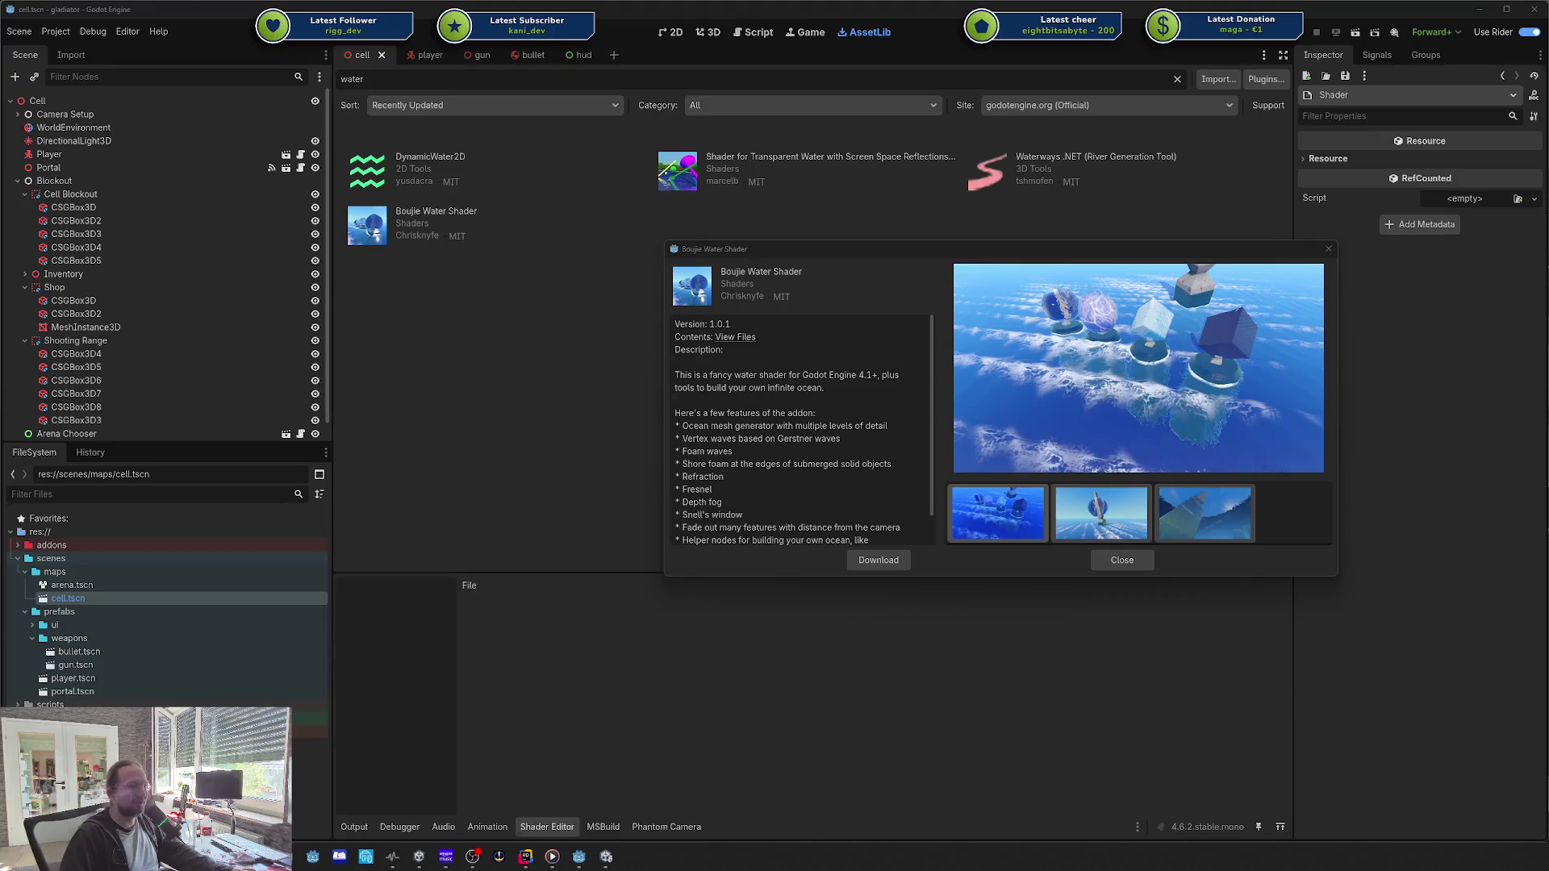
left_click(1327, 251)
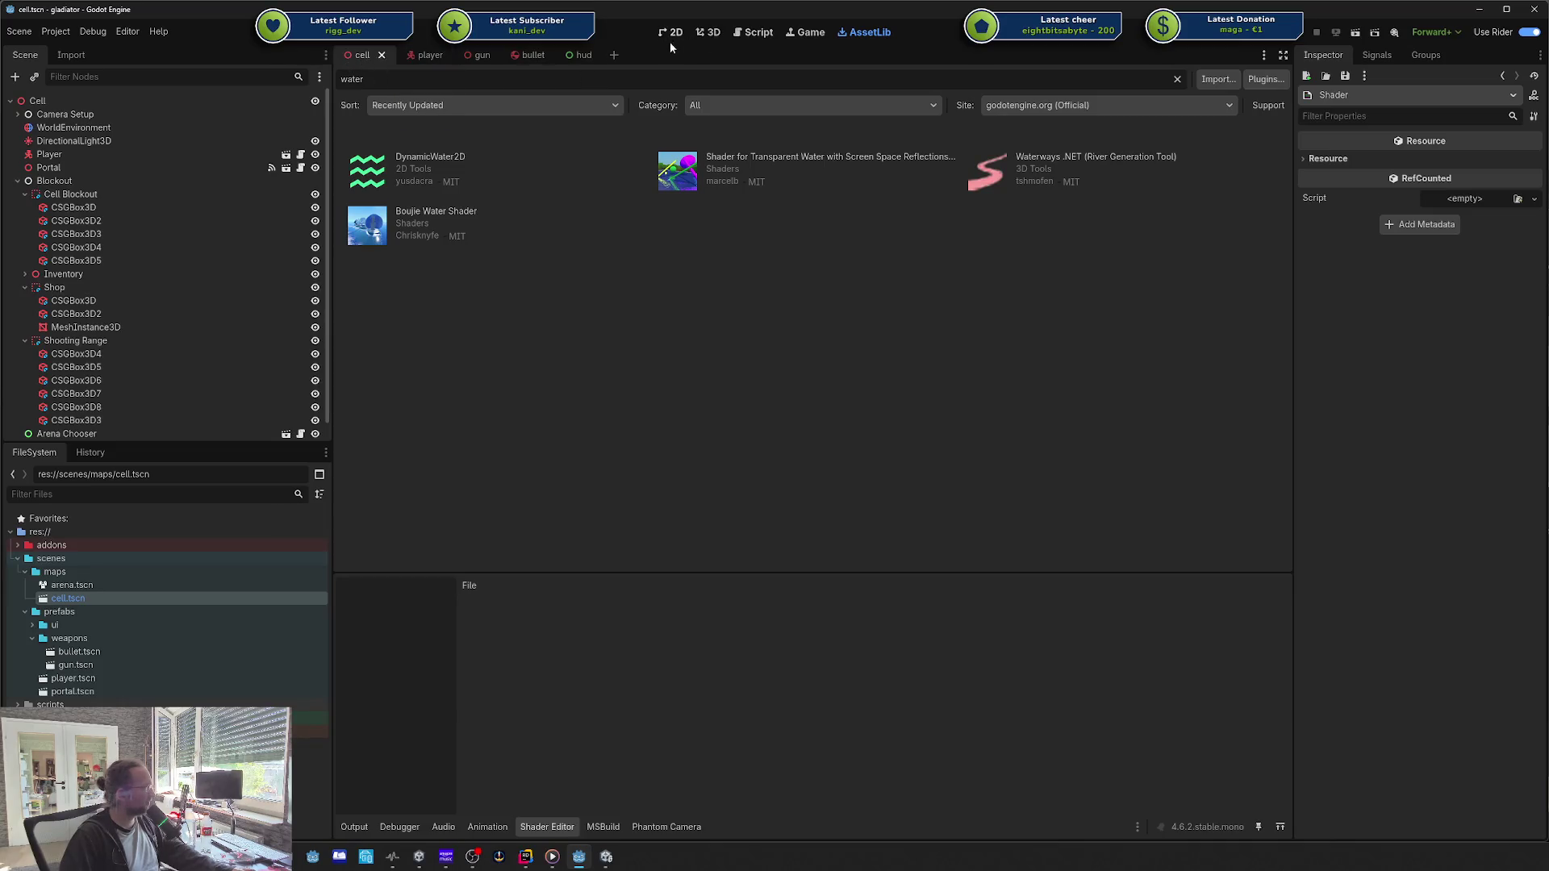
Step: Return to the 3D view and fly the camera forward and back with W and S
left_click(700, 37)
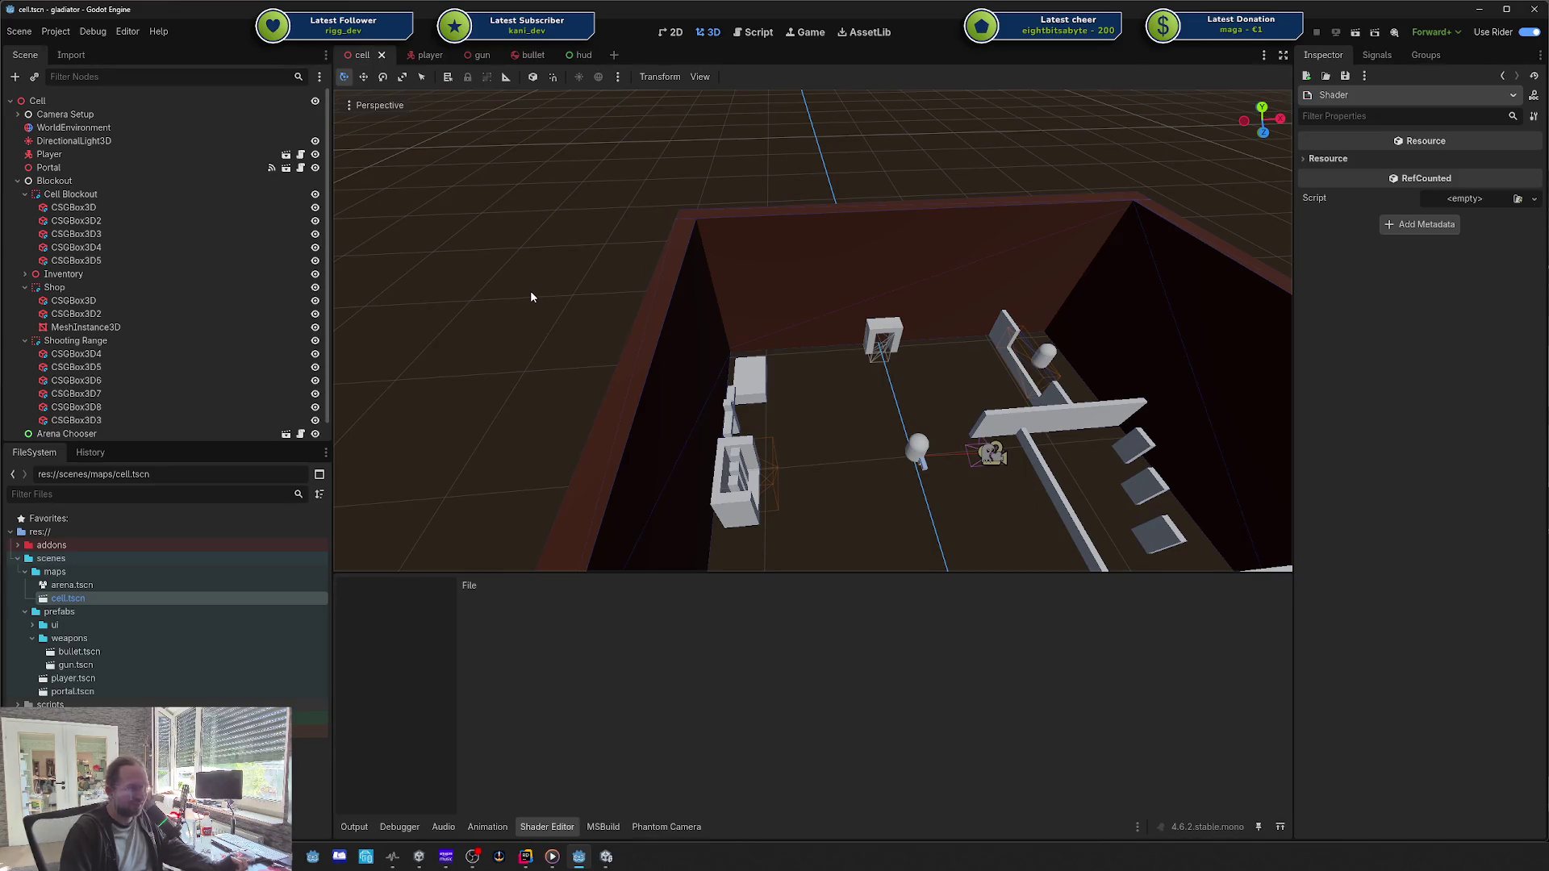
key("w")
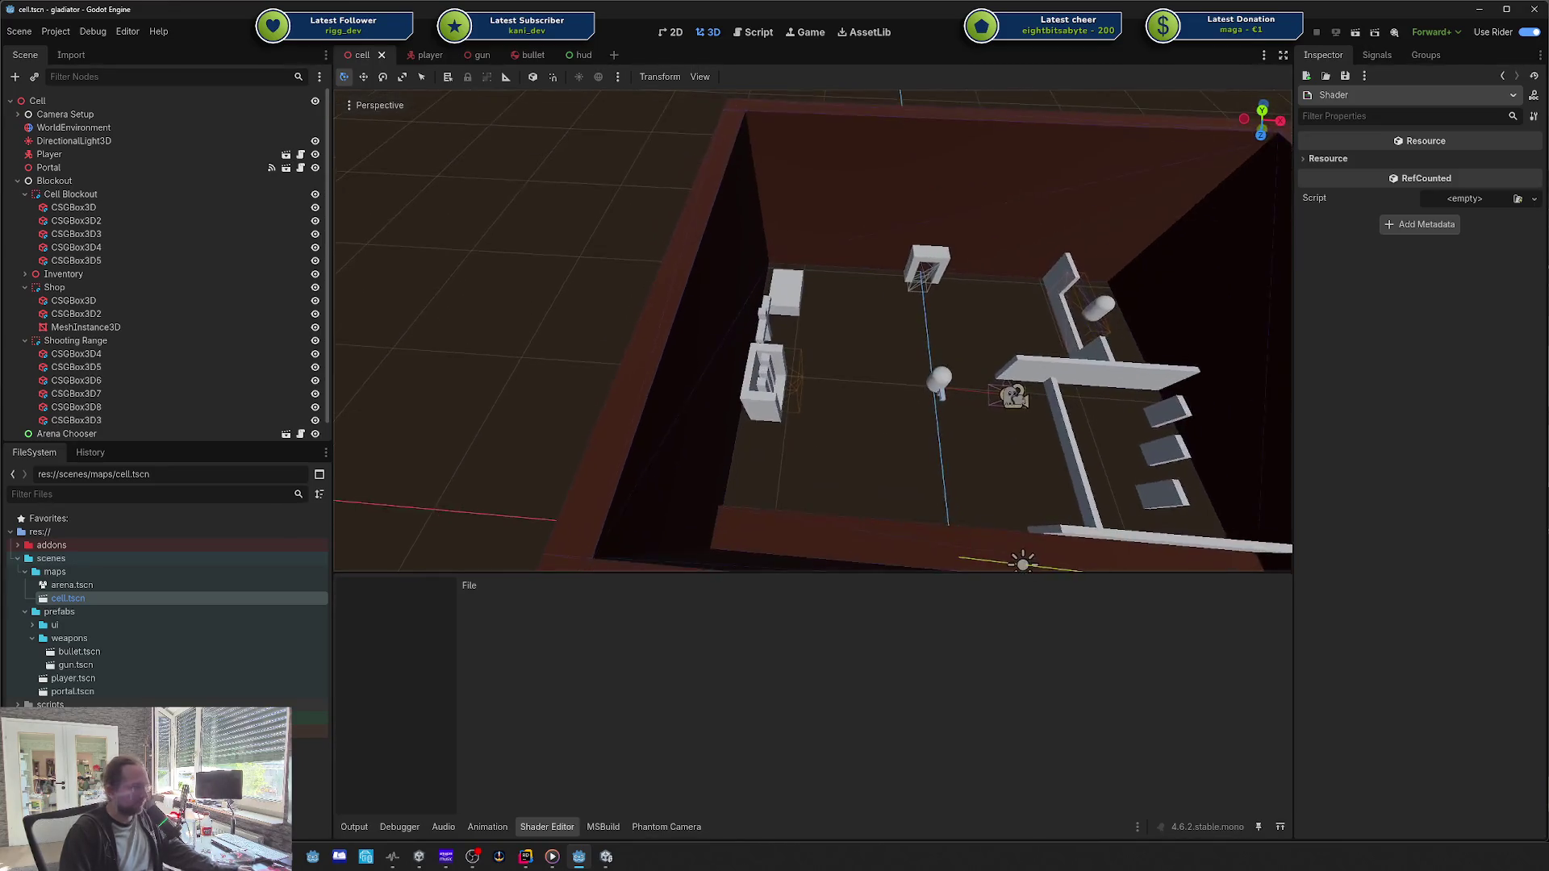
key("s")
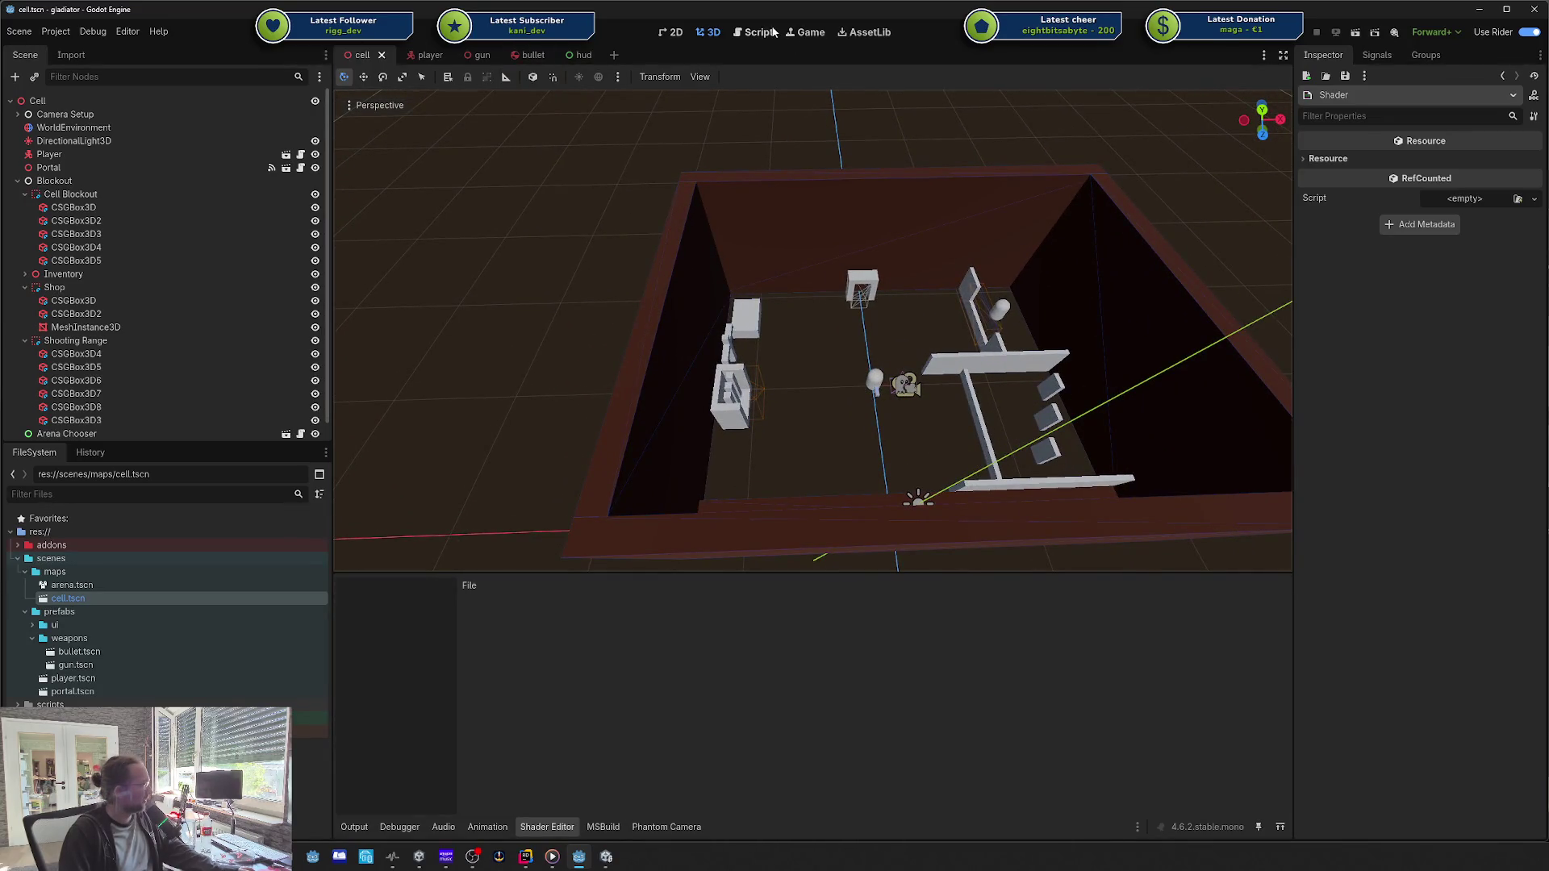
Step: Reopen the Boujie Water Shader details from the water results and centre its dialog
left_click(885, 36)
left_click(468, 213)
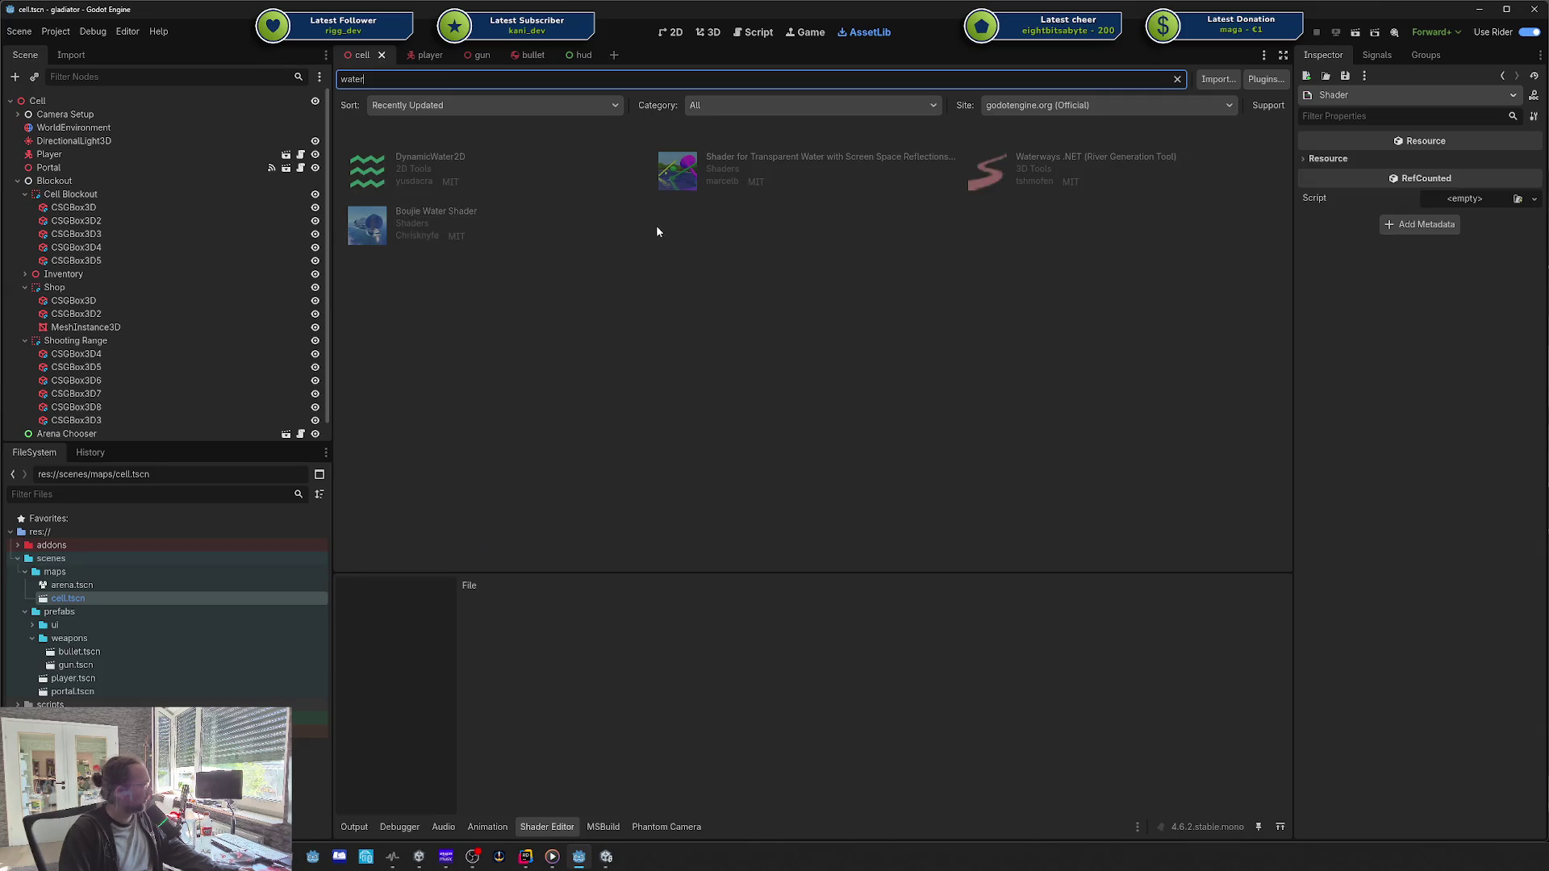
left_click_drag(1427, 260, 836, 266)
scroll(810, 469, "down", 1)
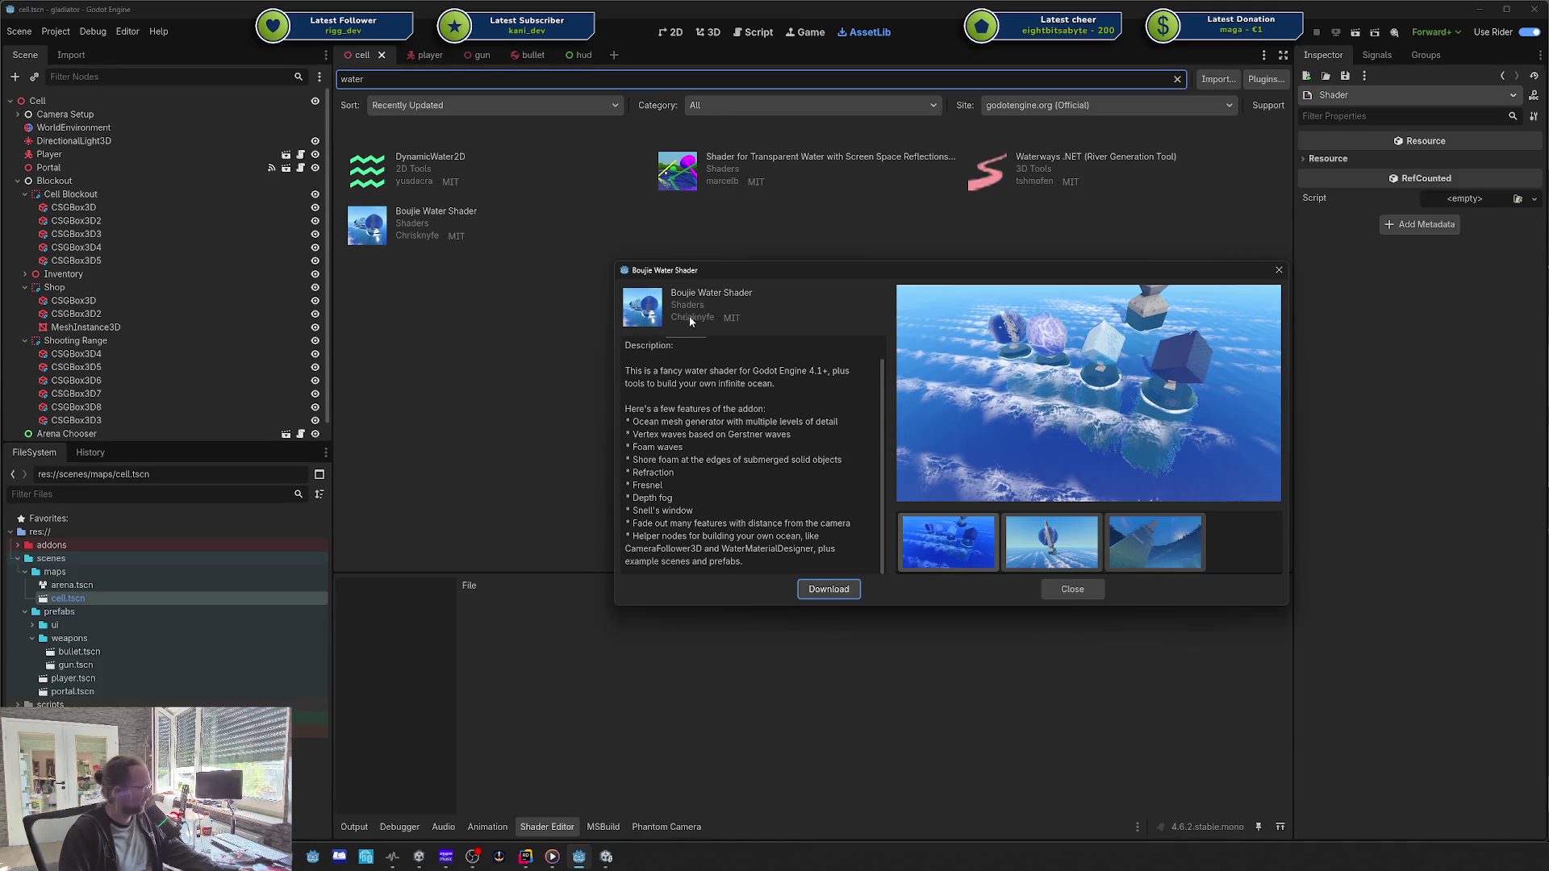
scroll(676, 374, "up", 1)
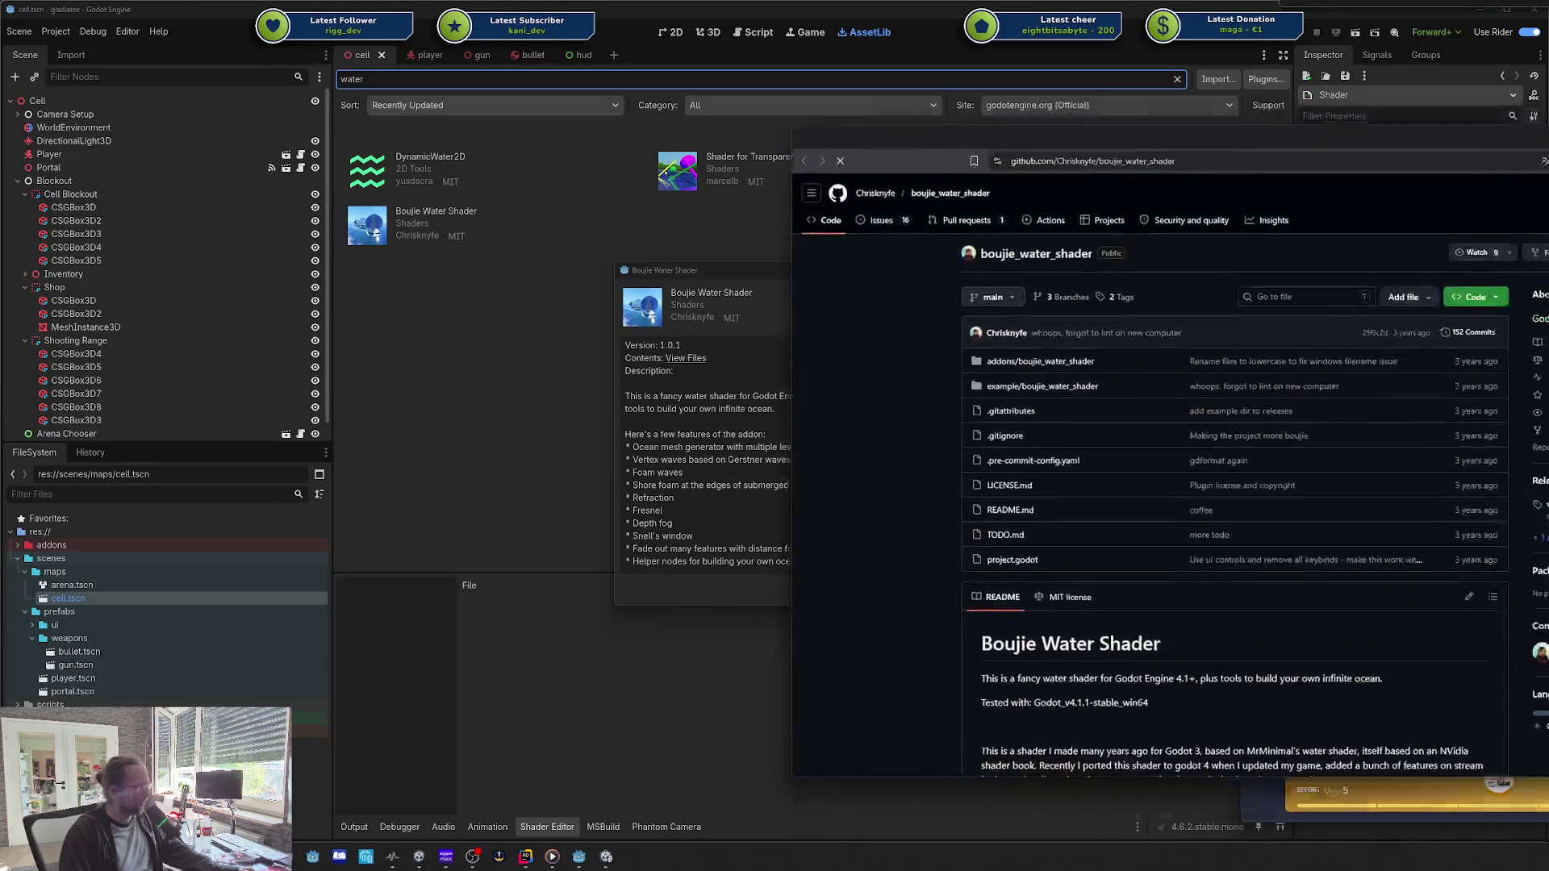
Step: Centre the boujie_water_shader repository page, browse its GDScript files, then go back to it
left_click_drag(1434, 183, 1019, 93)
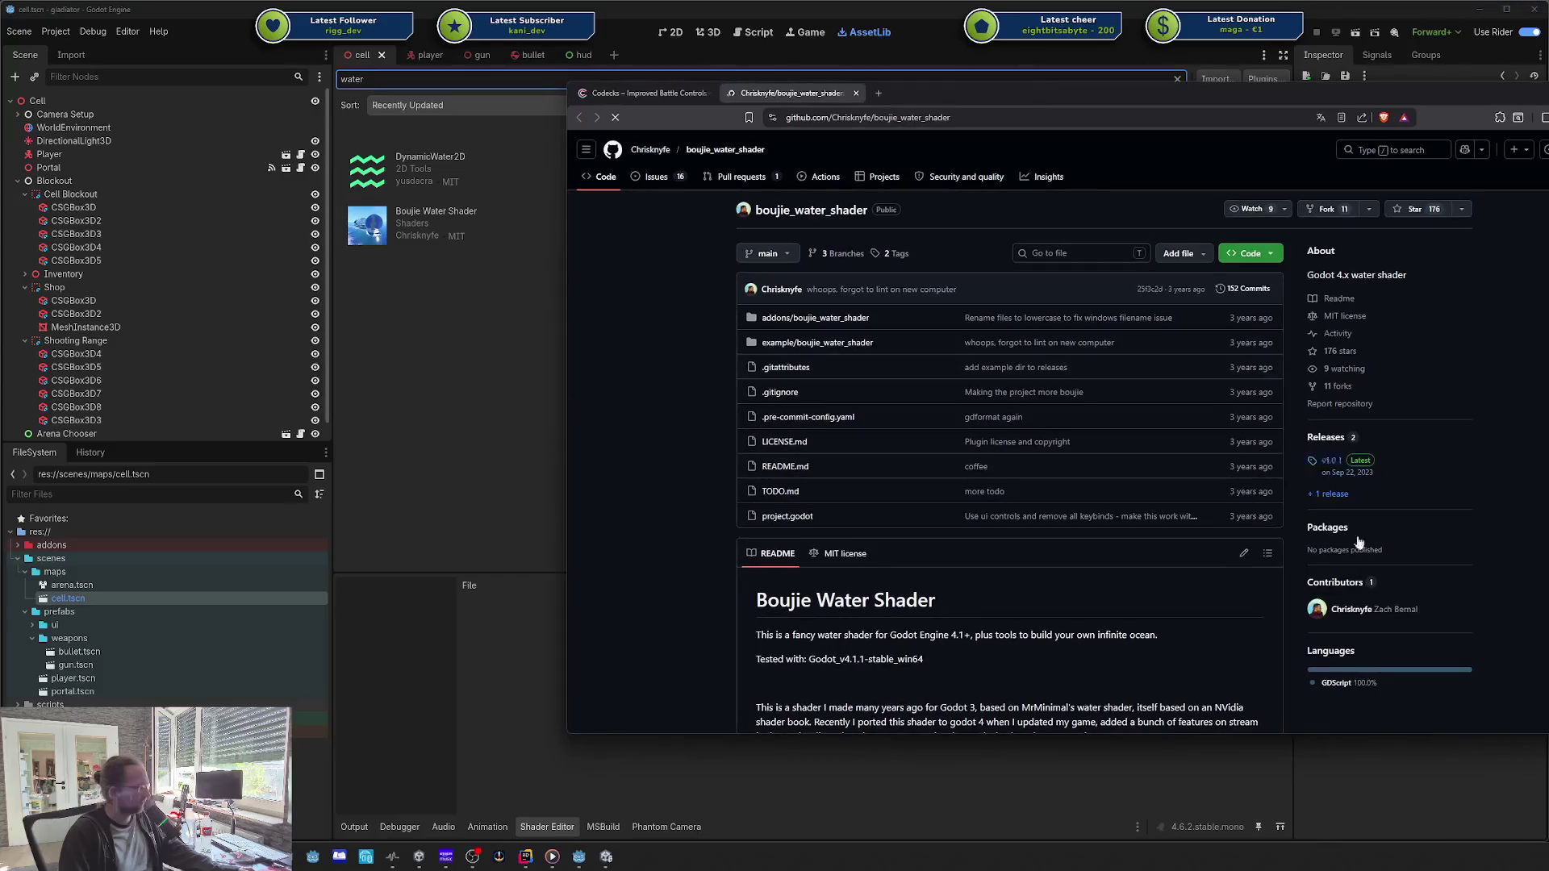
scroll(1344, 685, "down", 2)
left_click(1342, 502)
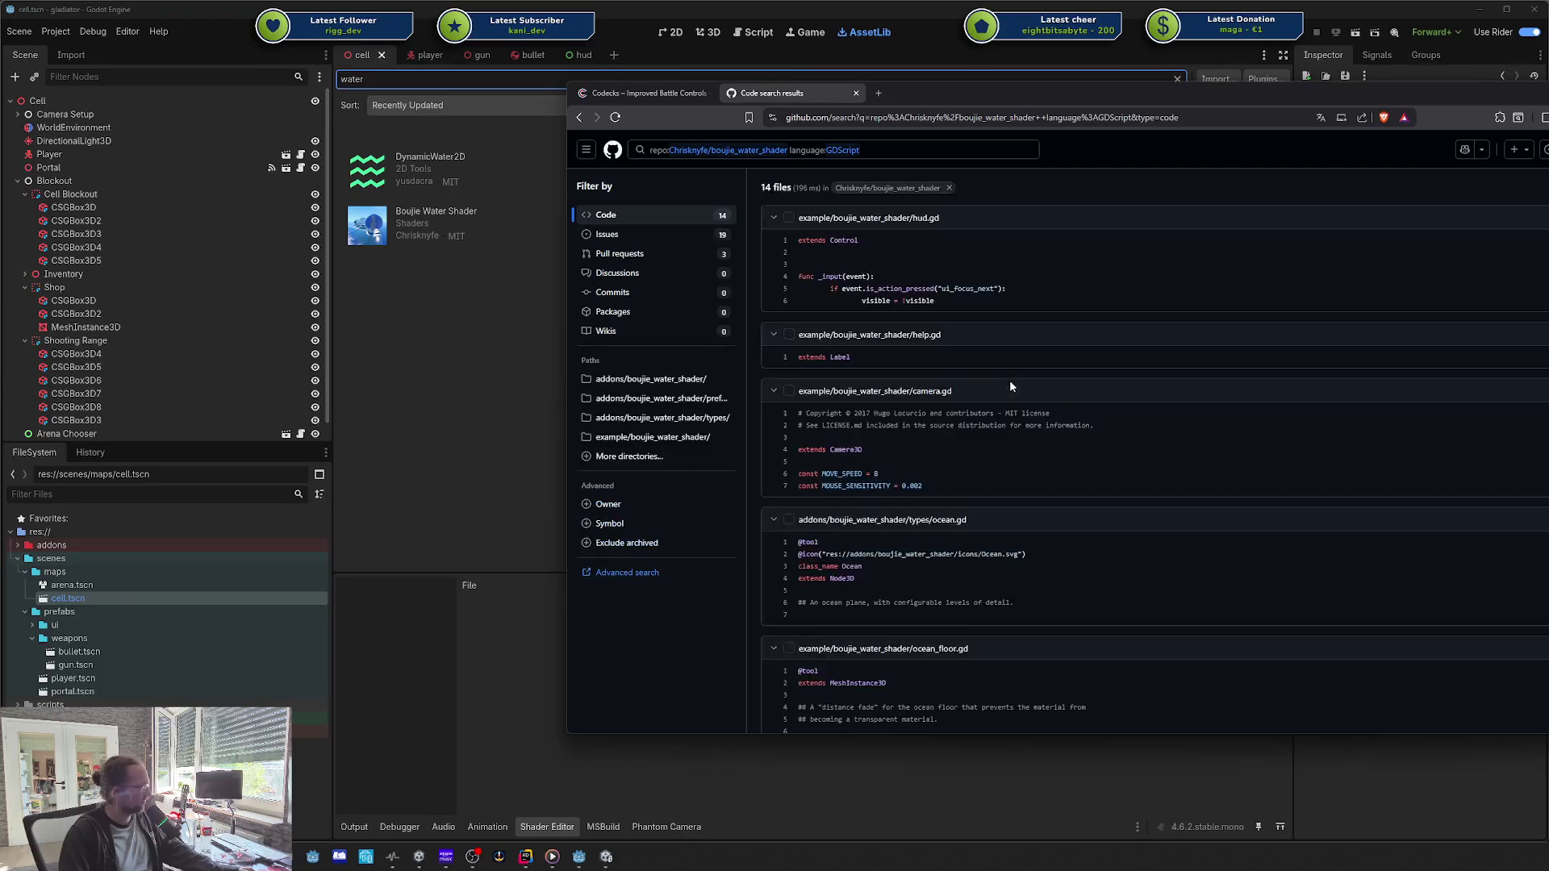
scroll(969, 347, "down", 4)
scroll(970, 347, "down", 10)
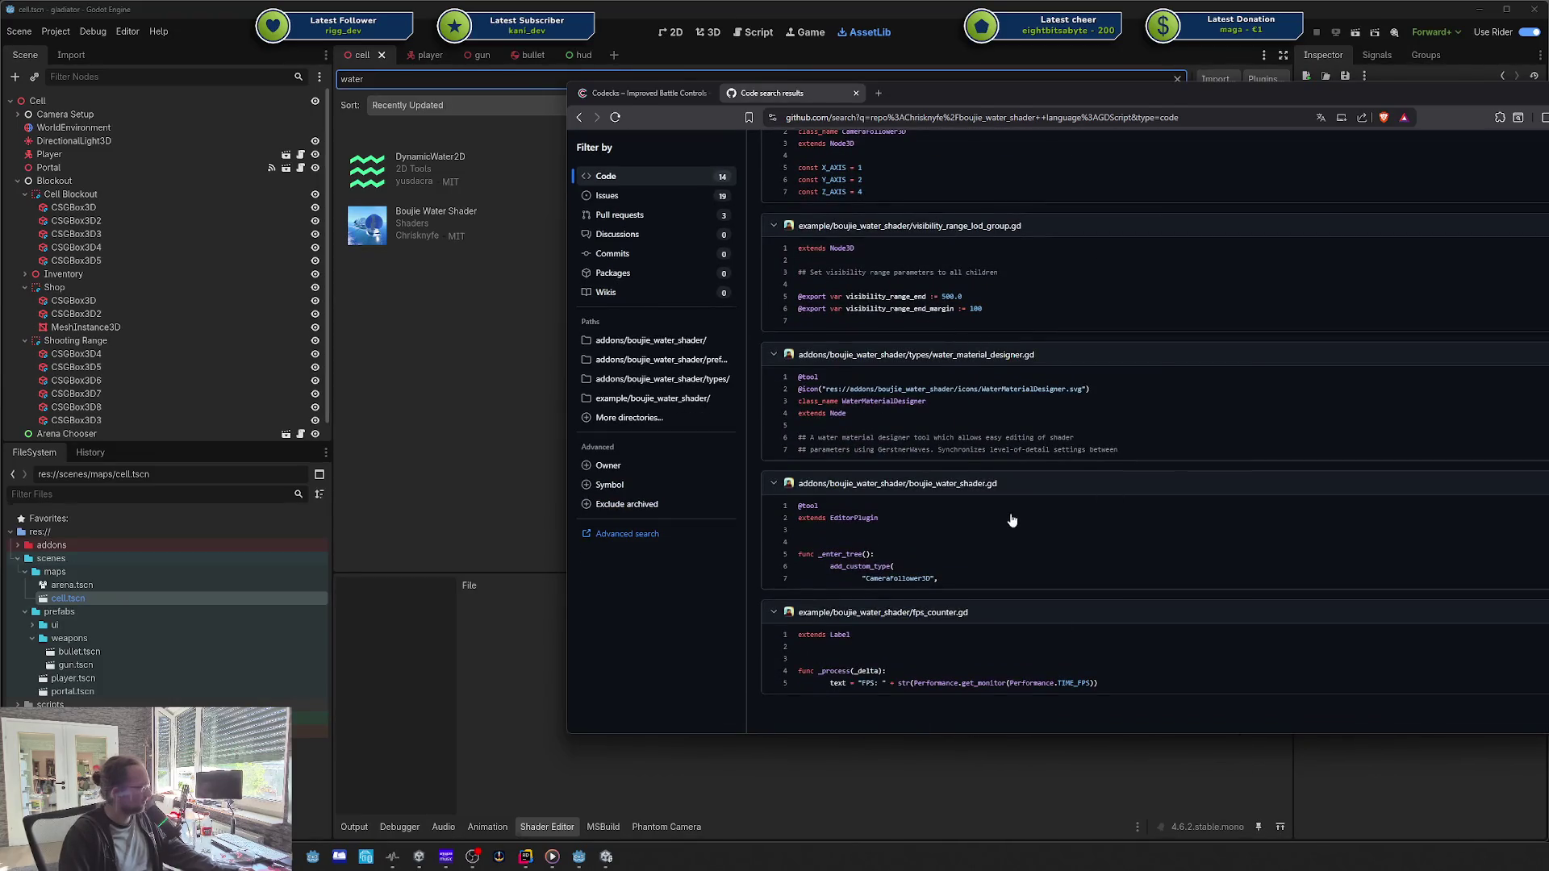
key("alt+Left")
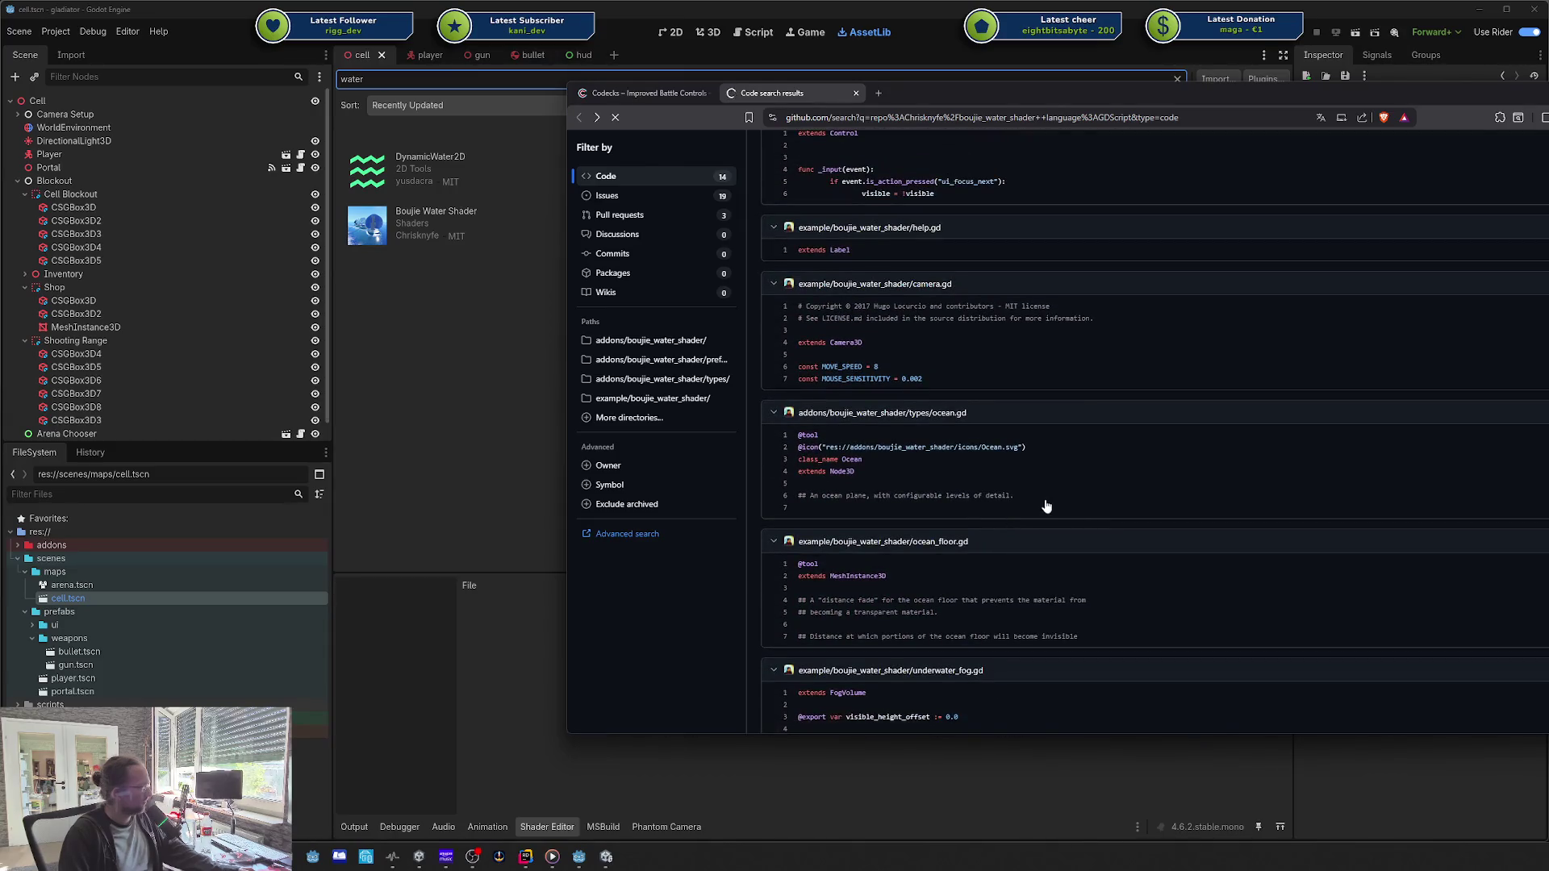
key("alt+Left")
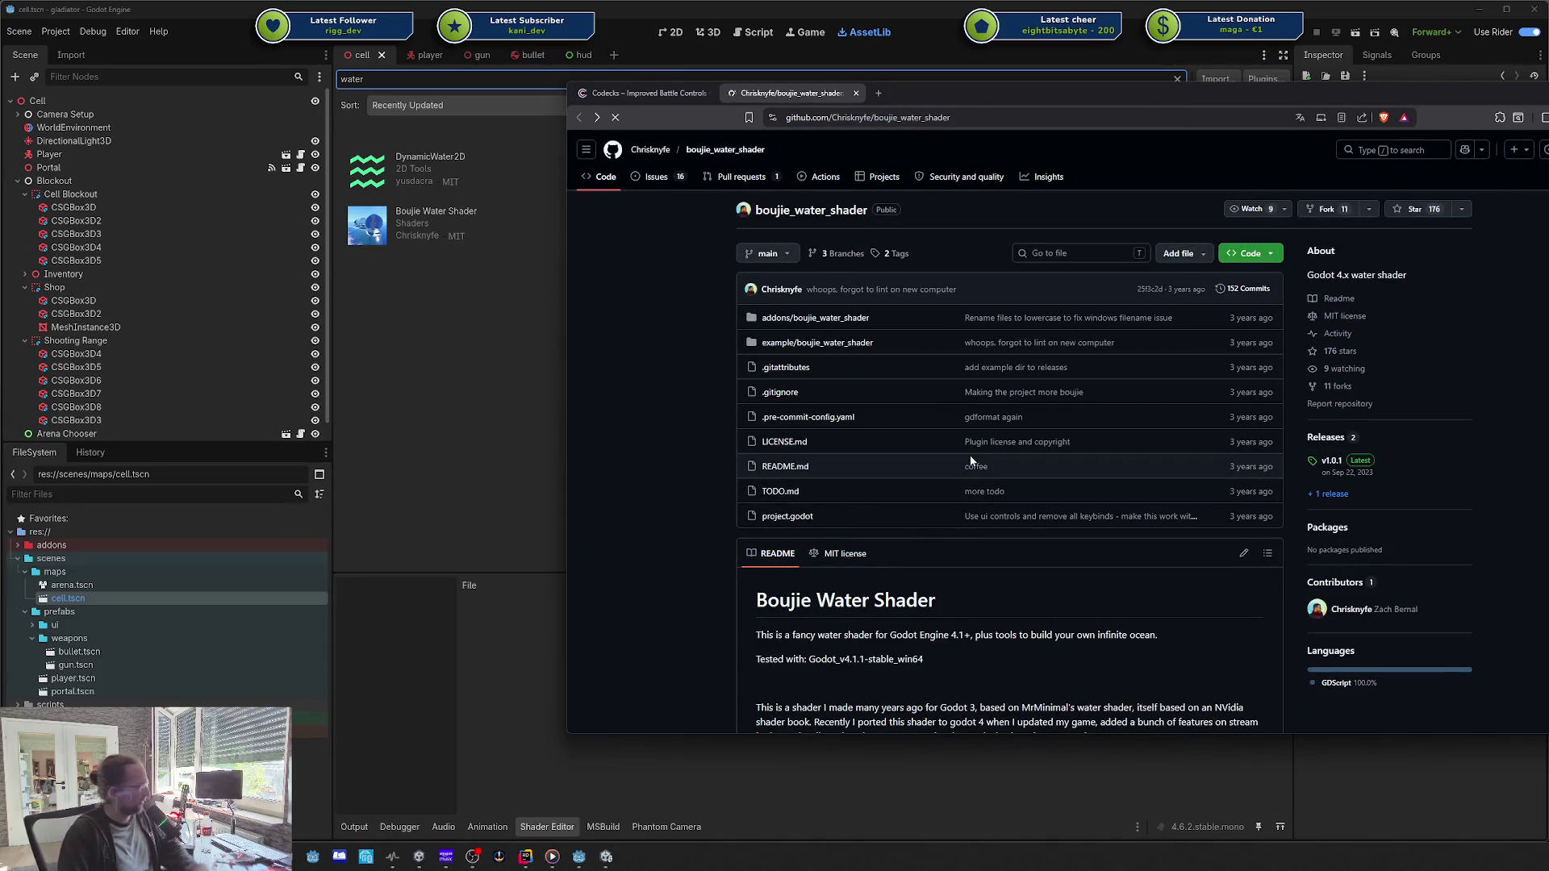
Step: Scroll through the repository page, close its tab, and move the browser aside
scroll(972, 461, "down", 3)
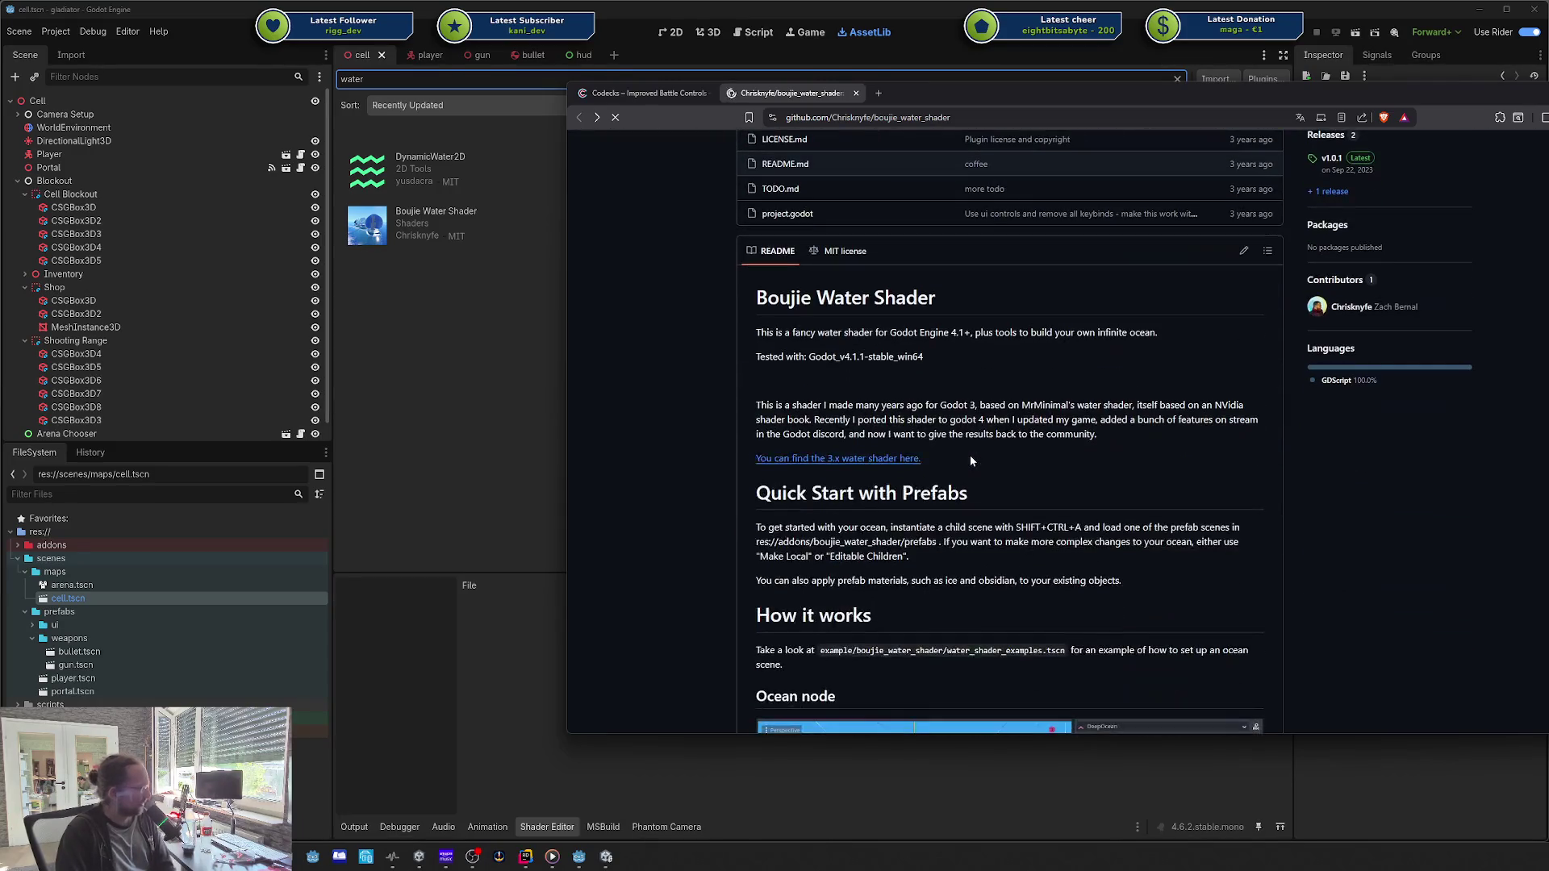
scroll(970, 455, "down", 8)
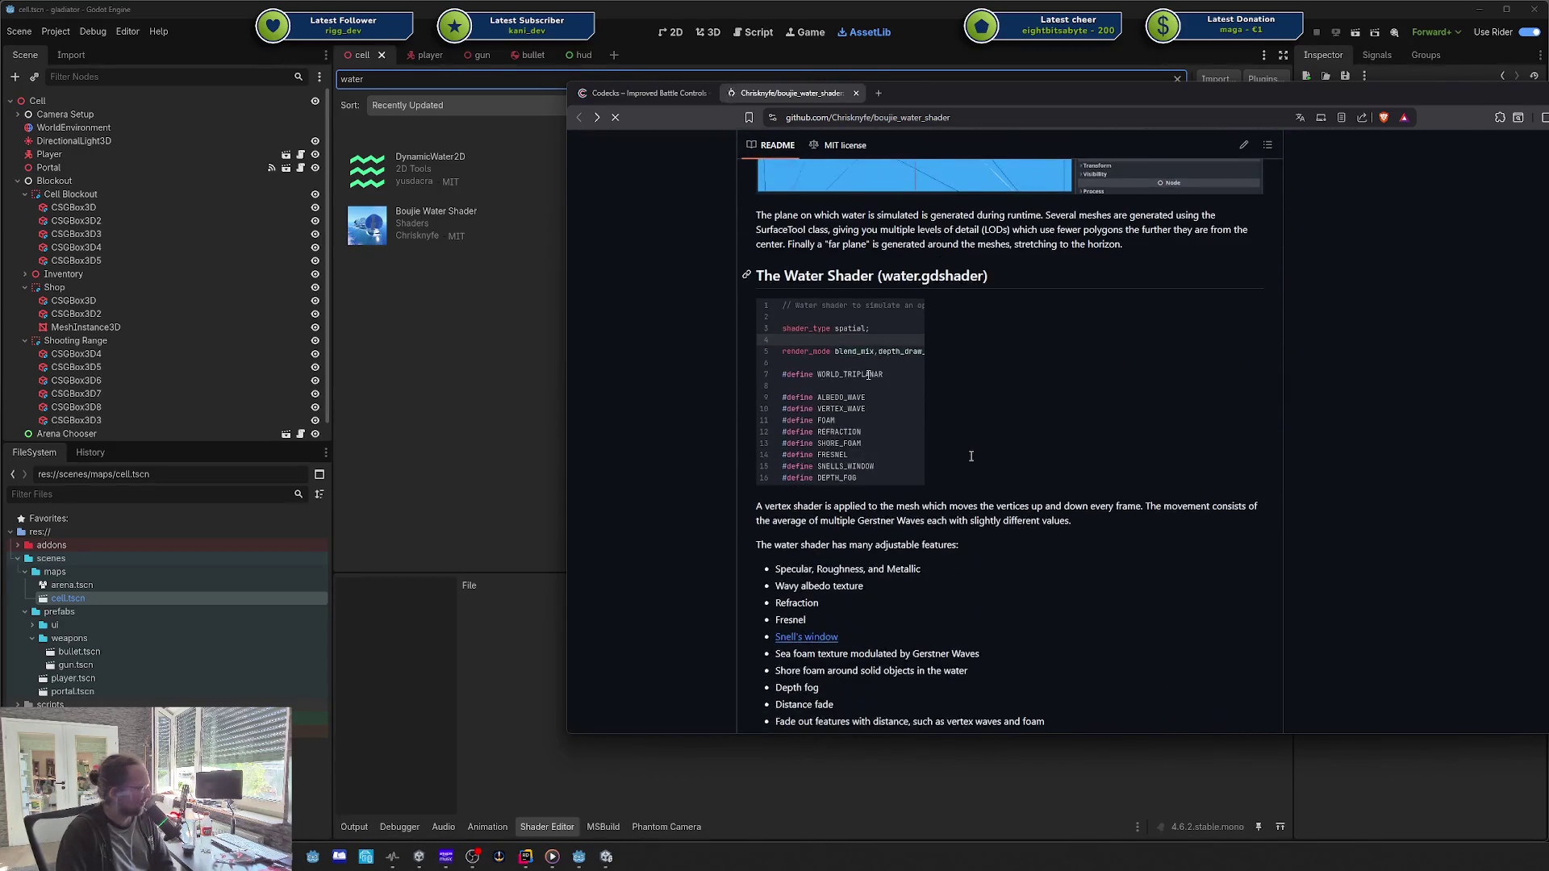
scroll(972, 456, "down", 5)
scroll(971, 461, "down", 4)
scroll(971, 454, "down", 1)
scroll(972, 454, "up", 2)
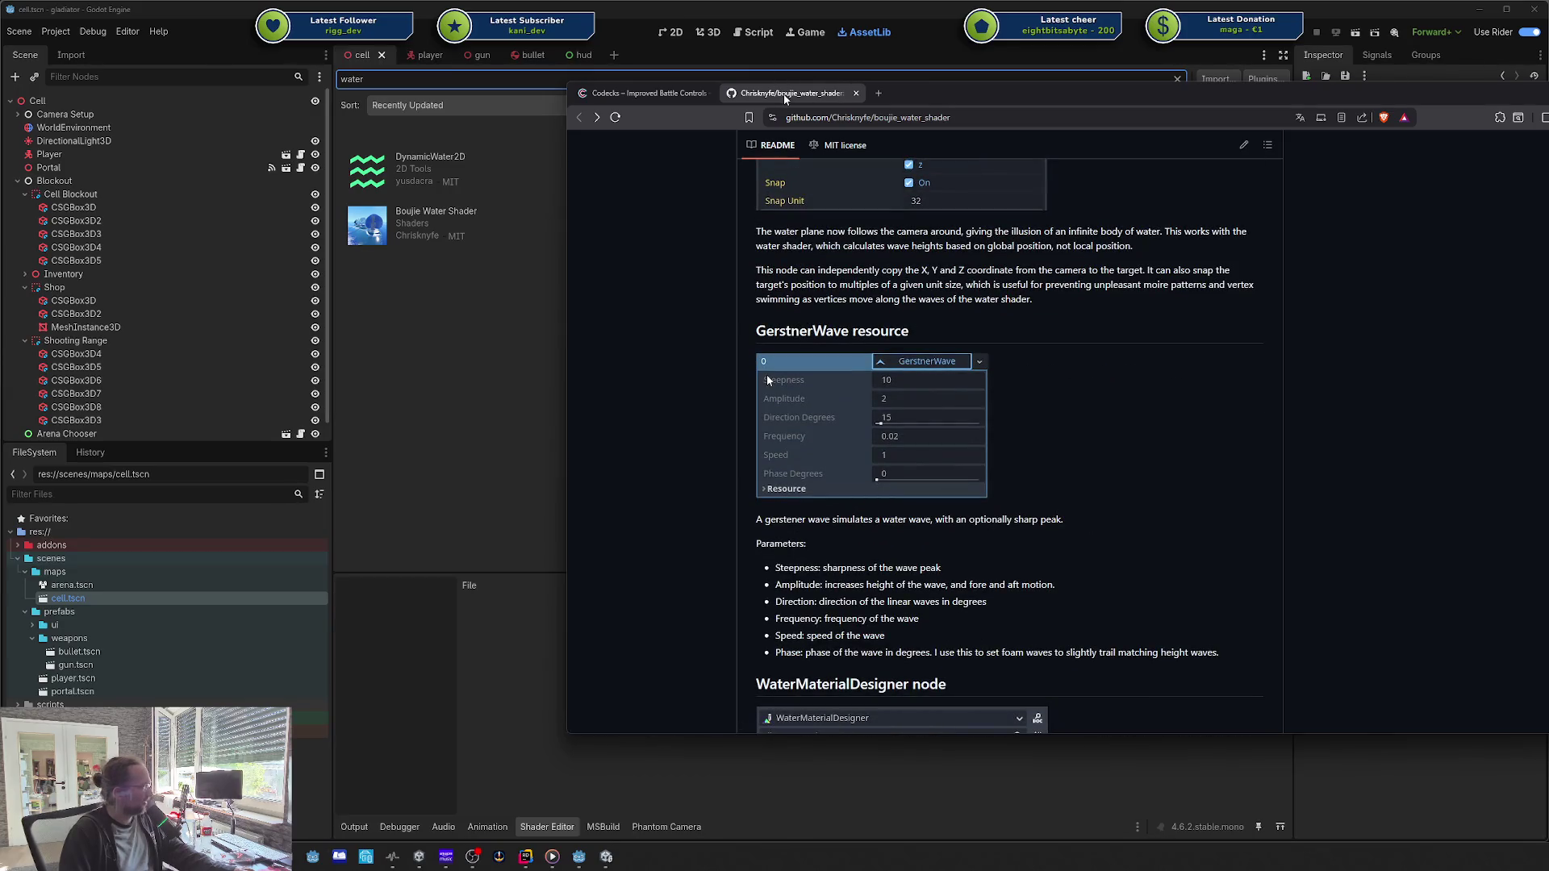
middle_click(785, 92)
mouse_move(857, 91)
left_mouse_down()
mouse_move(1190, 132)
mouse_move(1096, 128)
left_mouse_up()
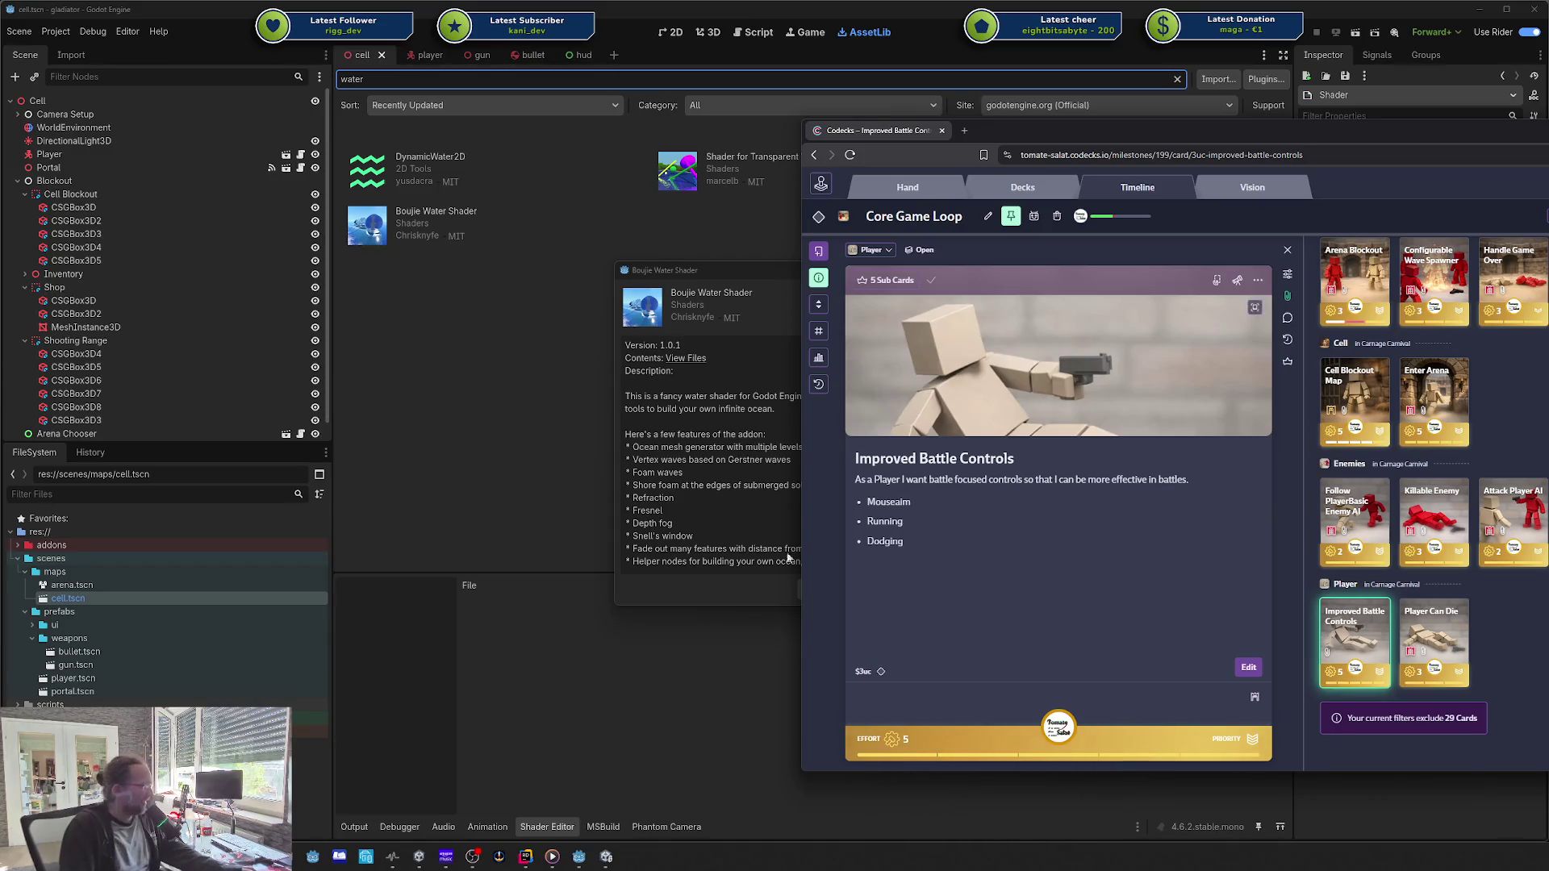
Step: Bring the Godot editor in front of the Codecks browser window
left_click(711, 472)
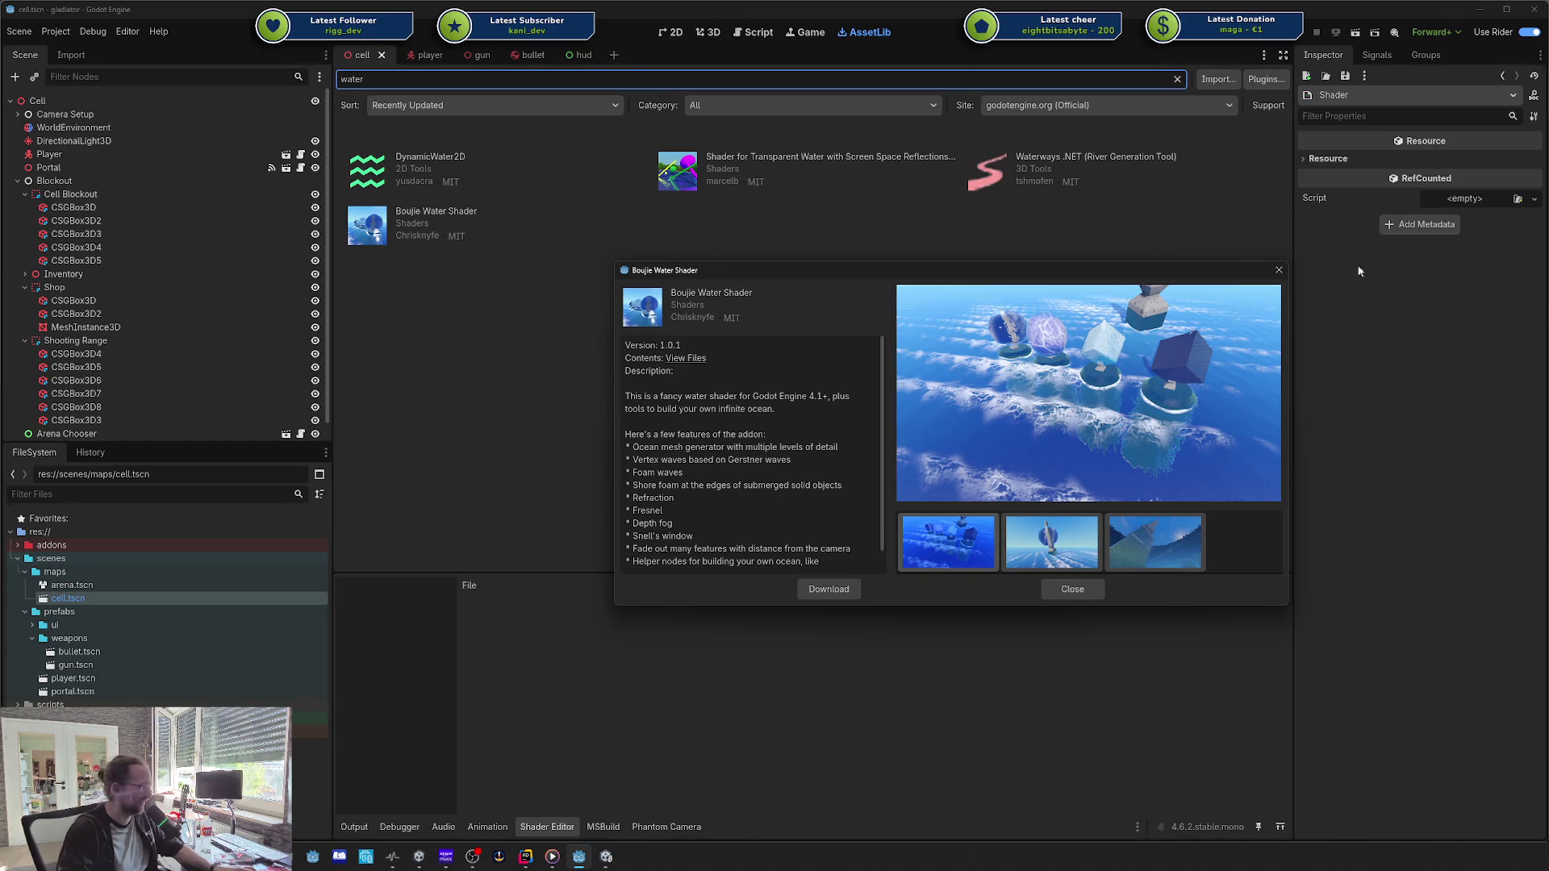
Step: Close the Boujie Water Shader 1.0.1 dialog, leaving the AssetLib's 'water' results
scroll(795, 413, "down", 2)
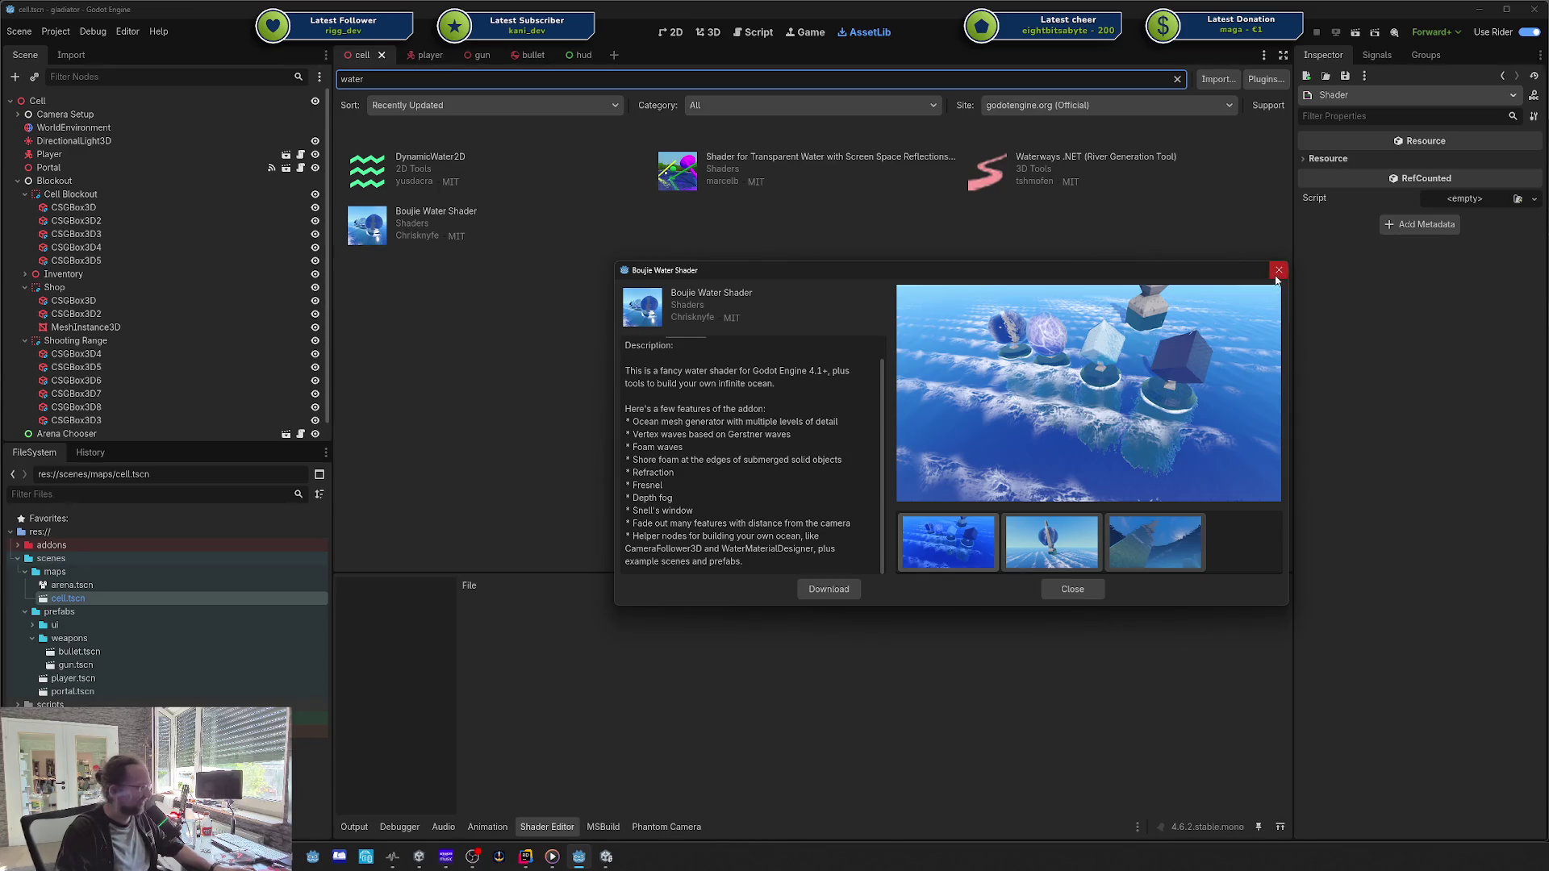
left_click(1278, 270)
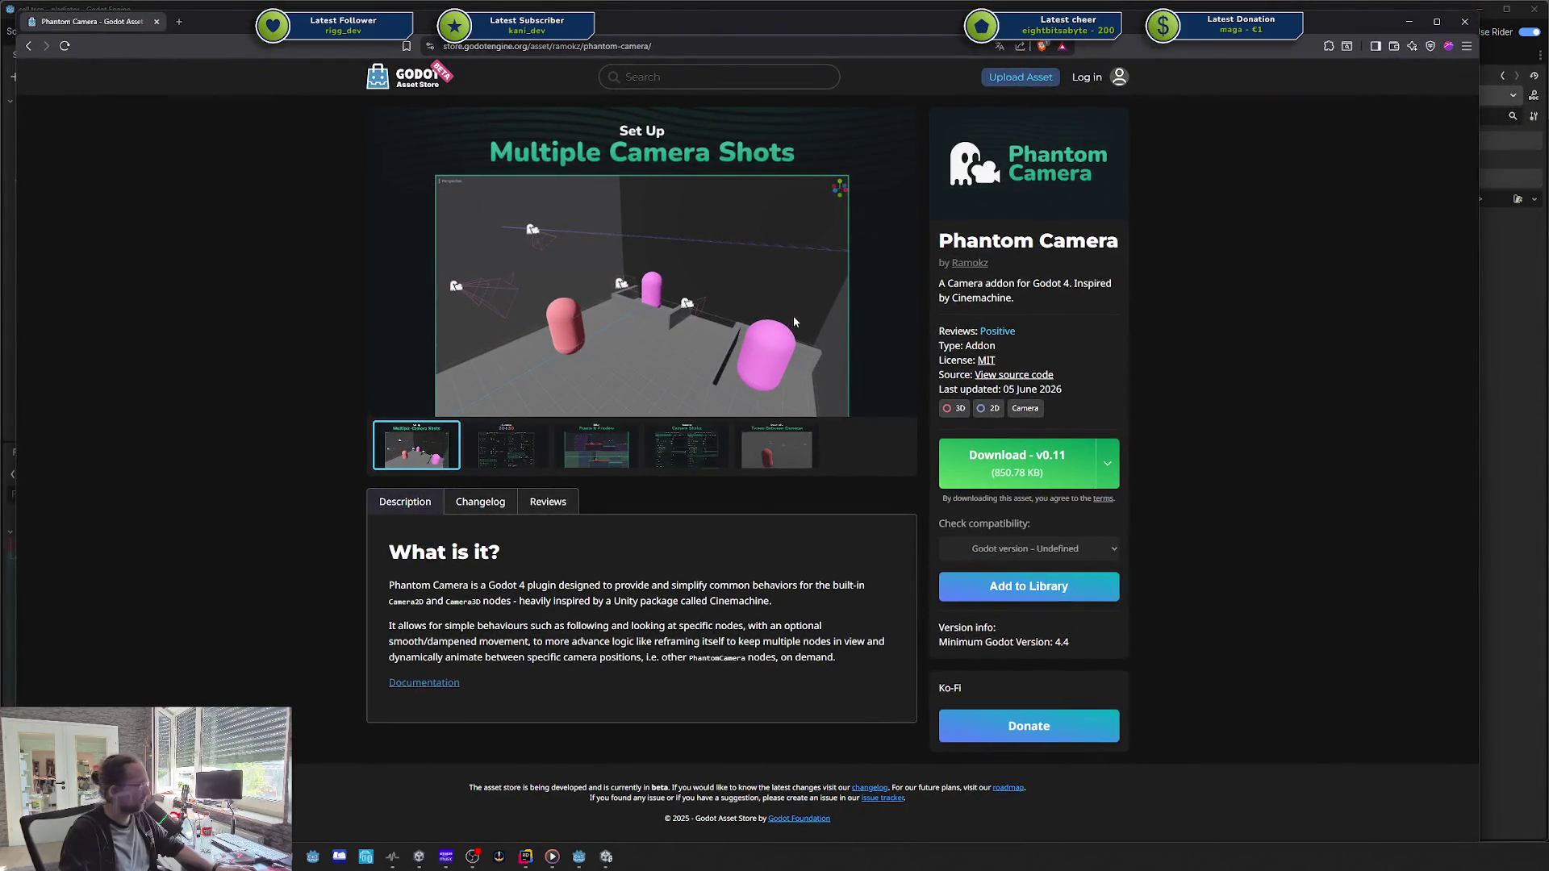
Step: Search the Godot Asset Store for 'water' and scroll through the 101 results
left_click(683, 75)
type("water")
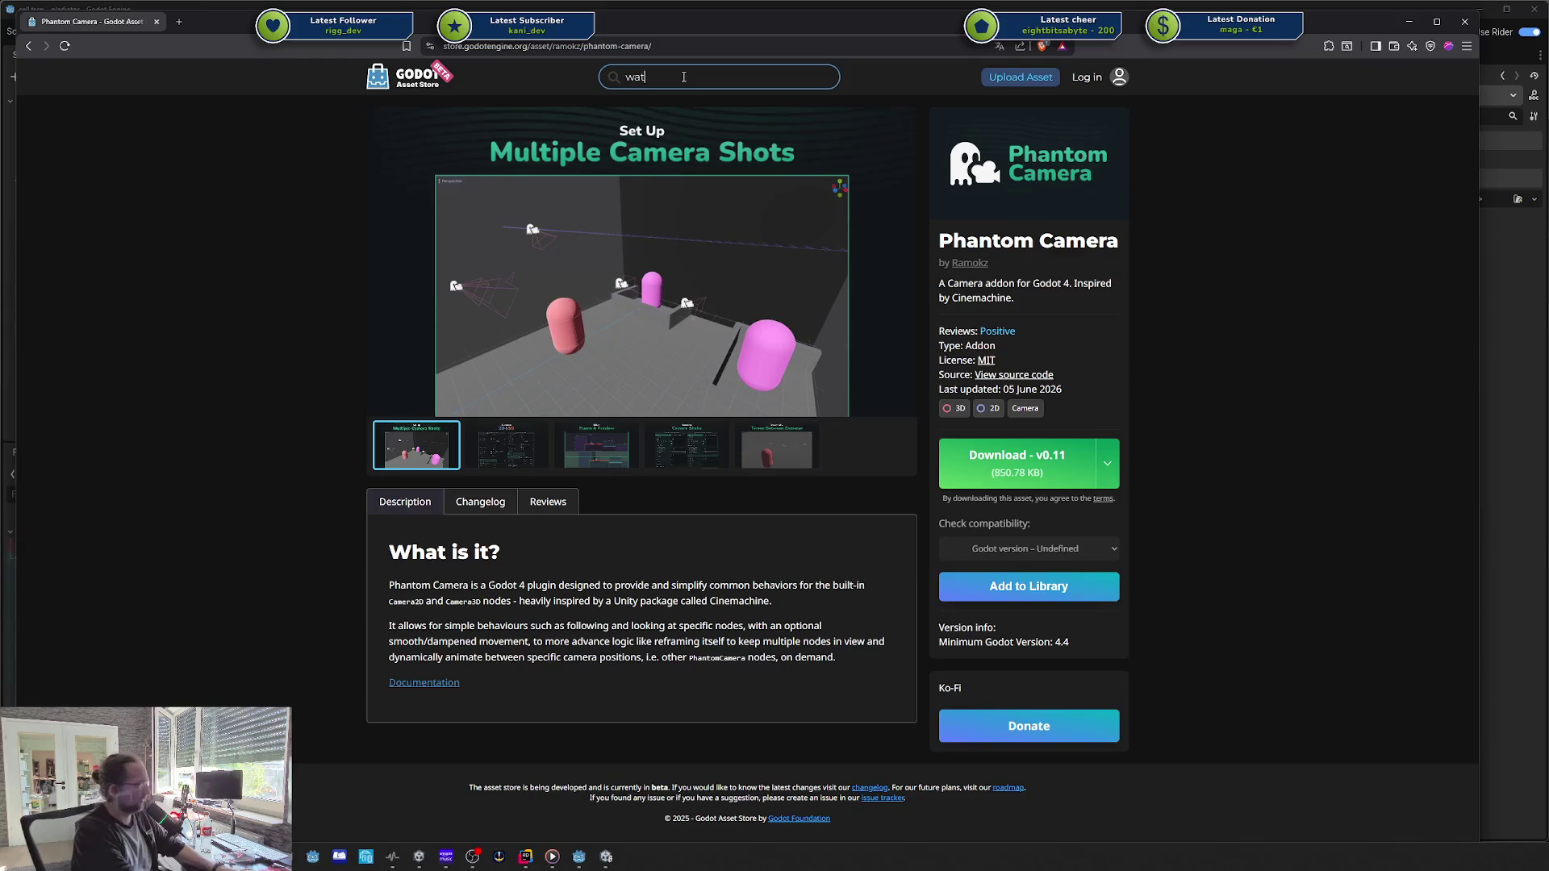
key("Return")
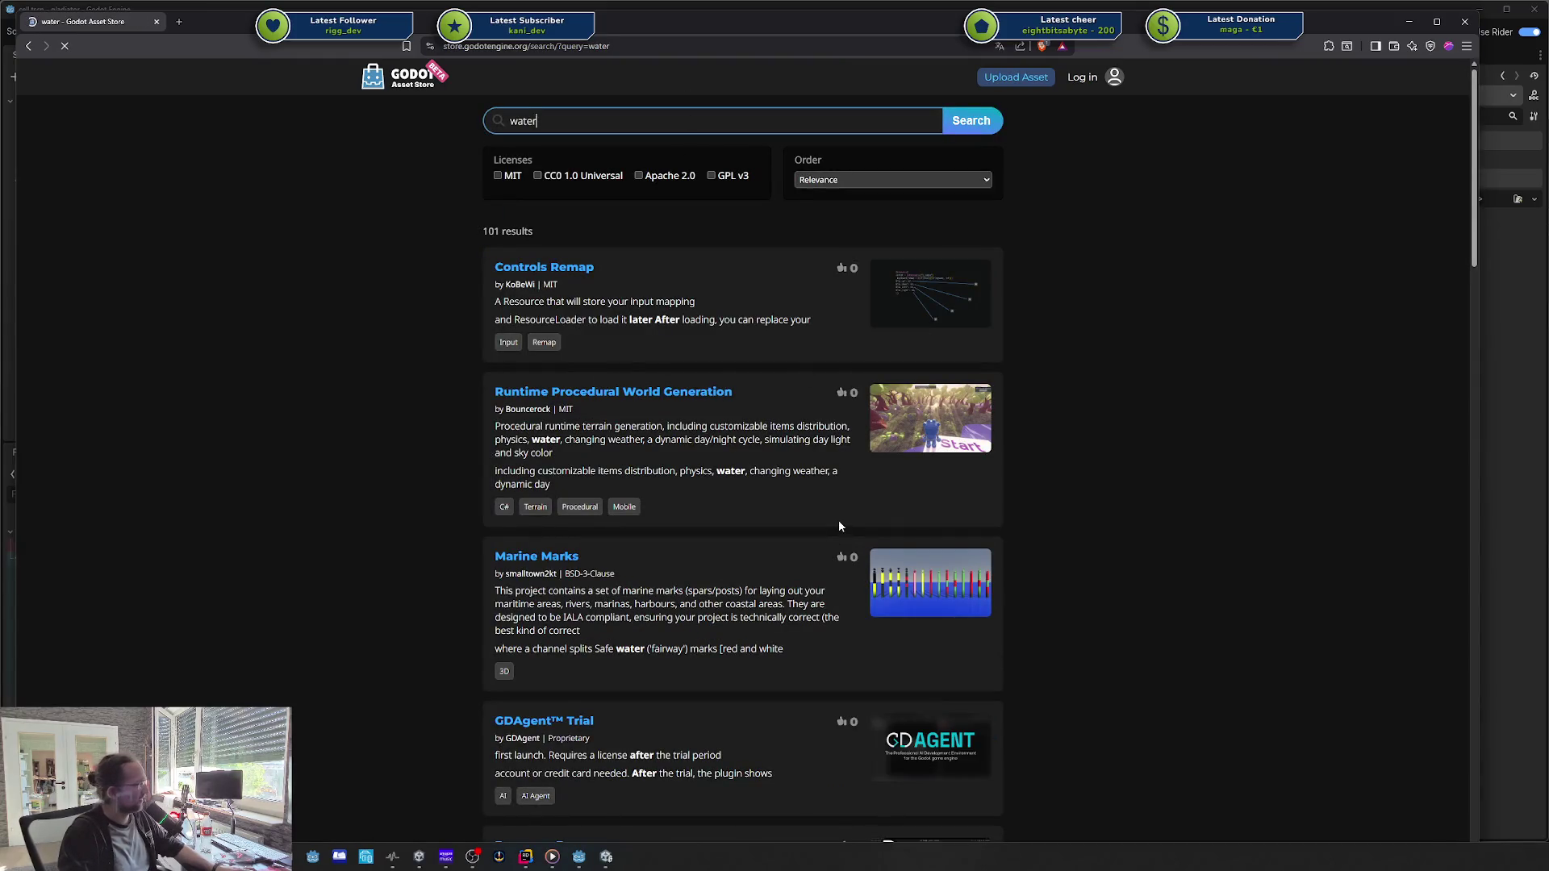
scroll(775, 490, "down", 10)
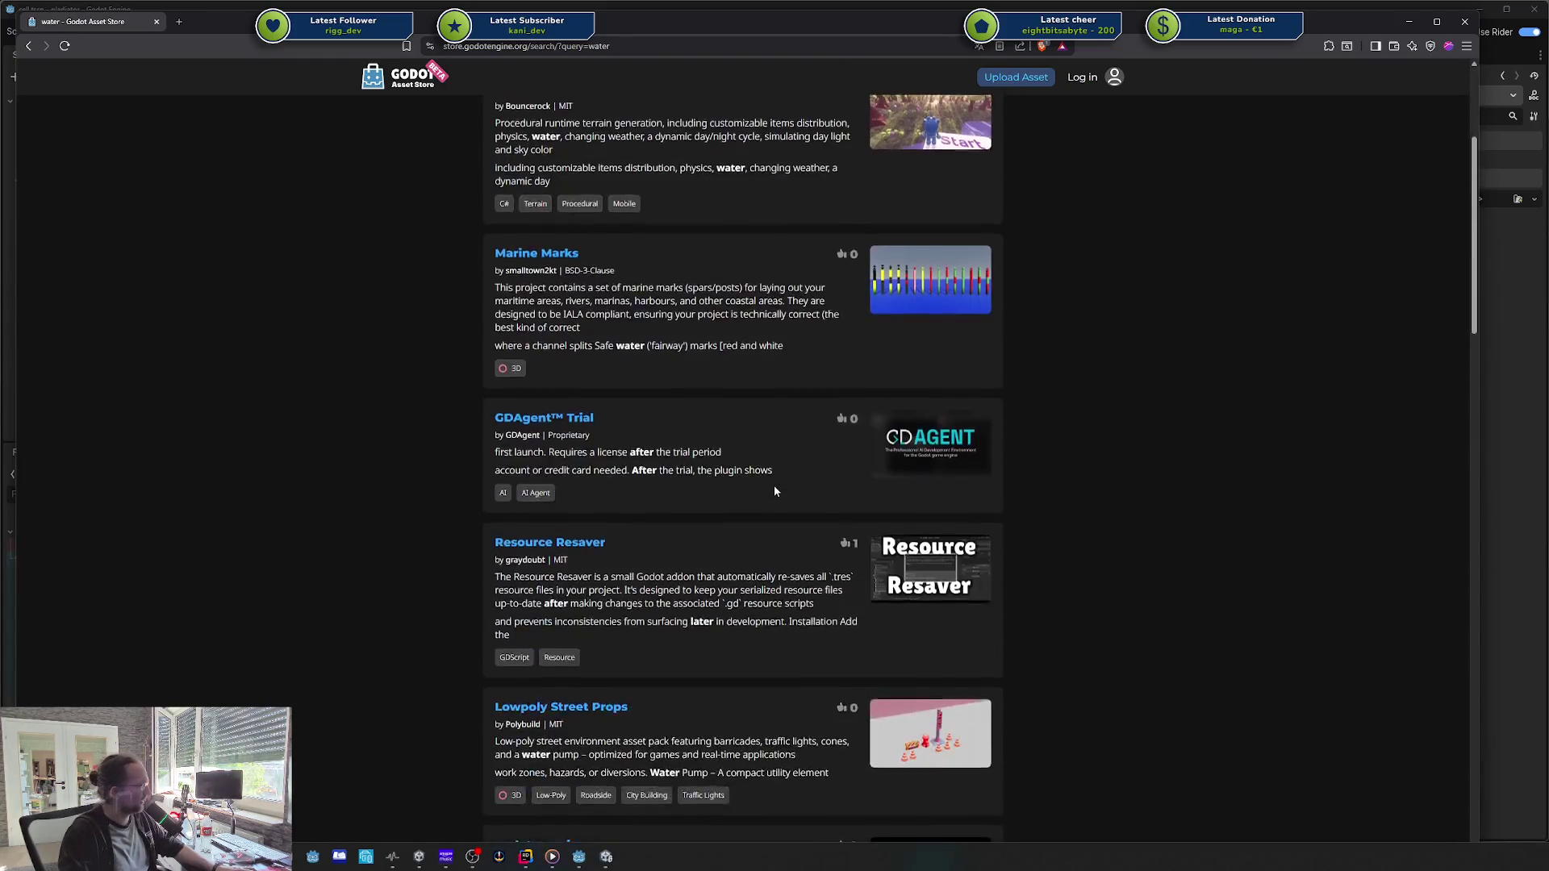
scroll(774, 490, "down", 3)
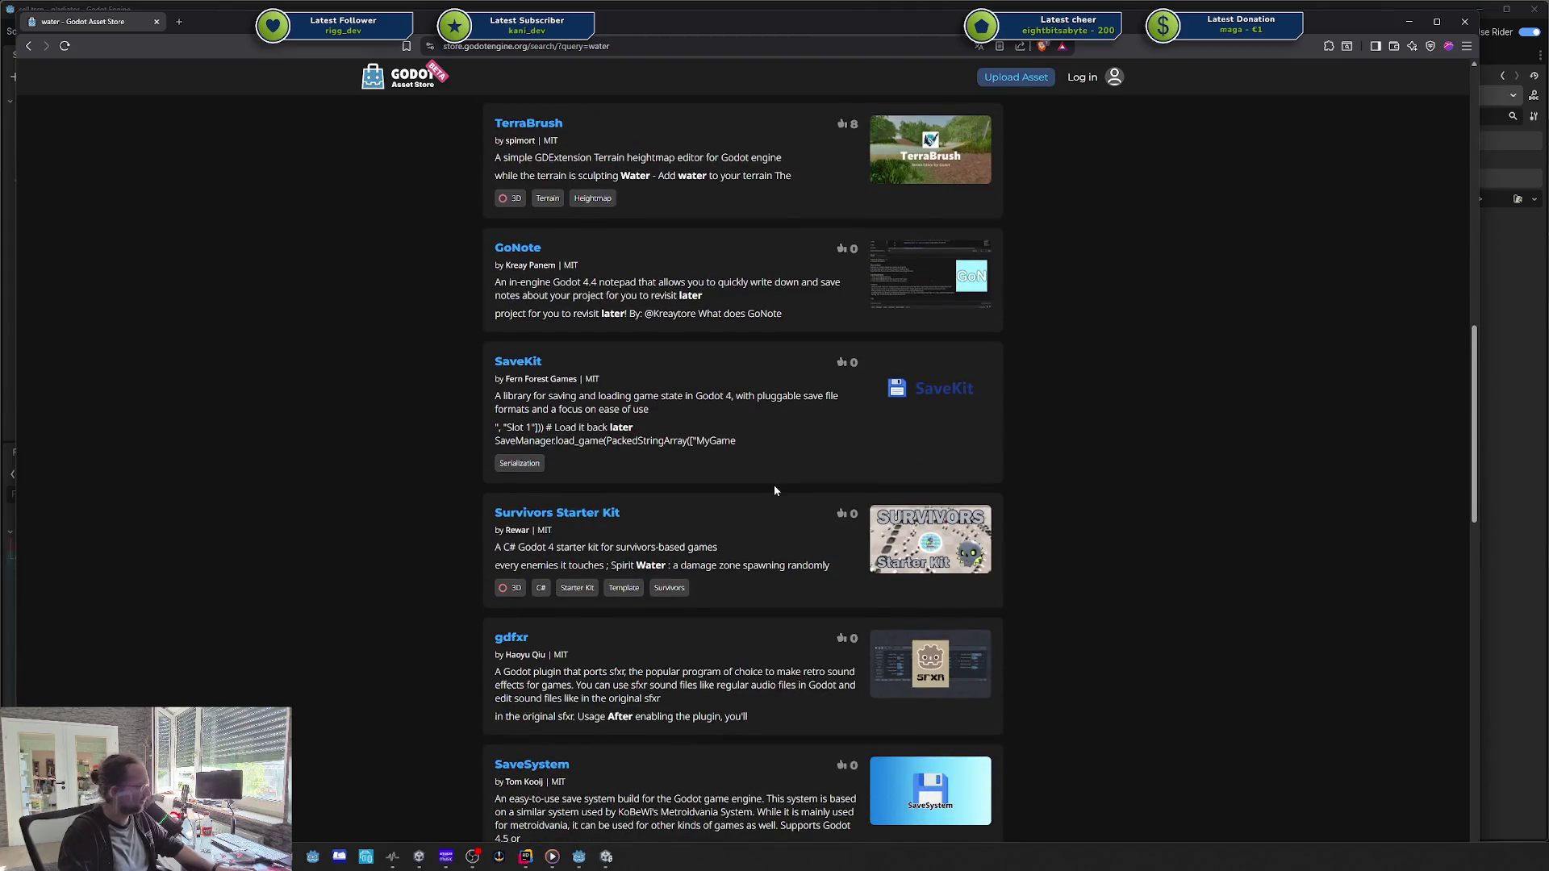
scroll(775, 488, "down", 5)
scroll(775, 486, "down", 4)
scroll(773, 488, "up", 15)
scroll(771, 489, "up", 5)
Step: Dismiss the store's search suggestions and switch back to the Godot editor
left_click(604, 120)
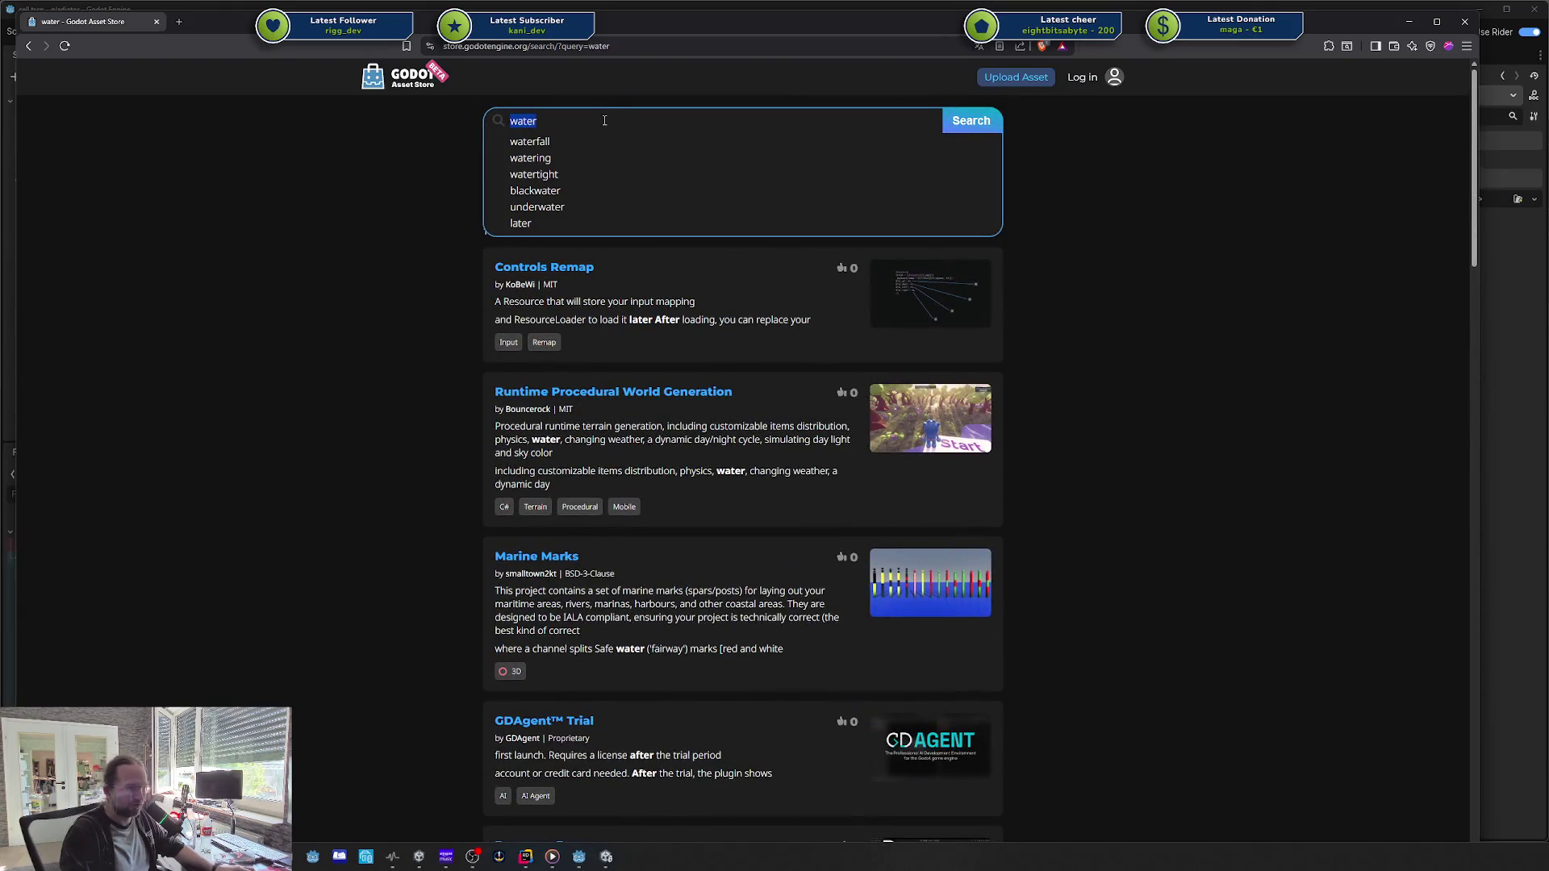
left_click(429, 190)
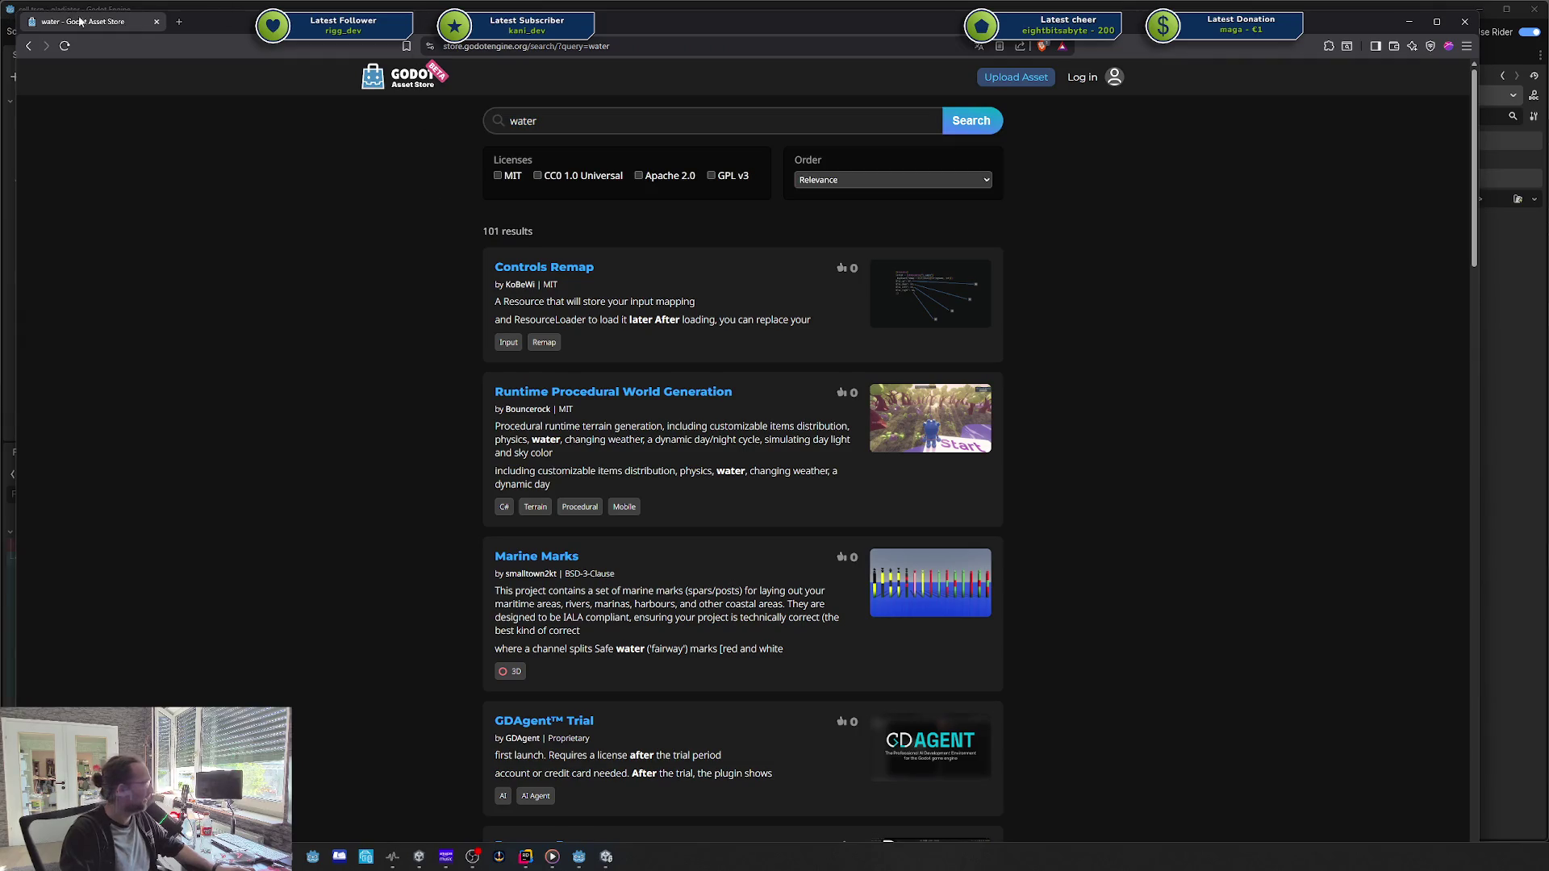
key("alt+Tab")
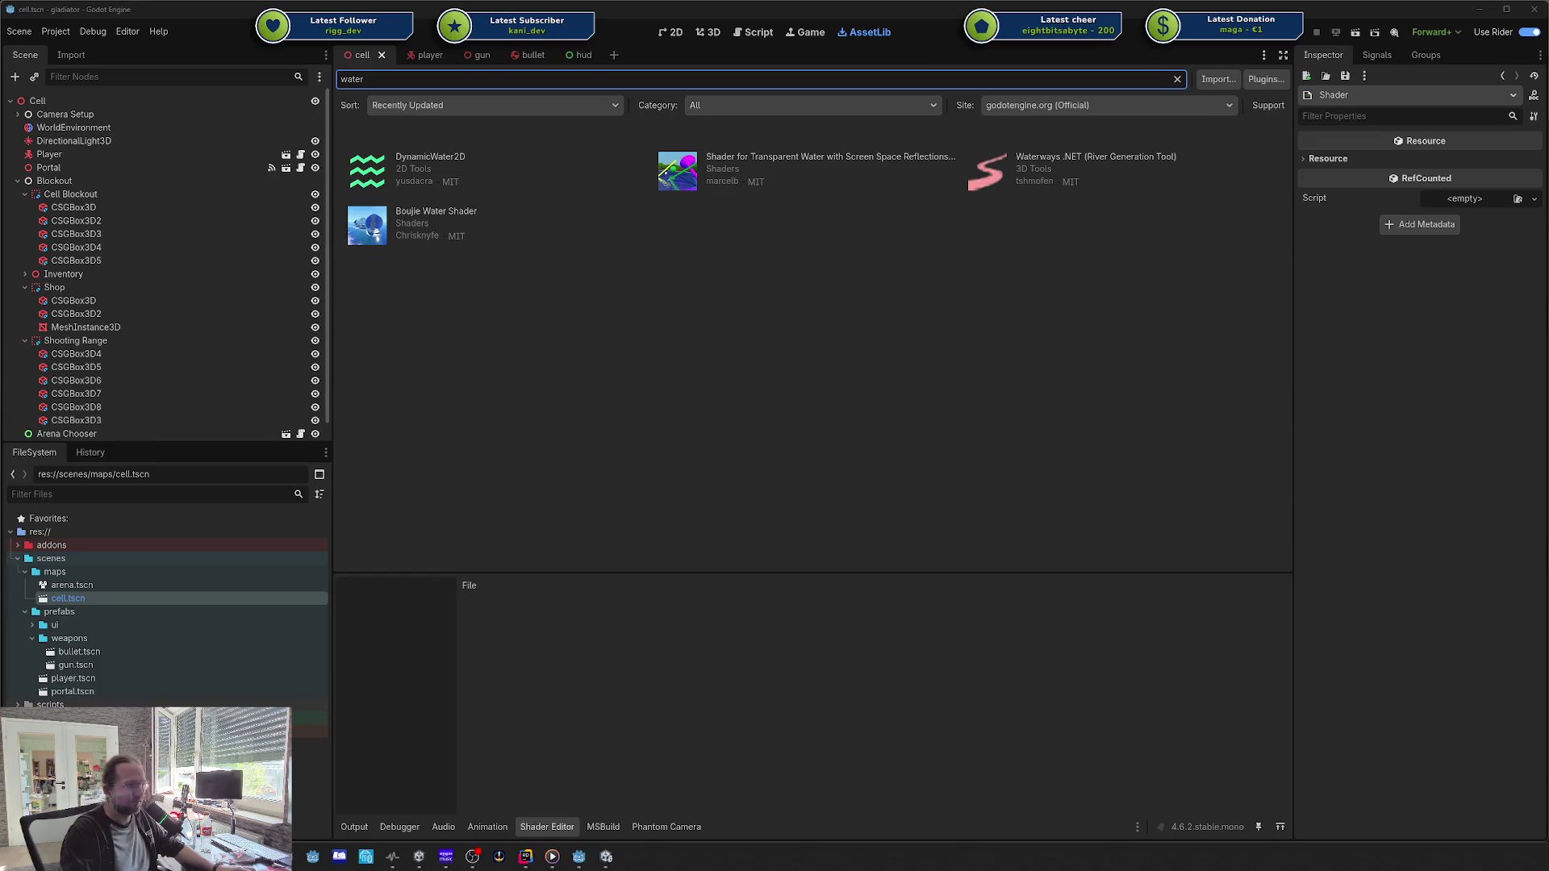
Step: Position the Fab window over the editor and browse the Discover page's channel cards
mouse_move(0, 121)
left_mouse_down()
mouse_move(612, 119)
mouse_move(932, 82)
left_mouse_up()
left_click_drag(927, 76, 897, 46)
left_click(1538, 462)
left_click(1516, 464)
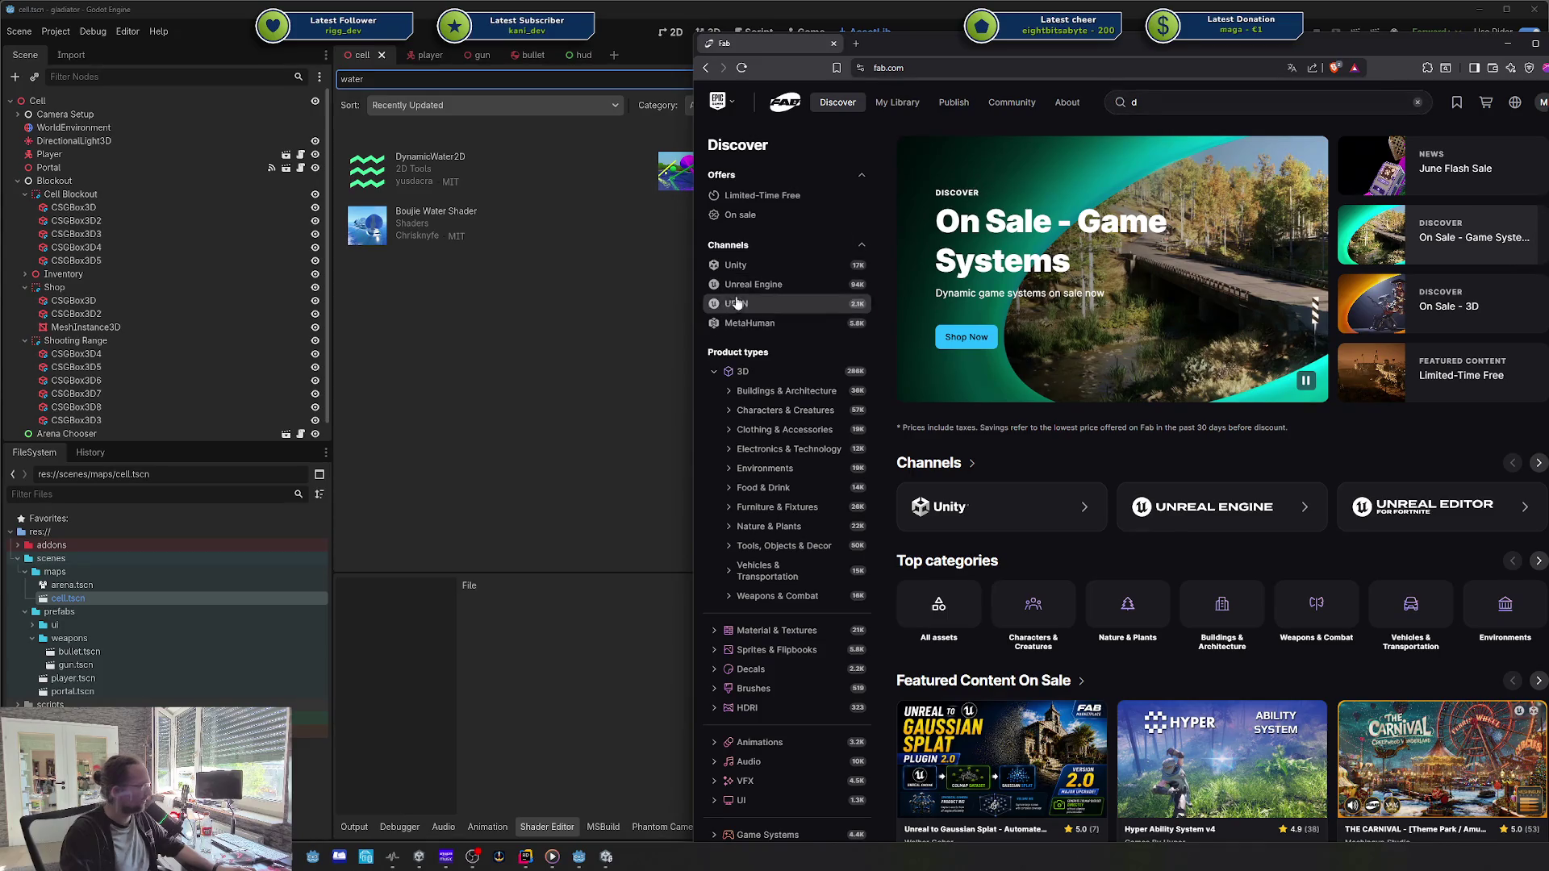
scroll(802, 300, "down", 1)
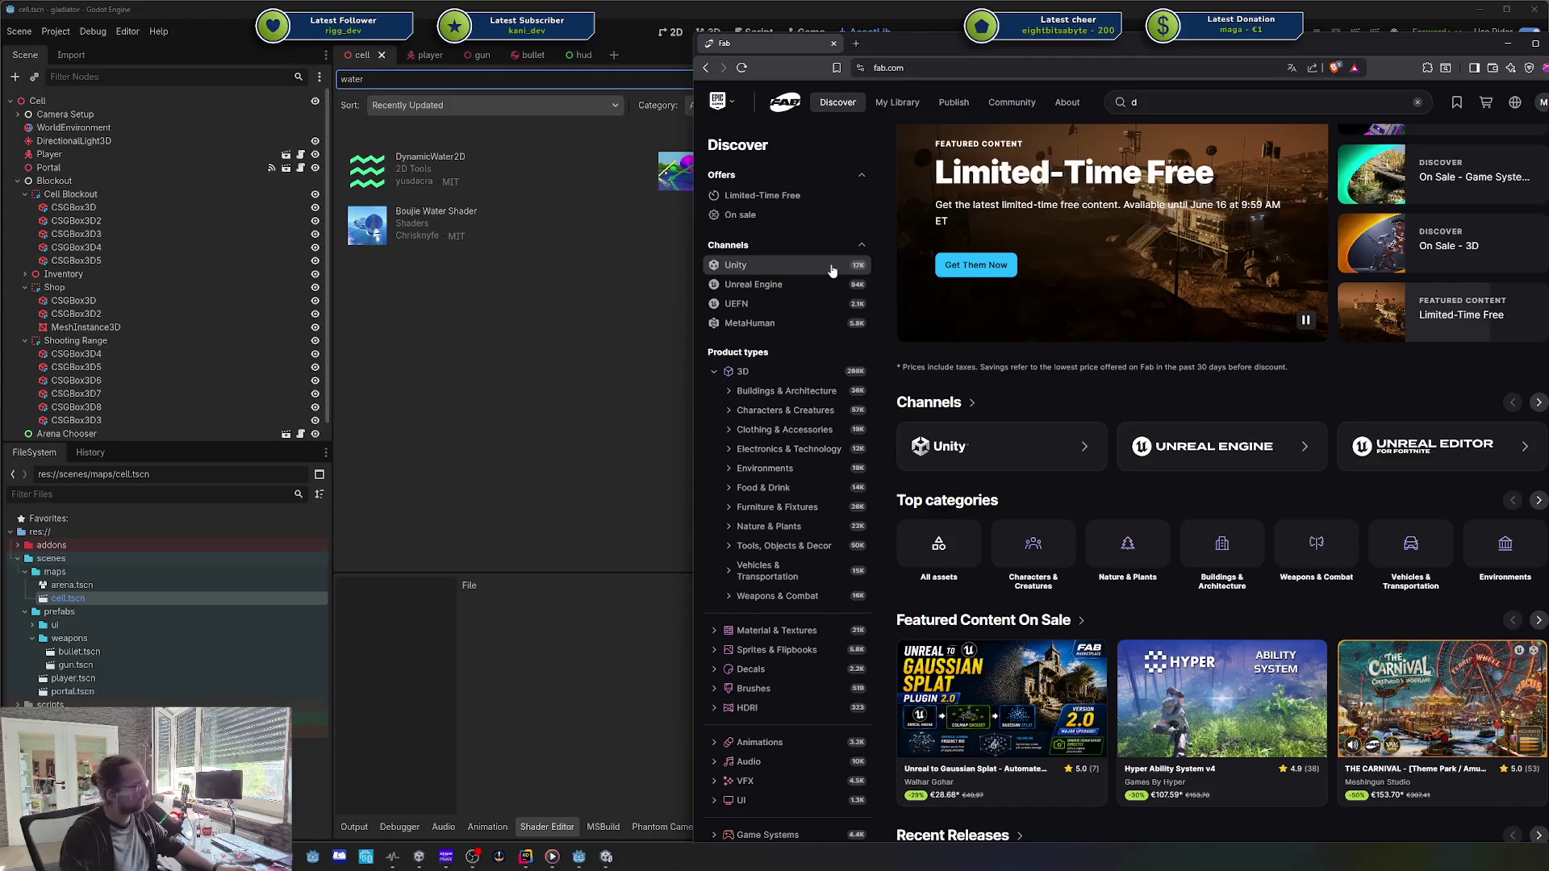
scroll(810, 595, "down", 7)
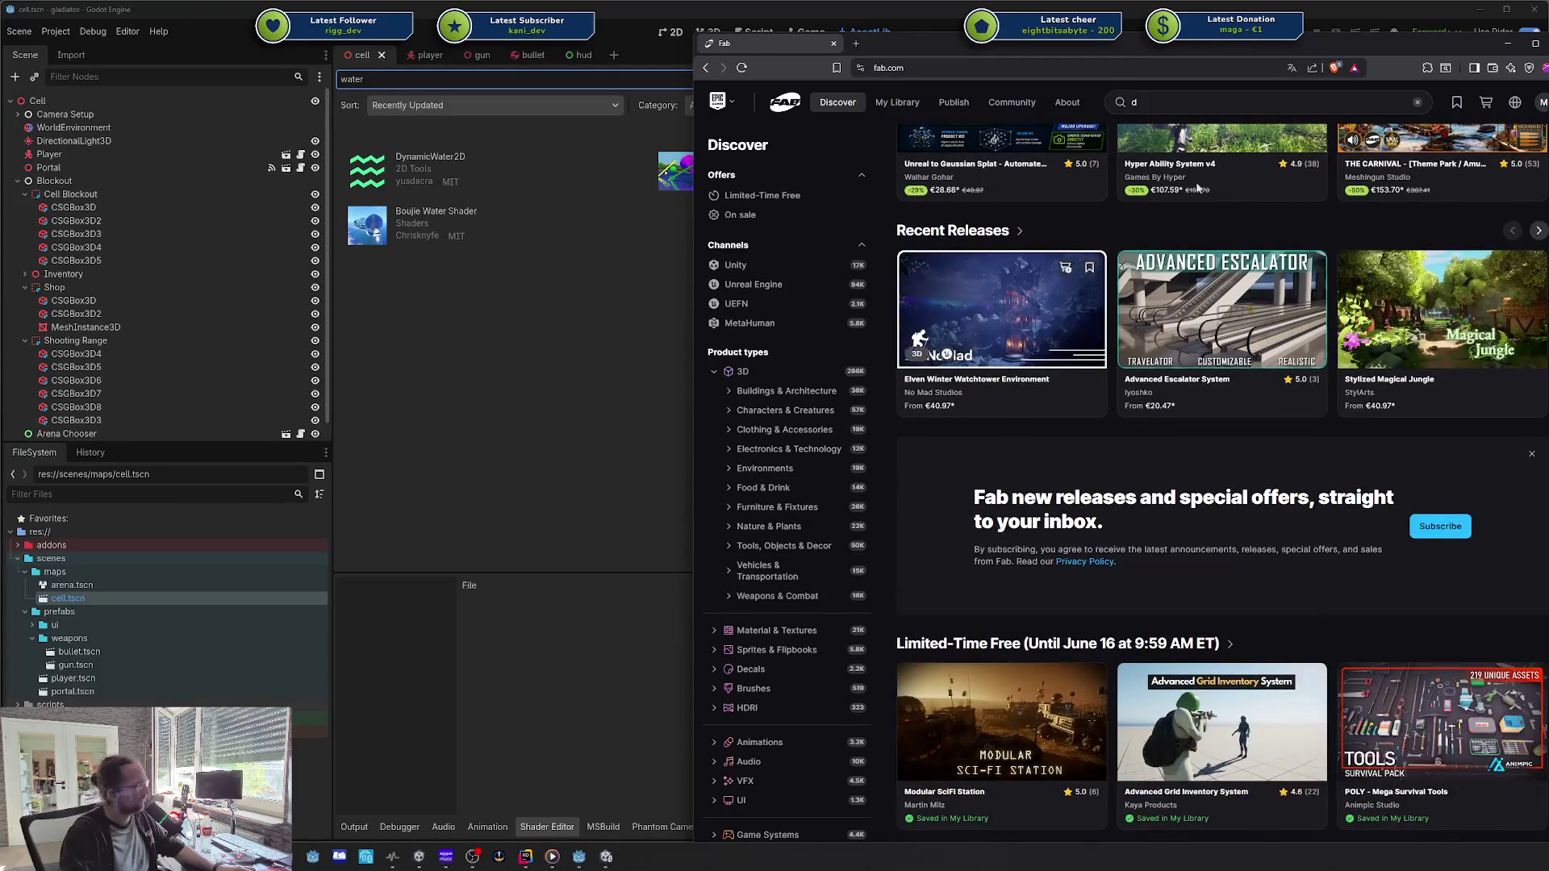
Step: Scroll down the Discover page and open the Tools & Plugins category
mouse_move(1080, 41)
left_mouse_down()
mouse_move(1093, 4)
mouse_move(1094, 22)
left_mouse_up()
scroll(1143, 746, "down", 3)
mouse_move(984, 4)
left_mouse_down()
mouse_move(956, 6)
mouse_move(1015, 66)
mouse_move(1005, 48)
mouse_move(999, 123)
mouse_move(999, 74)
left_mouse_up()
scroll(827, 414, "down", 2)
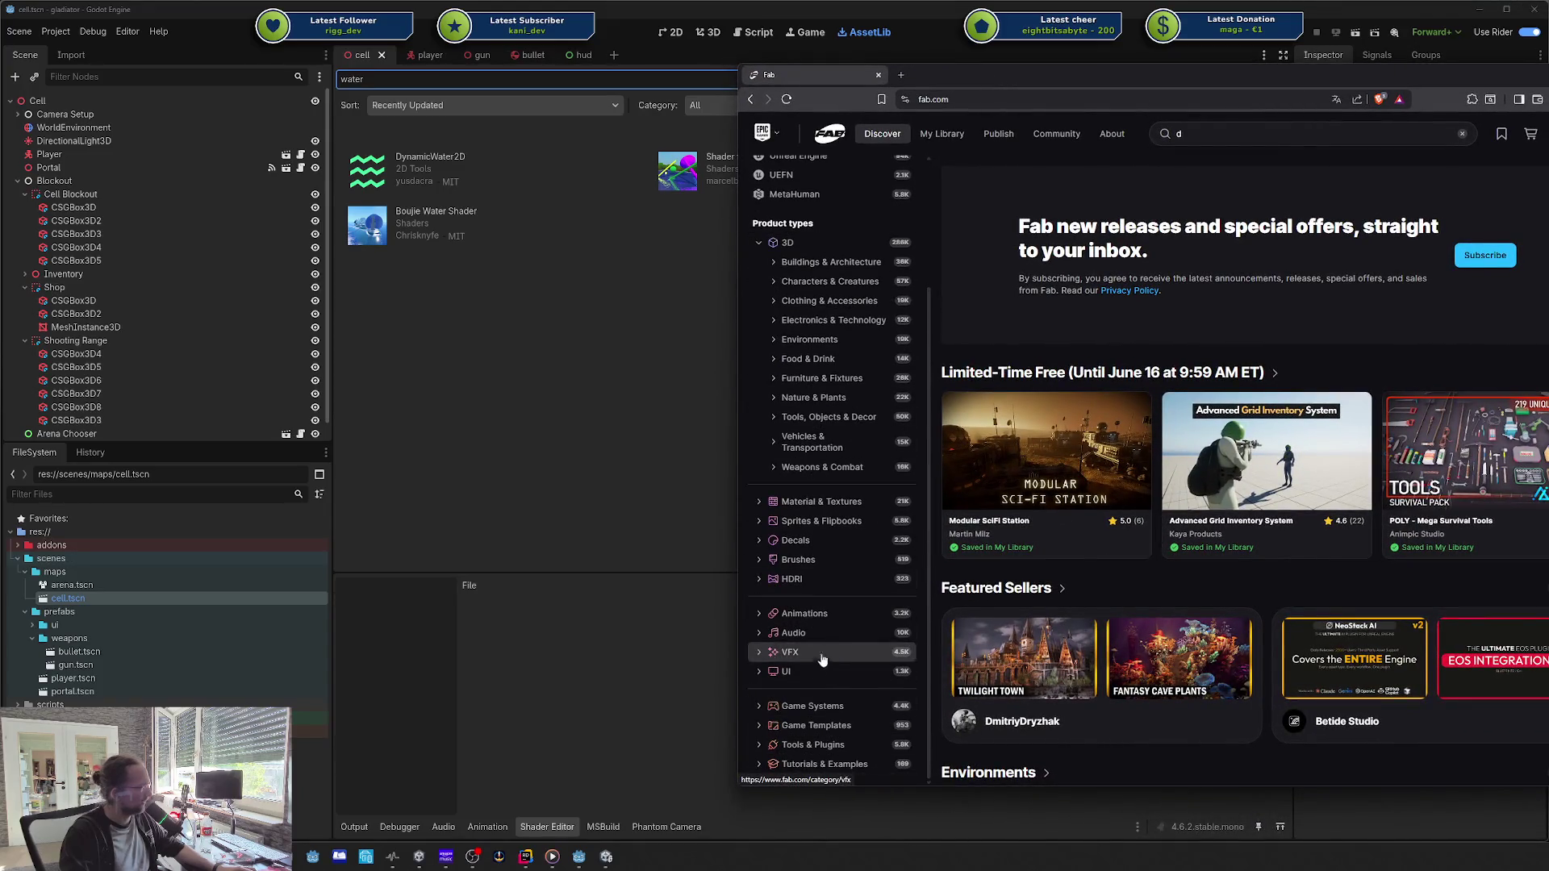
left_click(814, 745)
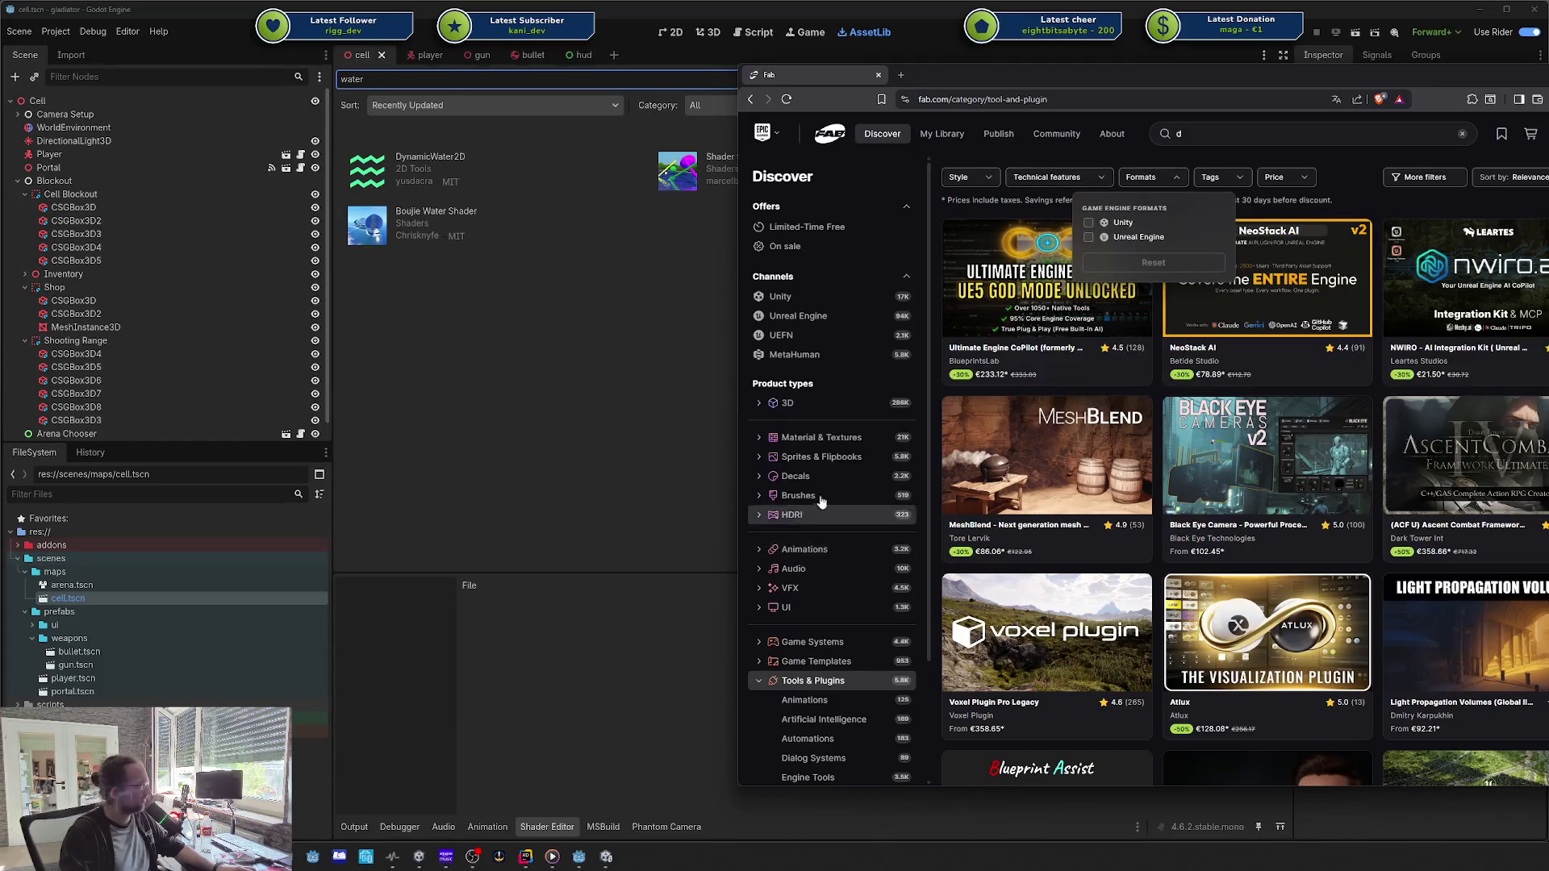
Step: Open Fab's Game Systems category and filter it to Unity format
scroll(806, 509, "down", 2)
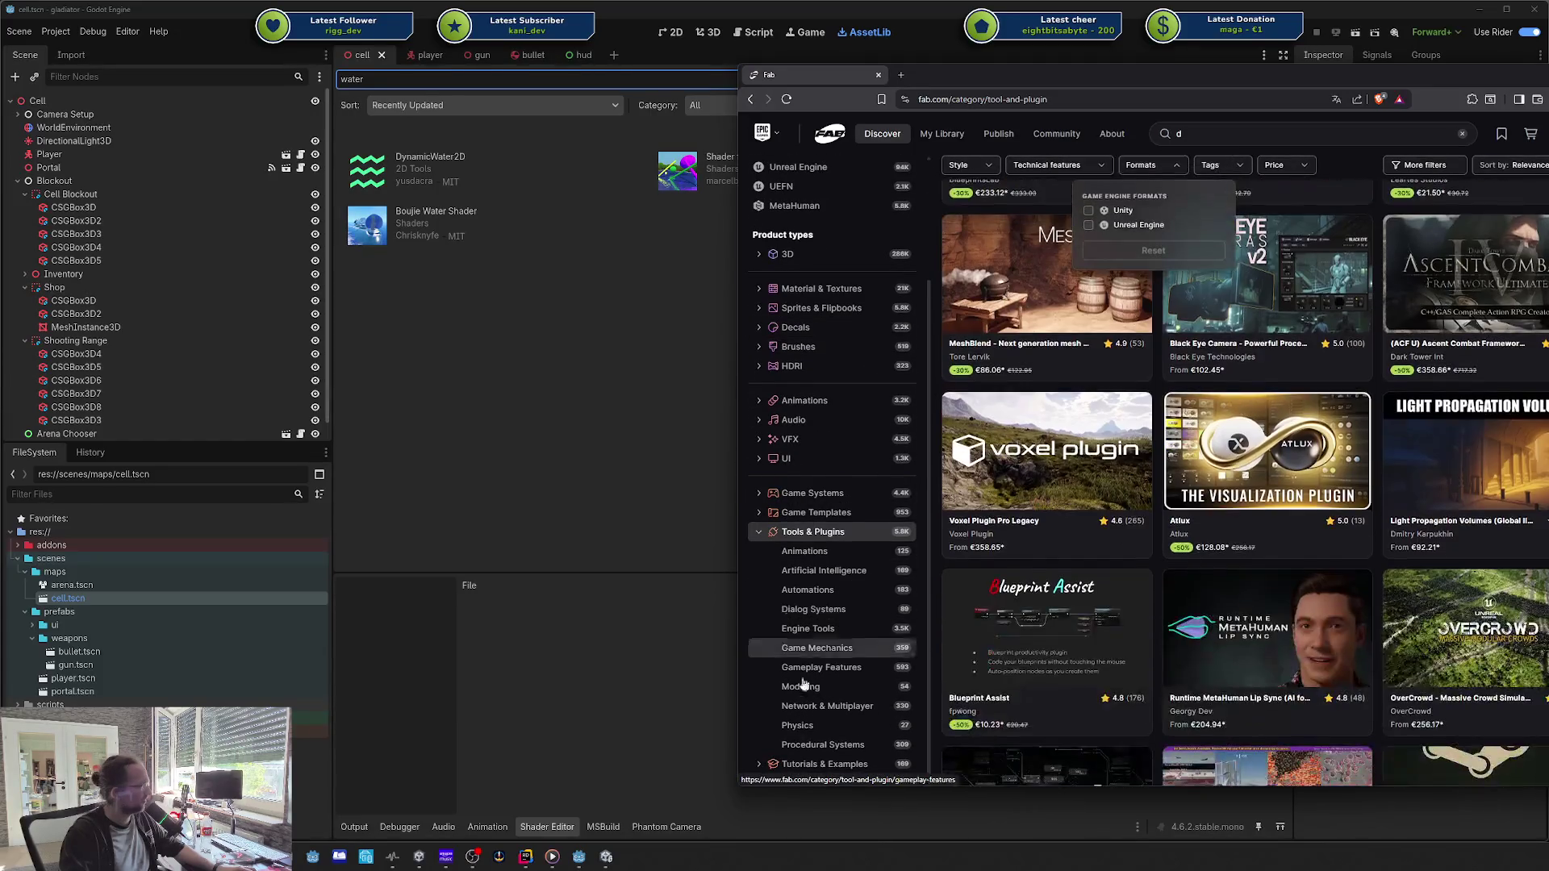
left_click(817, 511)
left_click(821, 496)
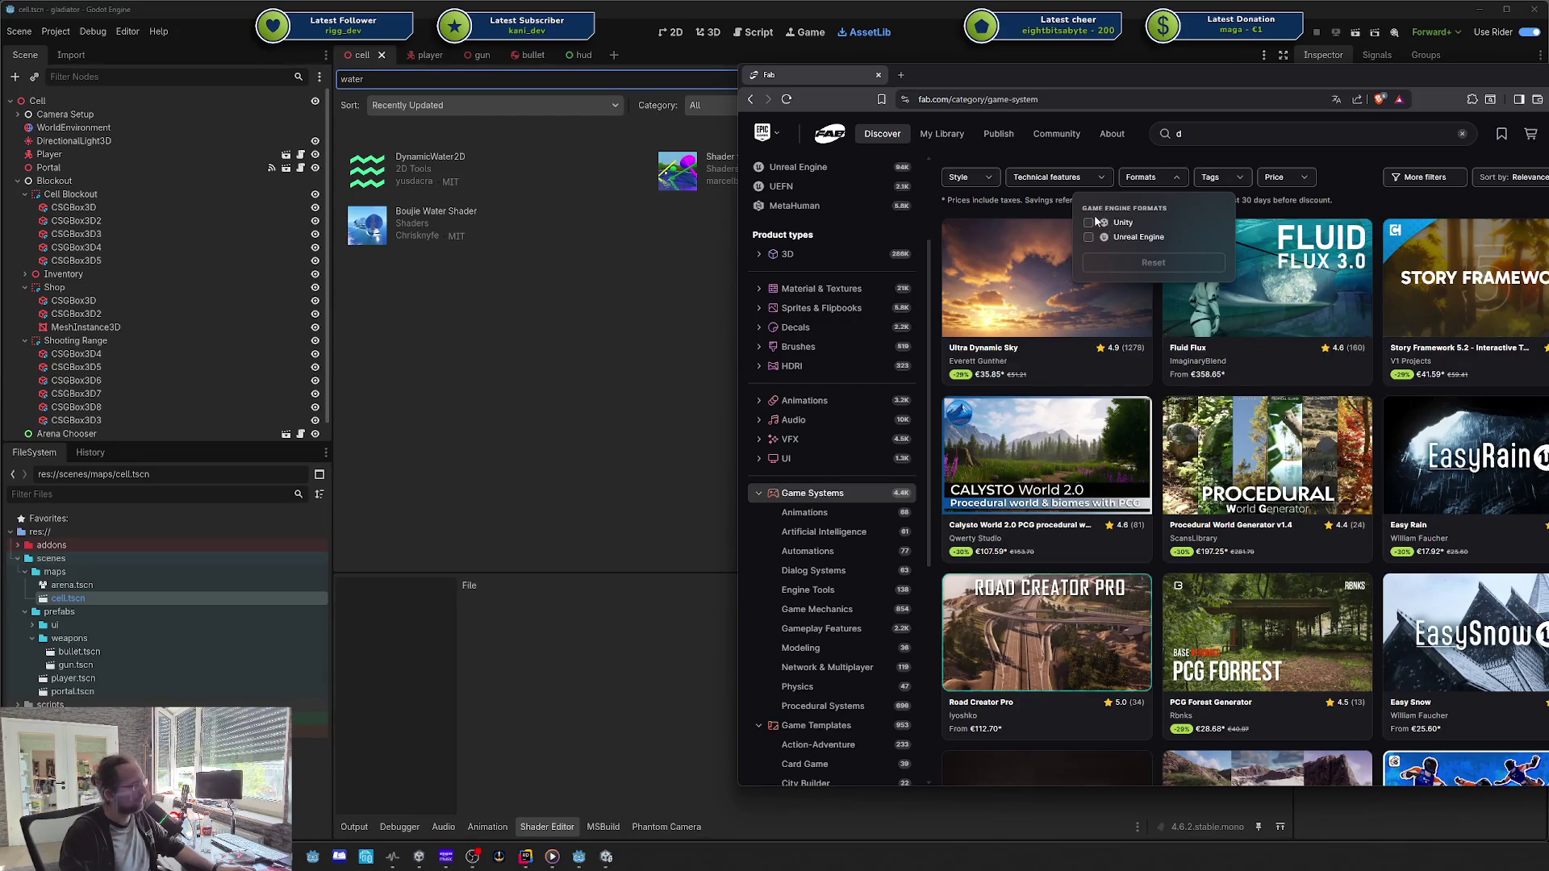
left_click(1116, 224)
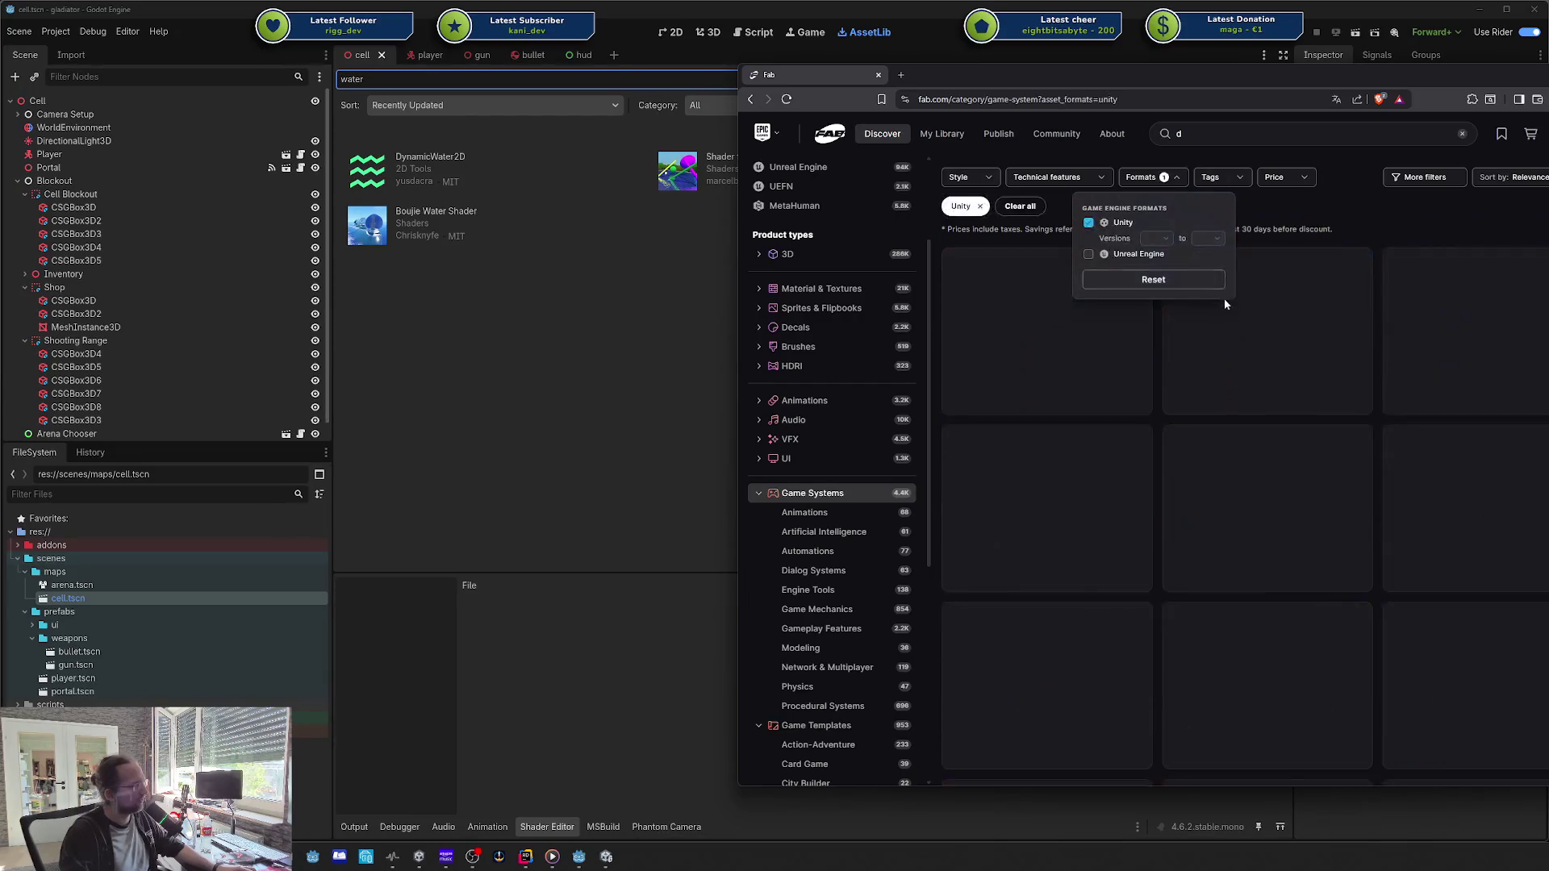
scroll(1320, 417, "down", 5)
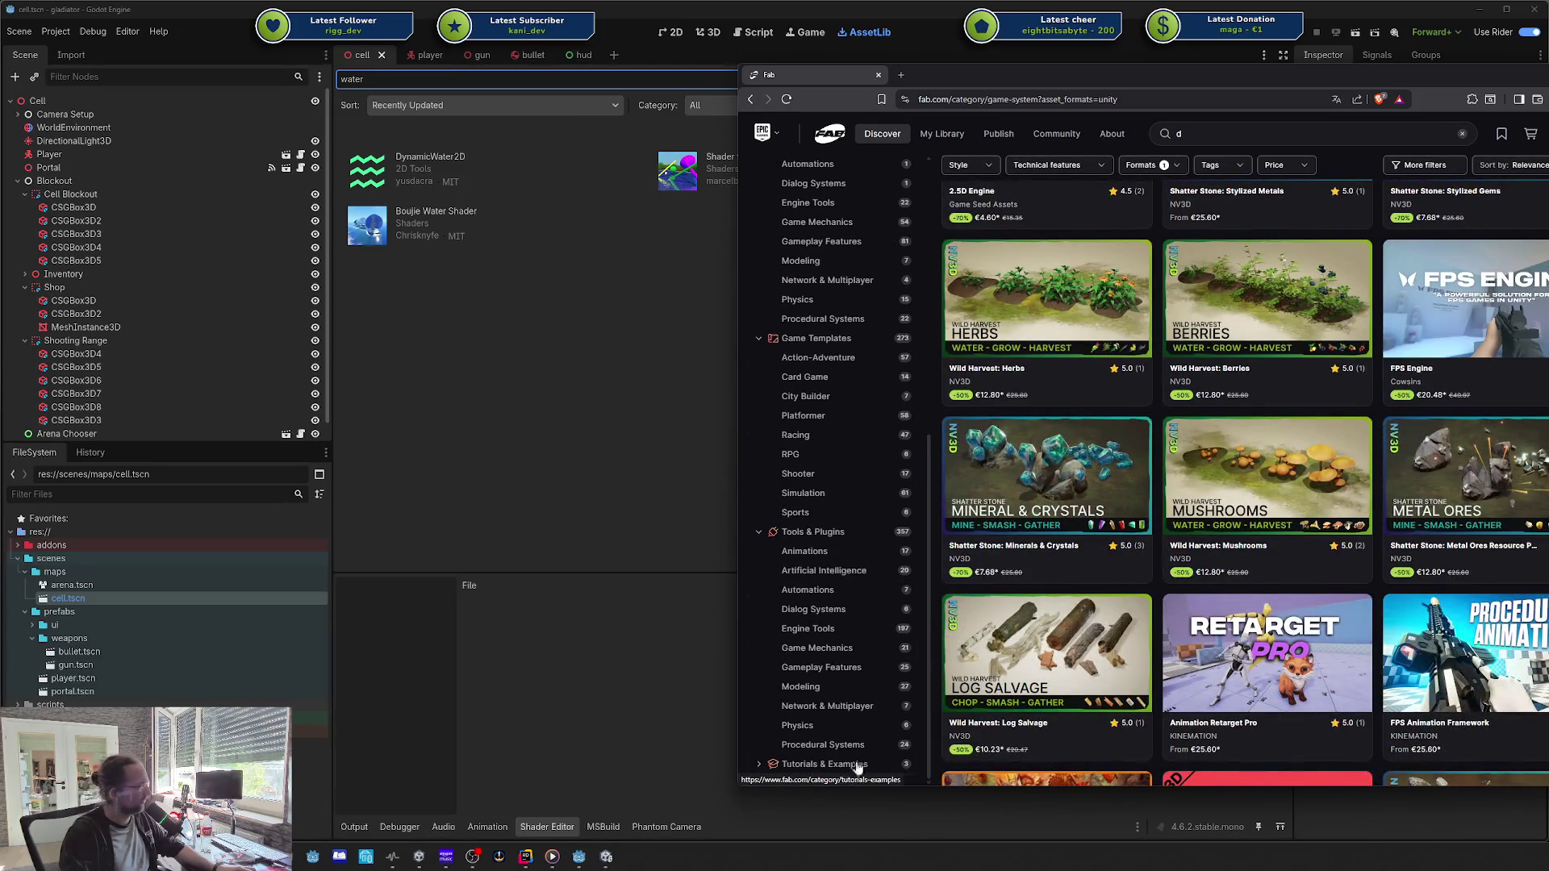
Step: Filter the Tools & Plugins category to Unity-format items and scroll through them
left_click(824, 537)
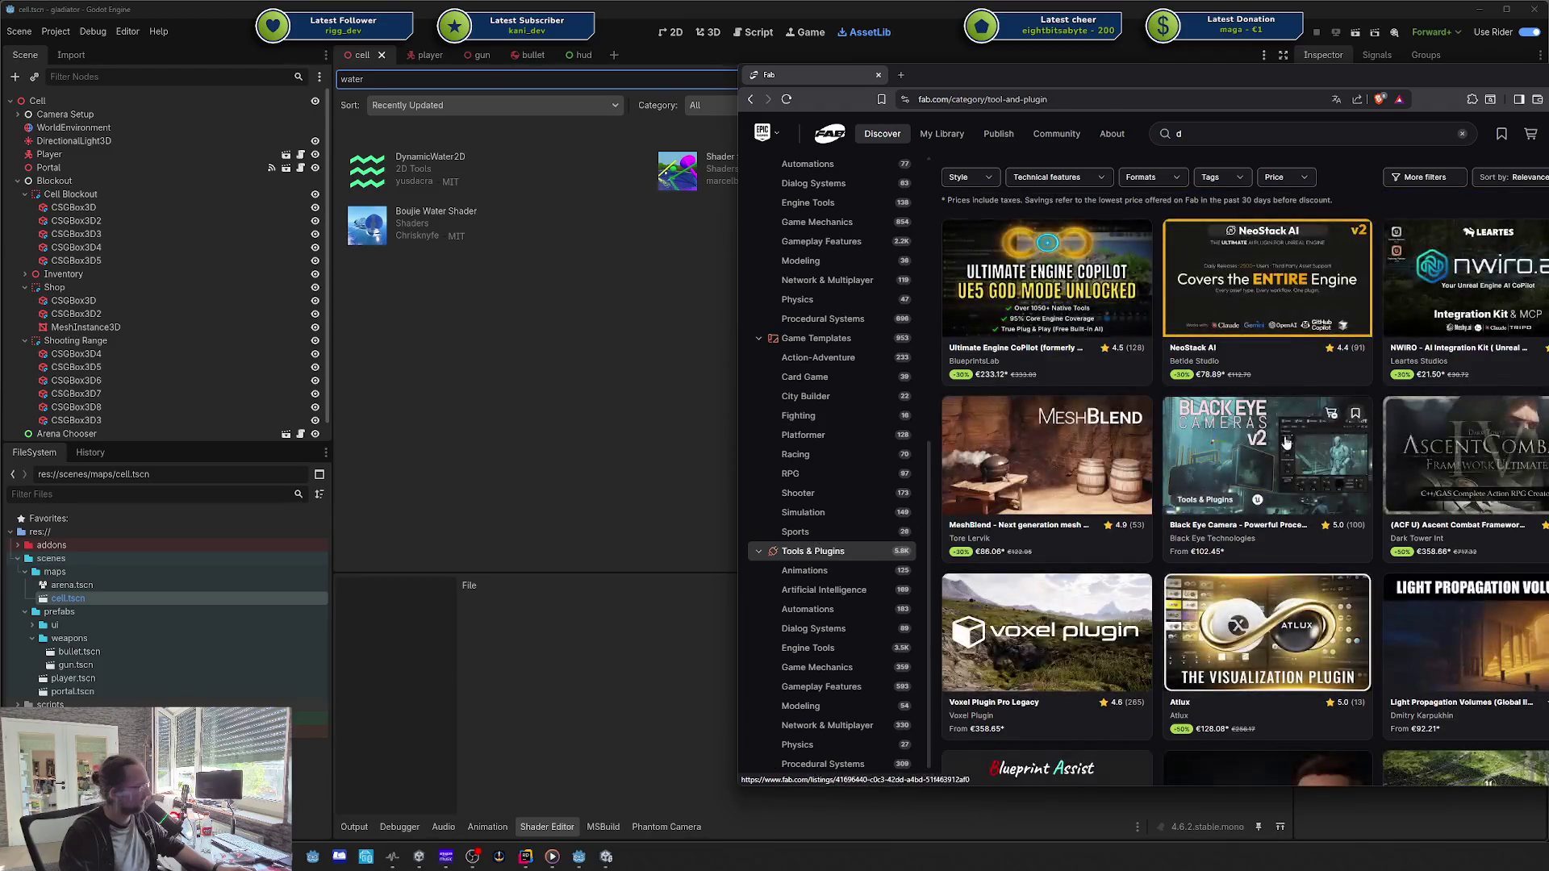
left_click(1163, 179)
left_click(1057, 177)
left_click(1146, 177)
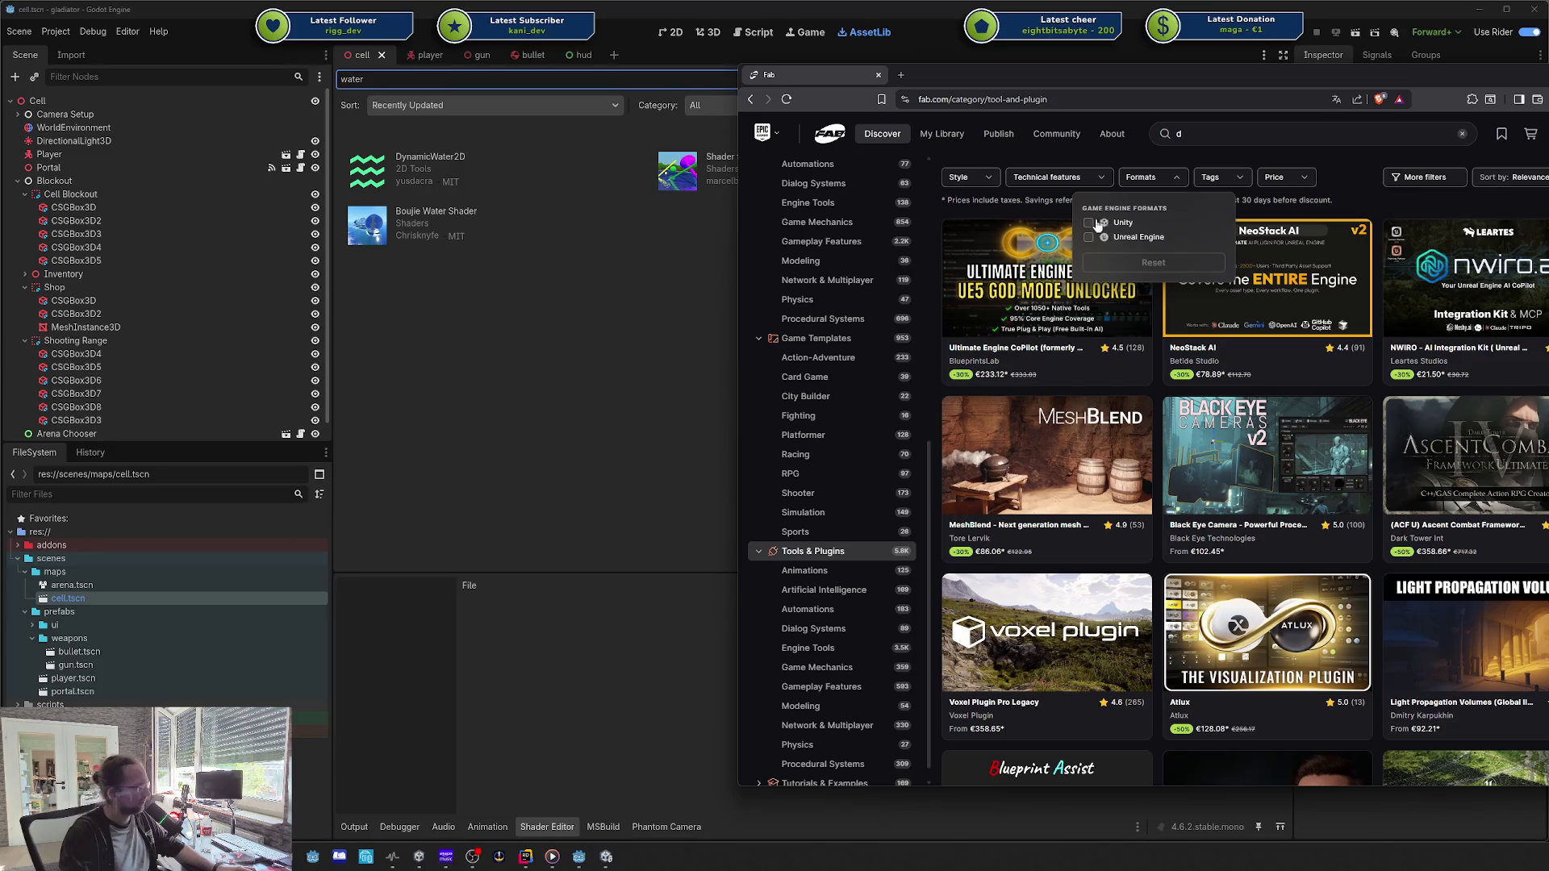
left_click(1091, 223)
left_click(1281, 197)
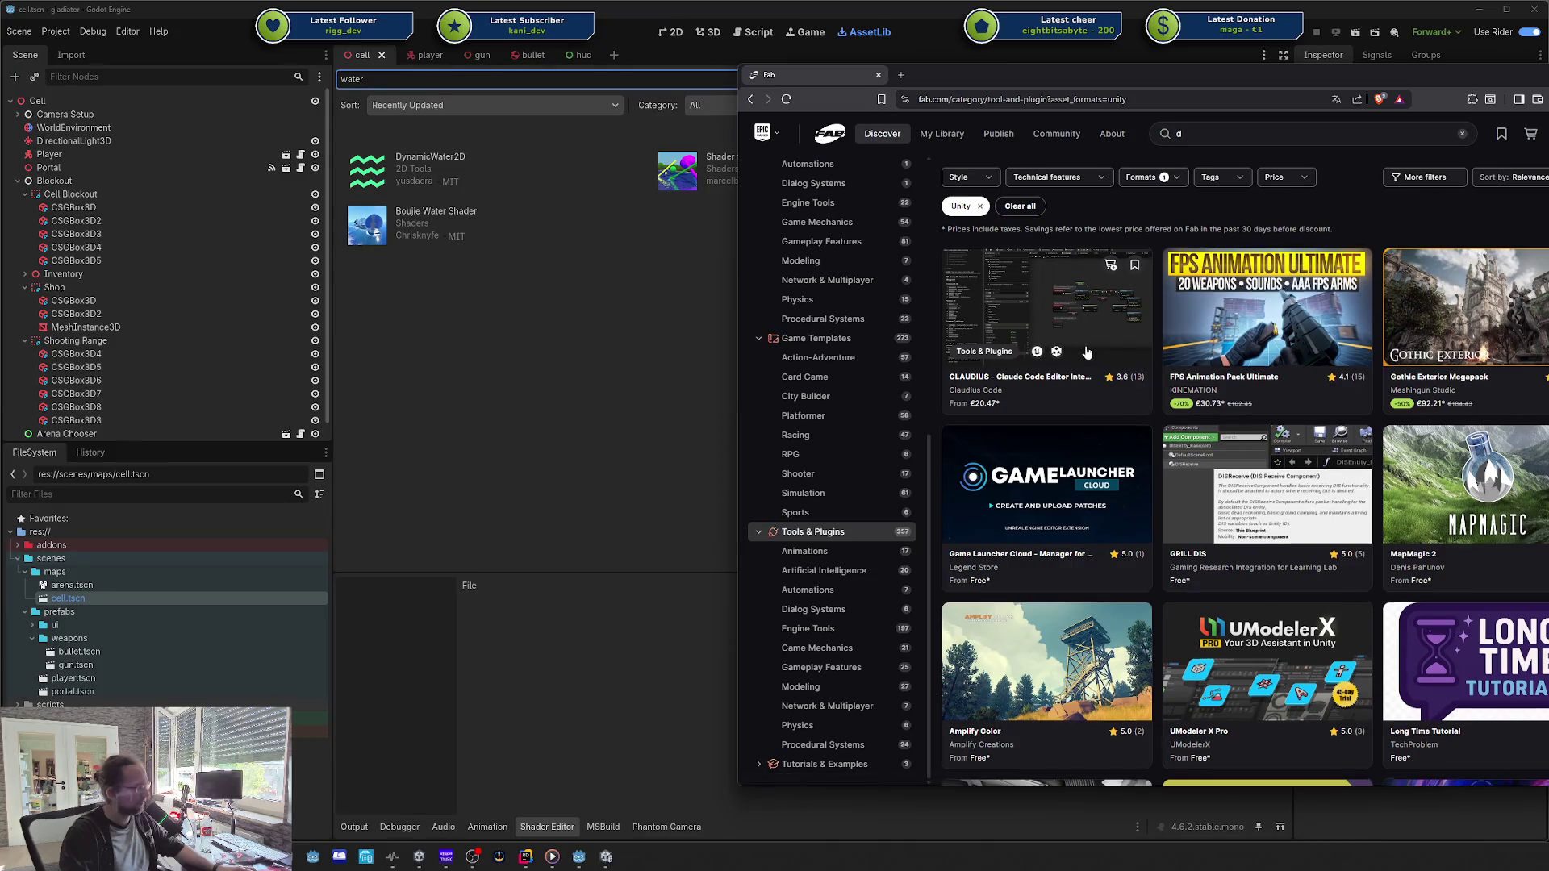
scroll(1129, 403, "down", 5)
scroll(1088, 352, "up", 2)
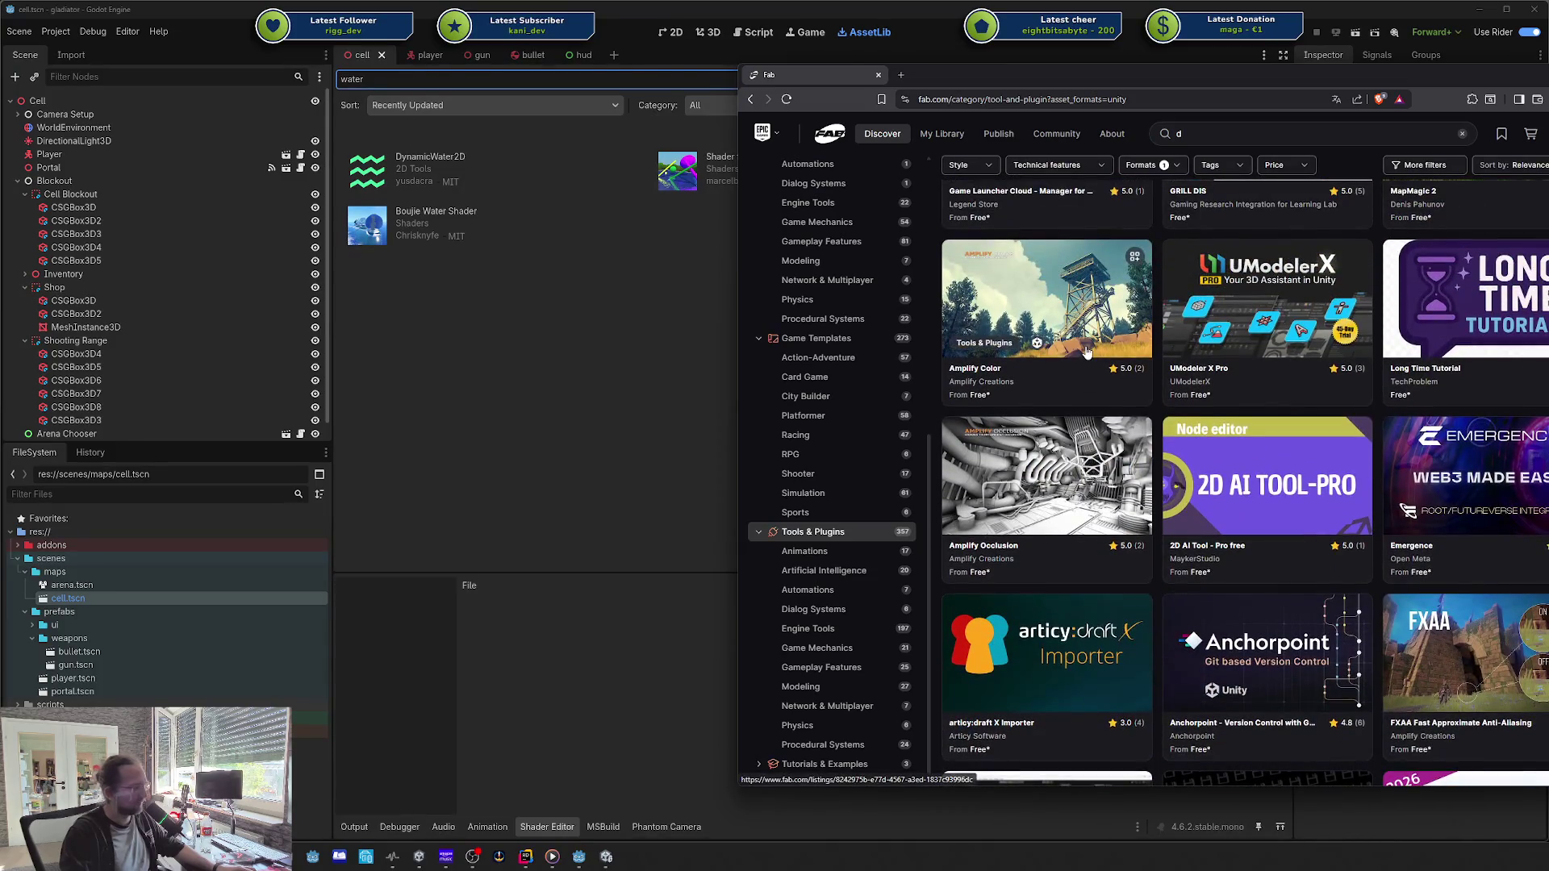
scroll(1088, 353, "down", 5)
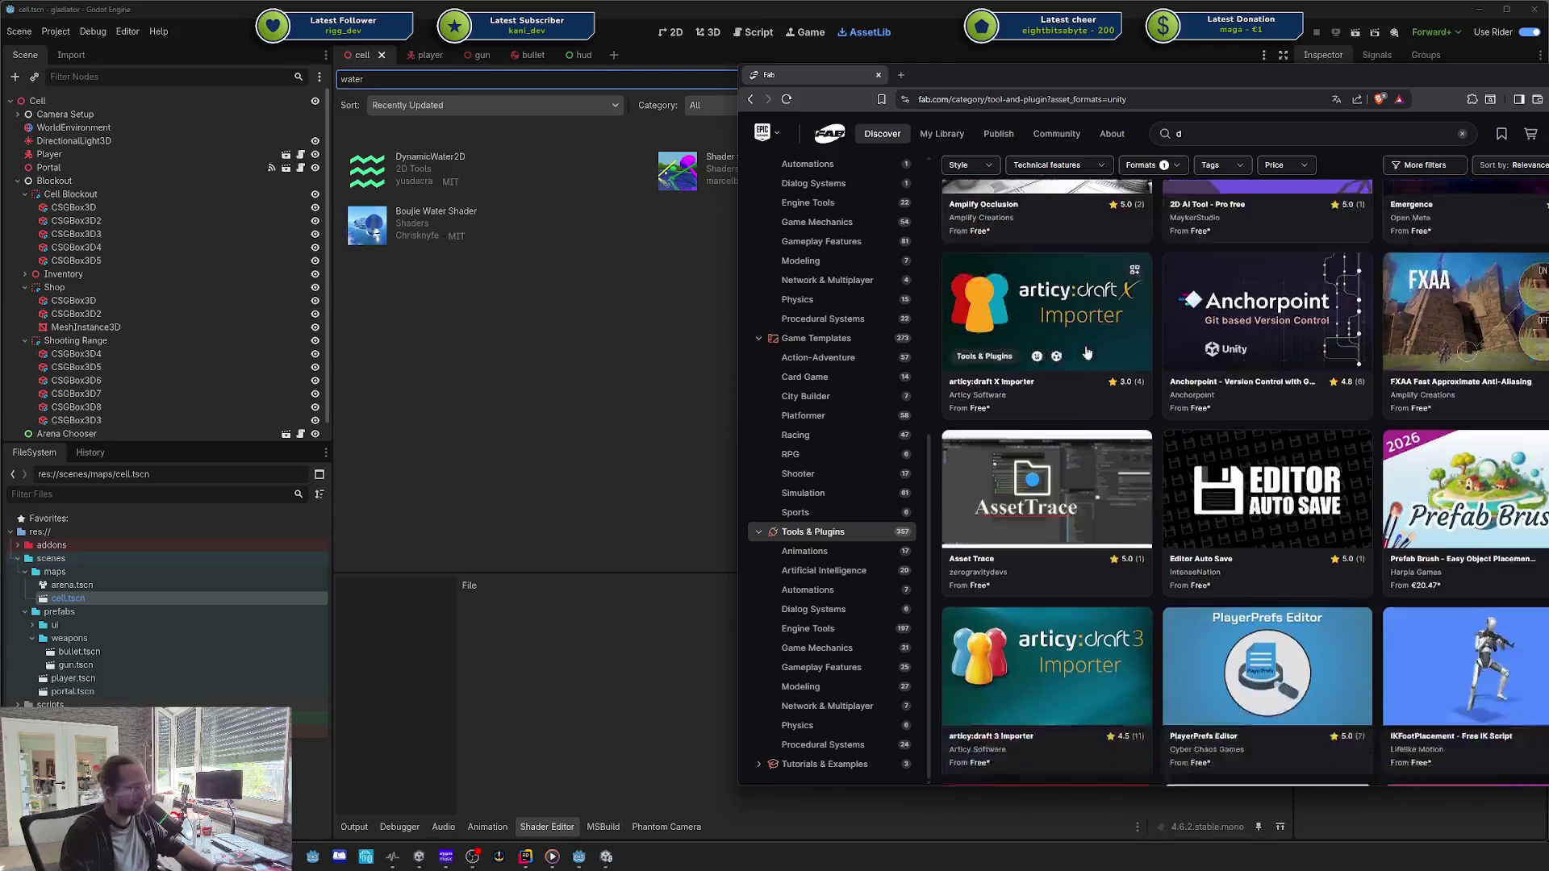
scroll(1009, 352, "up", 8)
scroll(808, 353, "up", 6)
Step: Revisit Game Systems, open the UI category's filters, then return to Godot's AssetLib
left_click(867, 492)
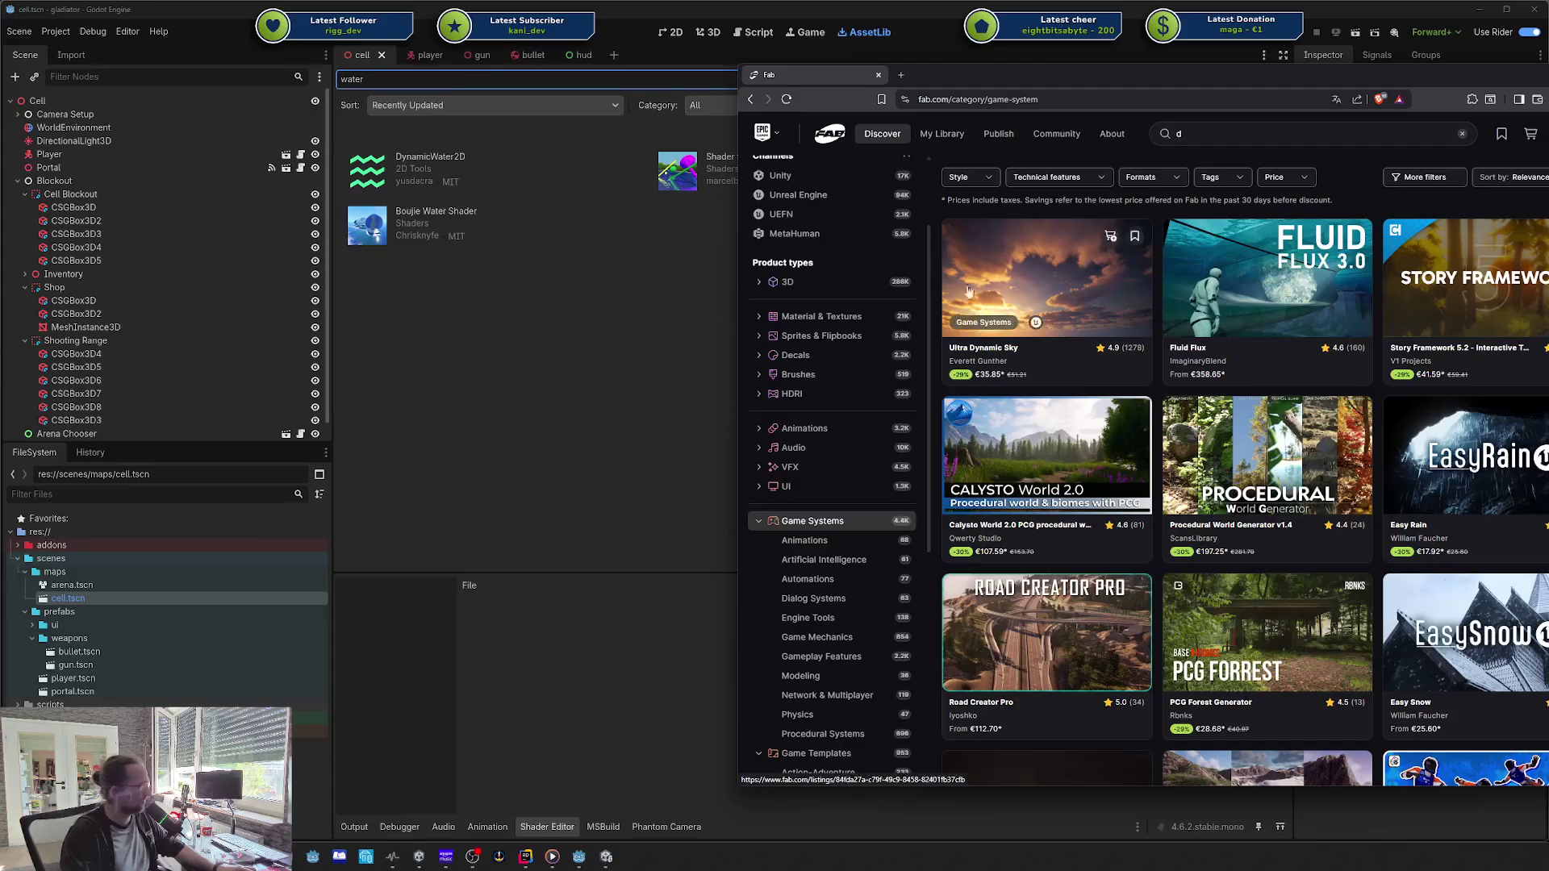
scroll(839, 485, "up", 3)
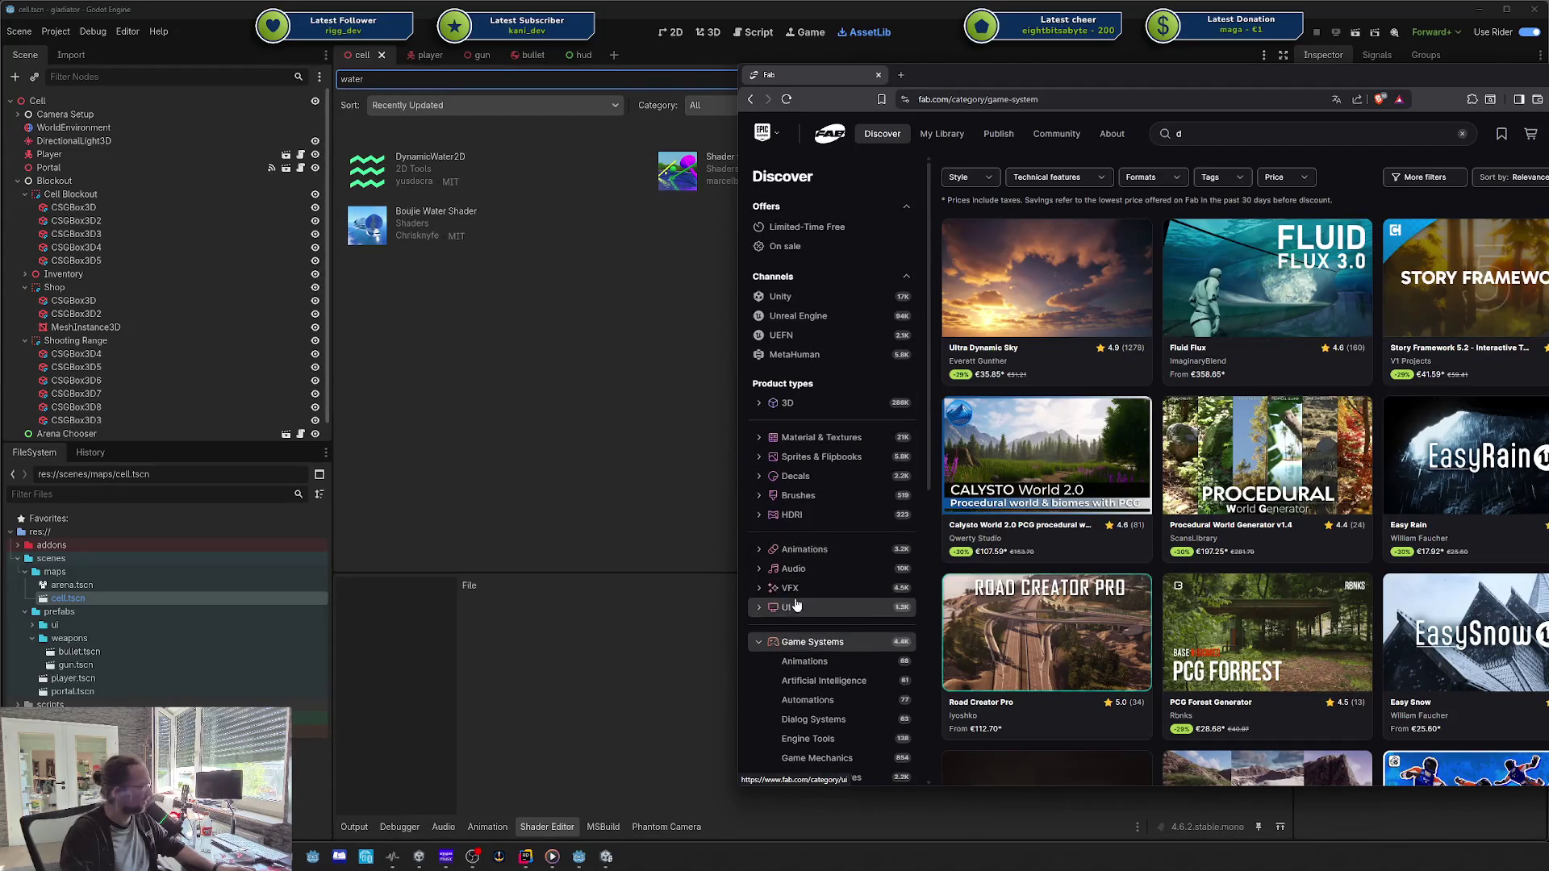
left_click(805, 608)
left_click(1086, 175)
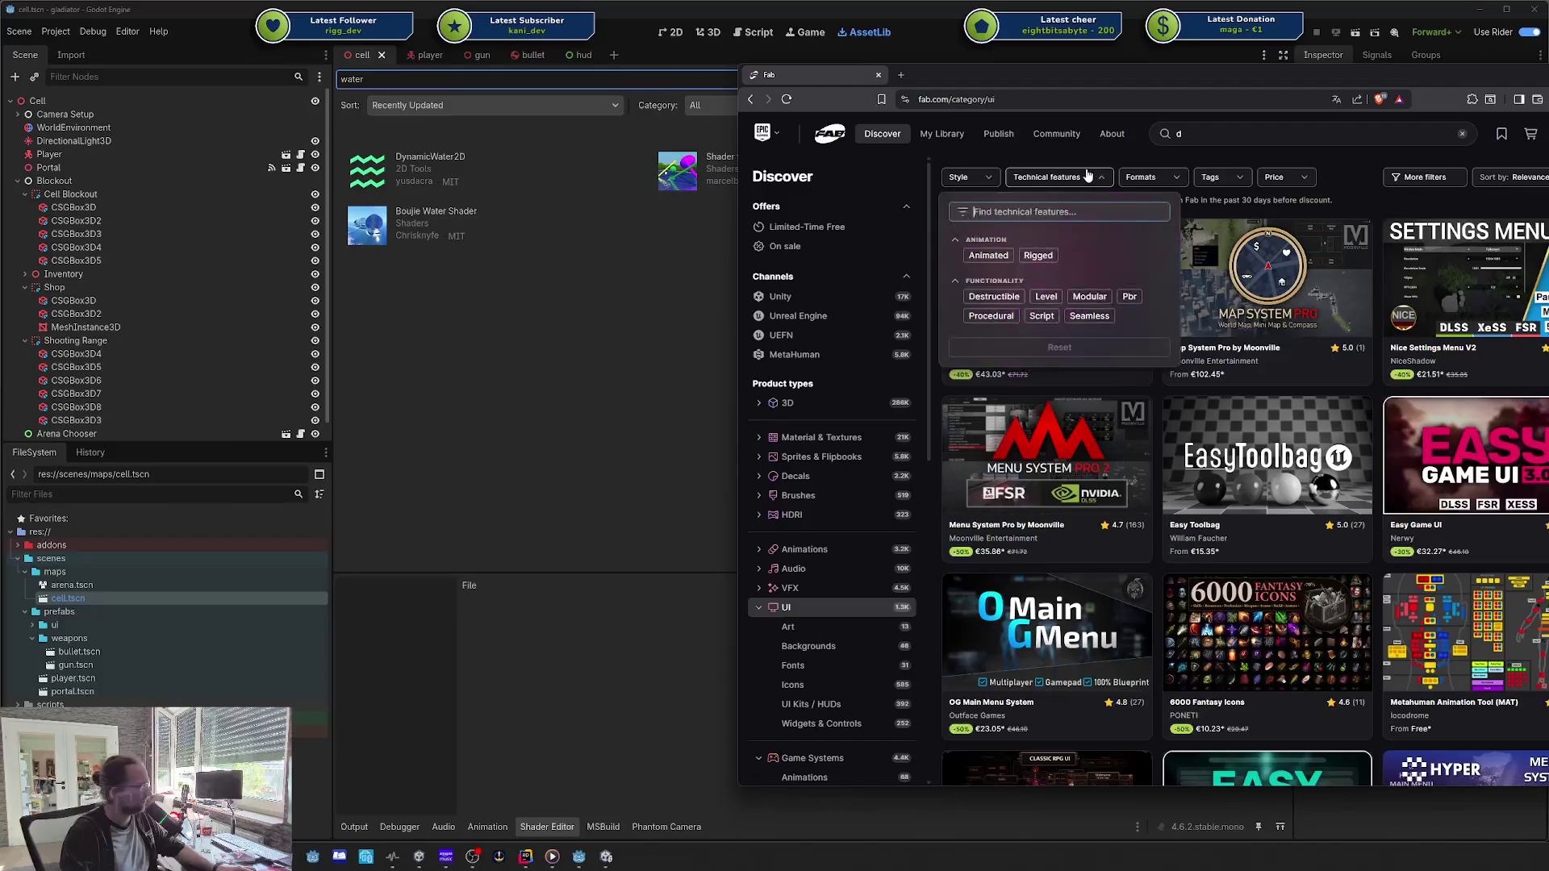
left_click(1137, 181)
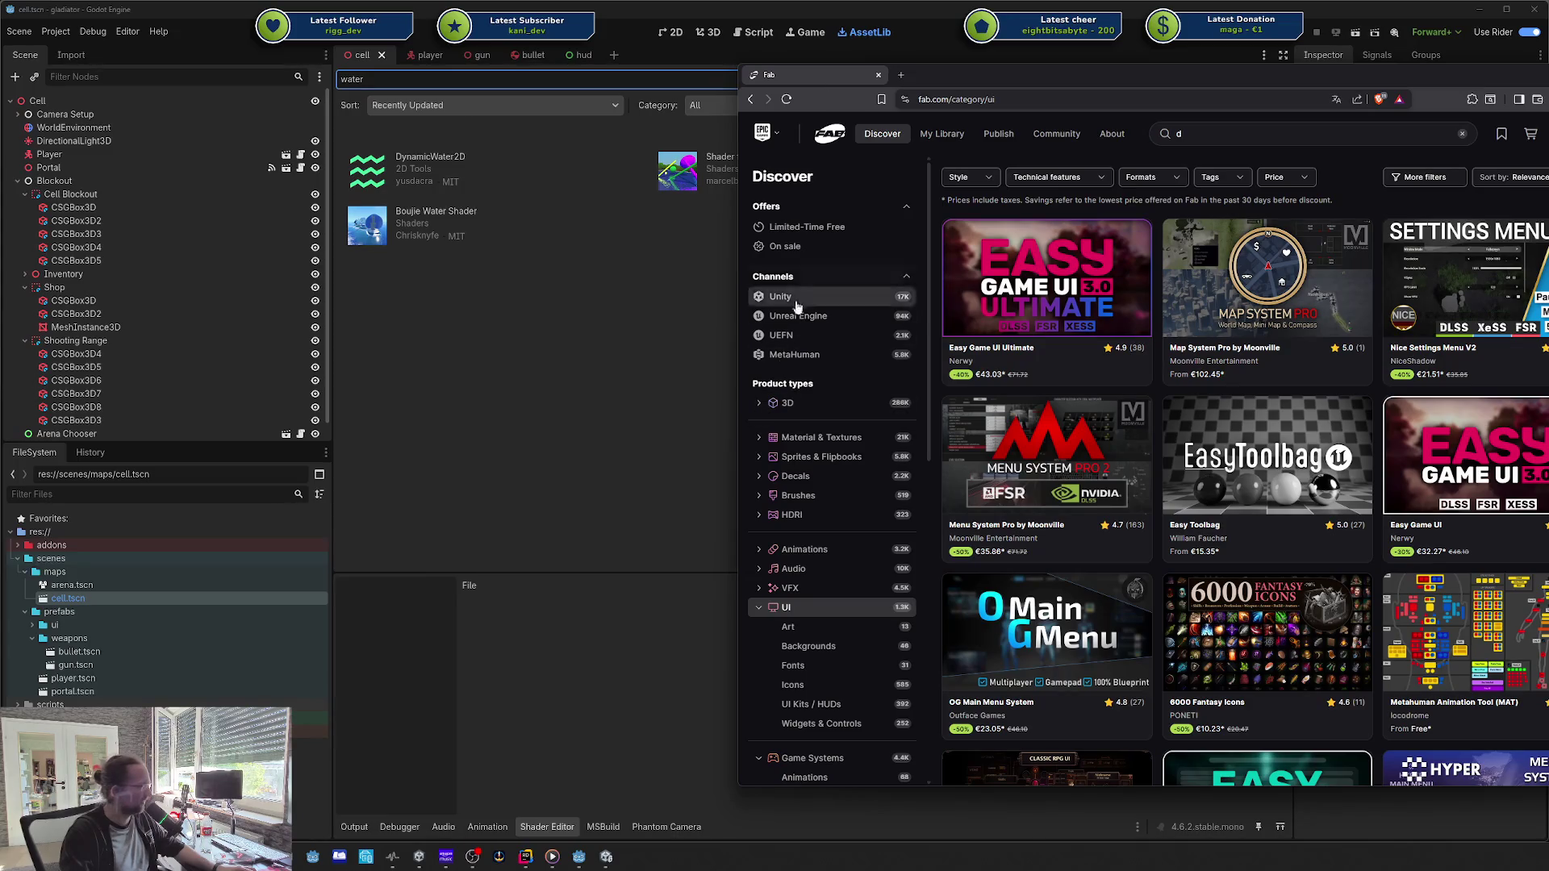
left_click(851, 78)
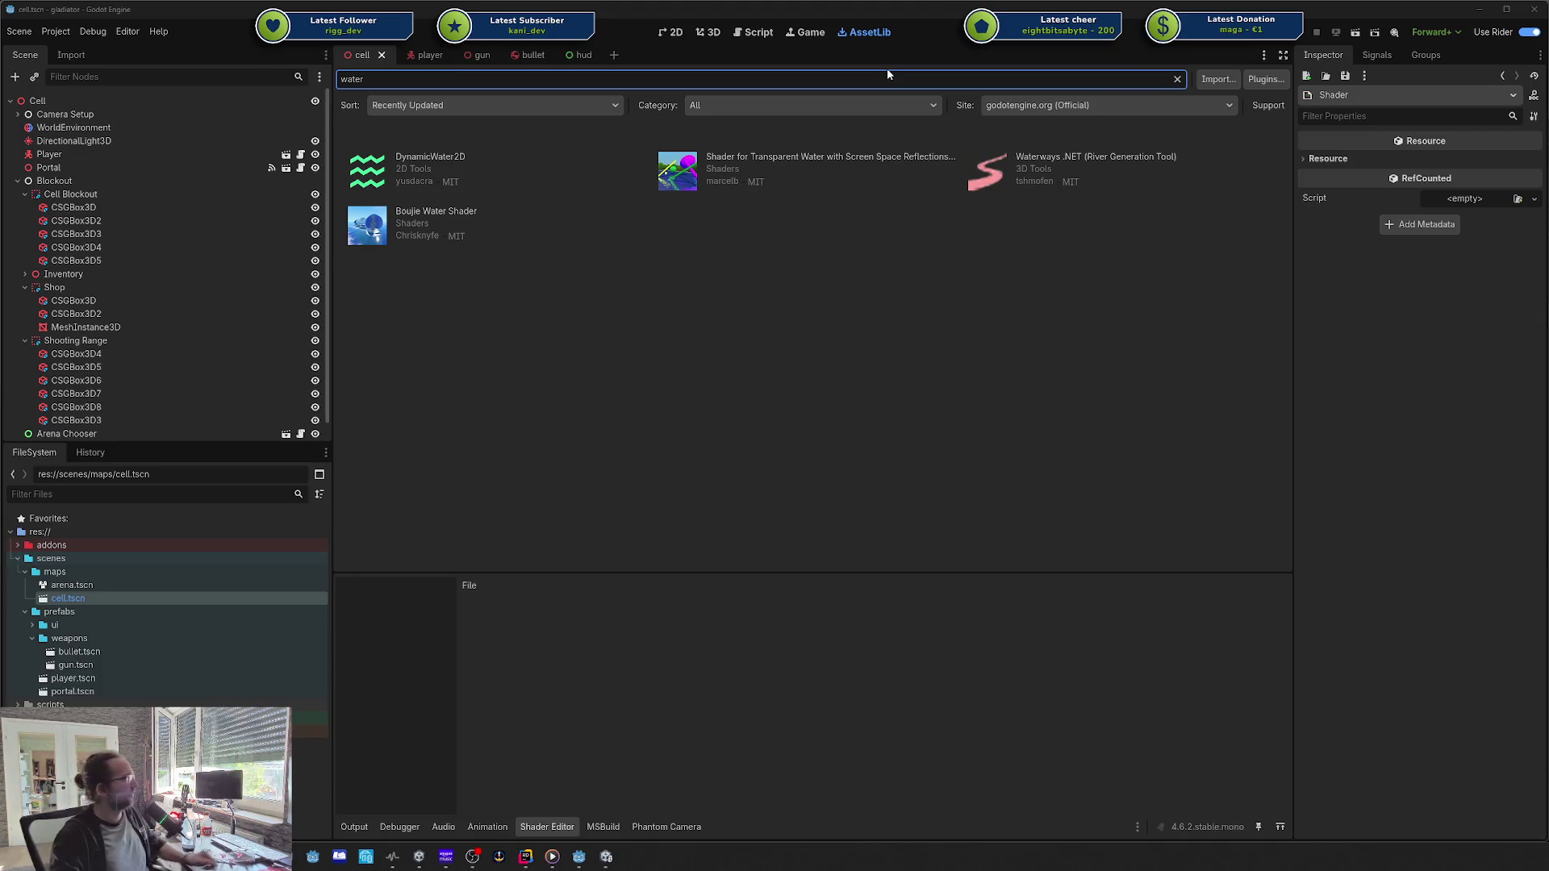
Step: Orbit the 3D cell room view, then switch to the Codecks project board
left_click(708, 35)
left_click_drag(936, 173, 874, 408)
key("alt+Tab")
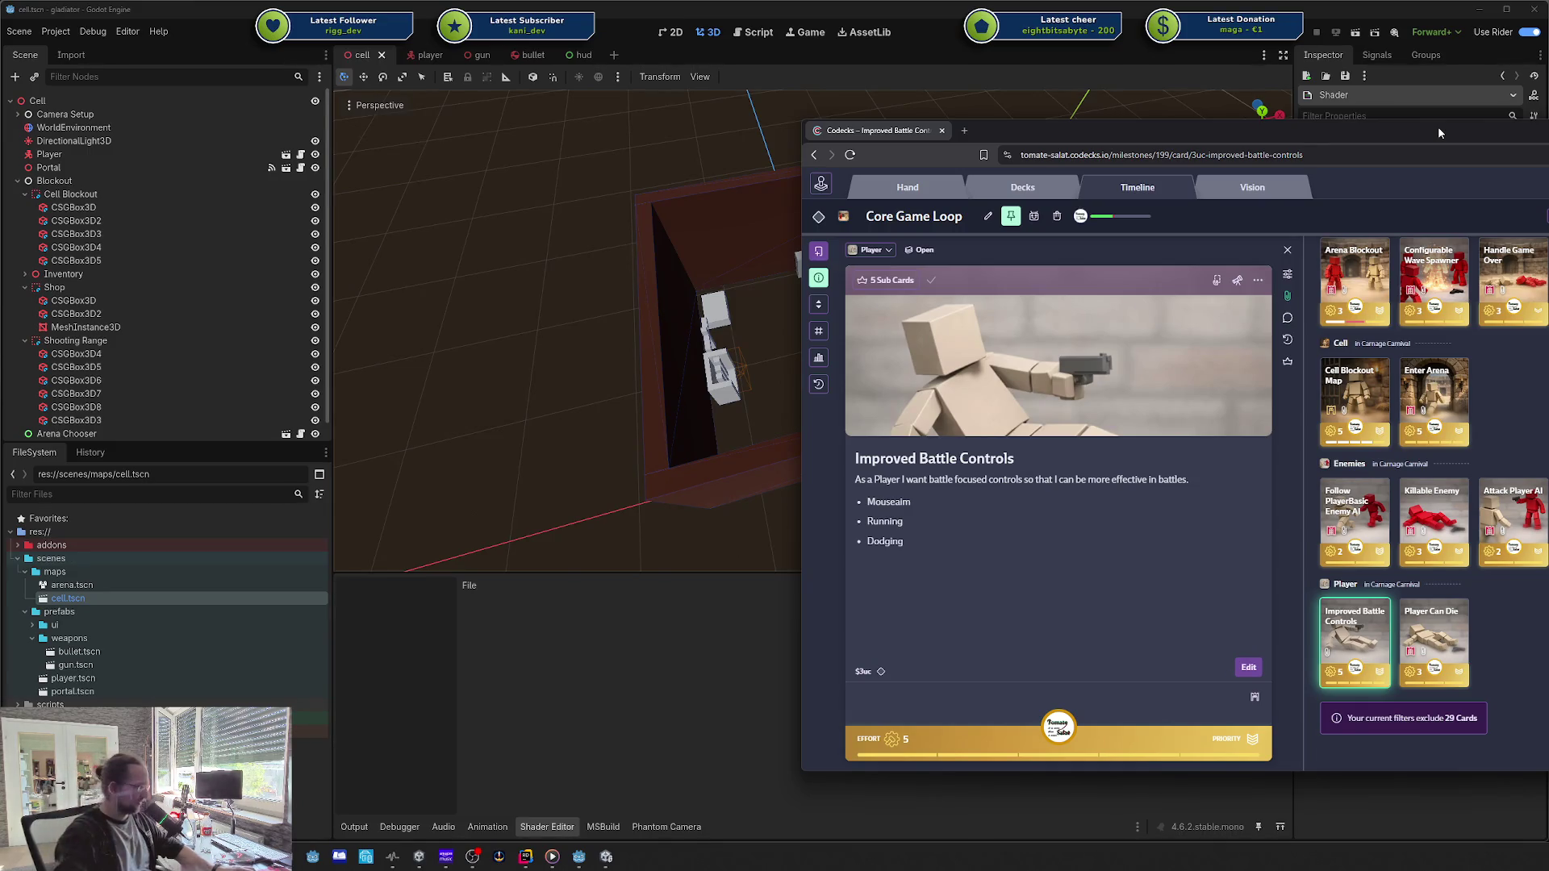
Step: Open the Cell Blockout Map card in Codecks
left_click(1355, 399)
mouse_move(1371, 124)
left_mouse_down()
mouse_move(973, 124)
mouse_move(995, 70)
left_mouse_up()
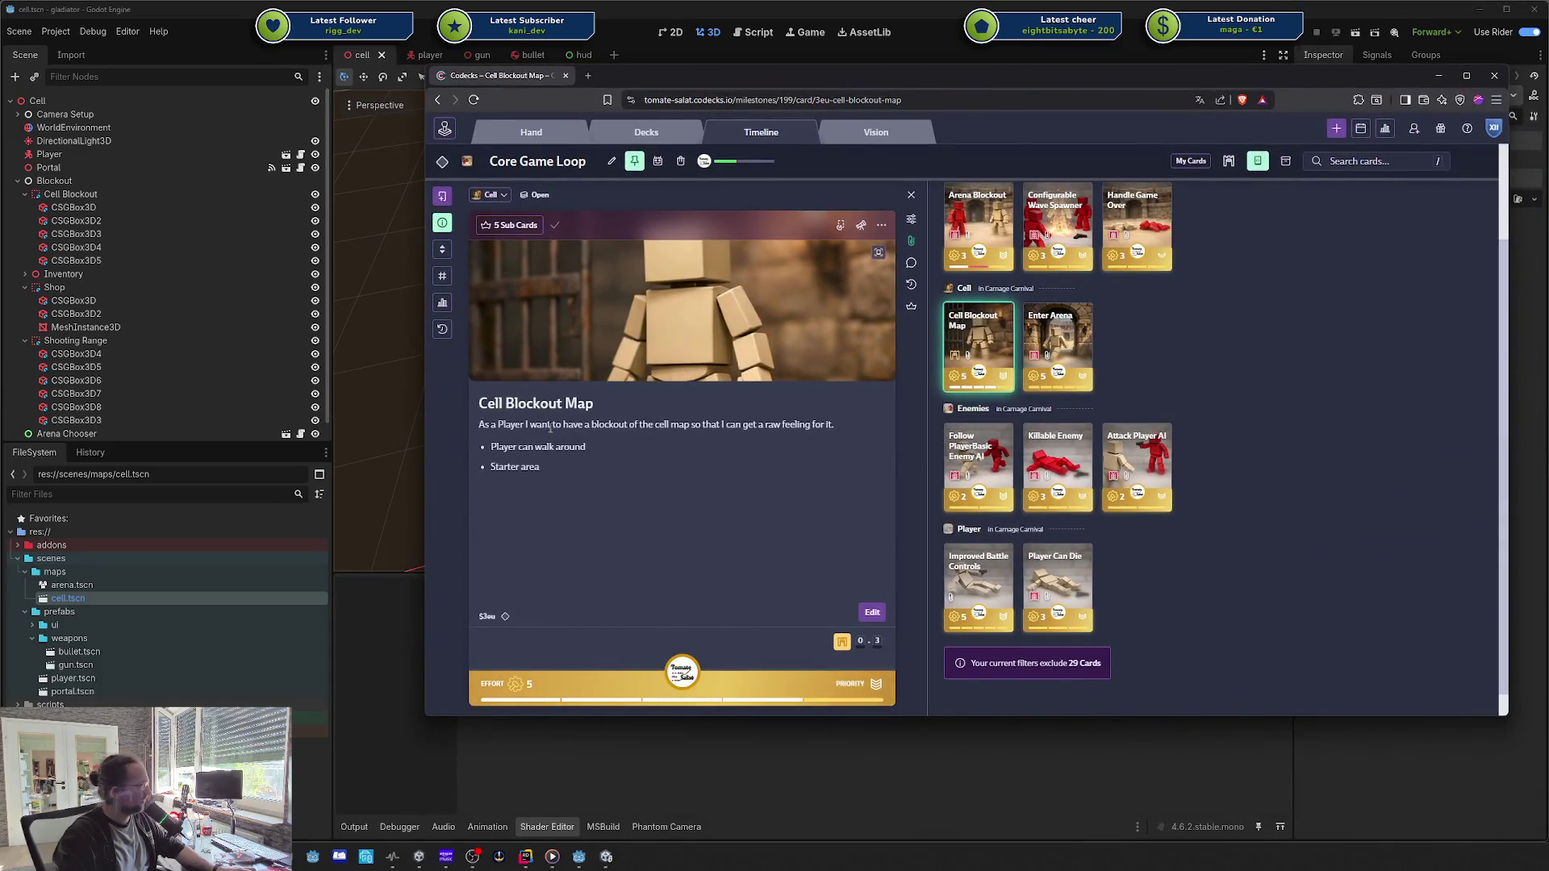
left_click(1057, 597)
left_click(999, 571)
left_click(976, 339)
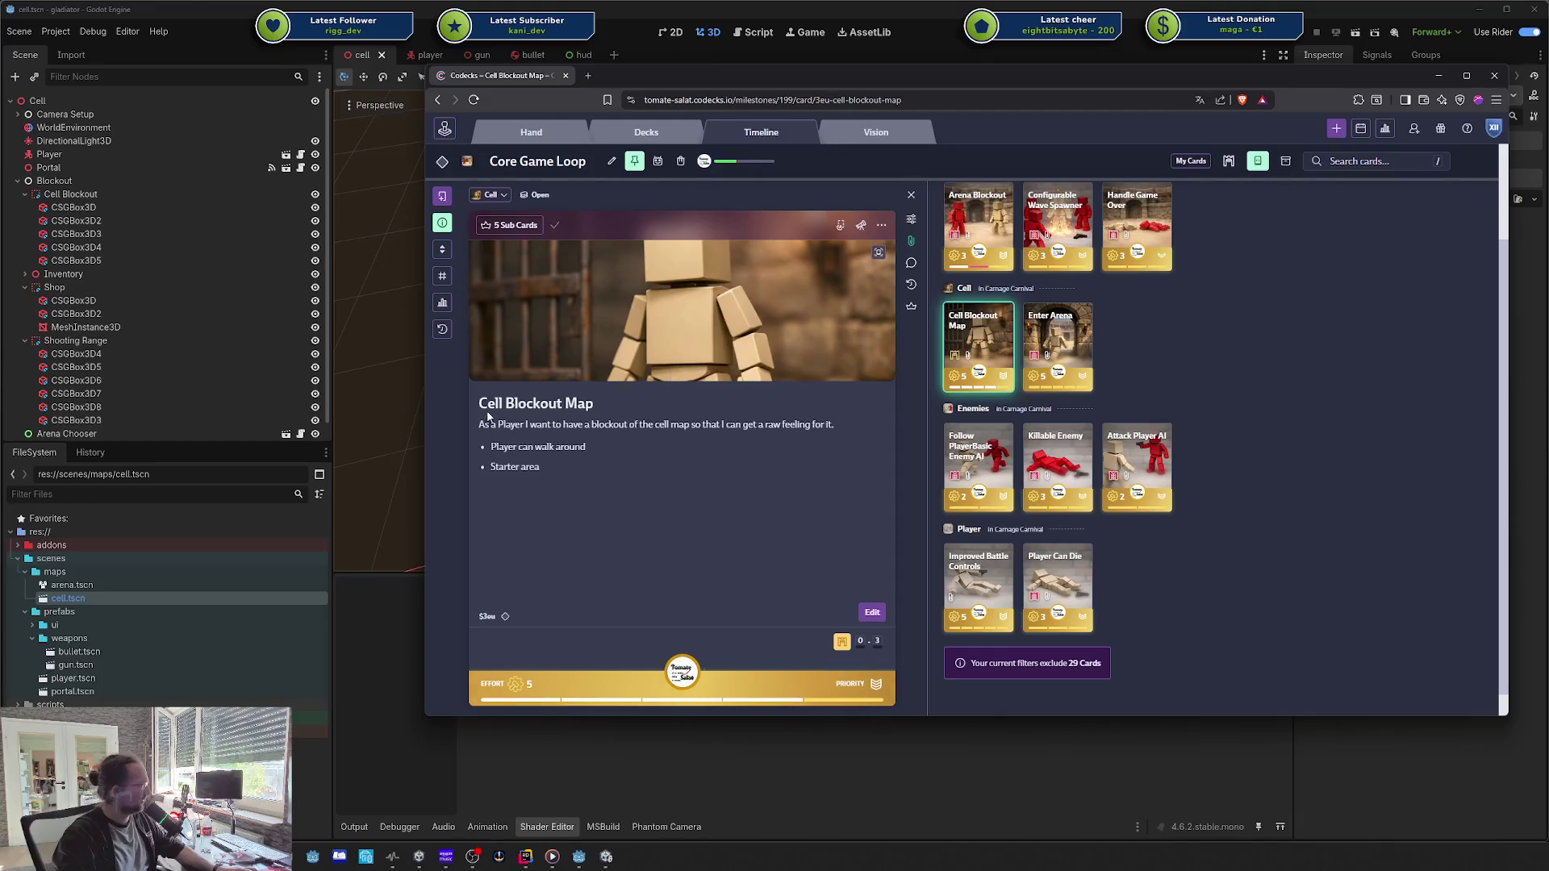
Step: Open the Enable Shooting In Area Blockout sub card, then go to the Decks overview
left_click(911, 307)
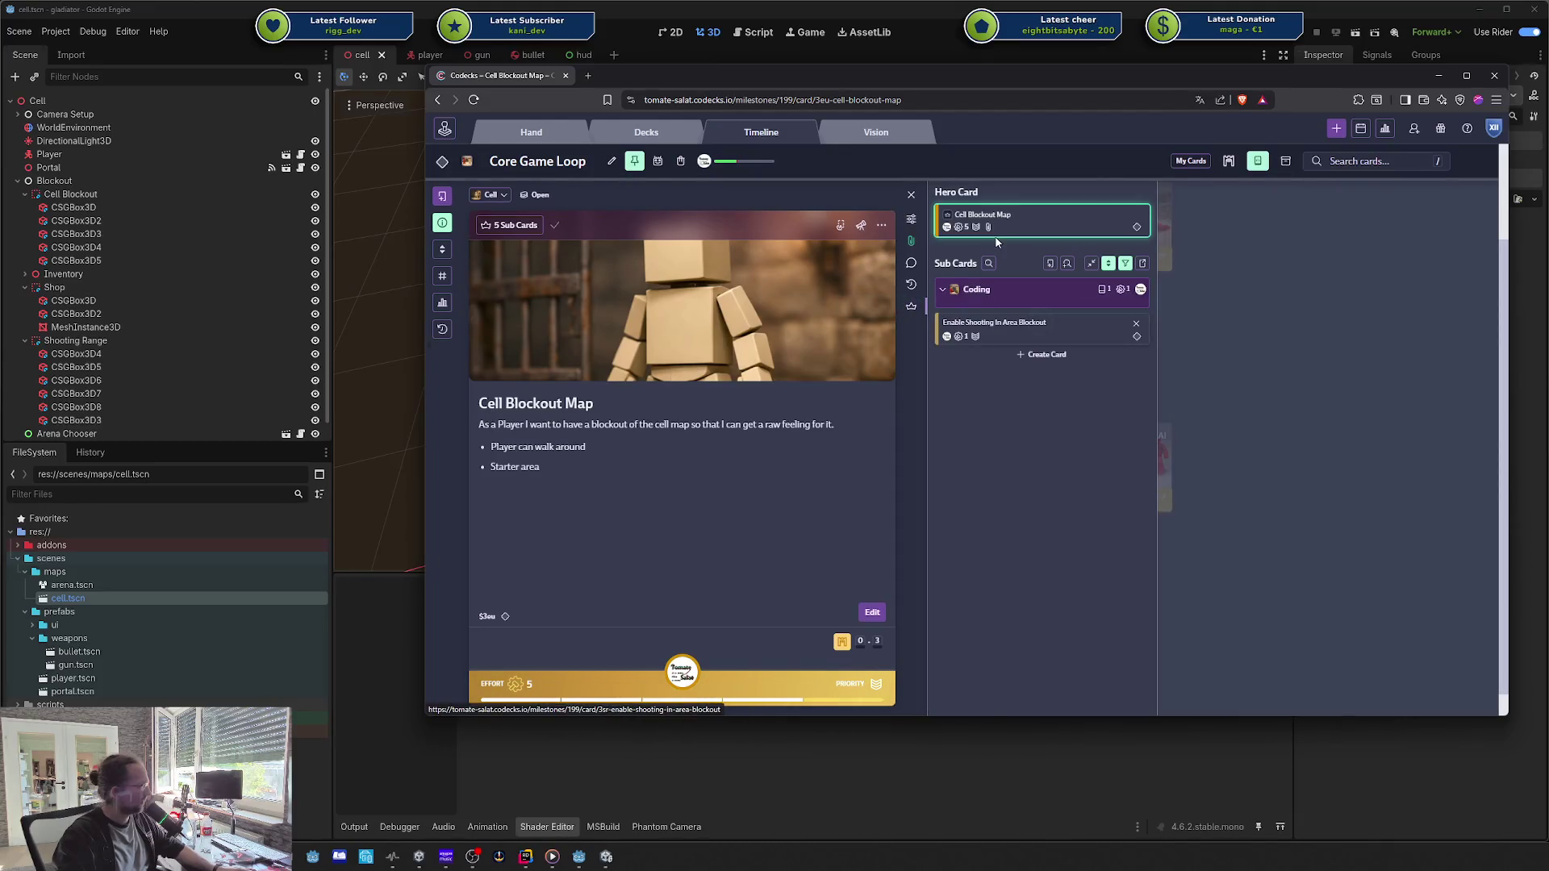
left_click(1004, 344)
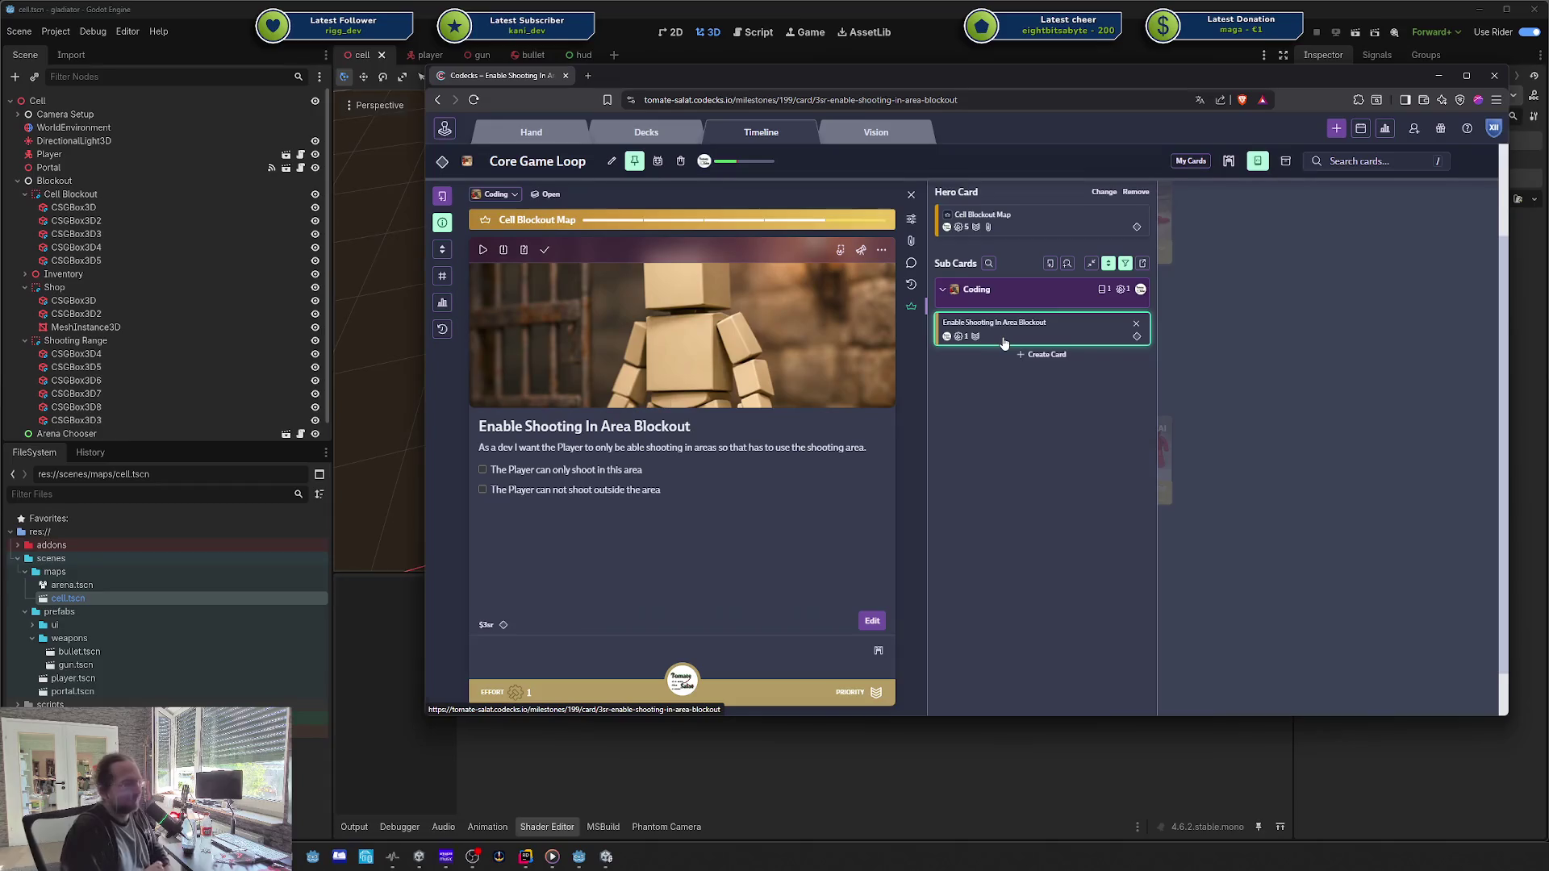
mouse_move(946, 79)
left_mouse_down()
mouse_move(1367, 79)
mouse_move(777, 142)
mouse_move(803, 148)
left_mouse_up()
left_click(500, 202)
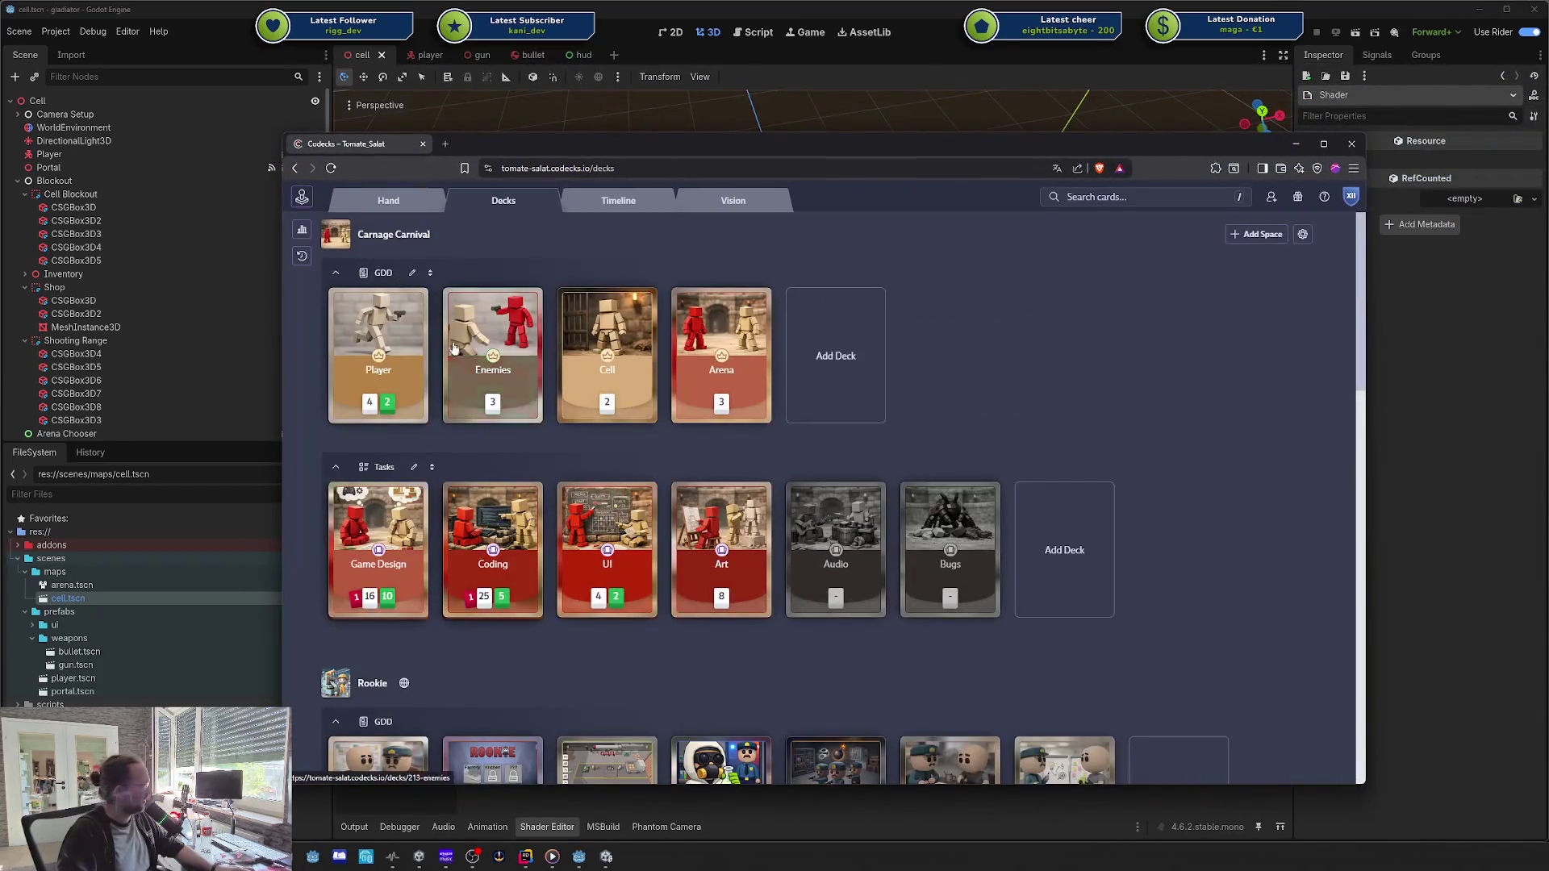
Step: Open the Player deck's Player Model card and scroll through it
left_click(367, 337)
left_click(838, 391)
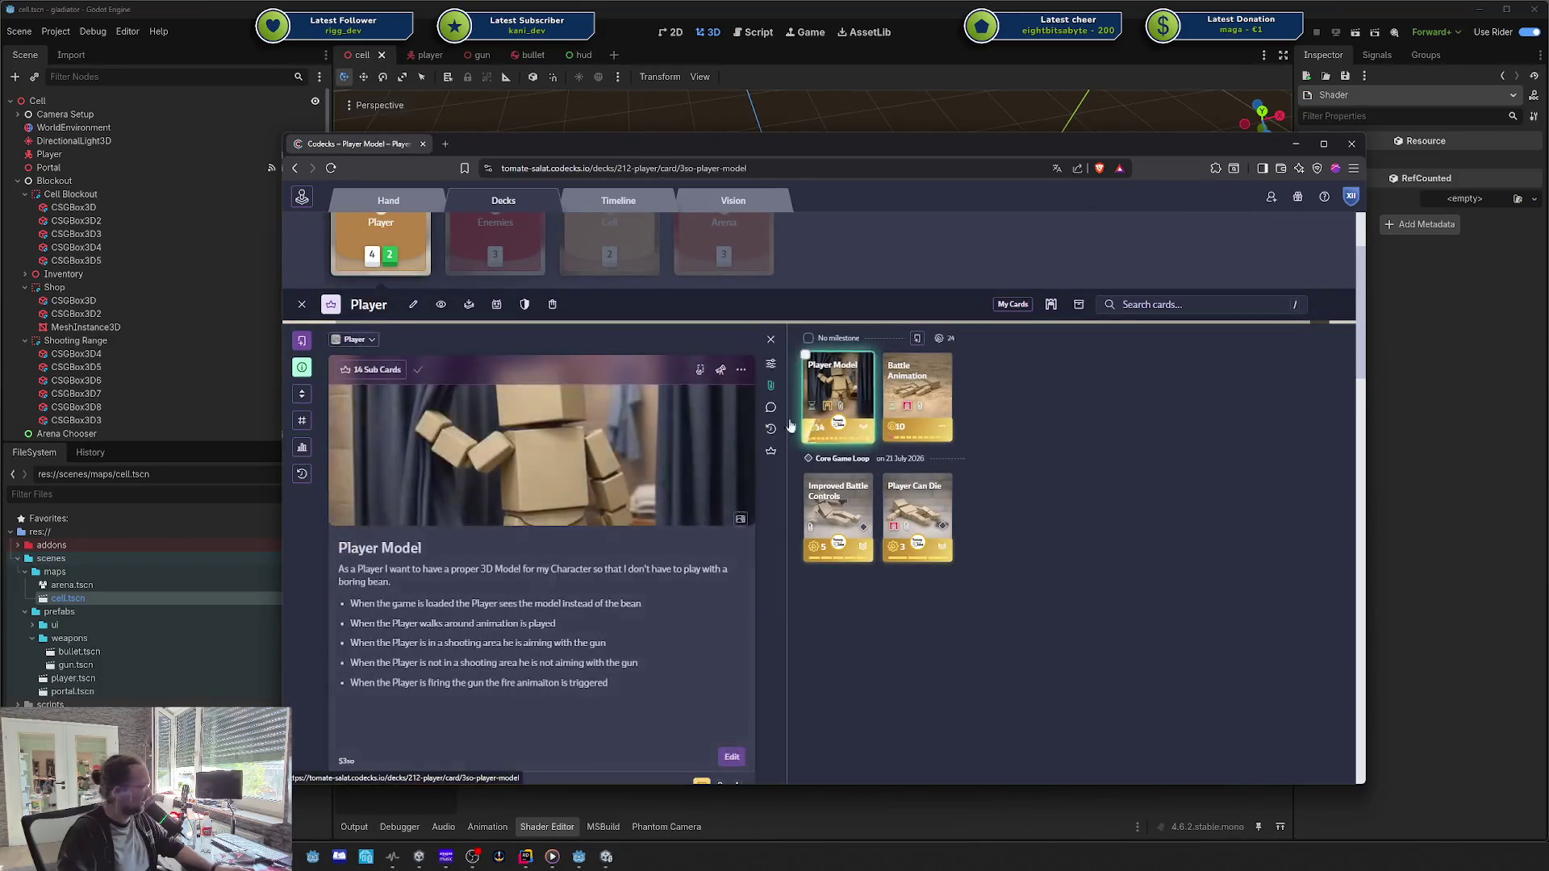
scroll(886, 635, "down", 1)
scroll(886, 635, "down", 1)
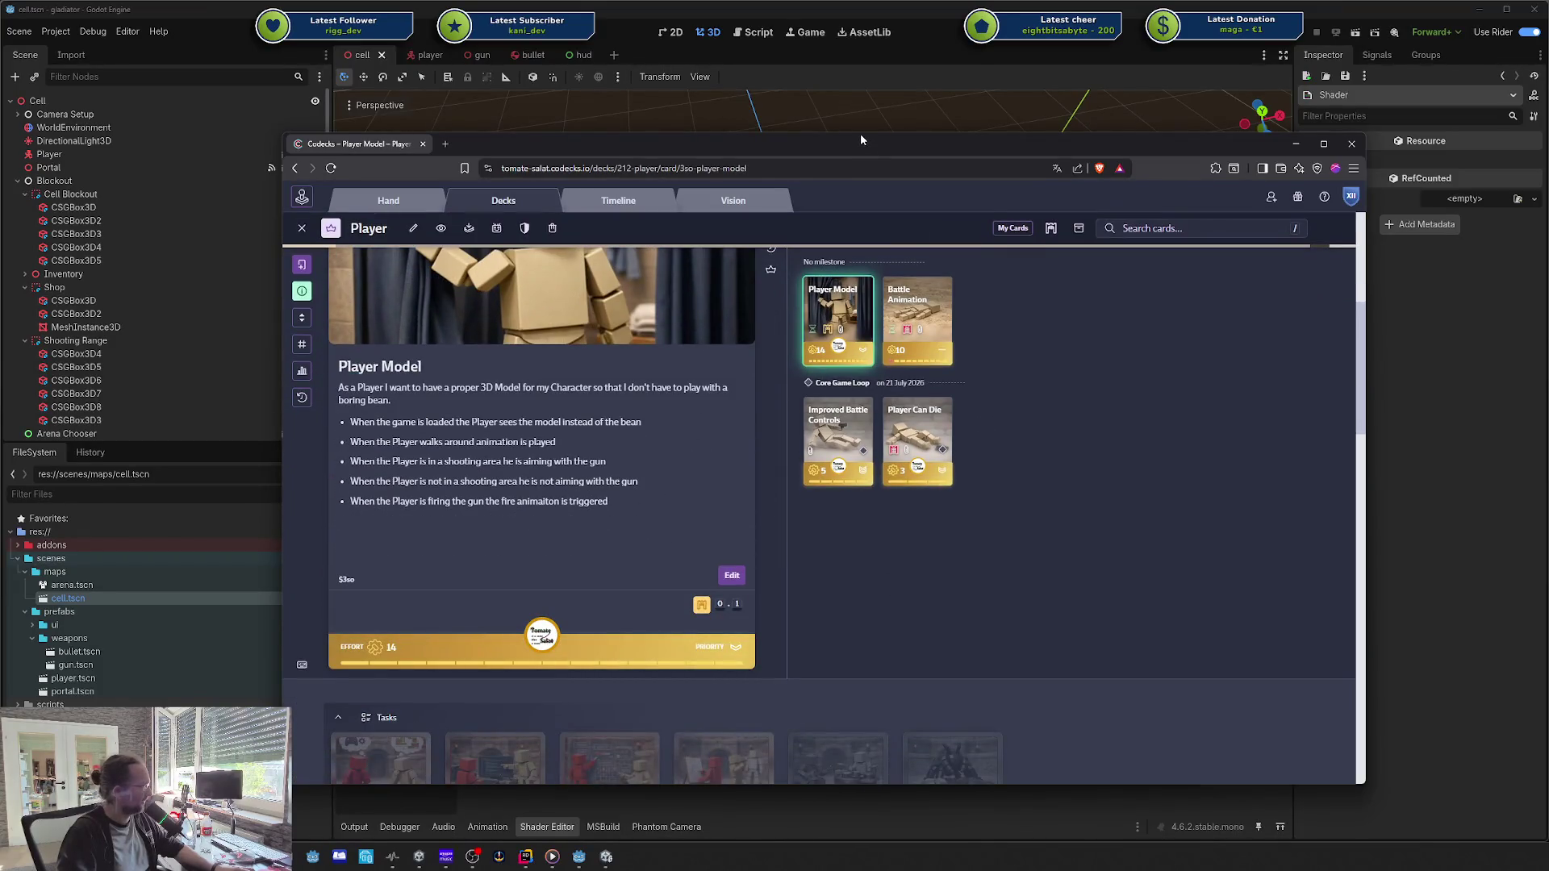
left_click_drag(858, 133, 859, 71)
scroll(880, 450, "up", 2)
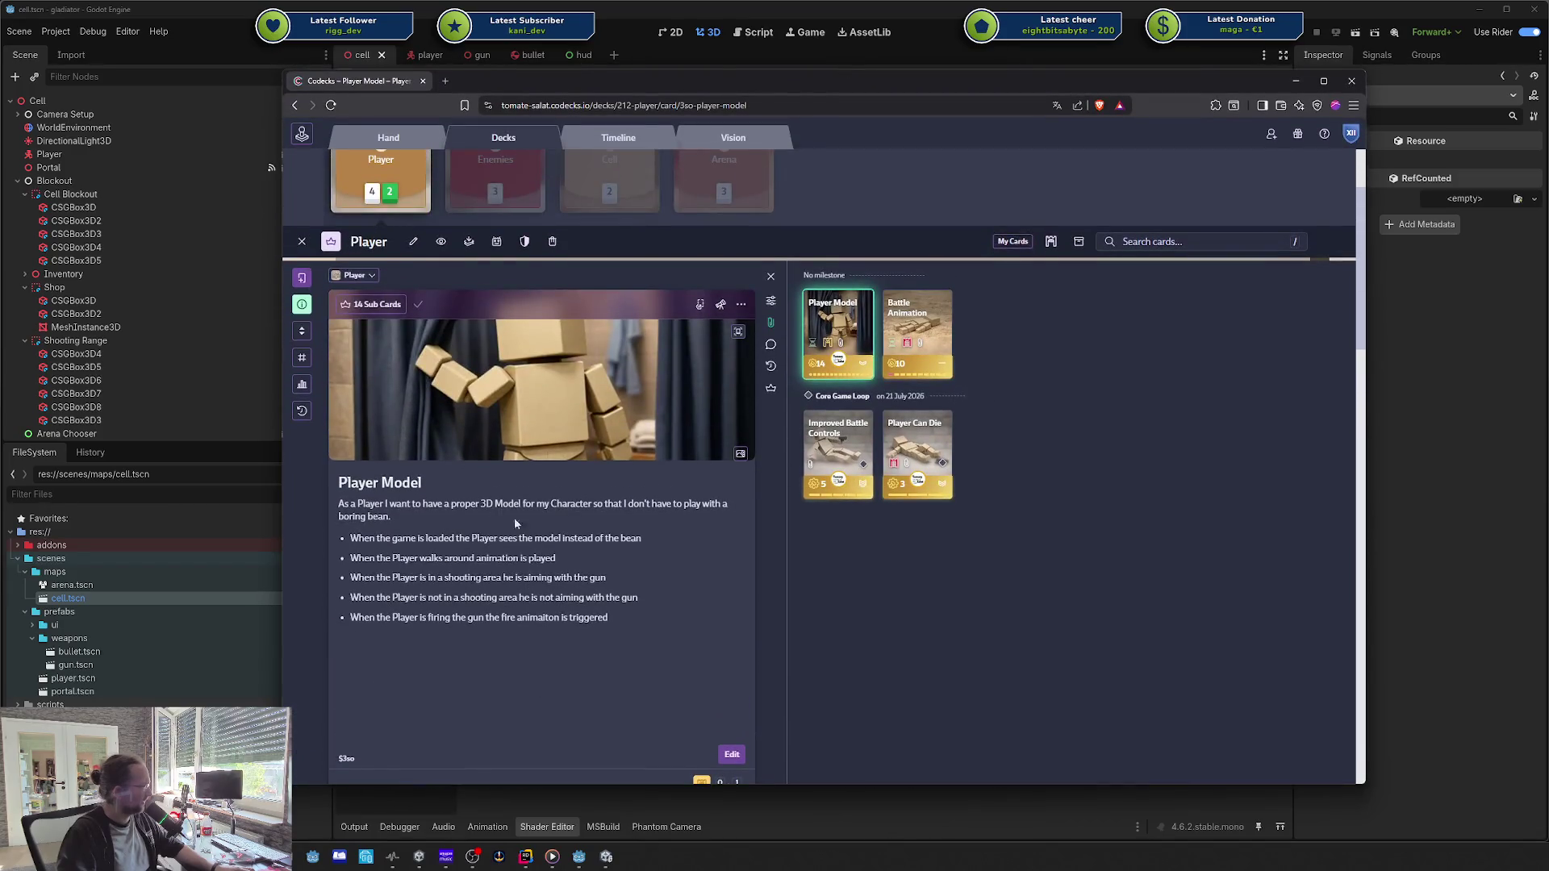
Step: Open the Battle Animation sub card, list its sub cards, and move the browser aside
left_click(773, 390)
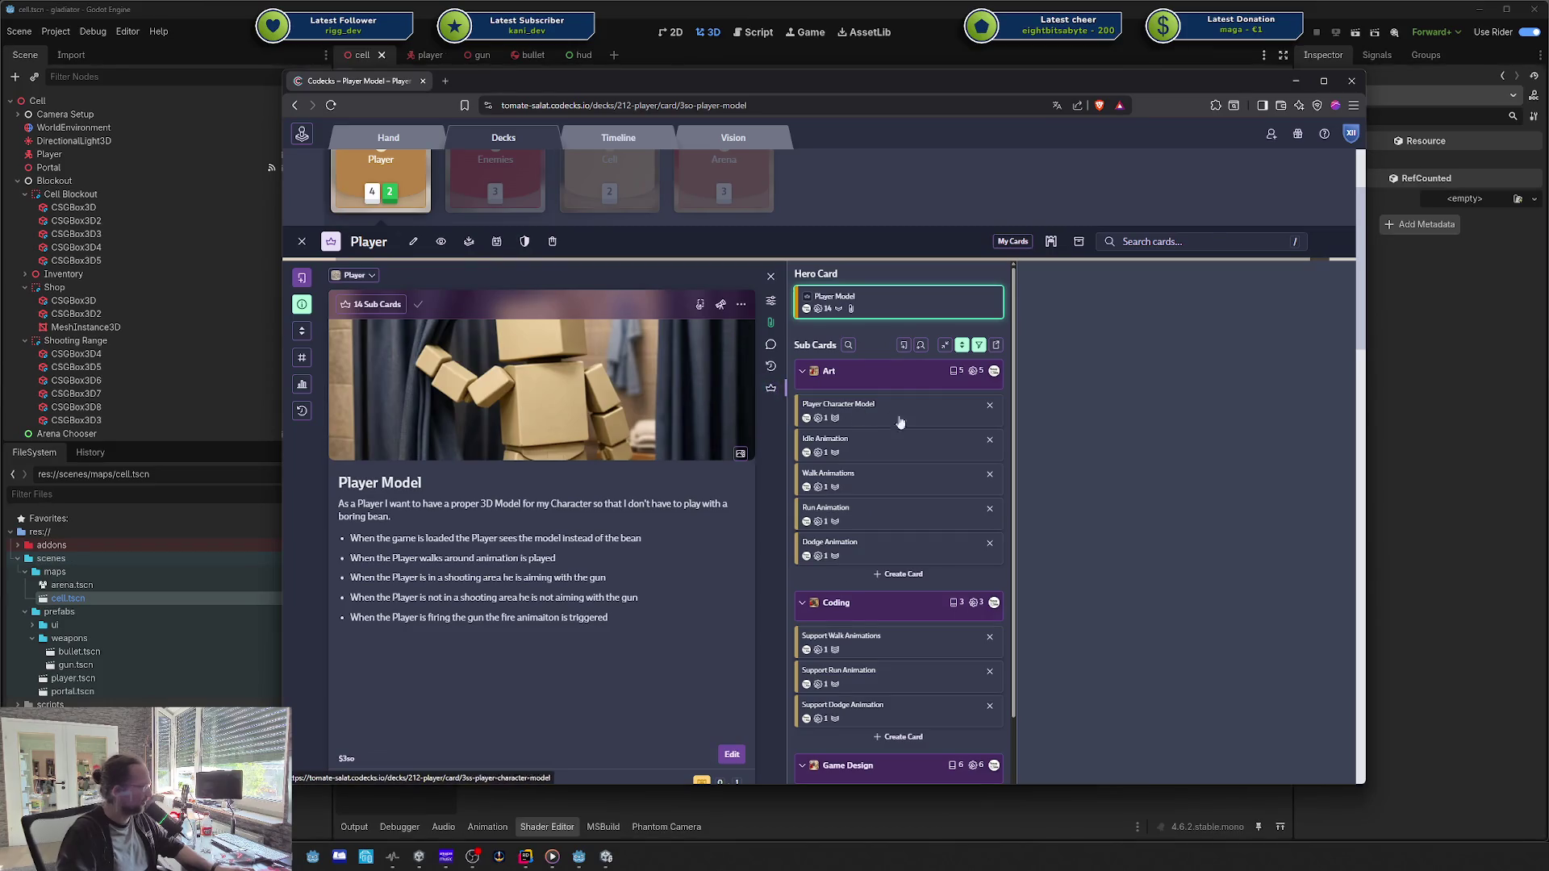
left_click(770, 388)
left_click(879, 331)
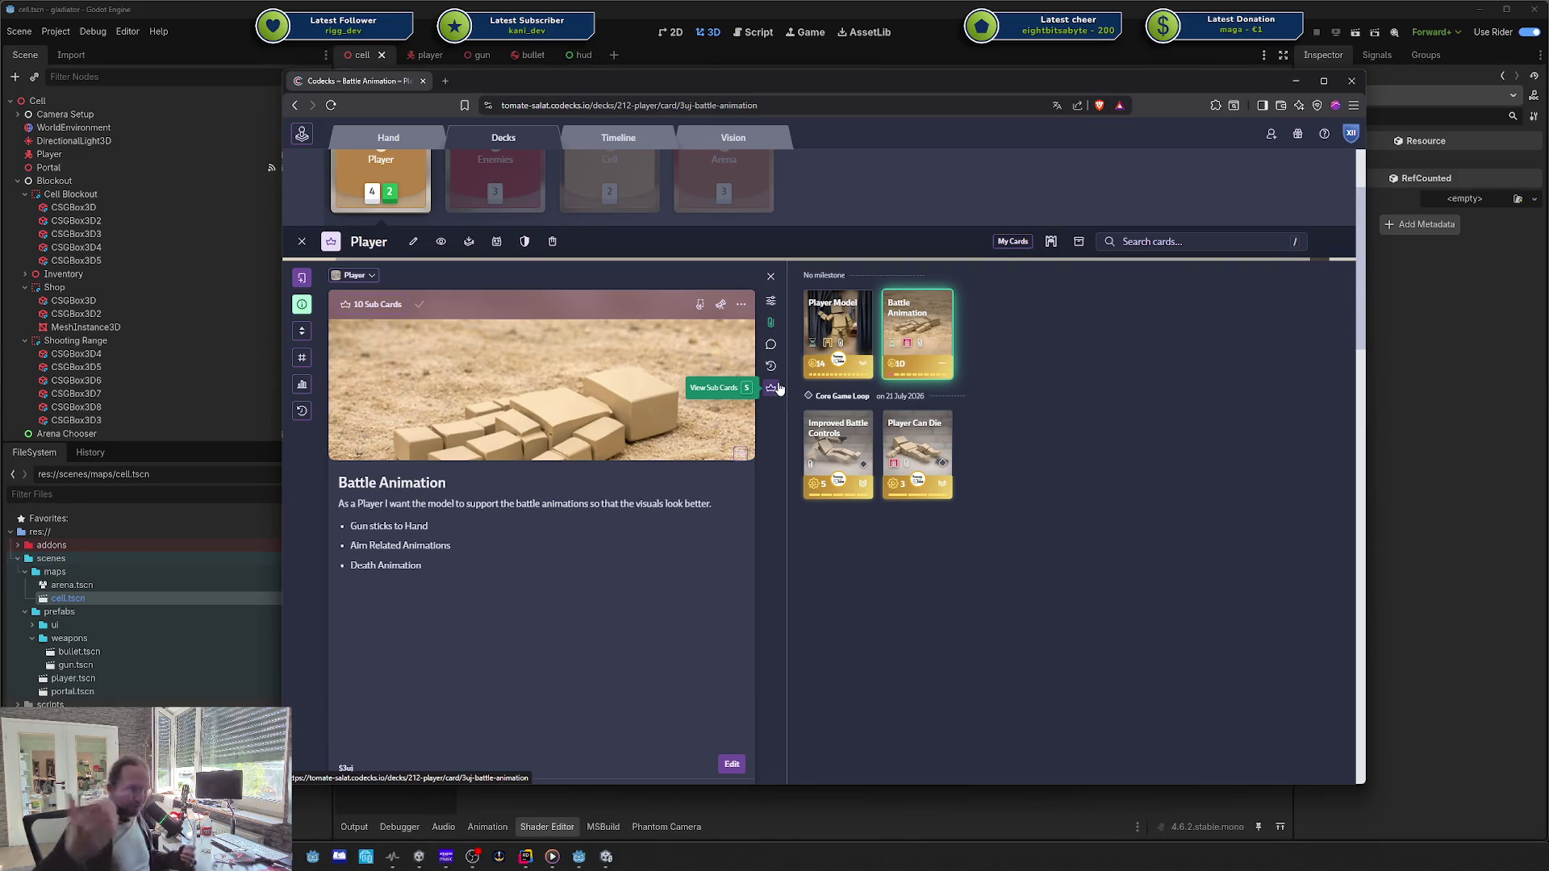
left_click(772, 388)
mouse_move(550, 86)
left_mouse_down()
mouse_move(1498, 148)
mouse_move(1178, 144)
mouse_move(709, 105)
mouse_move(729, 100)
mouse_move(729, 0)
left_mouse_up()
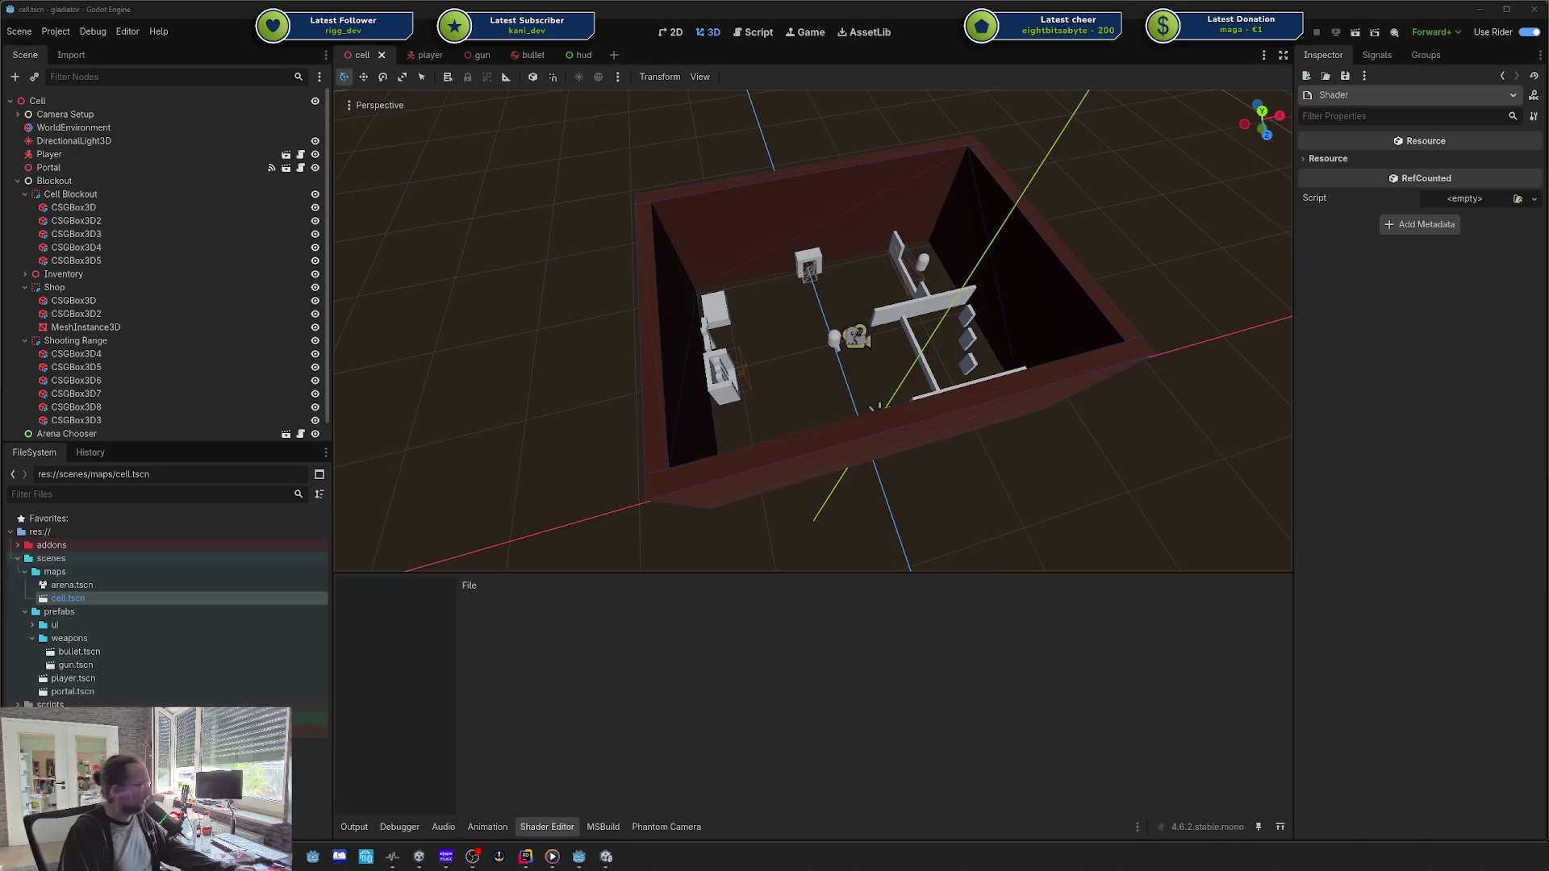
Step: Run the cell scene with F5, walk the player with WASD and fire the gun at the wall
key("F5")
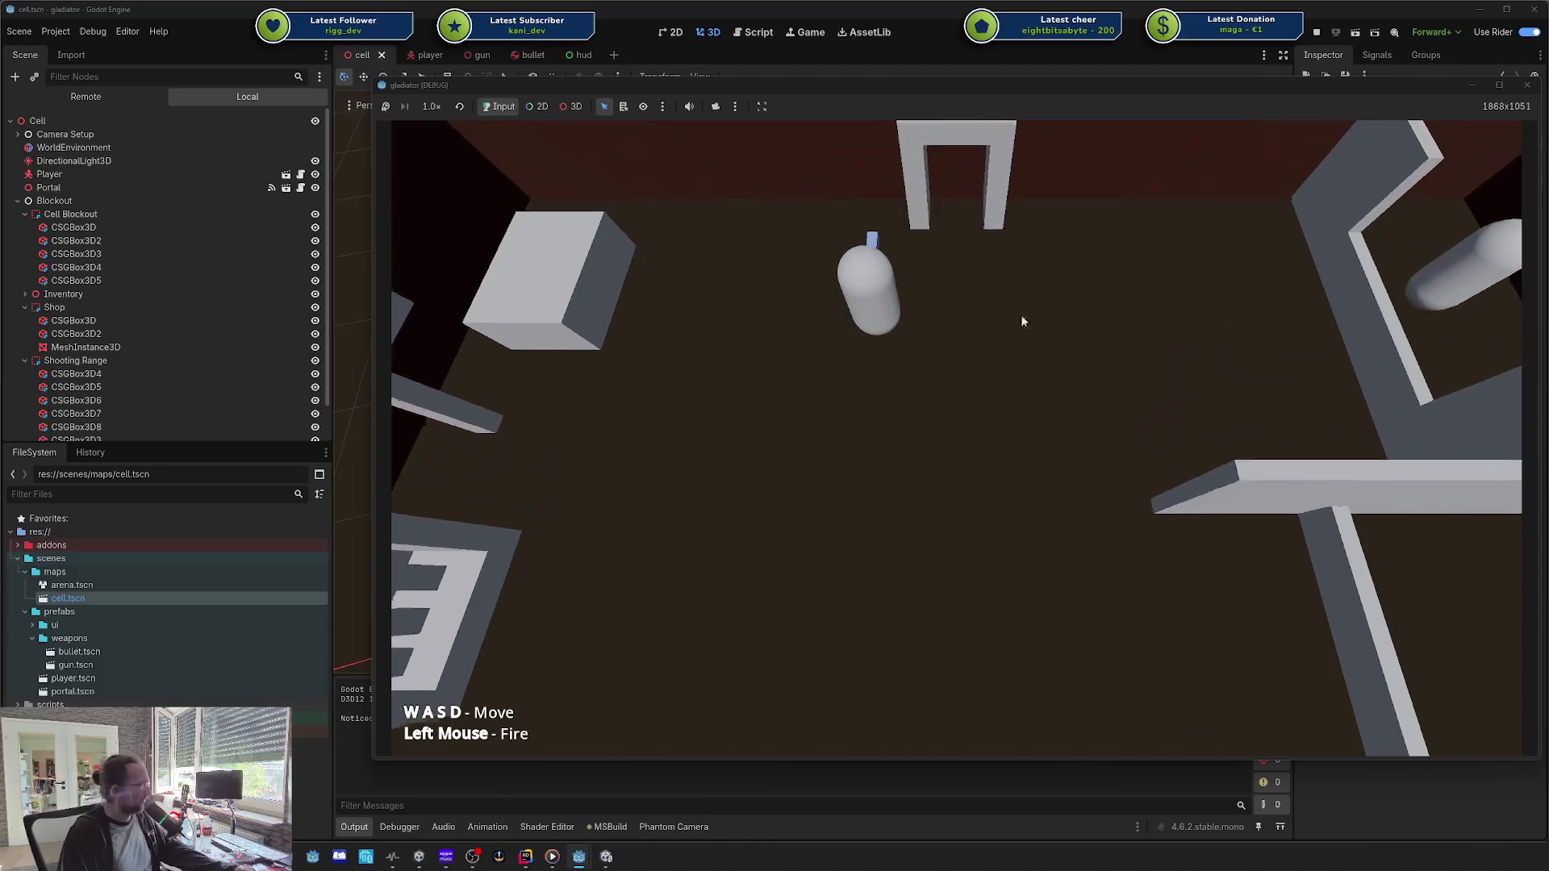
left_click(1167, 337)
key("w")
key("a")
key("s")
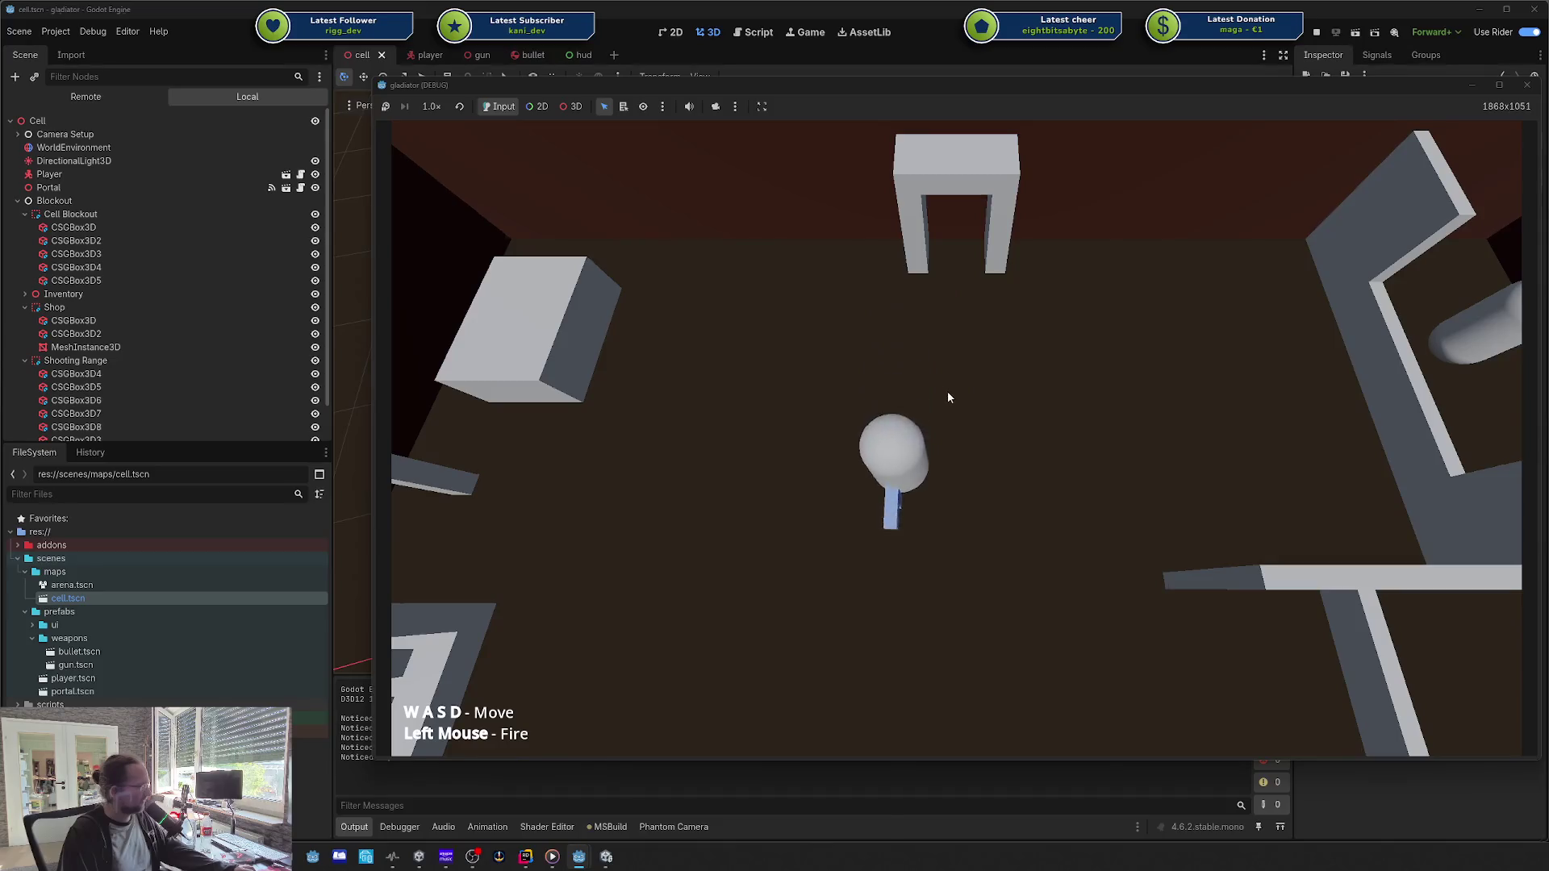
key("d")
key("d")
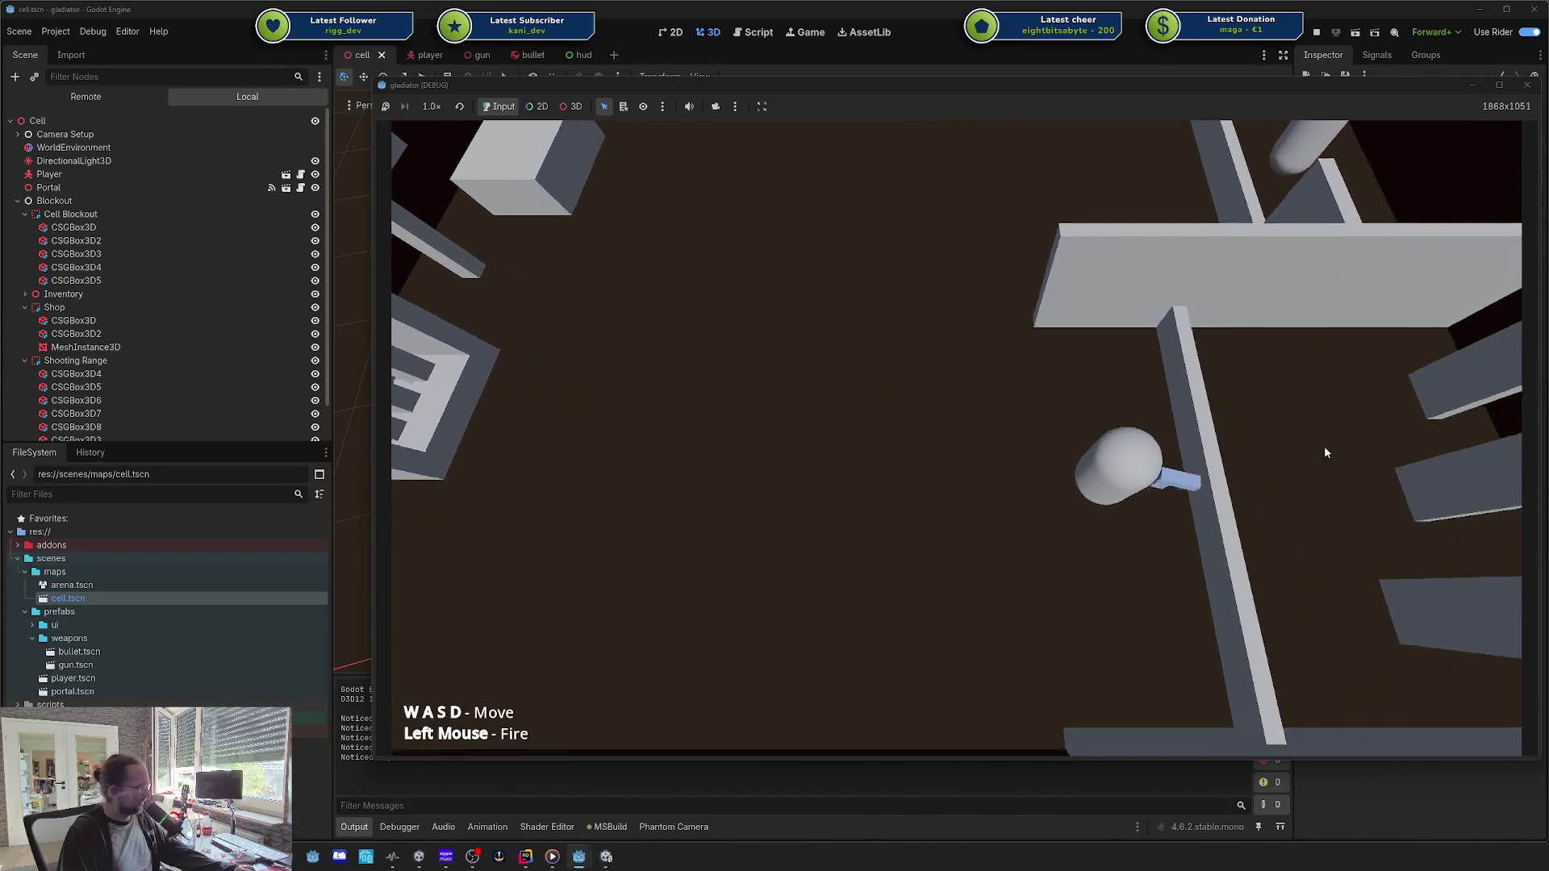
left_click(1349, 436)
key("a")
key("w")
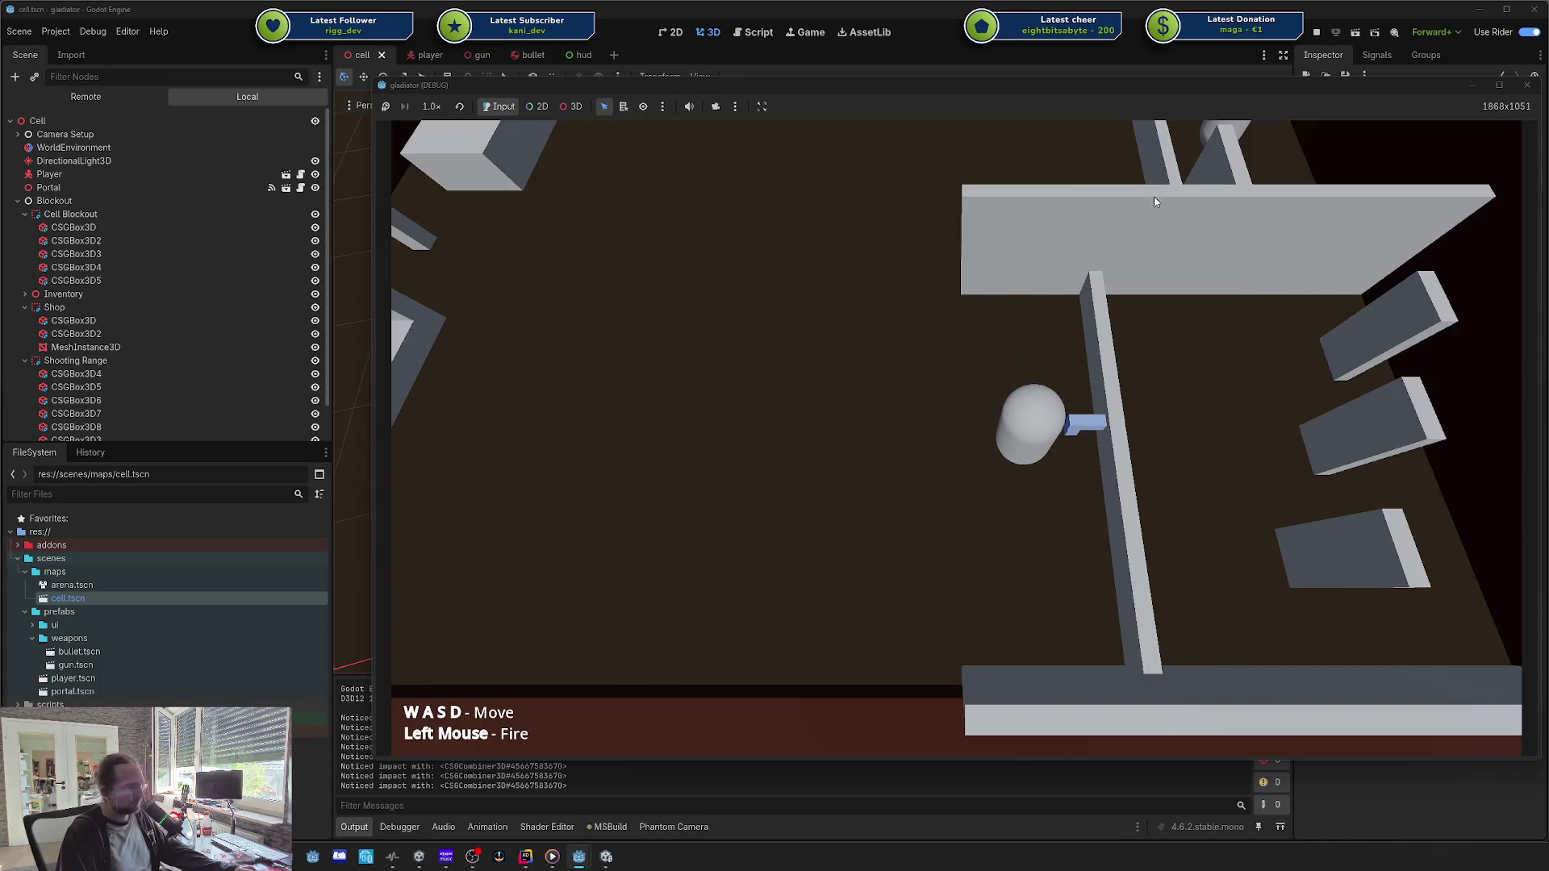
Step: Stop the running game and switch back to the Codecks board
left_click(1527, 85)
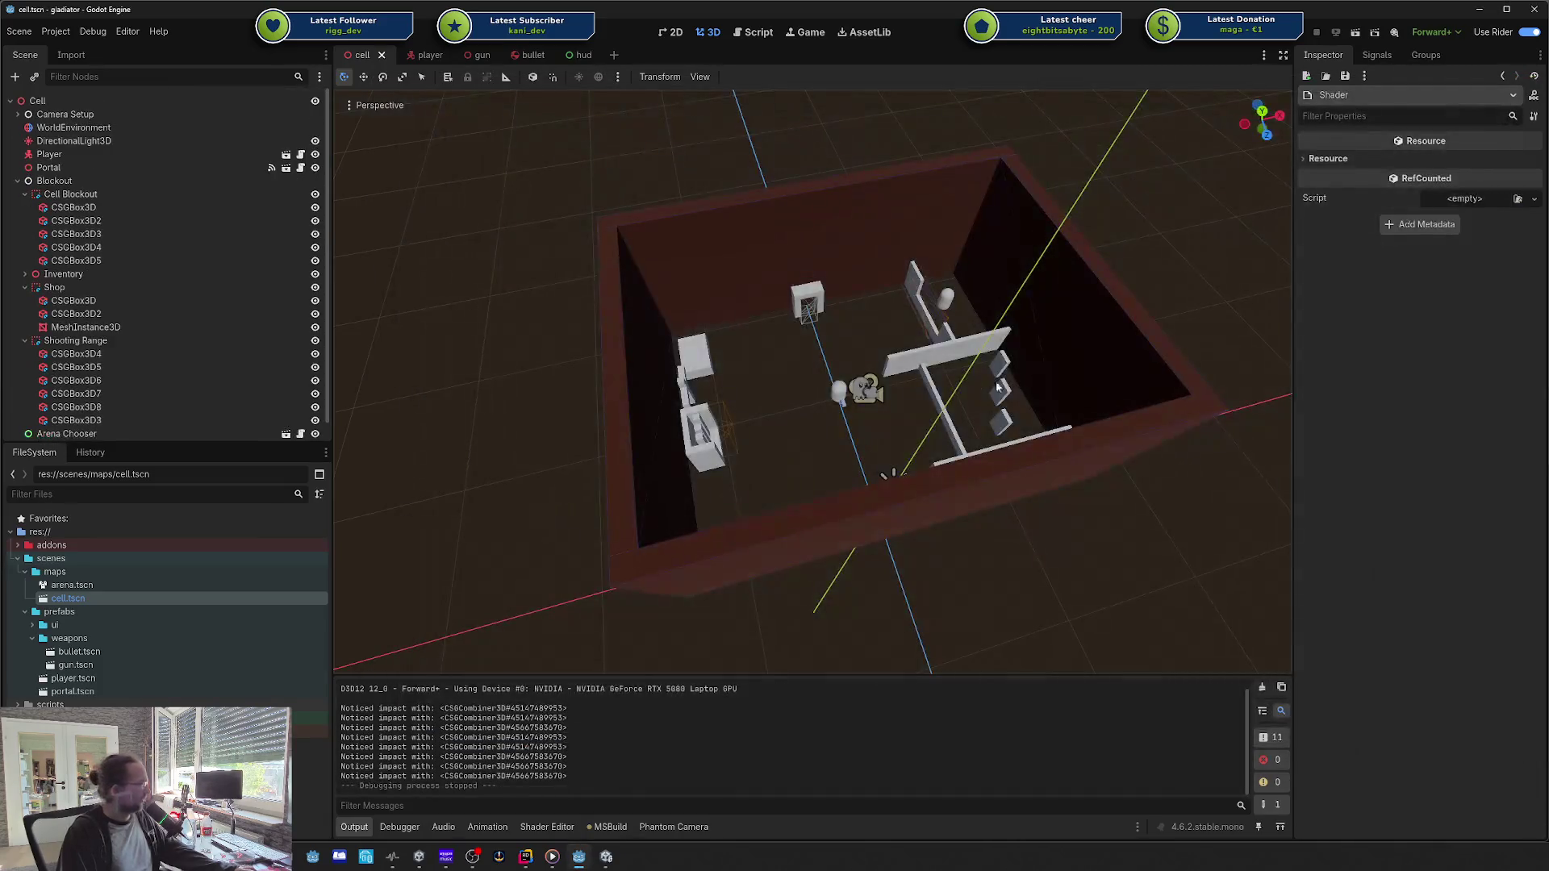
scroll(994, 381, "up", 5)
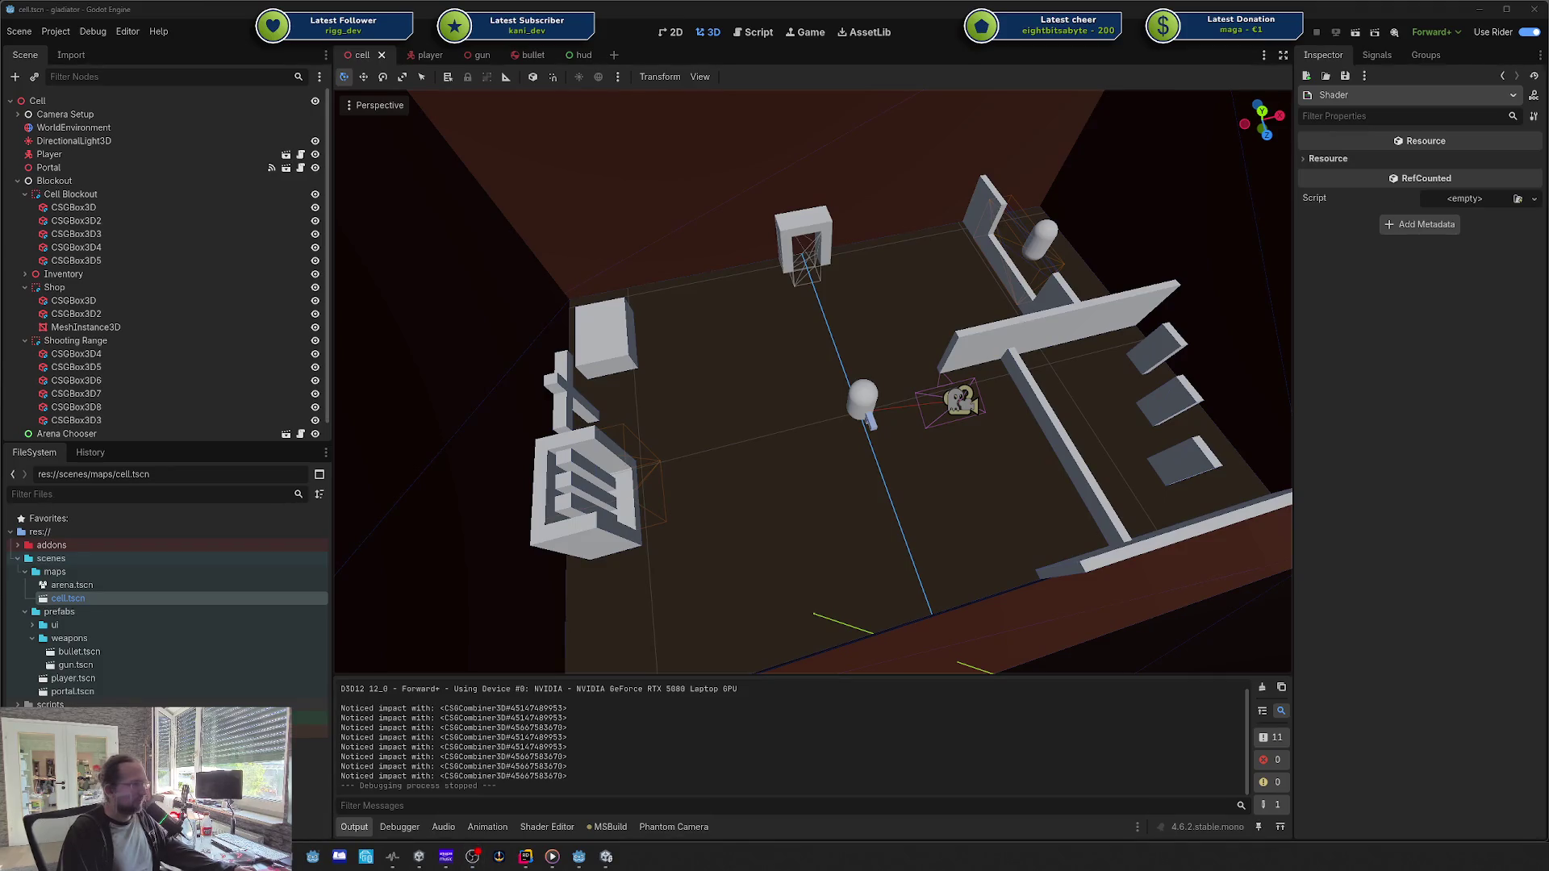
key("alt+Tab")
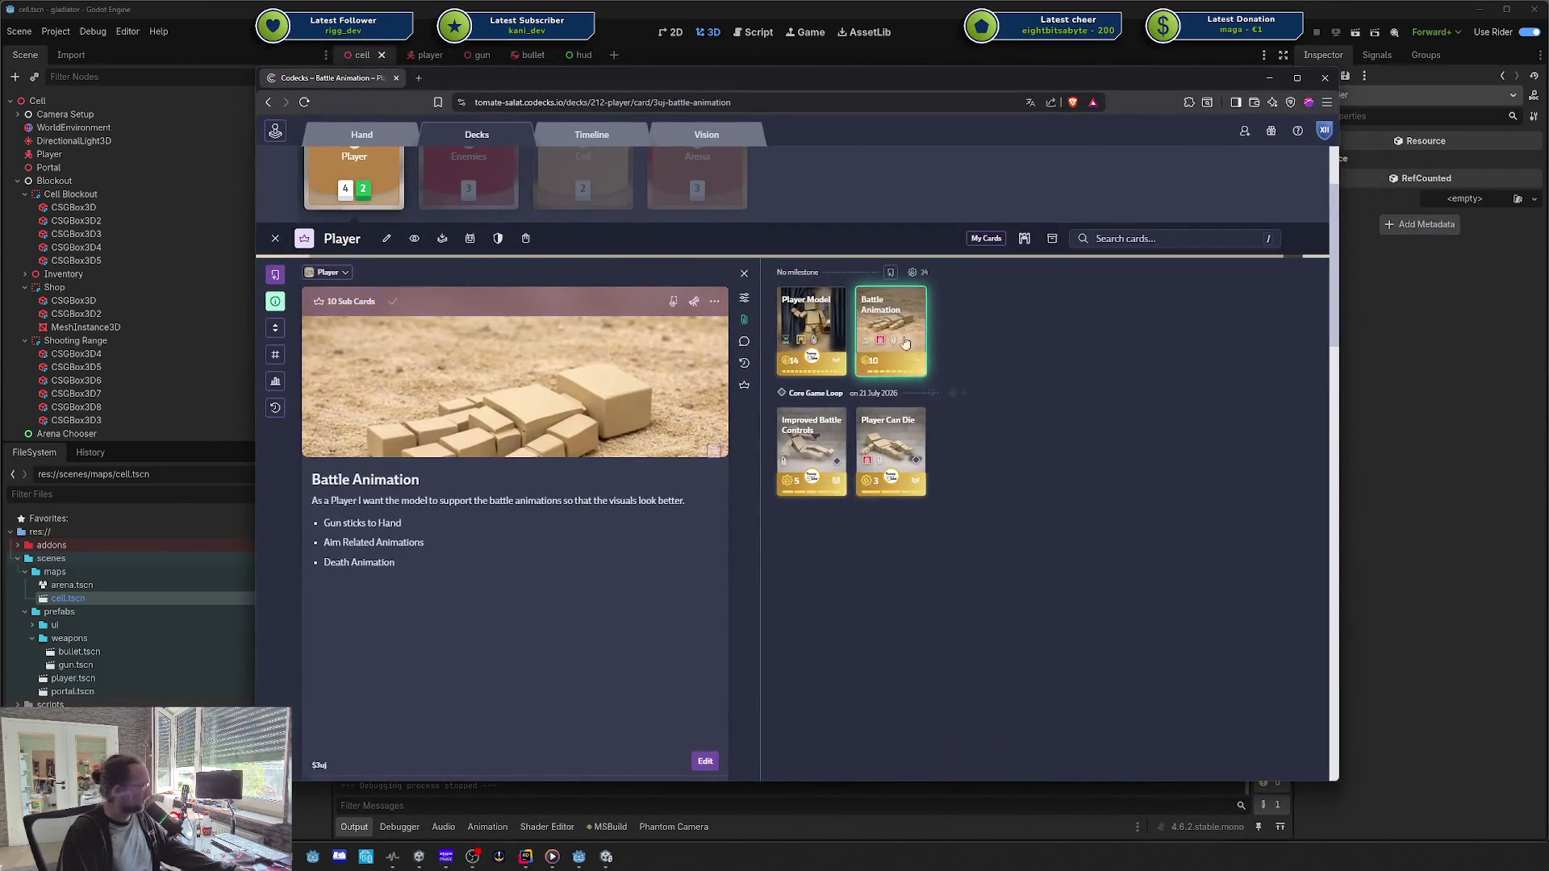
Step: Show the Core Game Loop timeline, open Arena Blockout and filter to only my cards
left_click(591, 135)
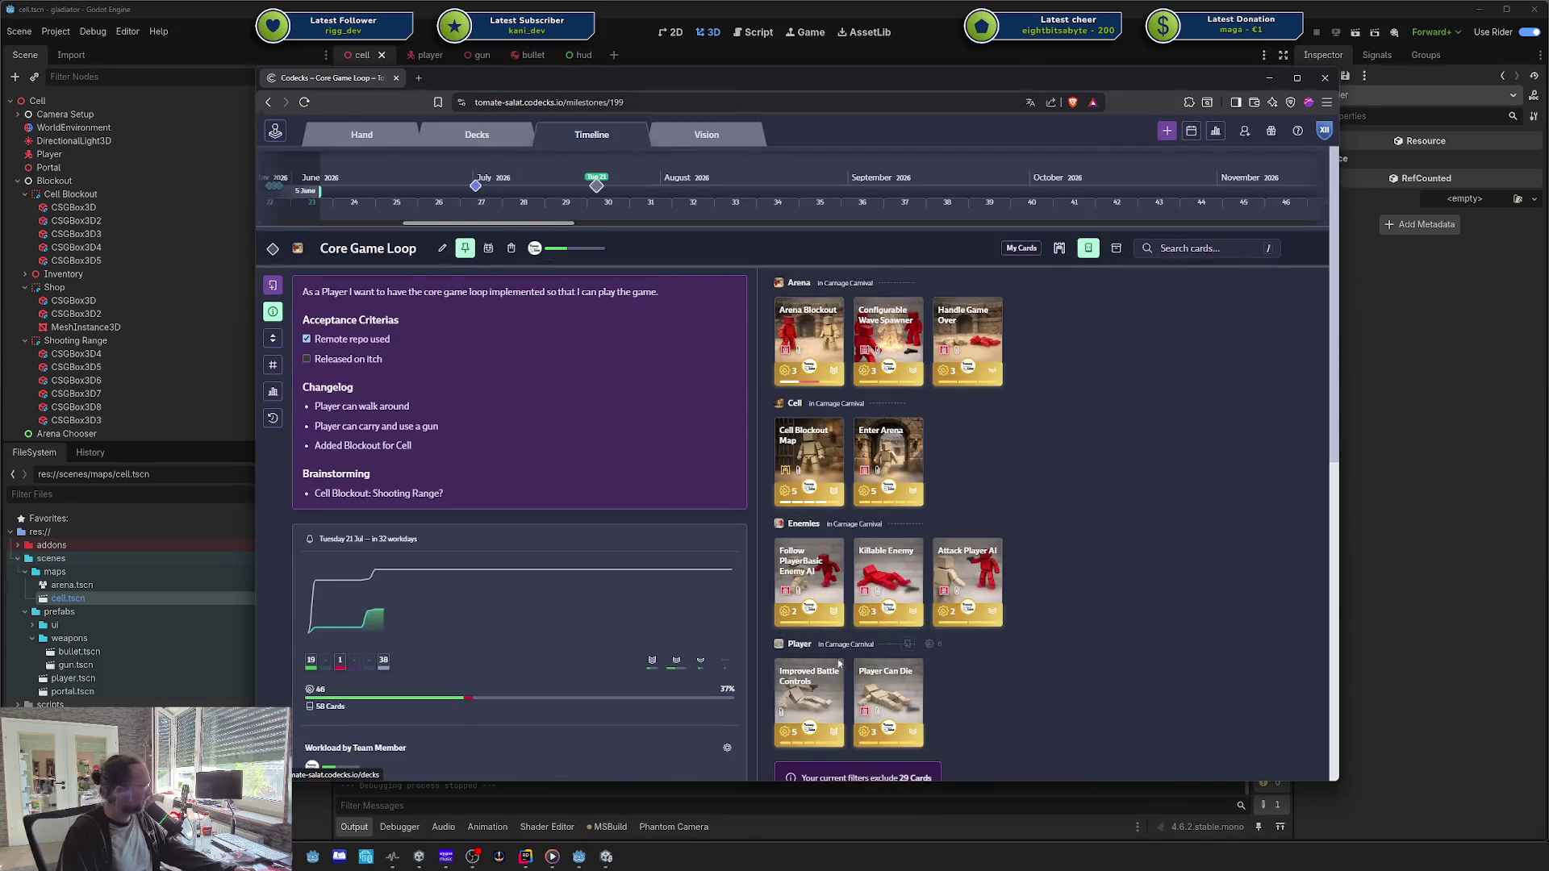
scroll(1051, 477, "down", 3)
scroll(1051, 475, "up", 3)
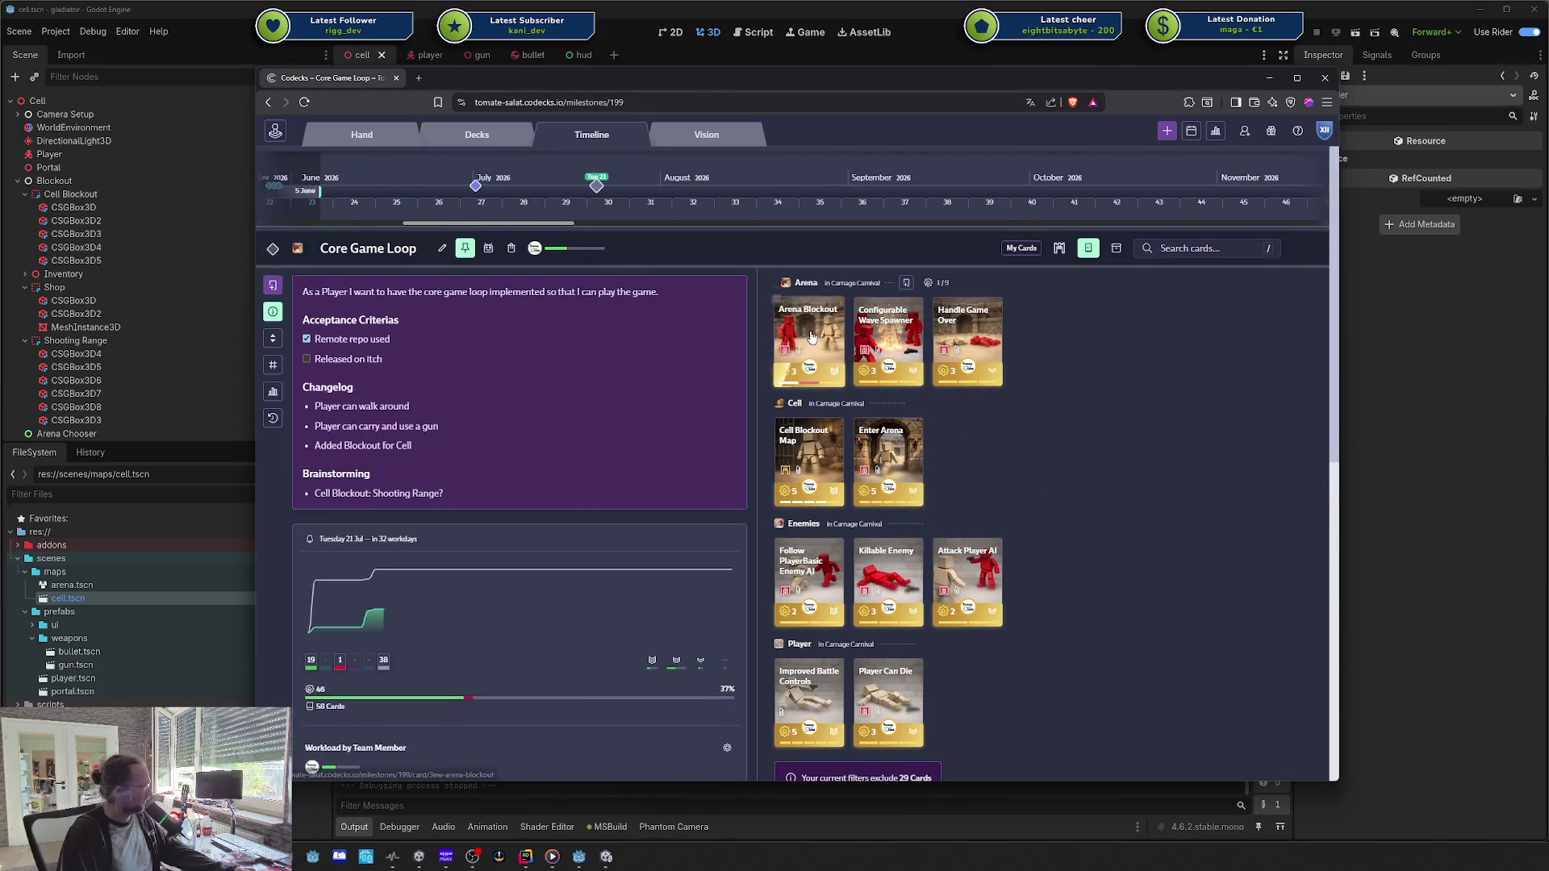
left_click(809, 339)
left_click(831, 415)
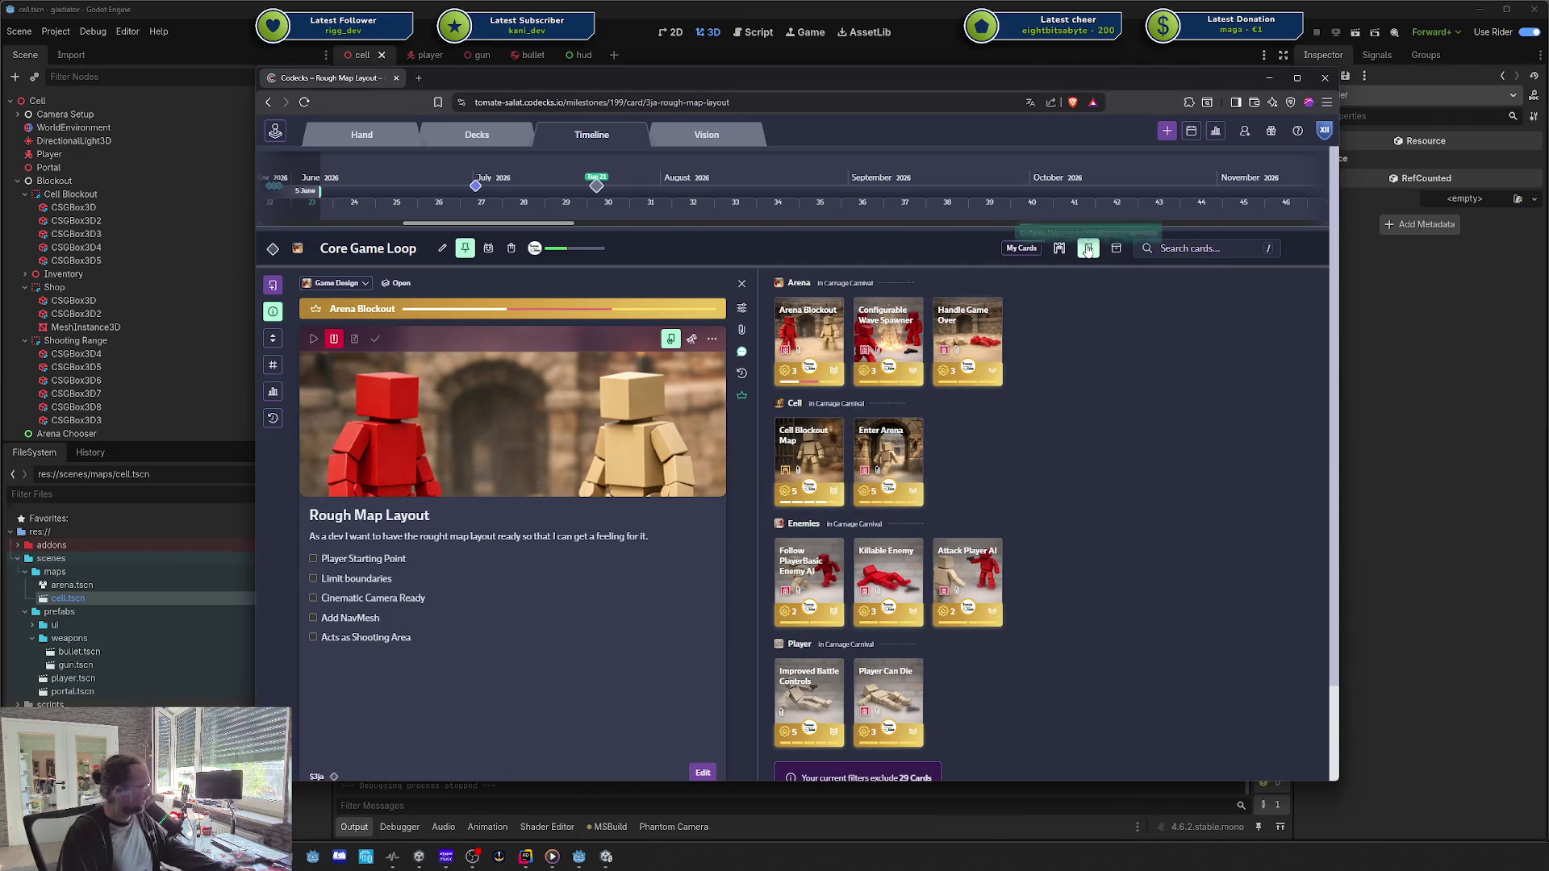
left_click(1059, 248)
Step: Open Cell Blockout Map's sub cards and the Enable Shooting In Area Blockout task, moving Codecks aside
left_click(807, 349)
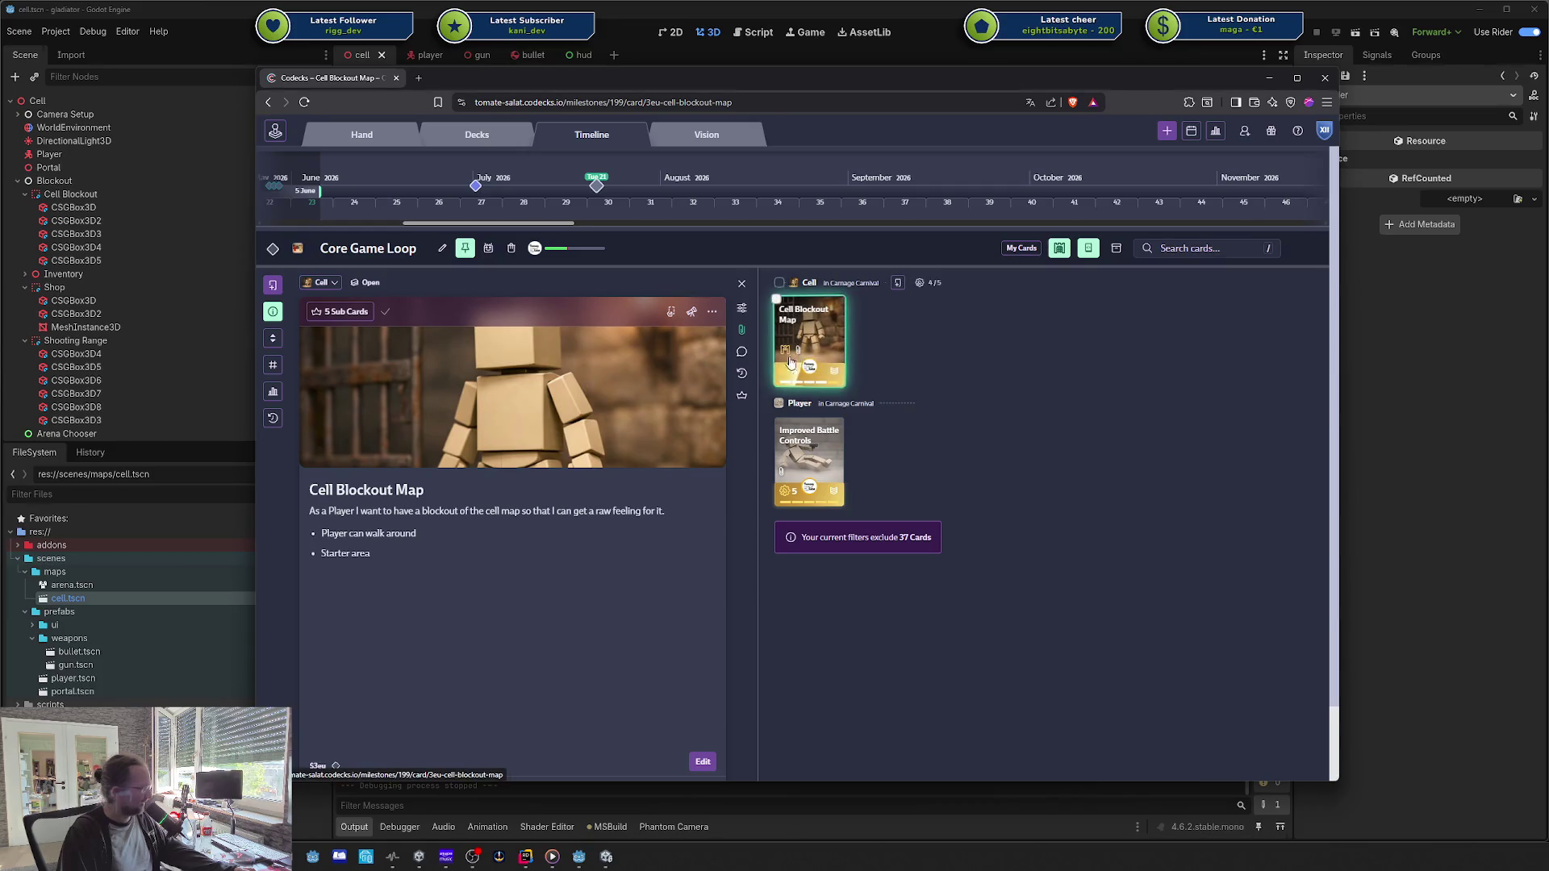
left_click(742, 395)
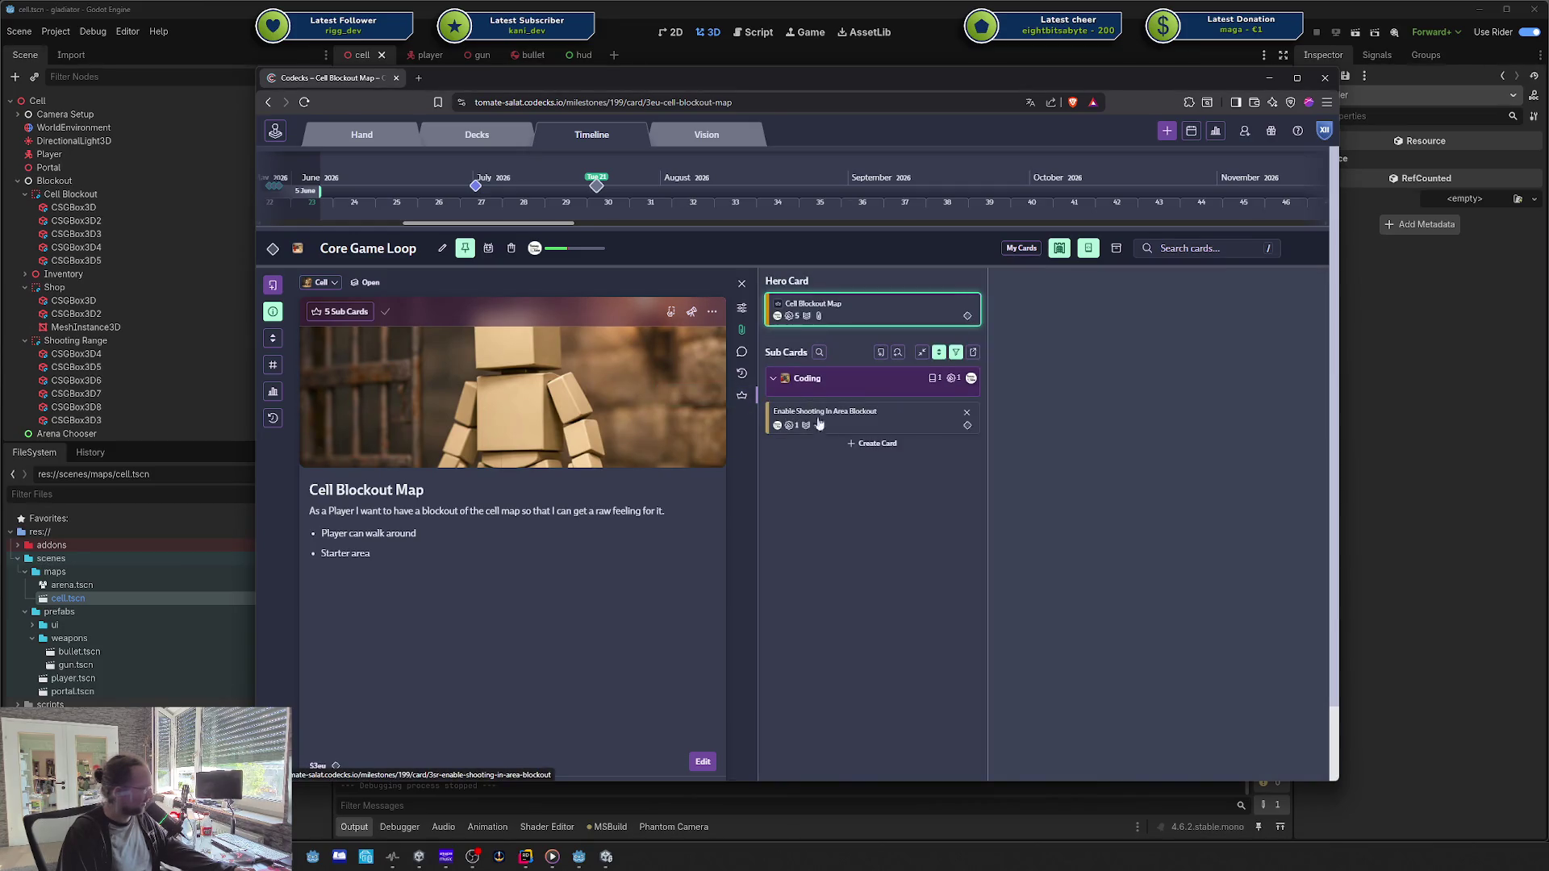
left_click(743, 395)
left_click(810, 460)
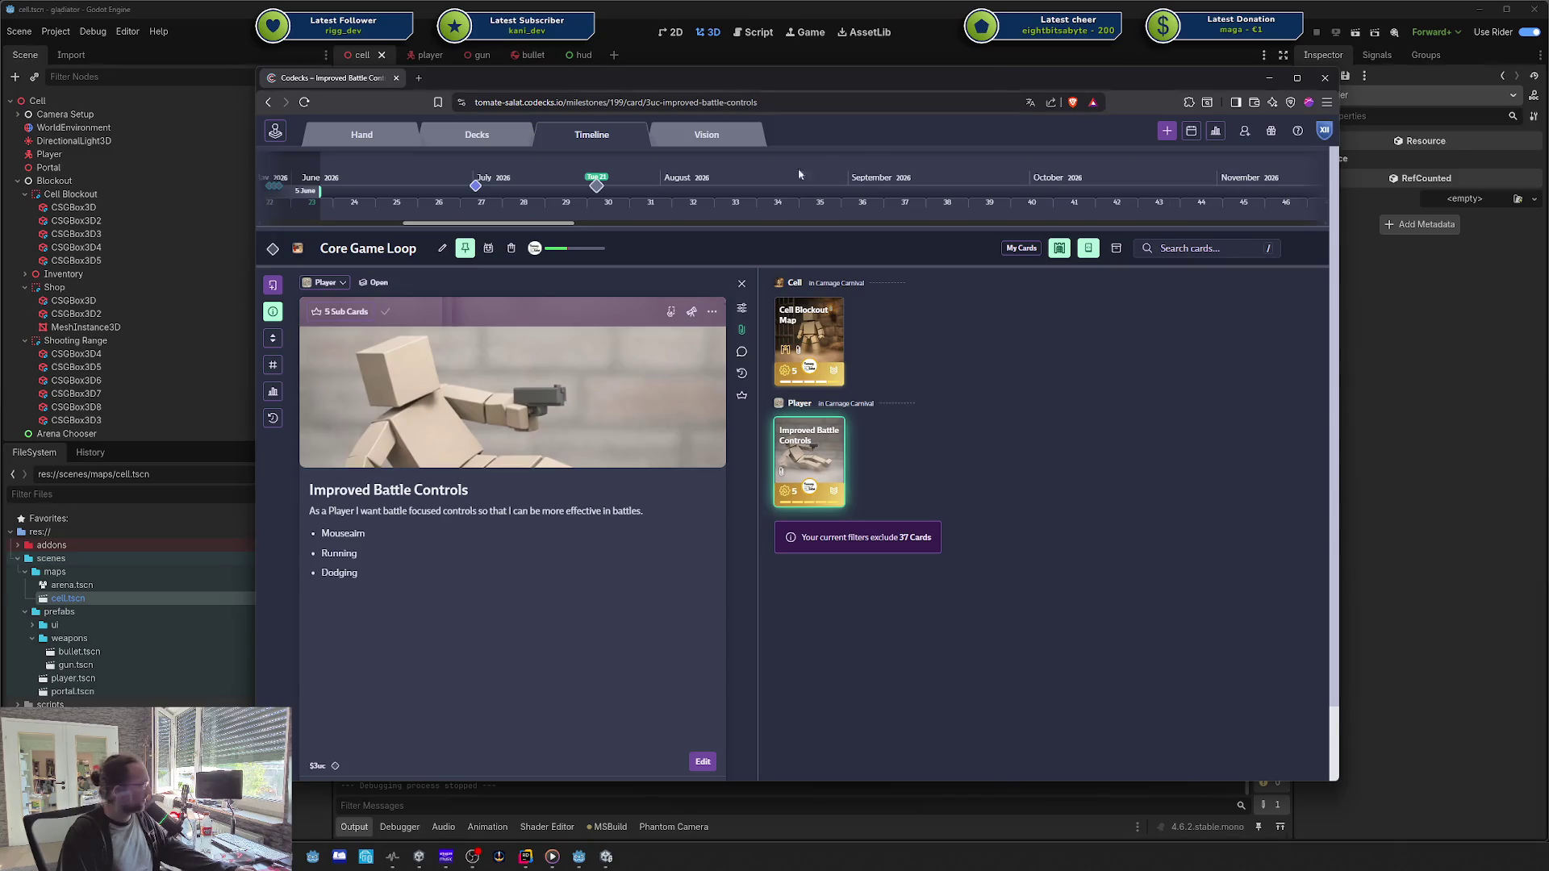
left_click(809, 339)
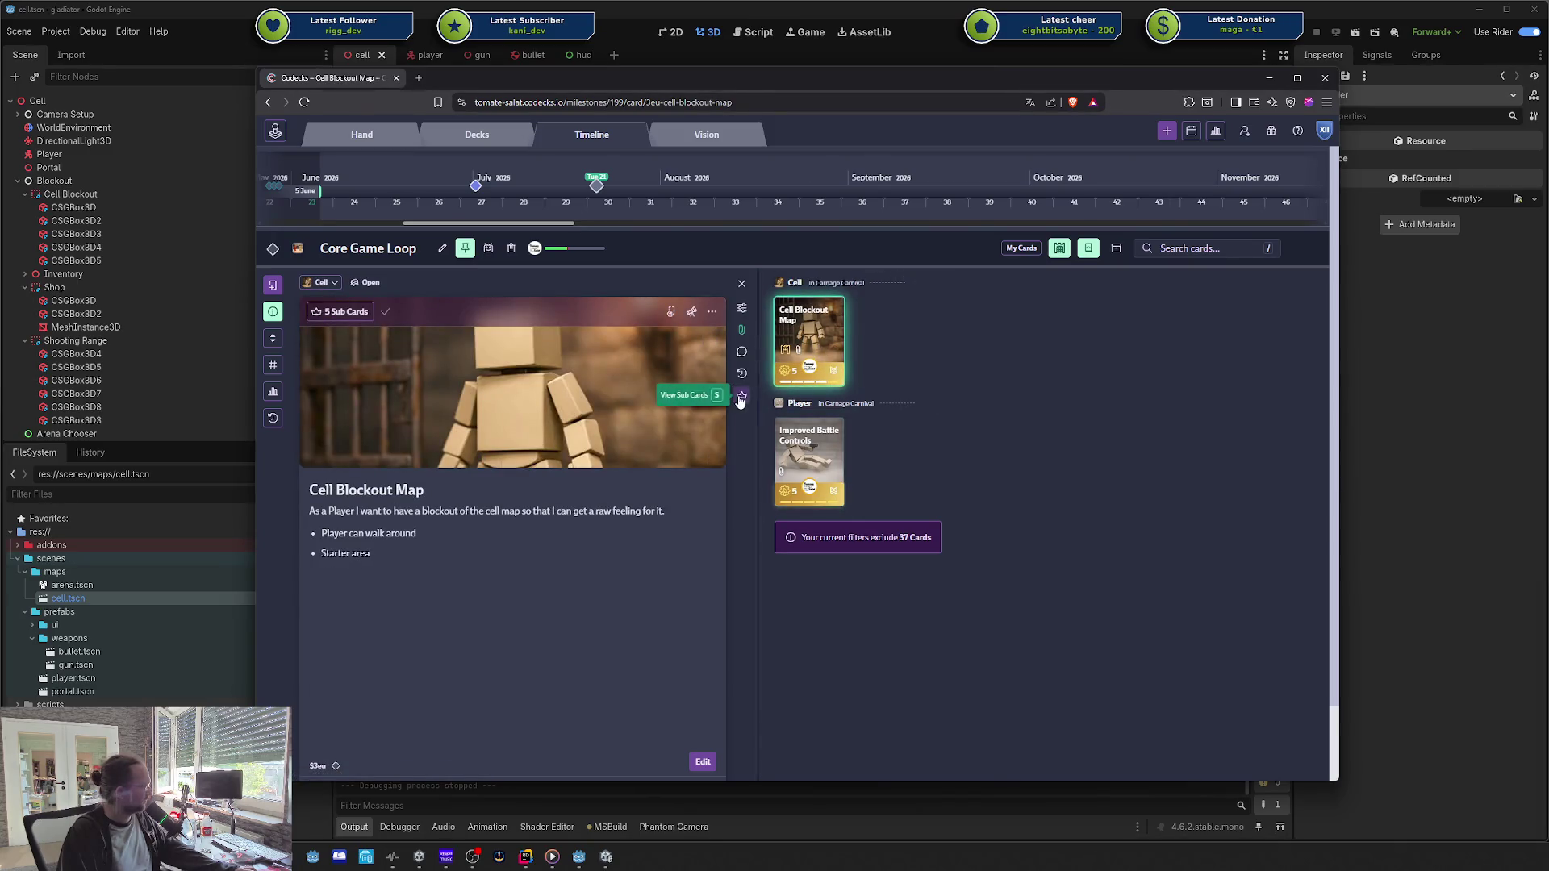
left_click(742, 395)
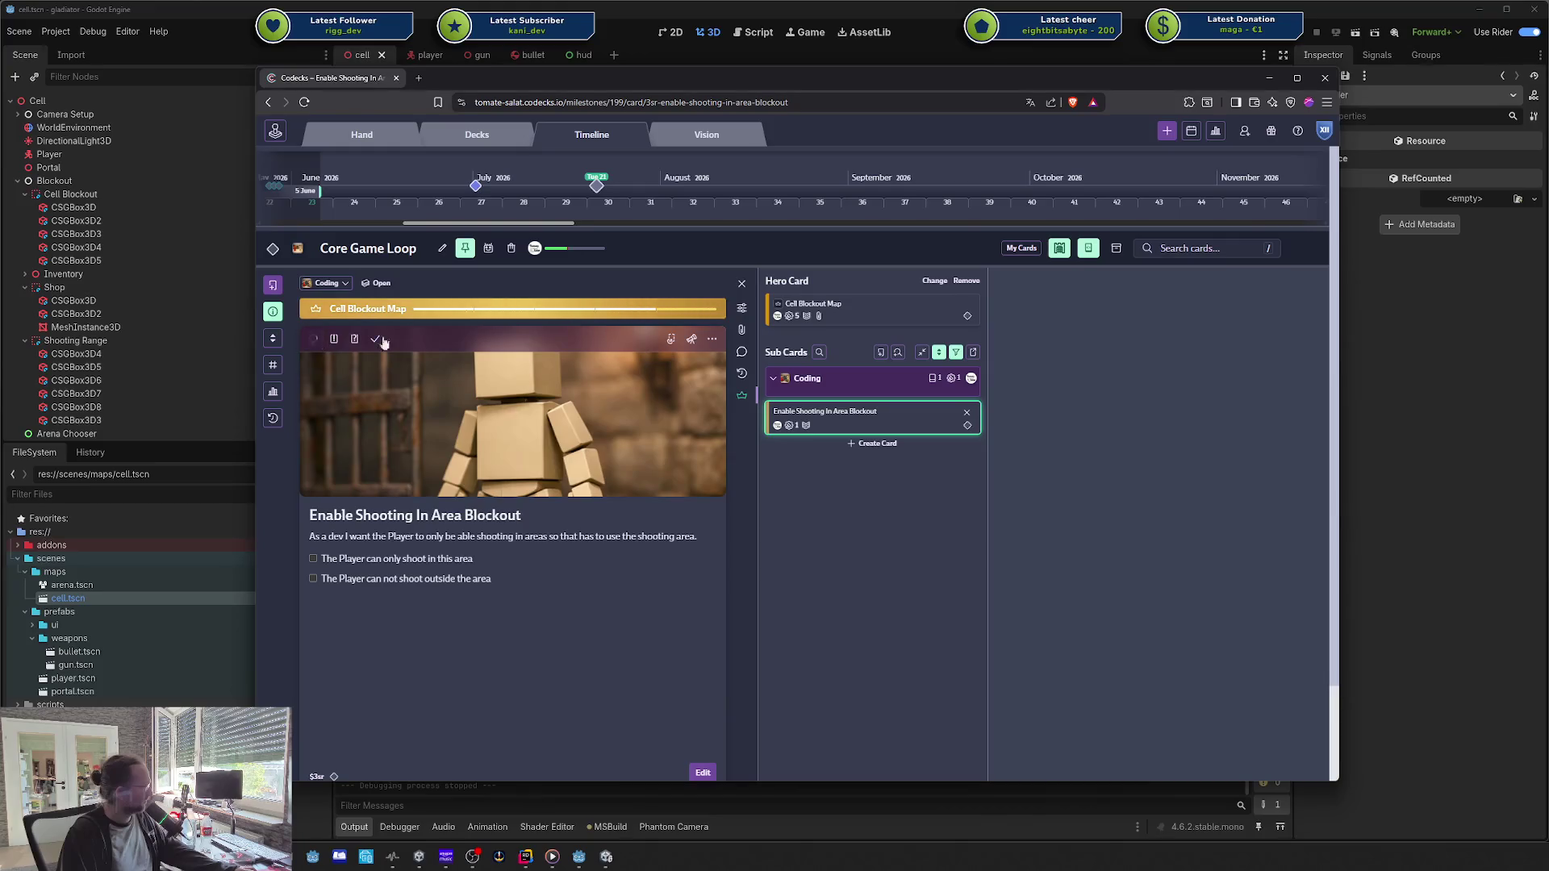
left_click_drag(797, 86, 1548, 125)
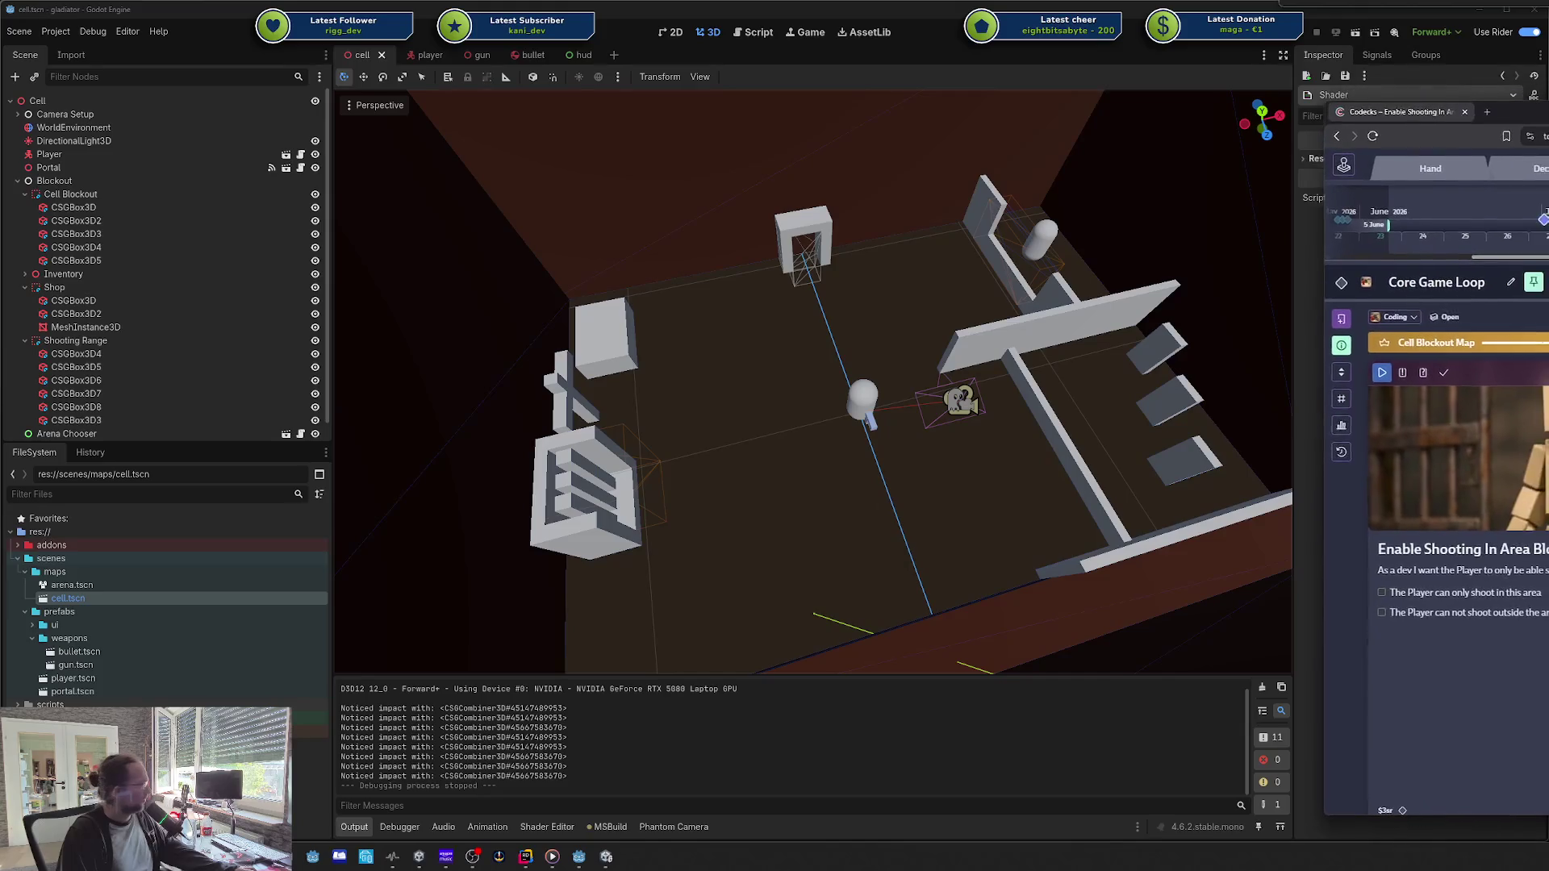
Step: Open the player scene, inspect PlayerWeaponController, then the Player root's Move Speed 5.0 properties
left_click(932, 467)
double_click(48, 154)
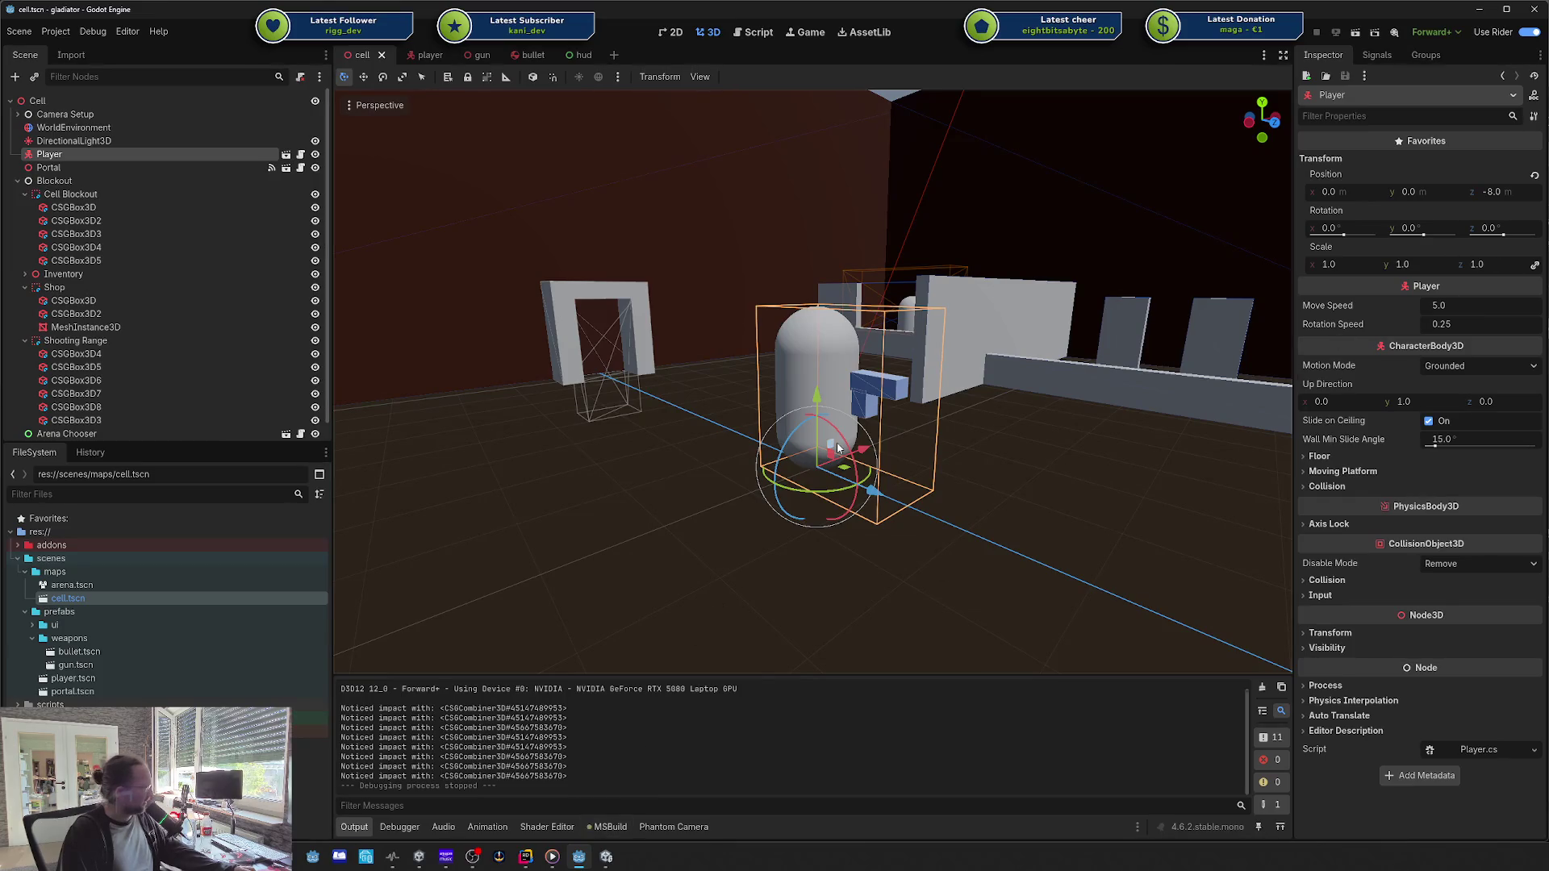
left_click(286, 154)
left_click(182, 192)
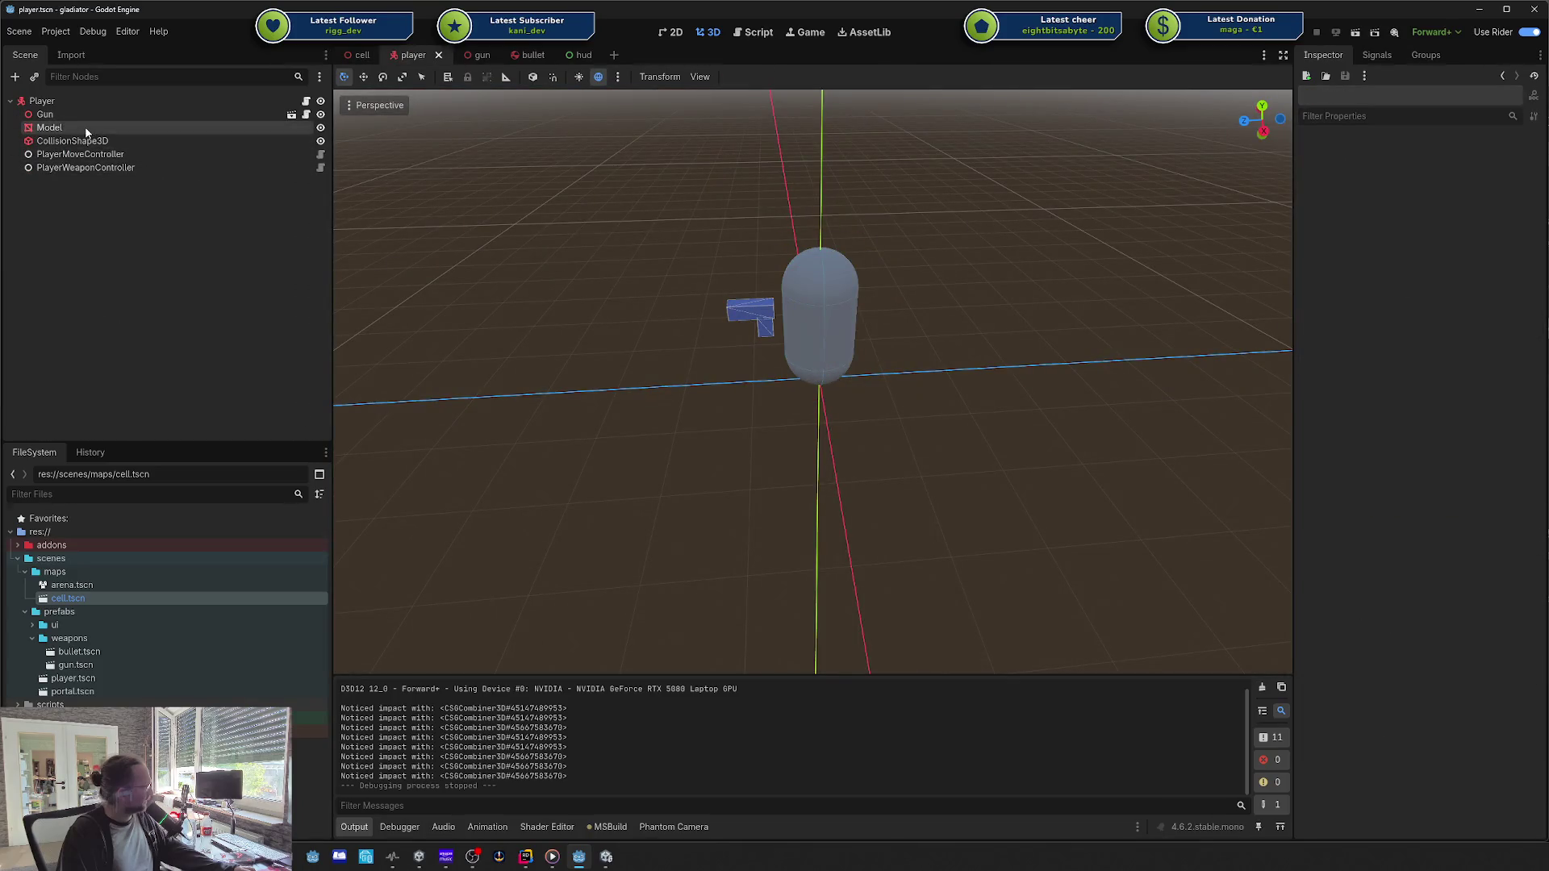
left_click(85, 129)
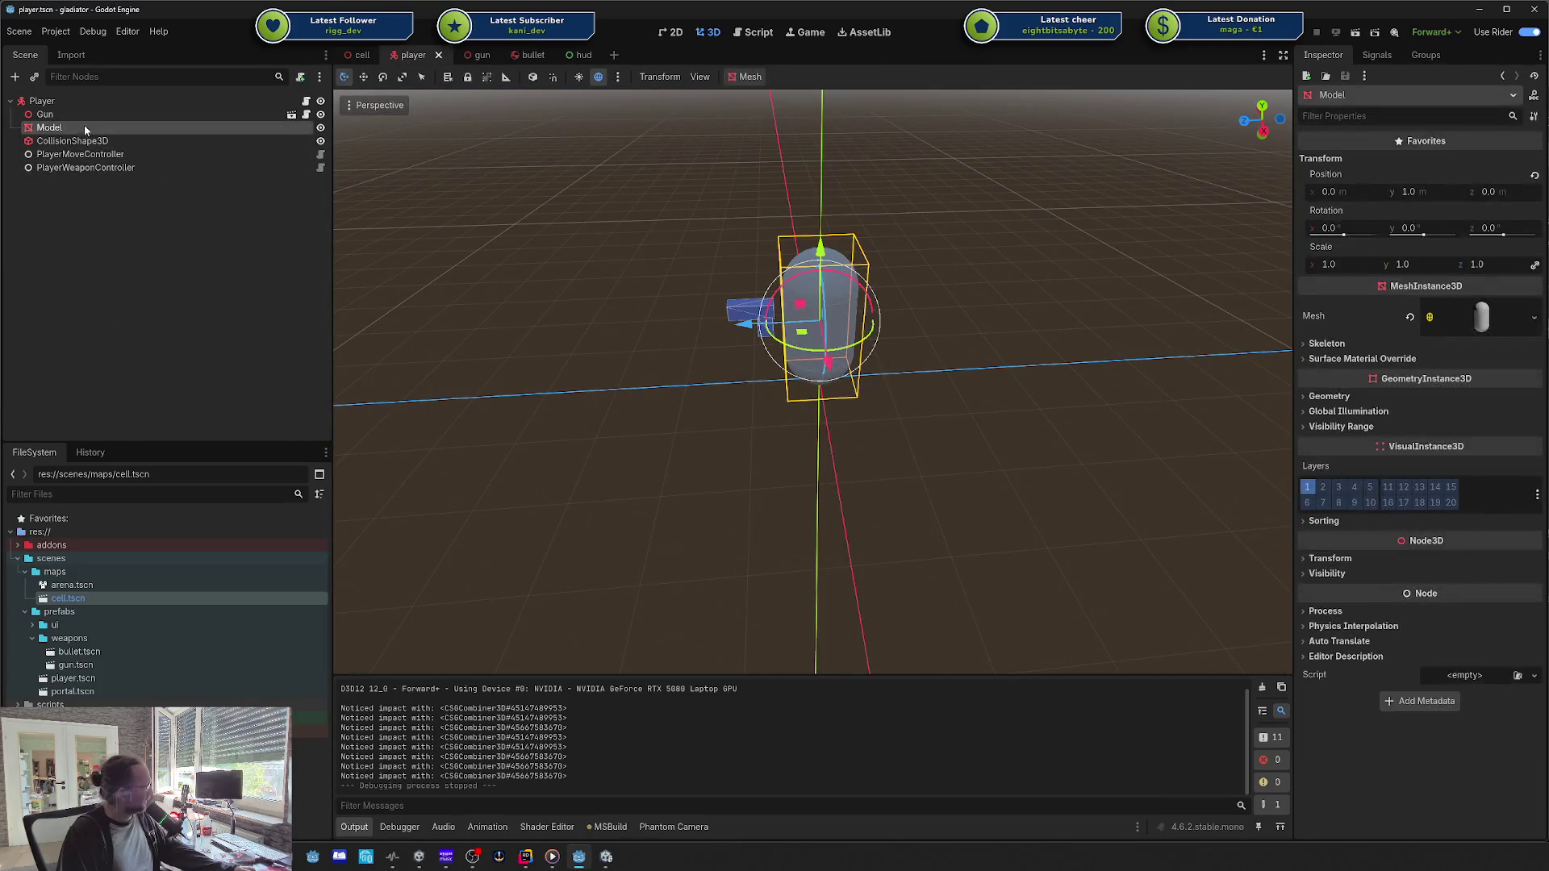
left_click(108, 169)
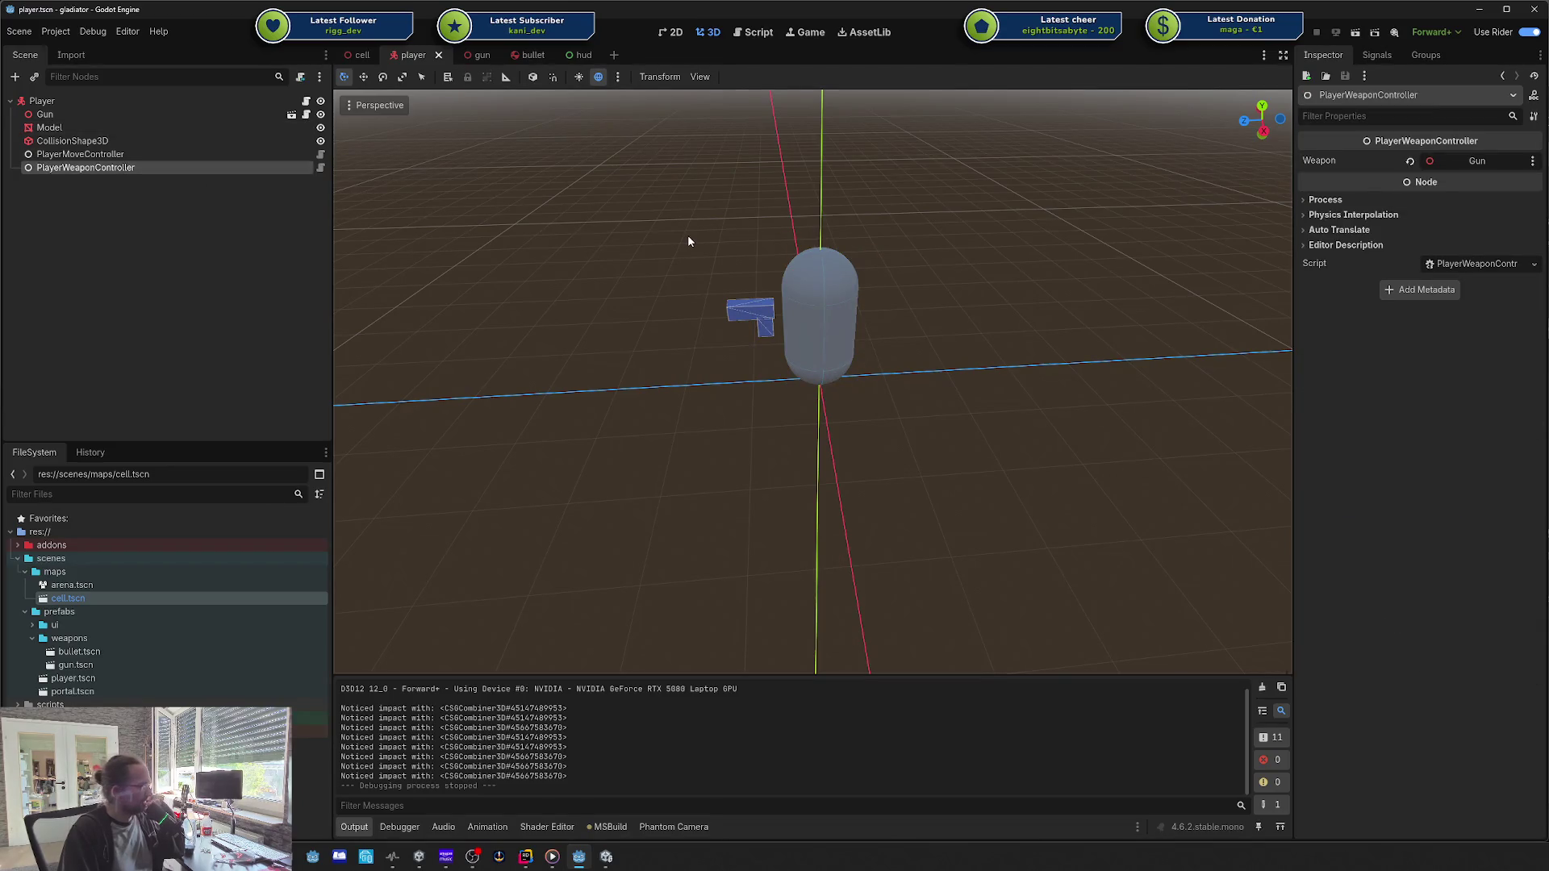
key("alt+Tab")
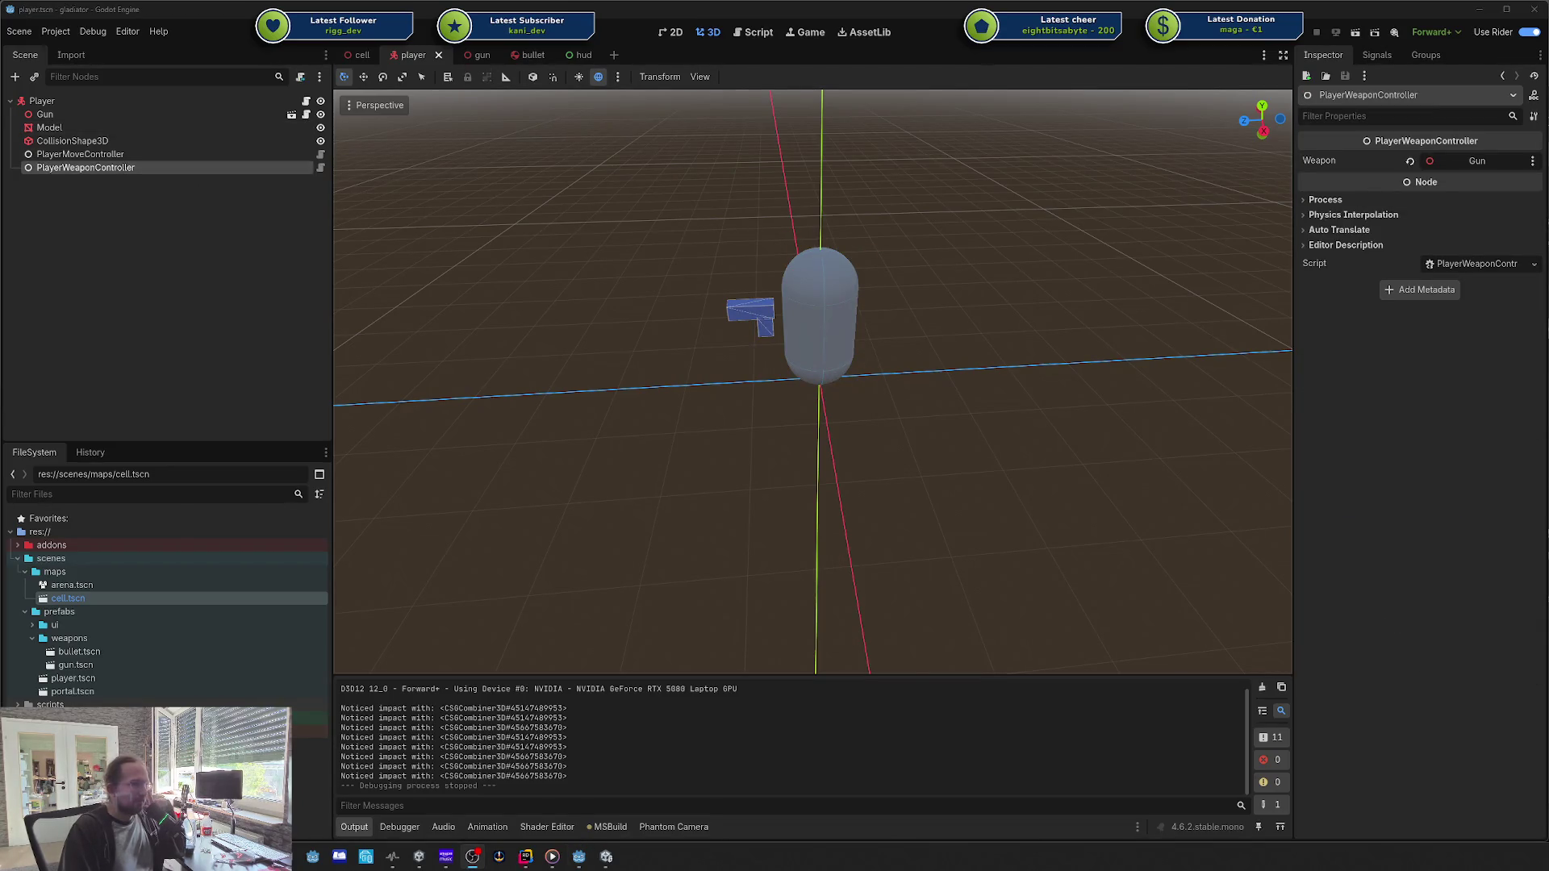
left_click(96, 98)
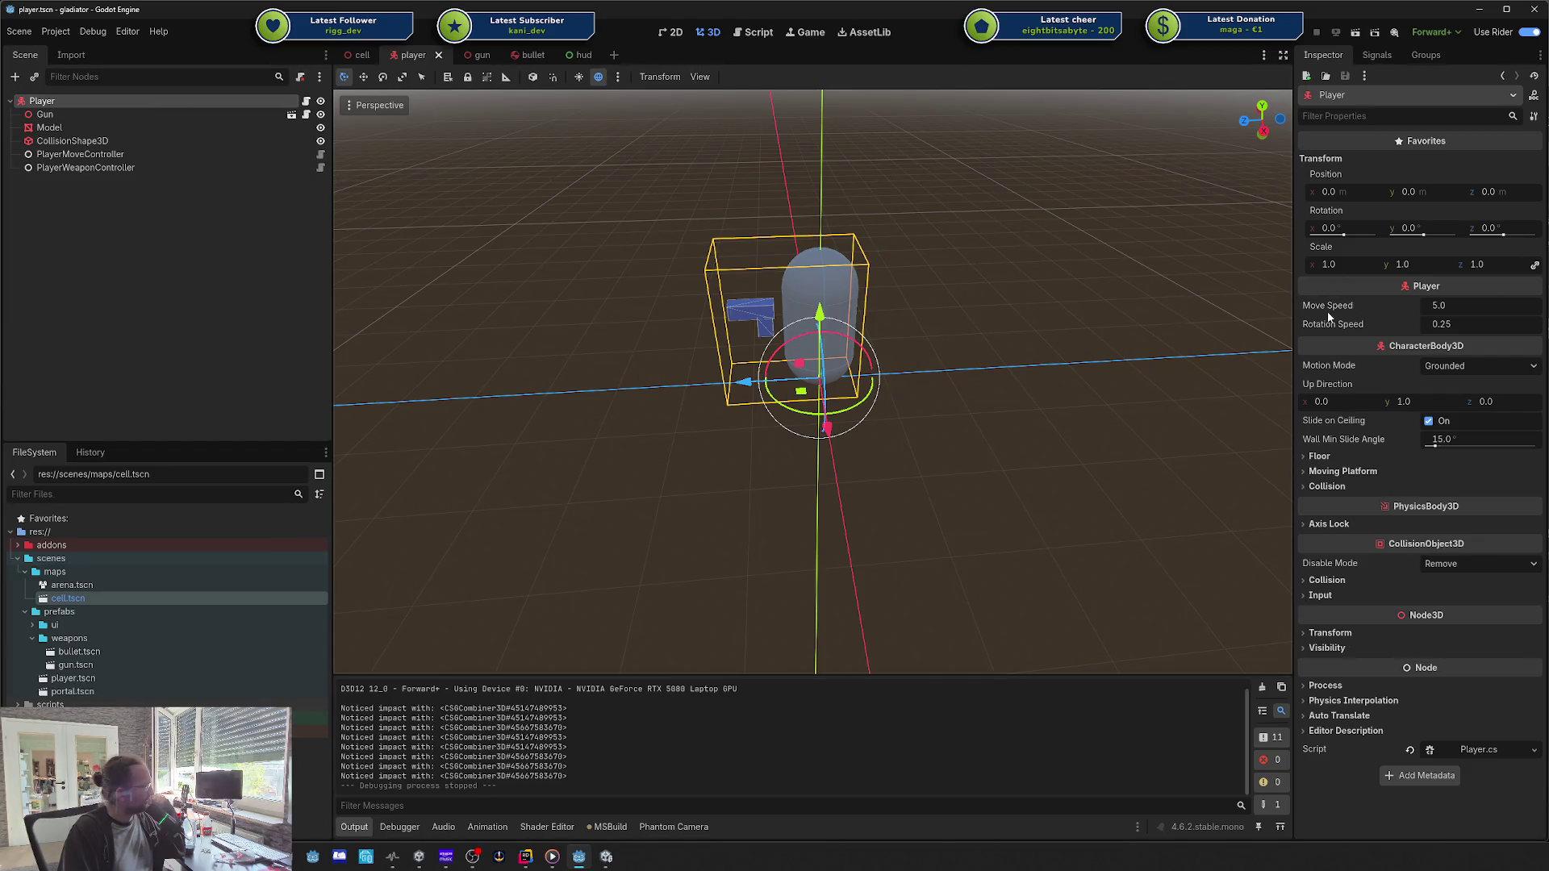
mouse_move(1329, 317)
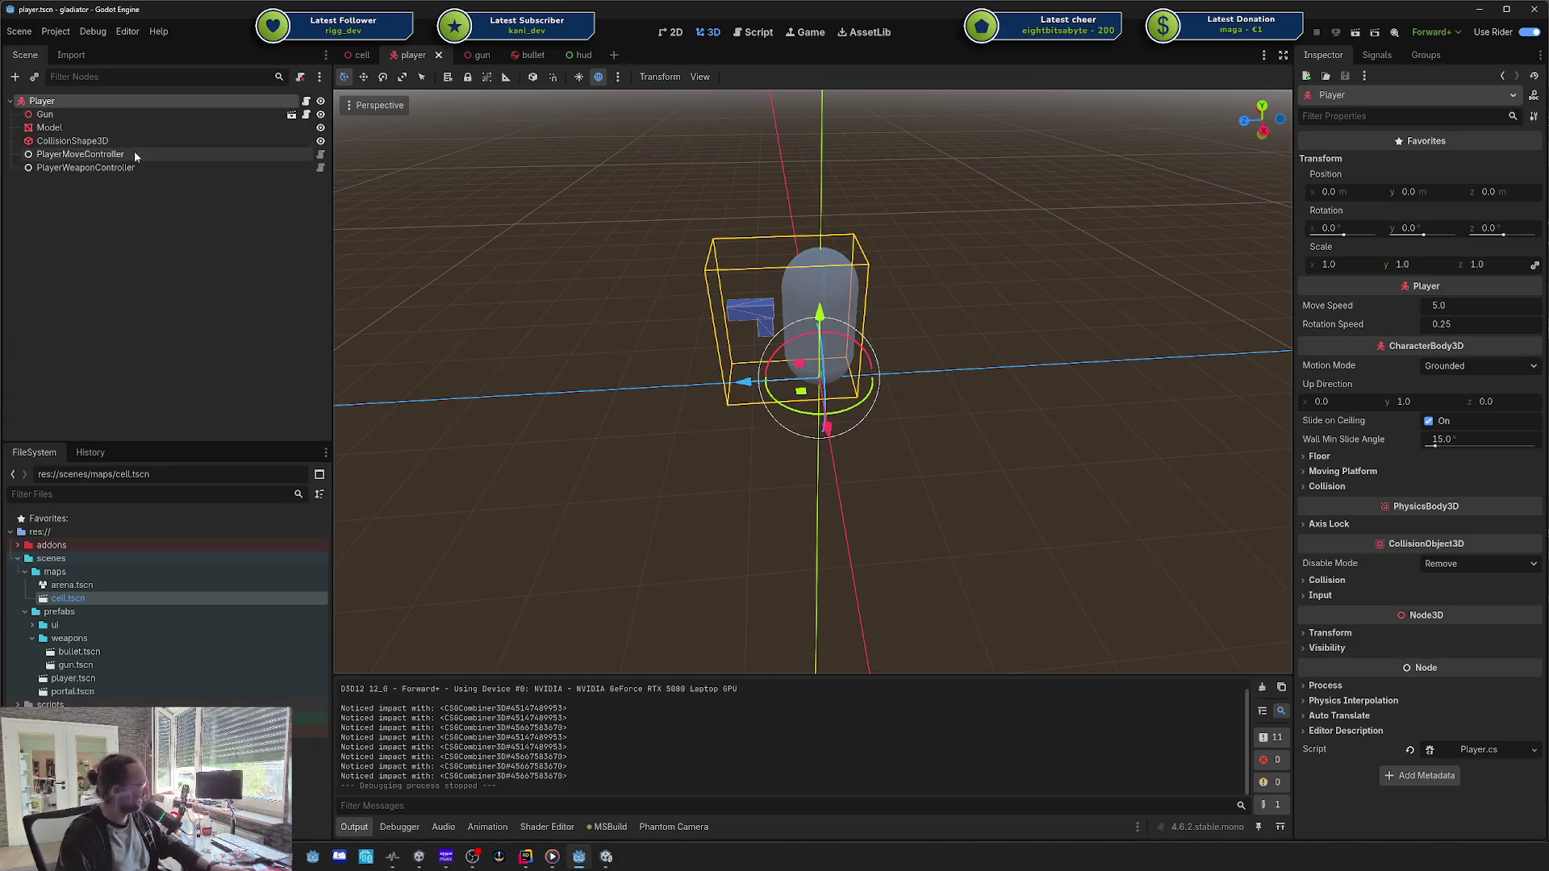
left_click(56, 129)
left_click(63, 105)
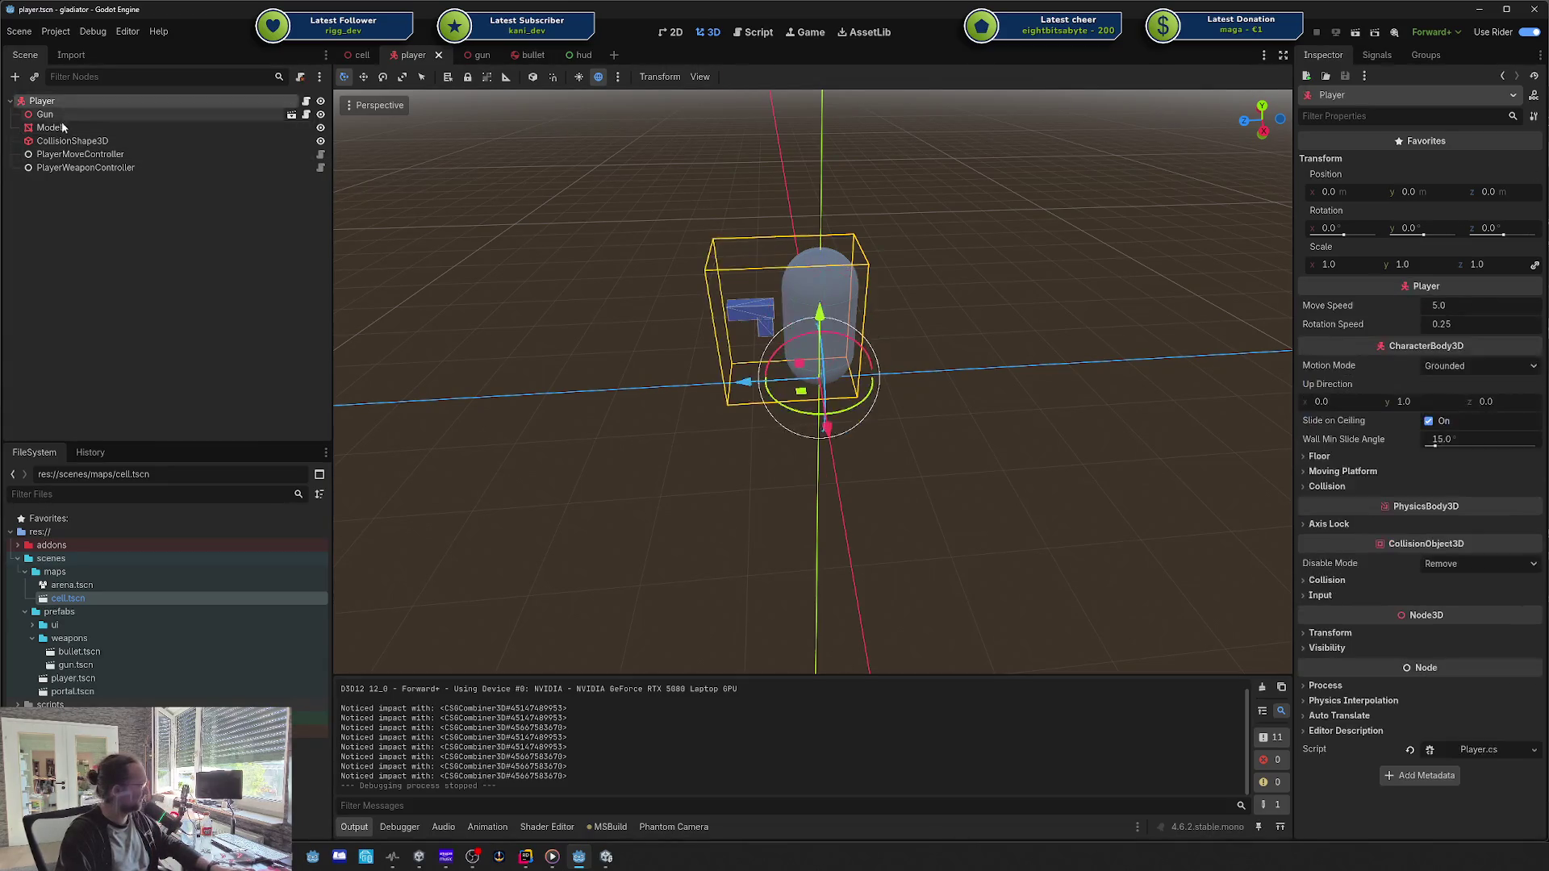
left_click(64, 128)
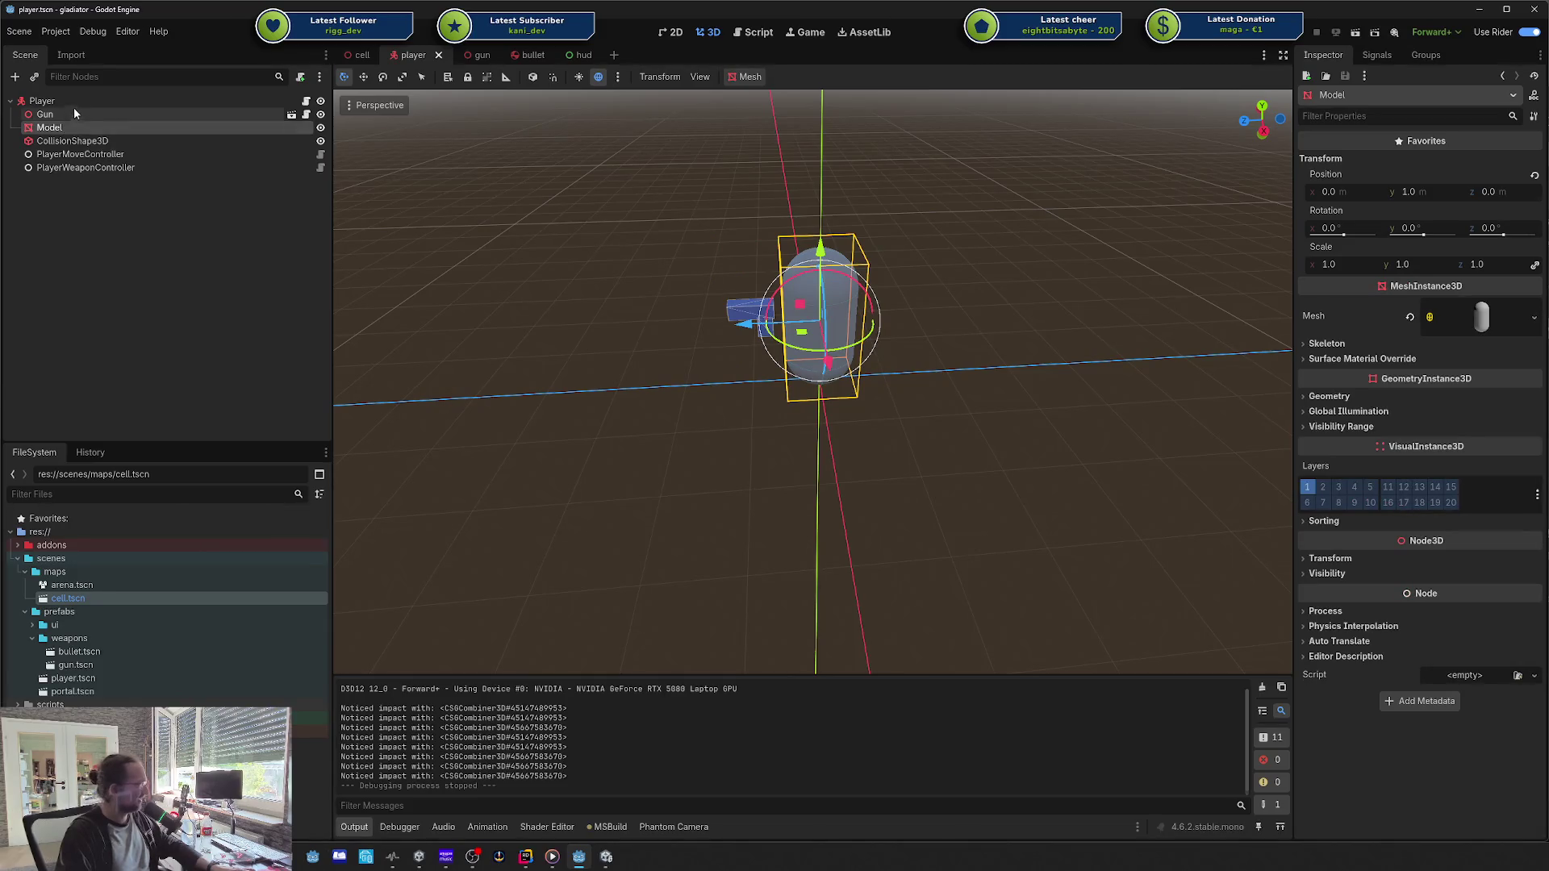
left_click(71, 102)
left_click(69, 127, "ctrl")
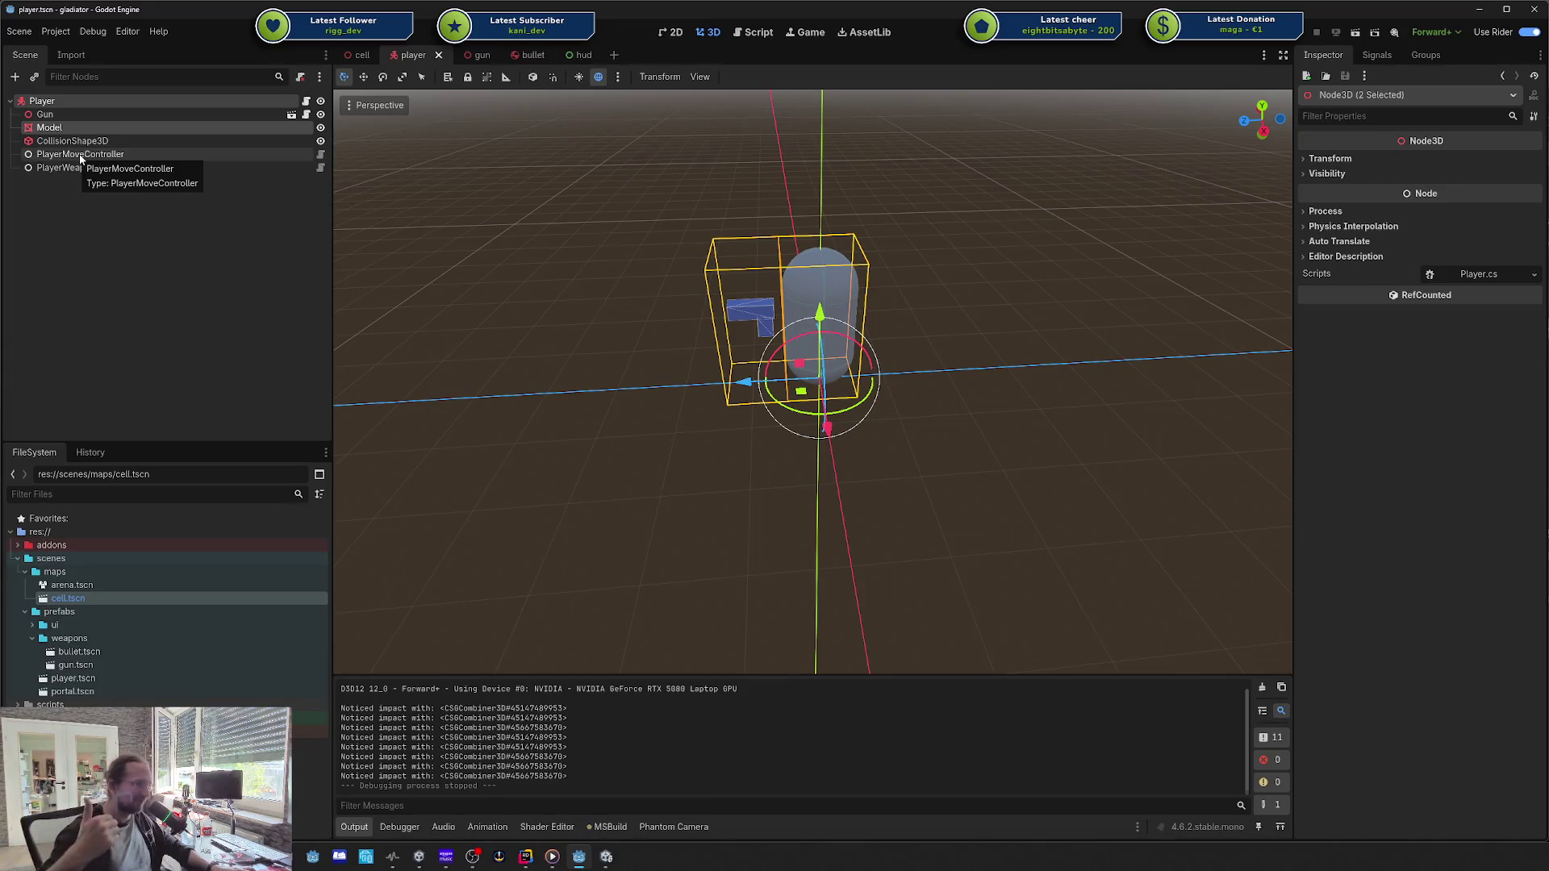
left_click(98, 198)
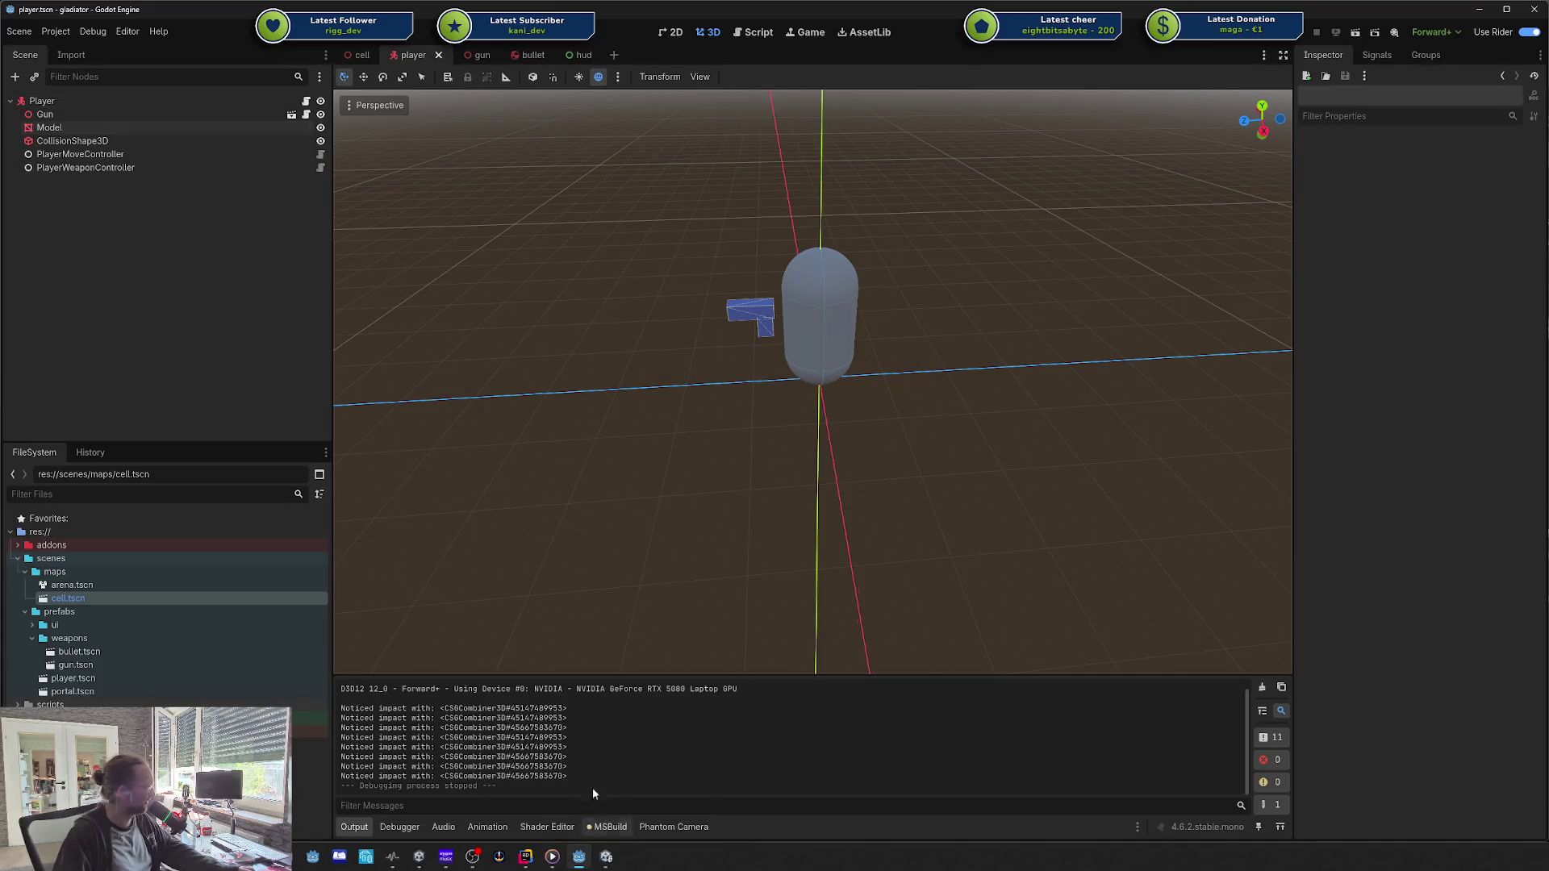
left_click(526, 857)
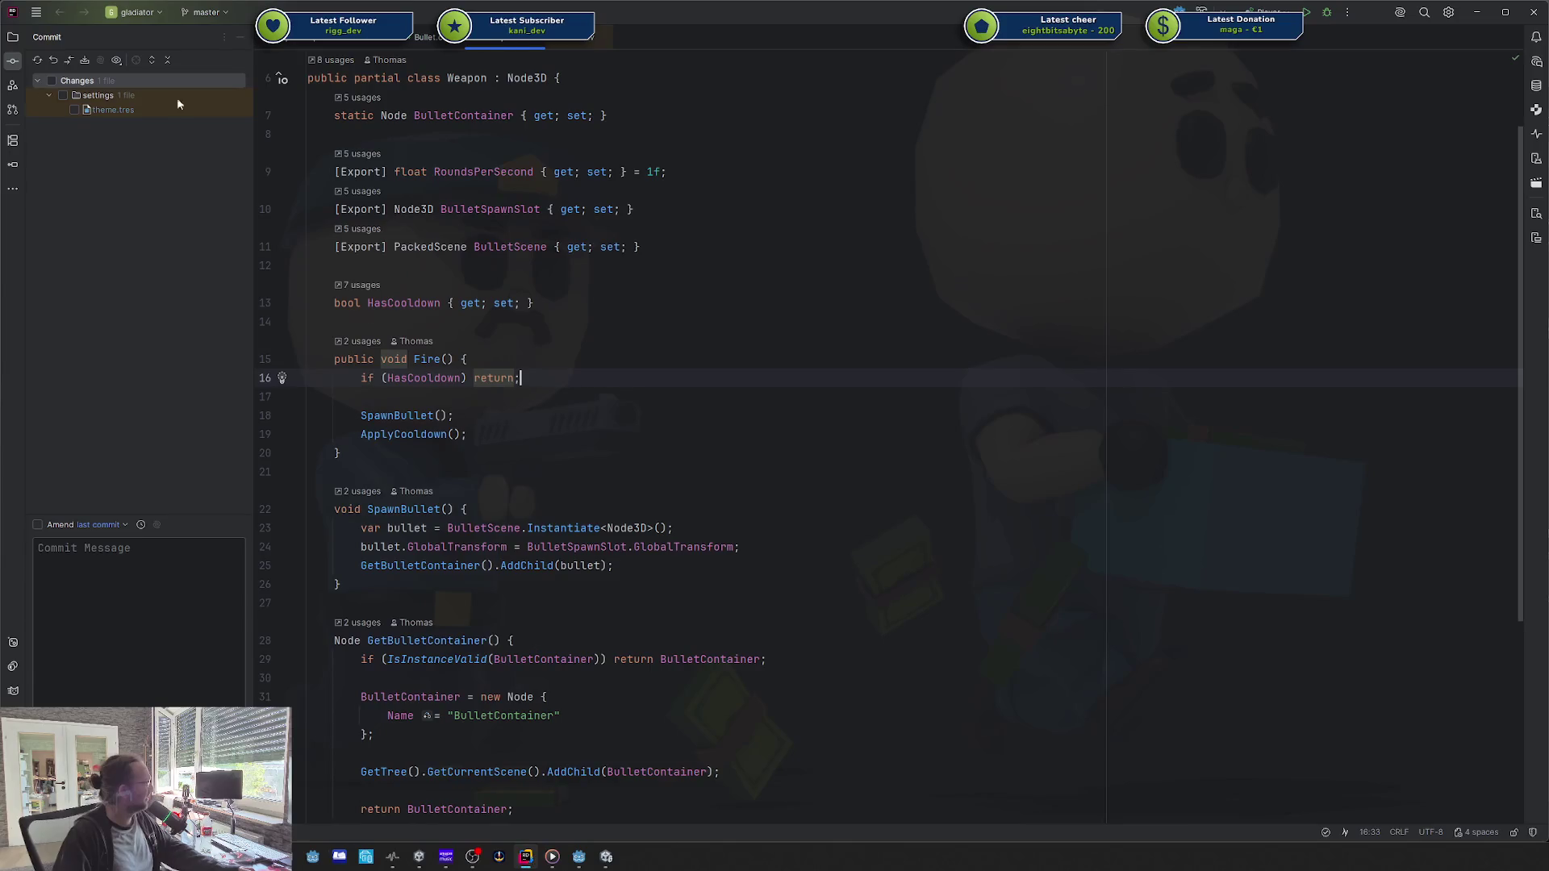
Step: Roll back settings/theme.tres from the Commit panel and close all tabs, including Weapon.cs
left_click(148, 112)
right_click(129, 113)
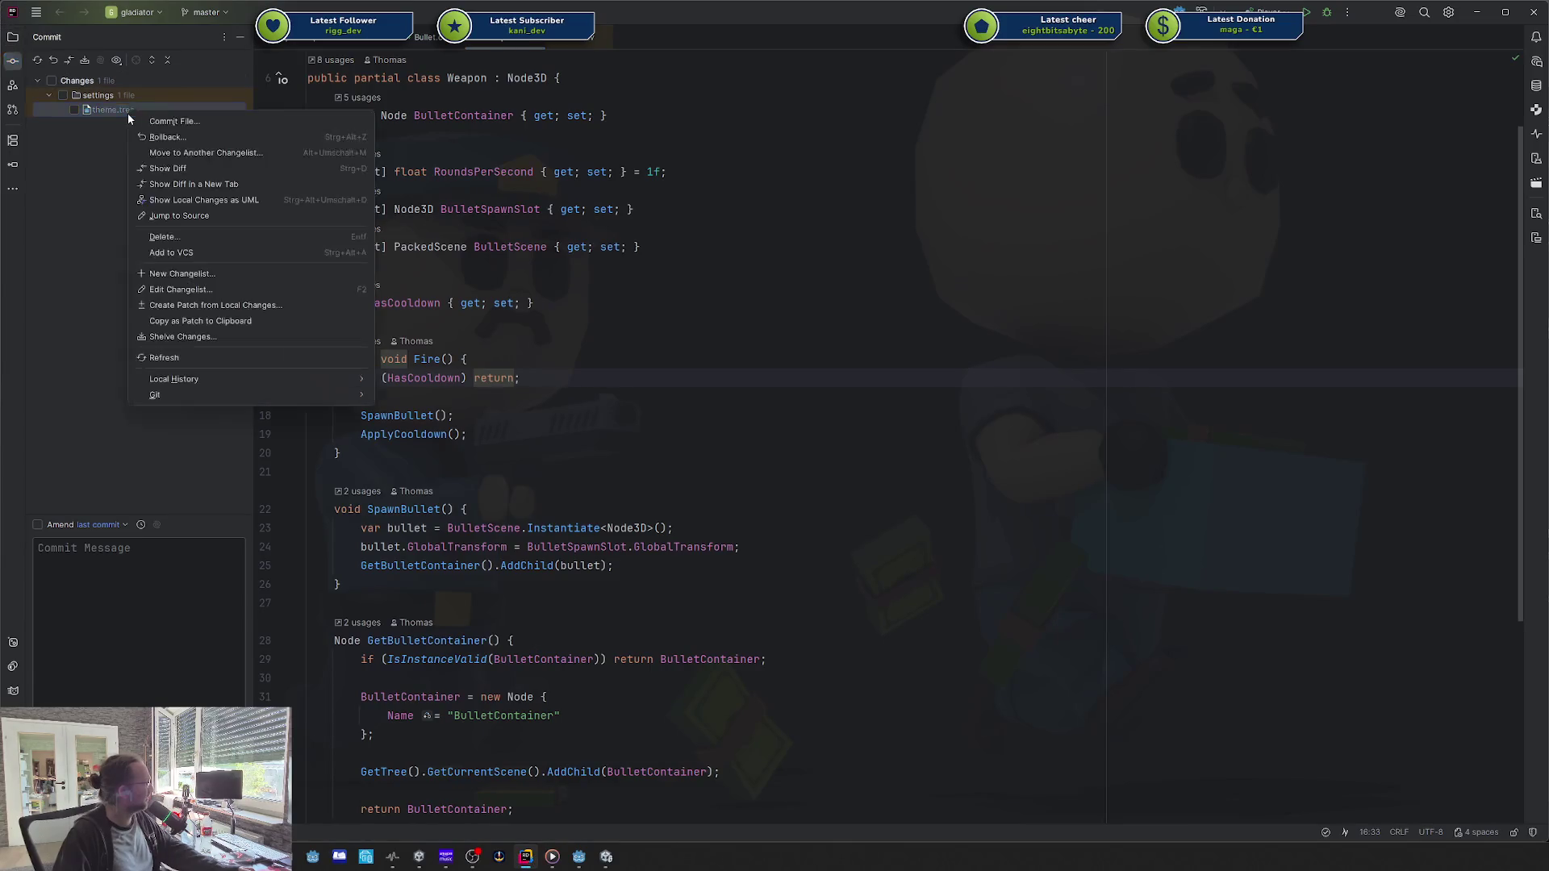
left_click(202, 137)
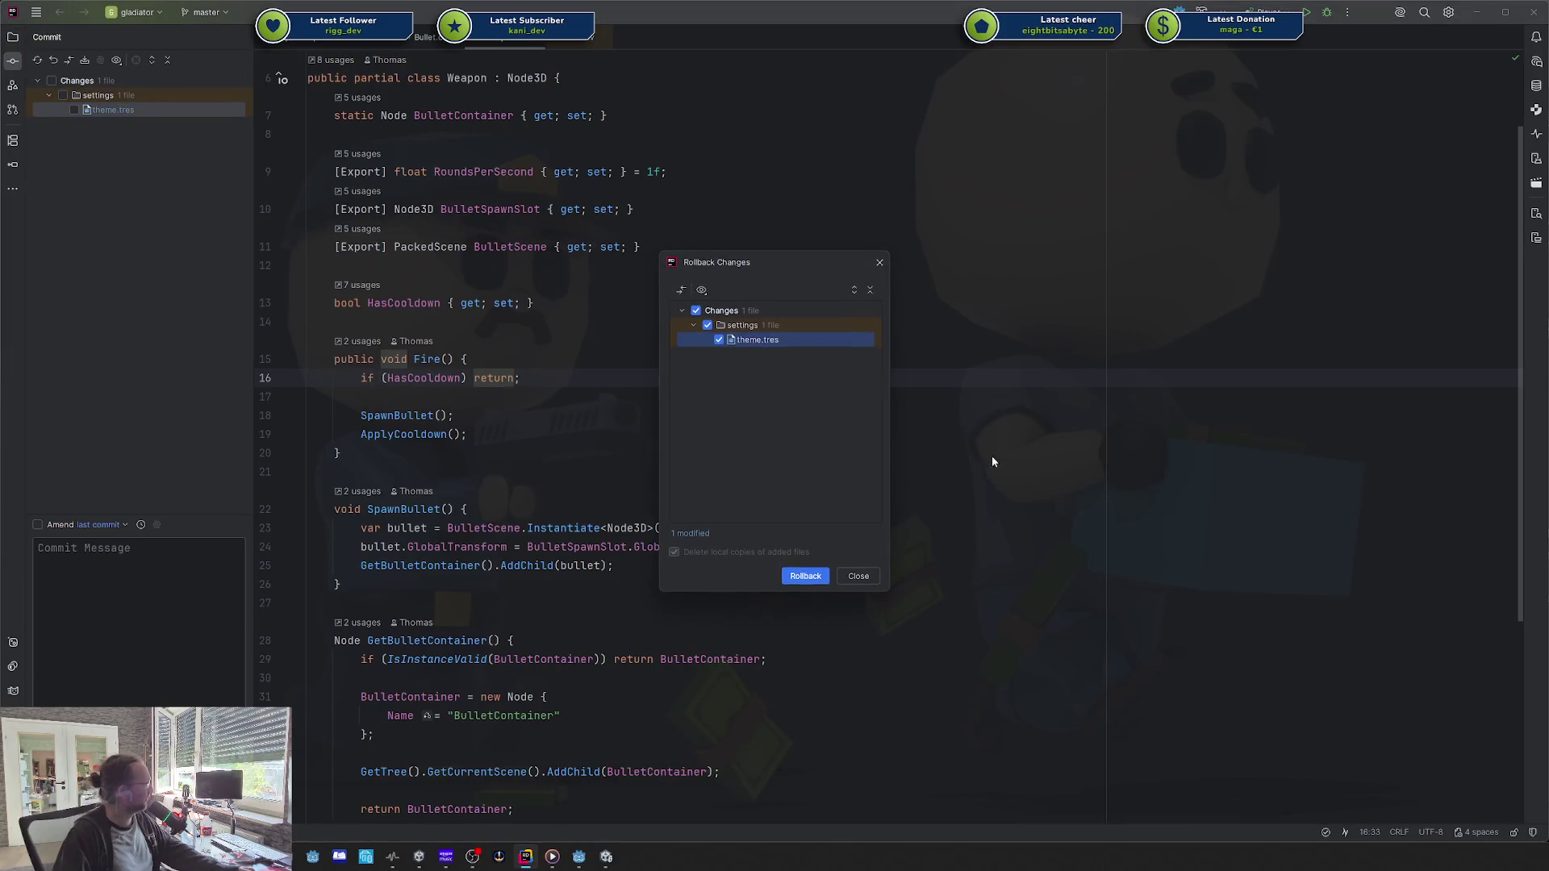
left_click(807, 576)
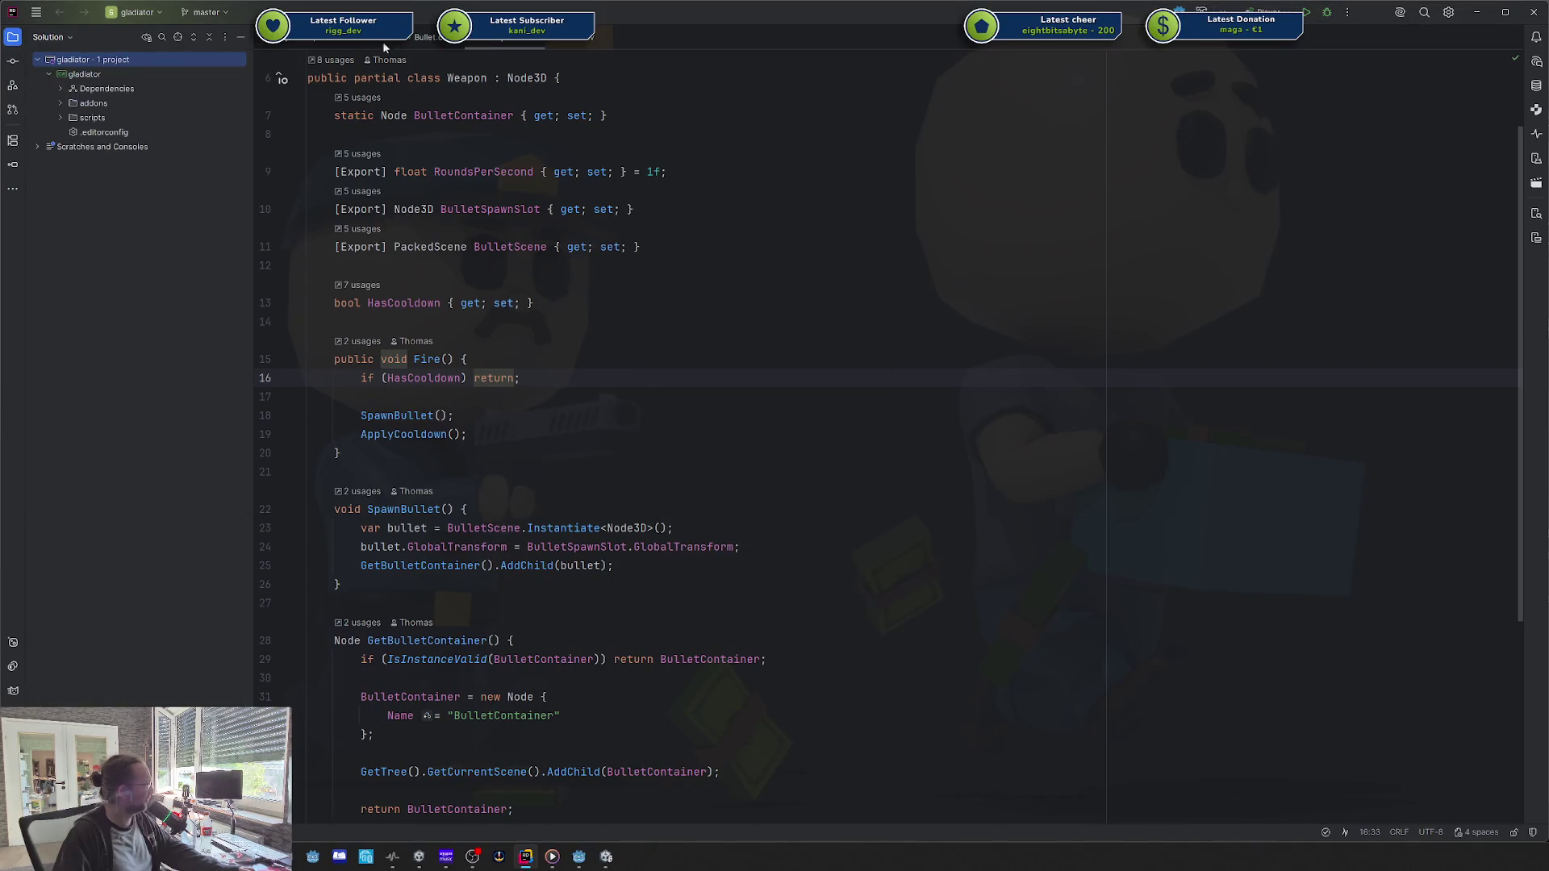
right_click(448, 50)
left_click(476, 76)
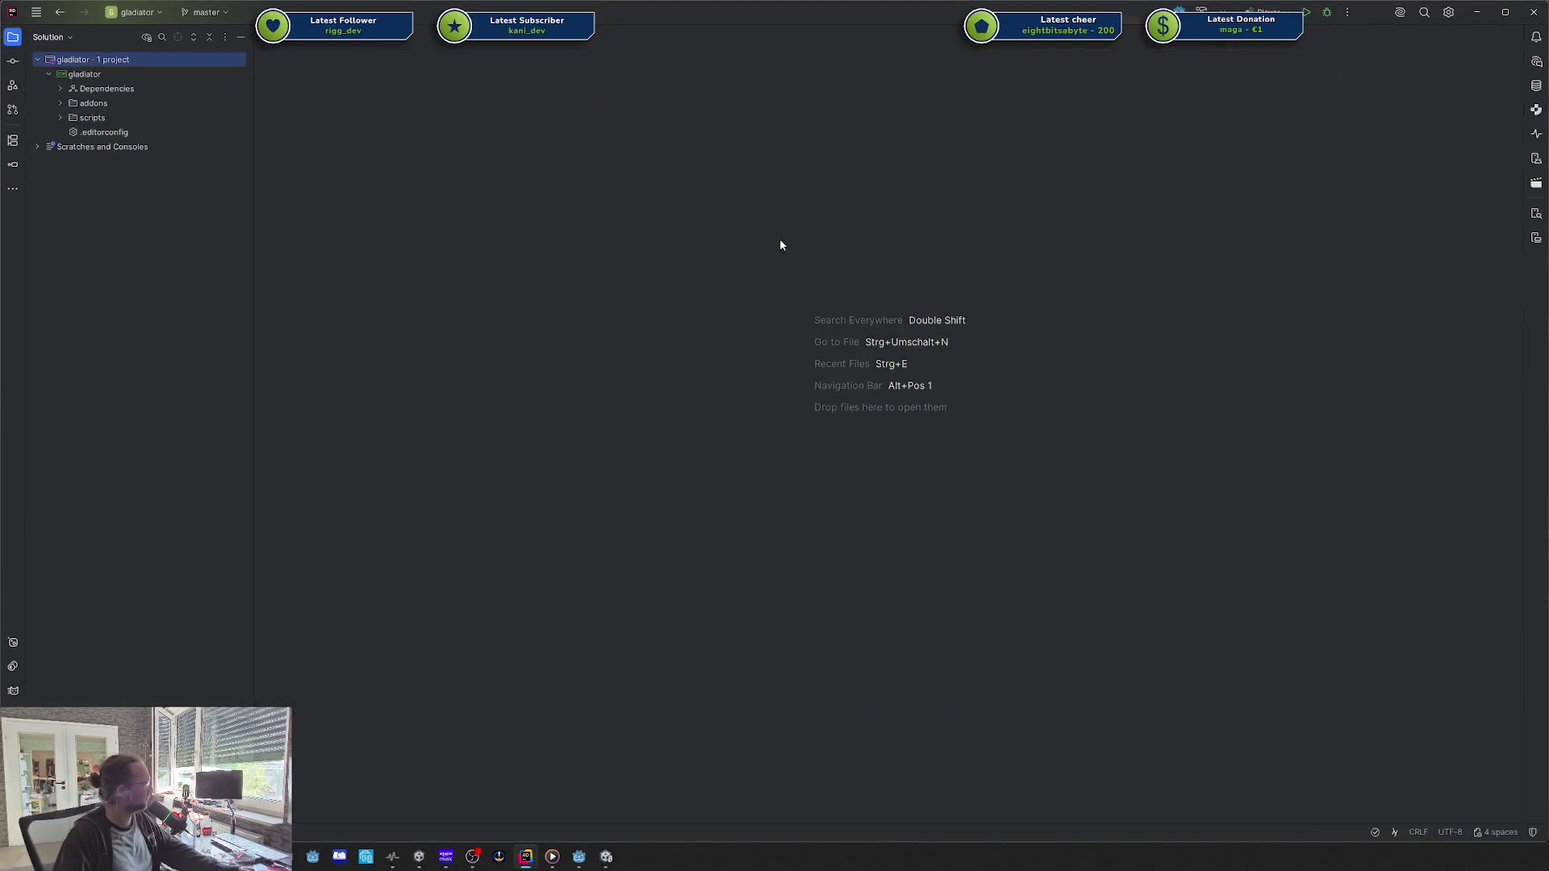
Step: Open Player.cs and type an exported CanUseGun bool property at the top of the class
key("shift")
key("shift")
type("Player")
key("Return")
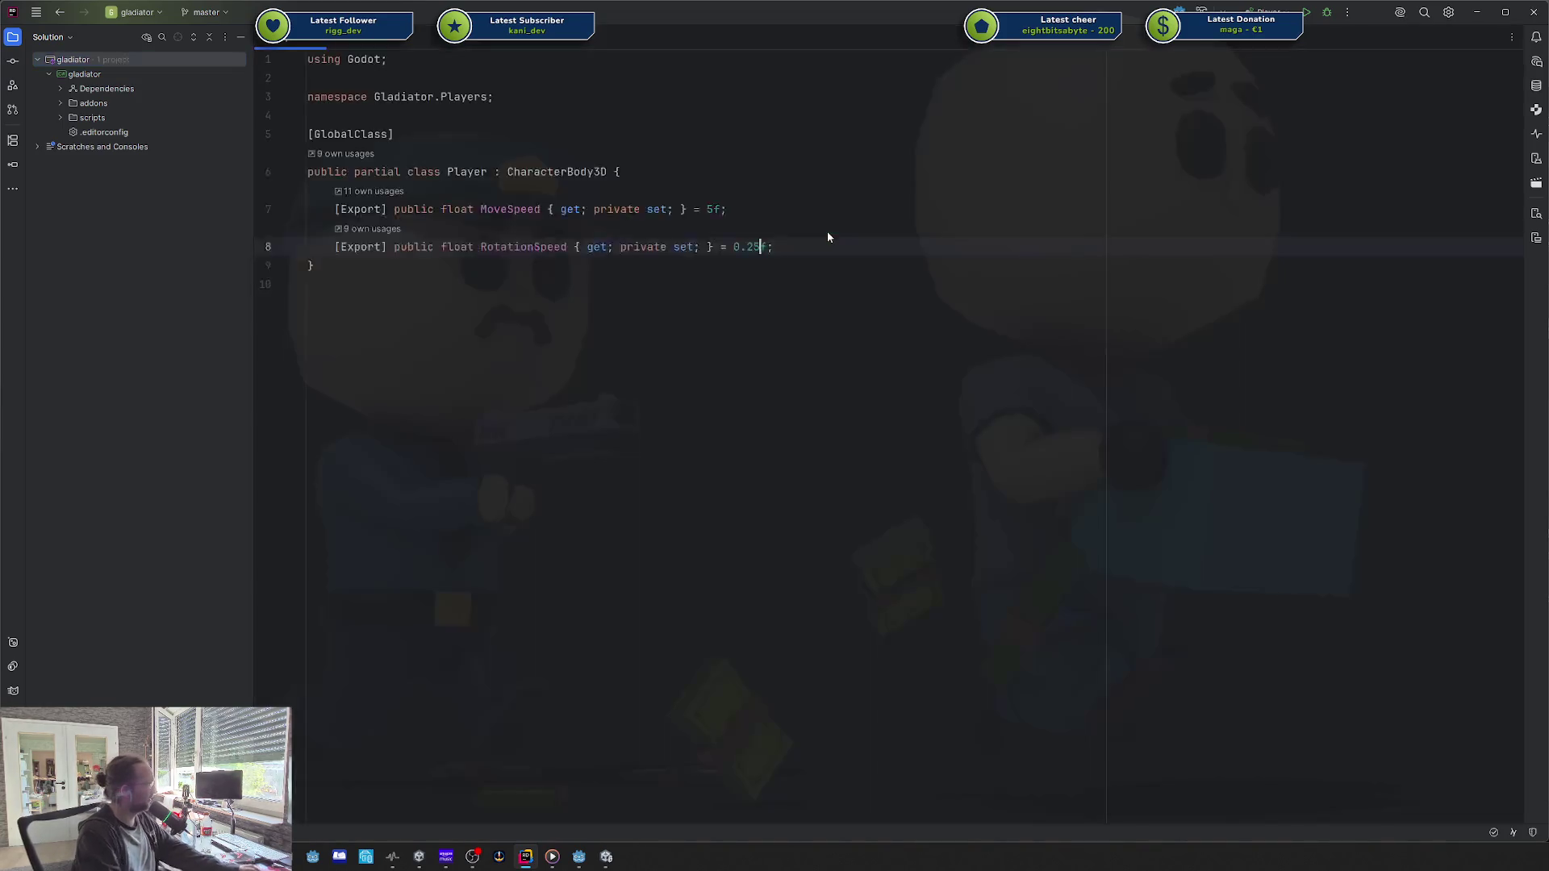
left_click(774, 176)
key("Return")
type("[Export] public bool ")
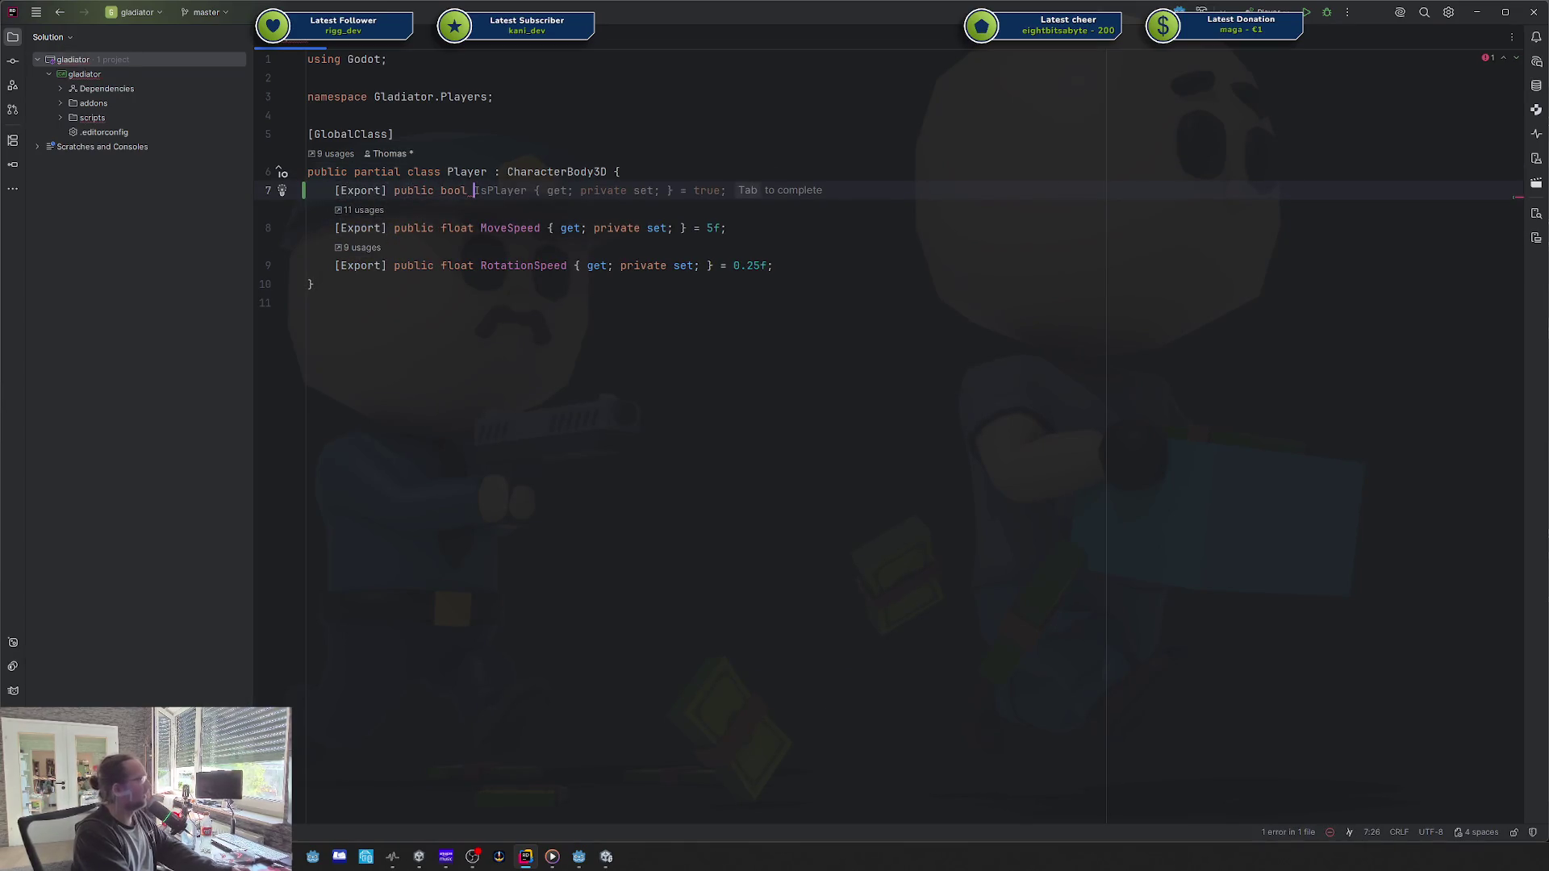
type("CanUse")
type("Gun { get; privateset")
type("; set;")
Step: Fix the CanUseGun accessors to a plain public { get; set; }
left_click(587, 190)
type("private")
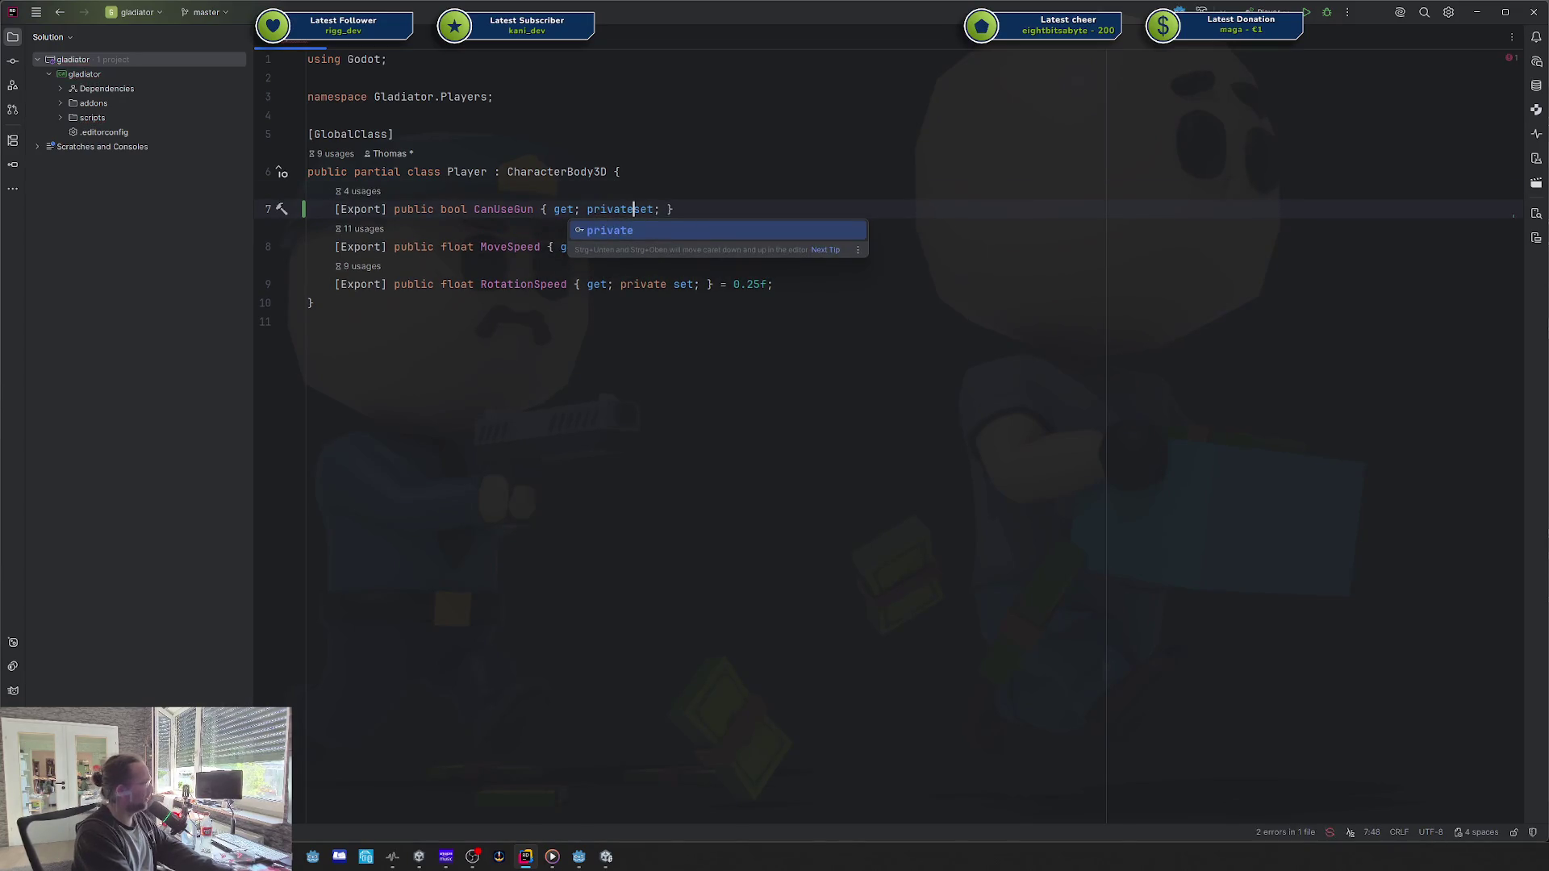
key("ctrl+BackSpace")
key("End")
left_click(587, 209)
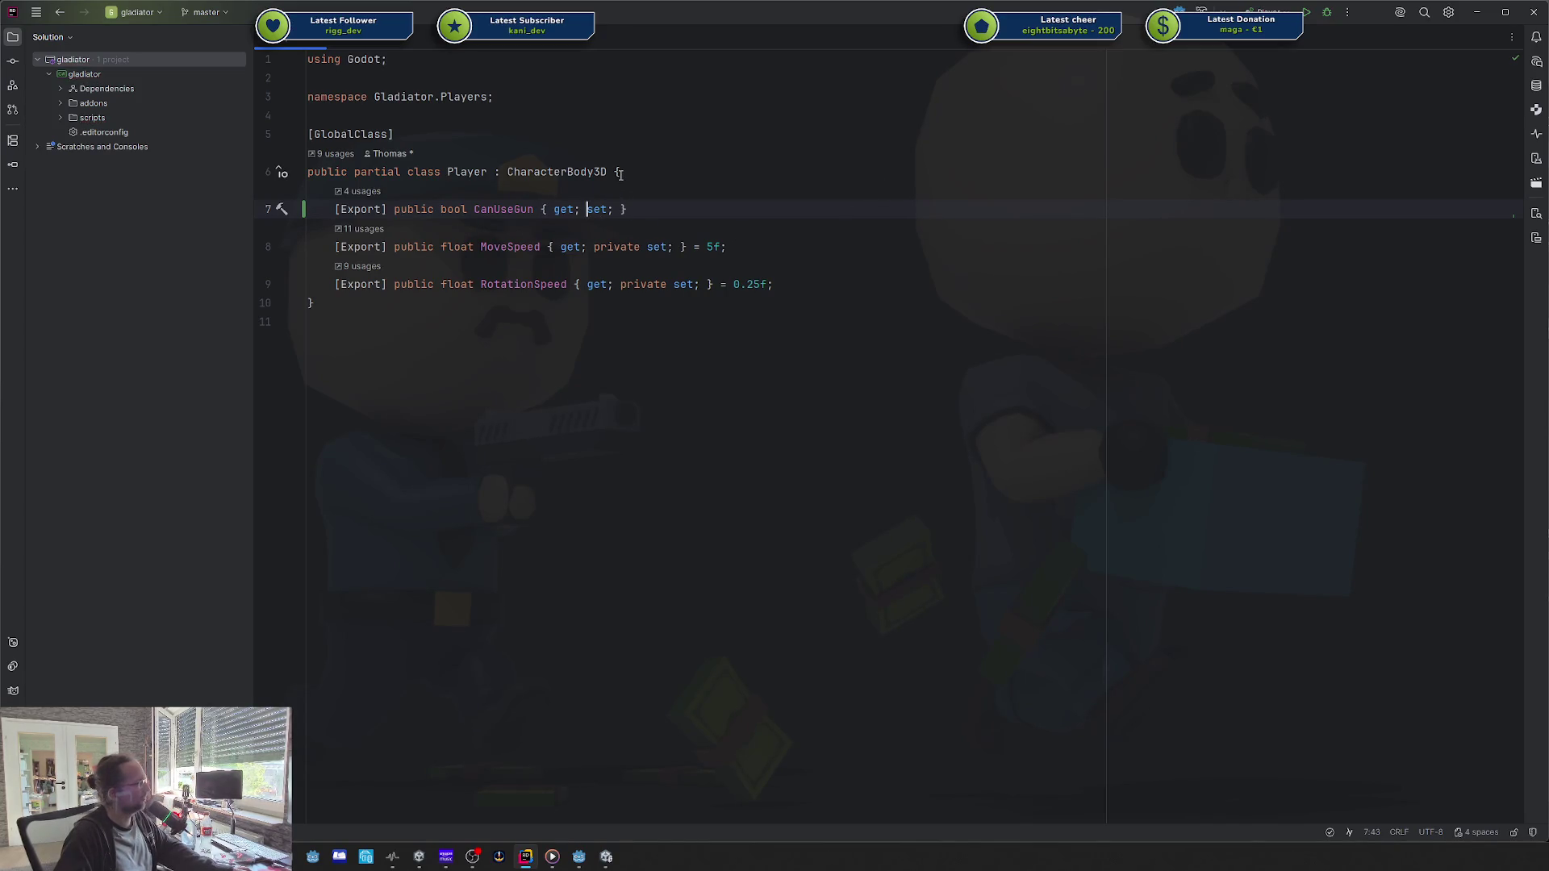
left_click(620, 172)
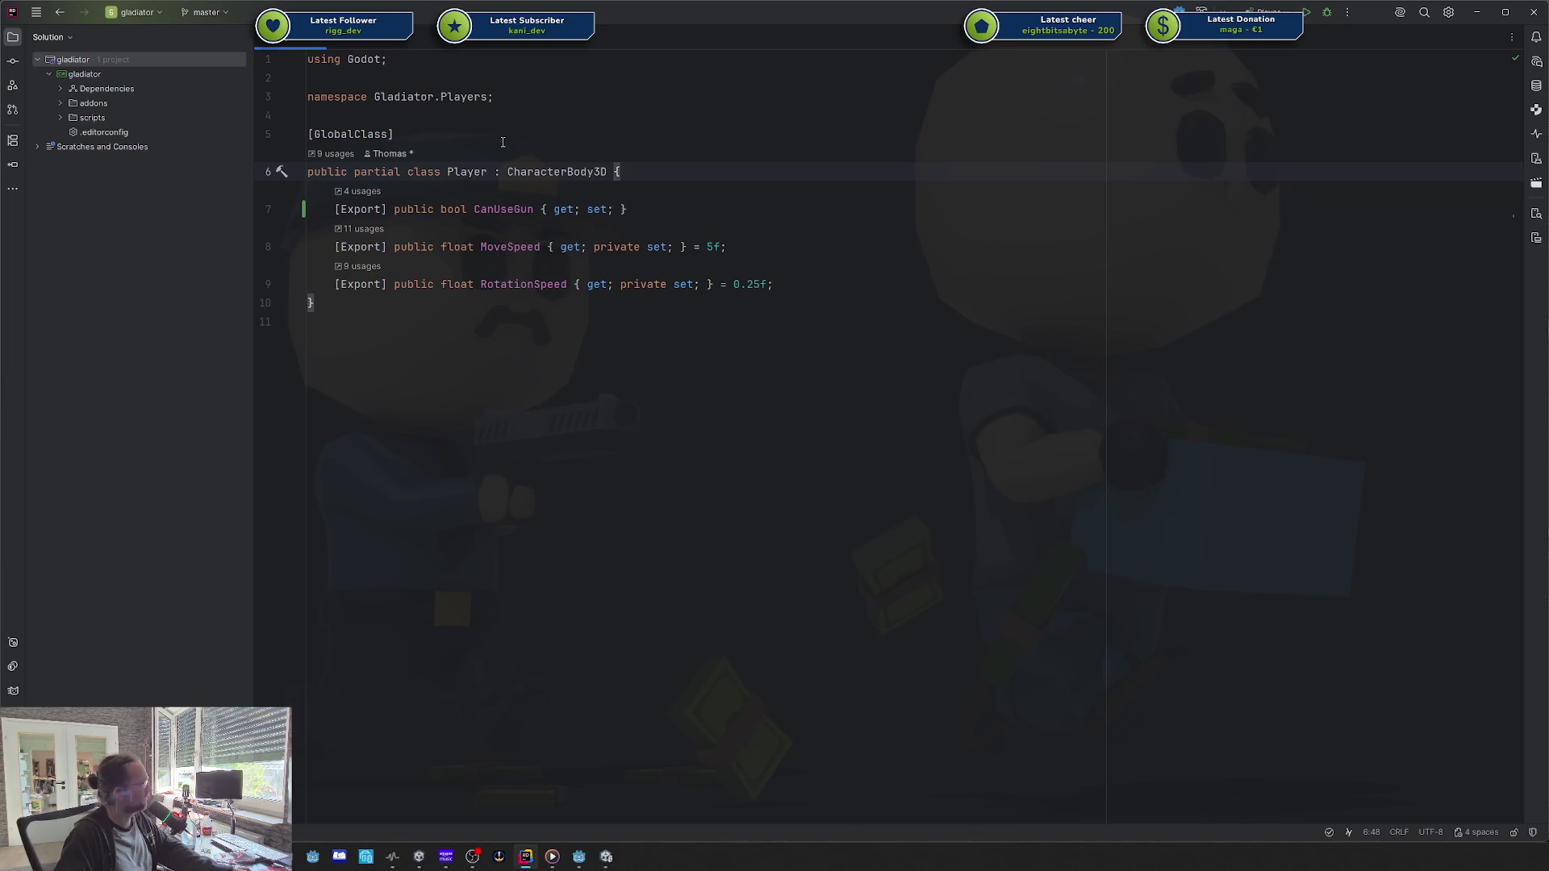
left_click(593, 140)
key("ctrl+n")
Step: Open PlayerWeaponController.cs beside Player.cs and add a Player { get; set; } property
type("Pl")
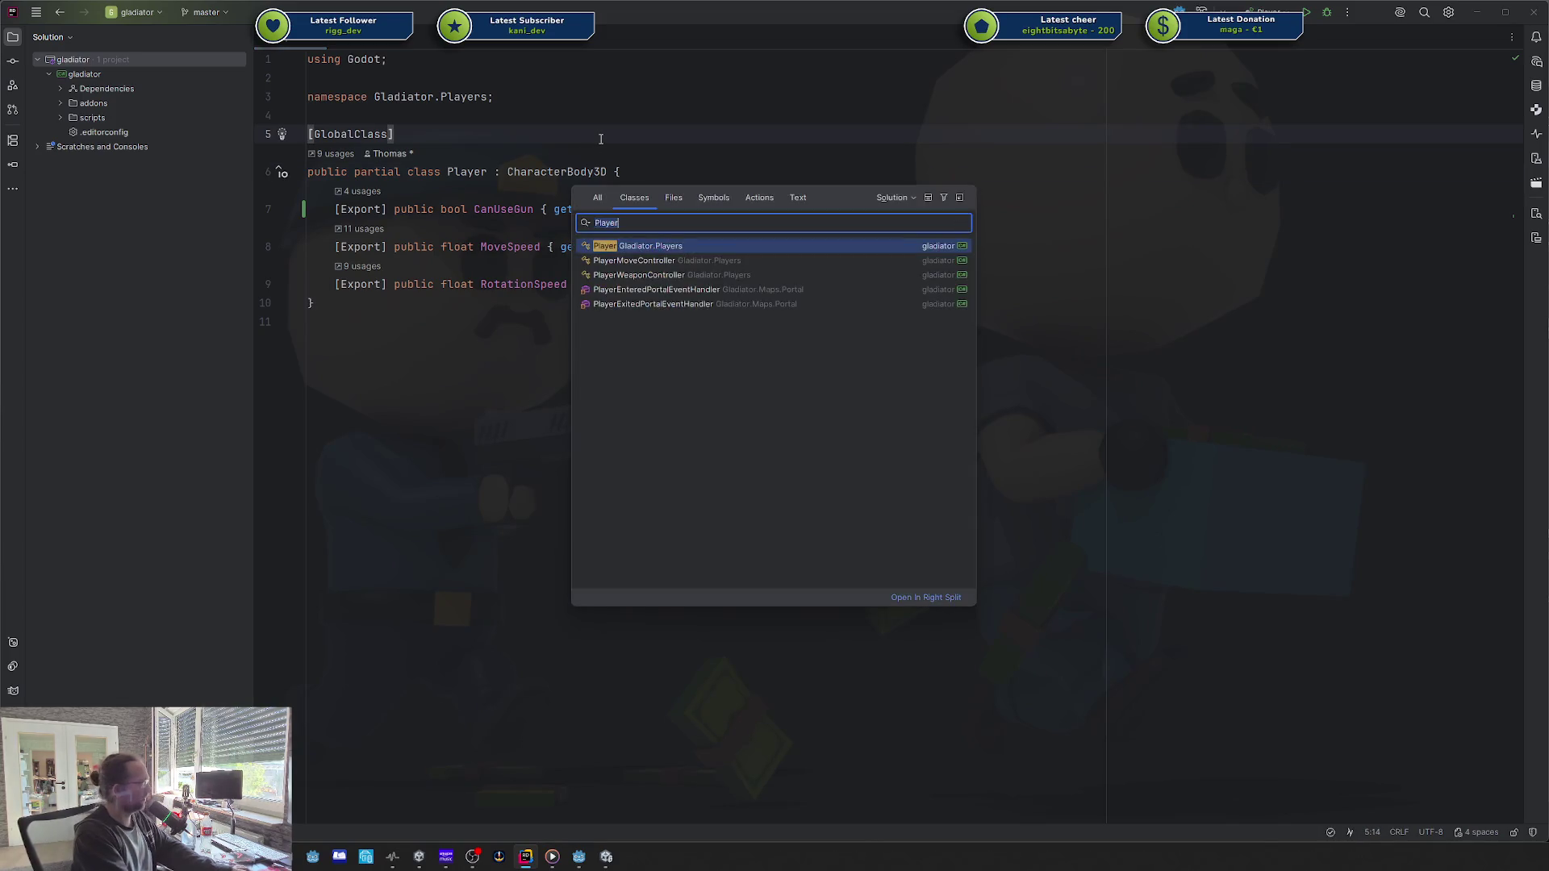
type("ayer")
key("Down")
key("Down")
key("Return")
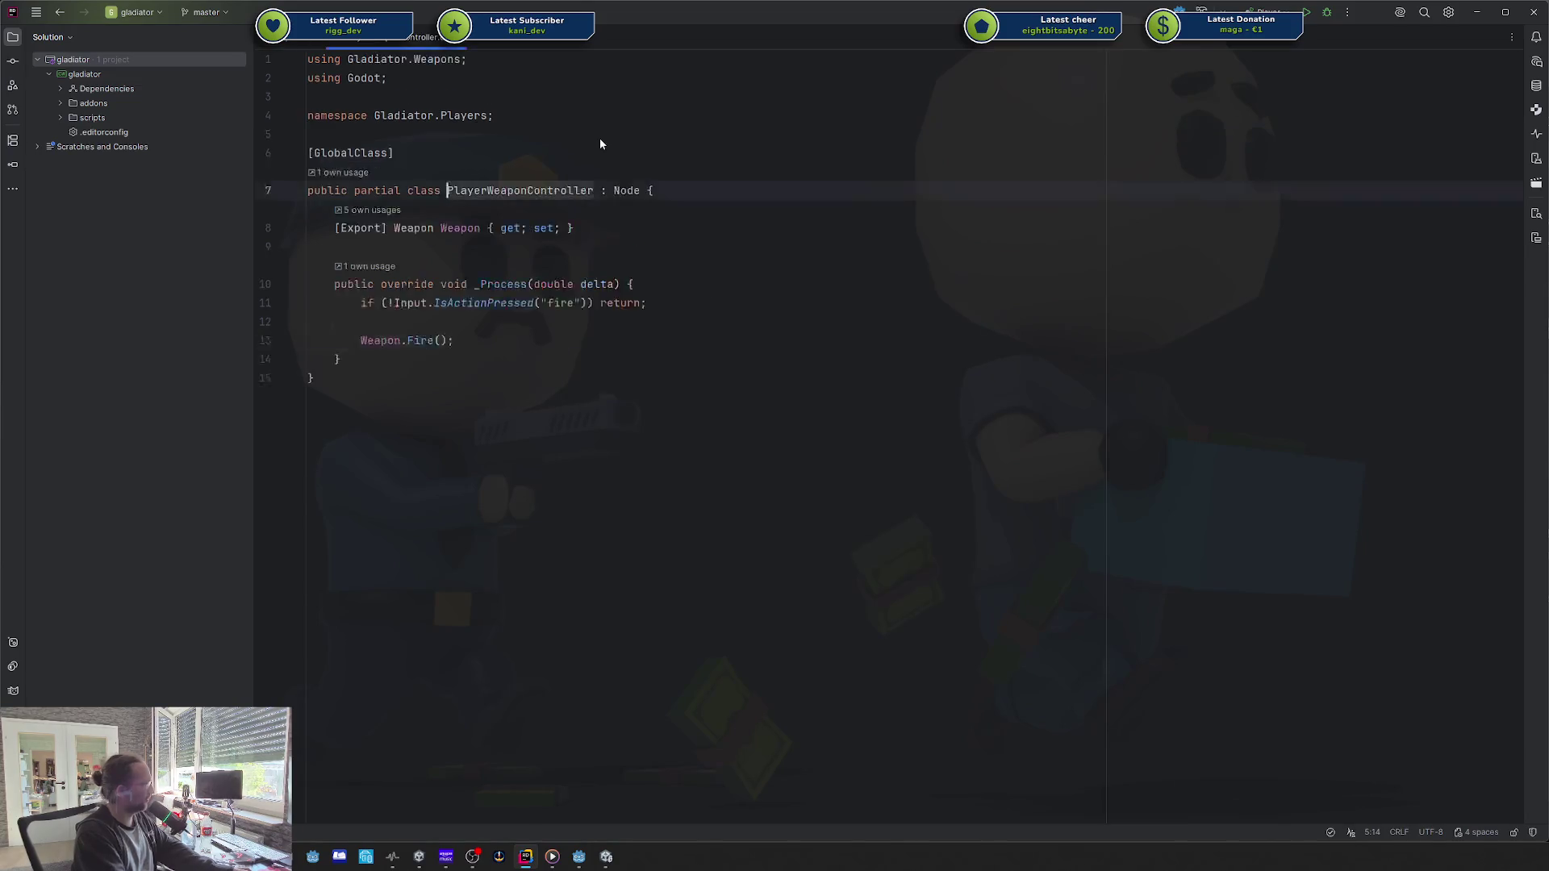
left_click_drag(428, 36, 1223, 363)
left_click(1310, 195)
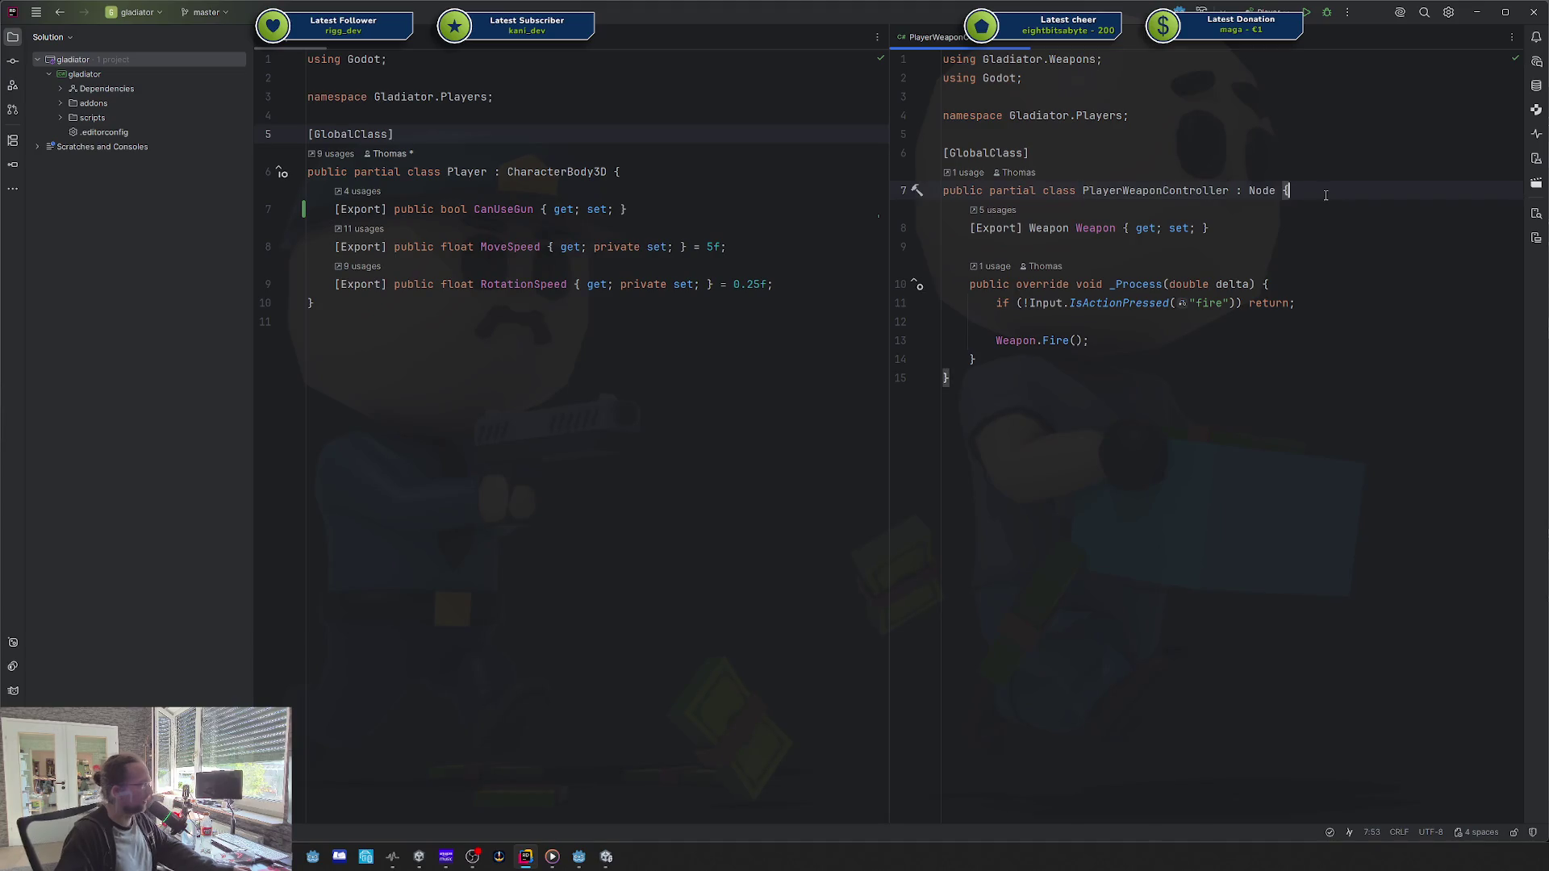
key("Return")
key("Return")
key("Up")
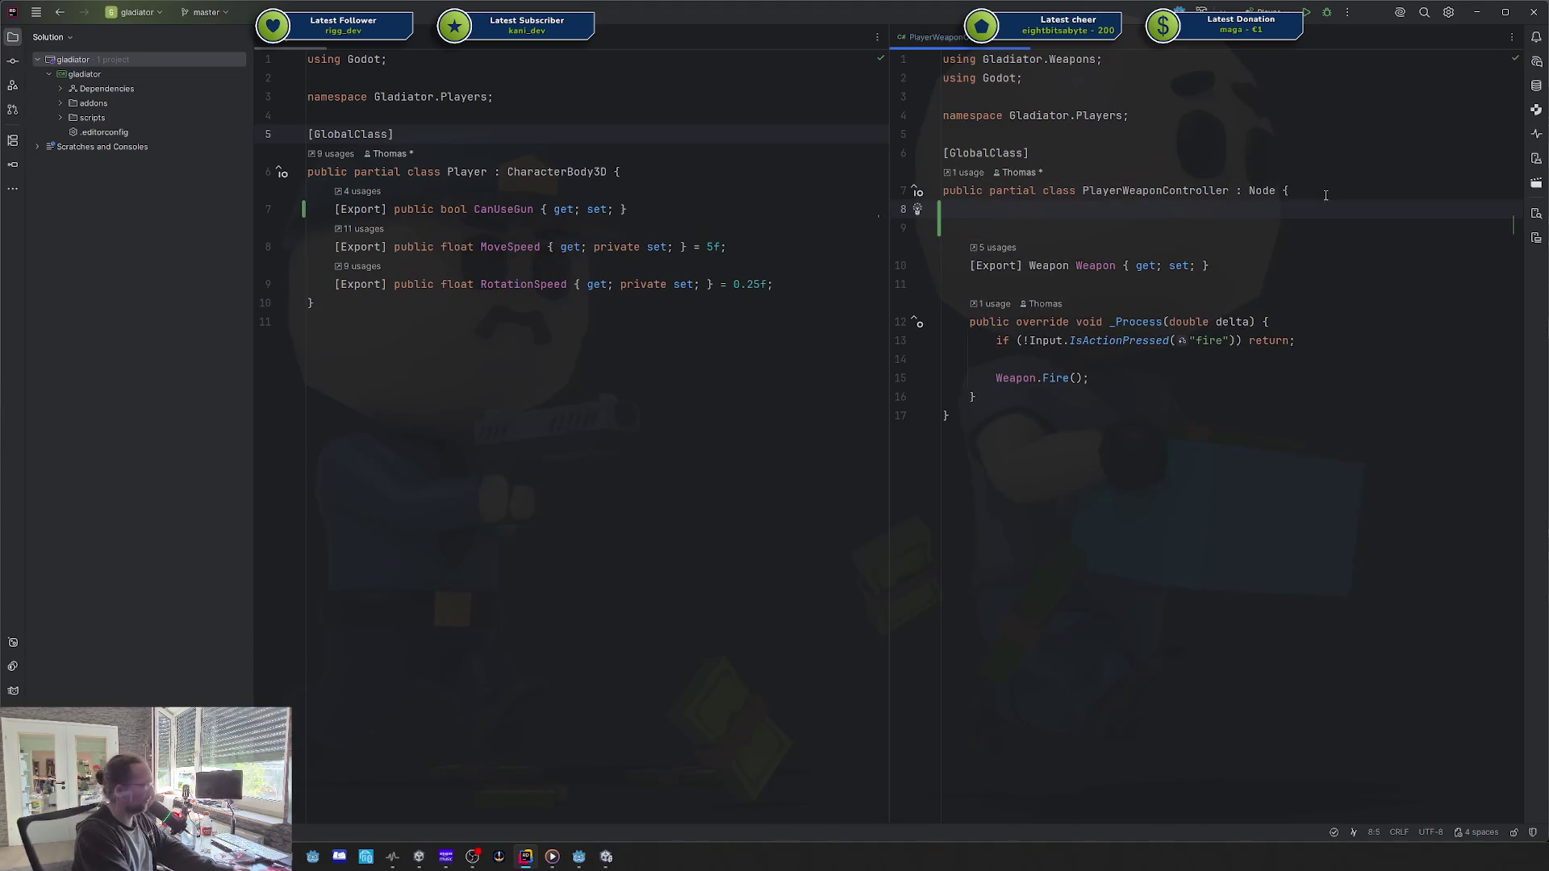
type("Player")
key("Tab")
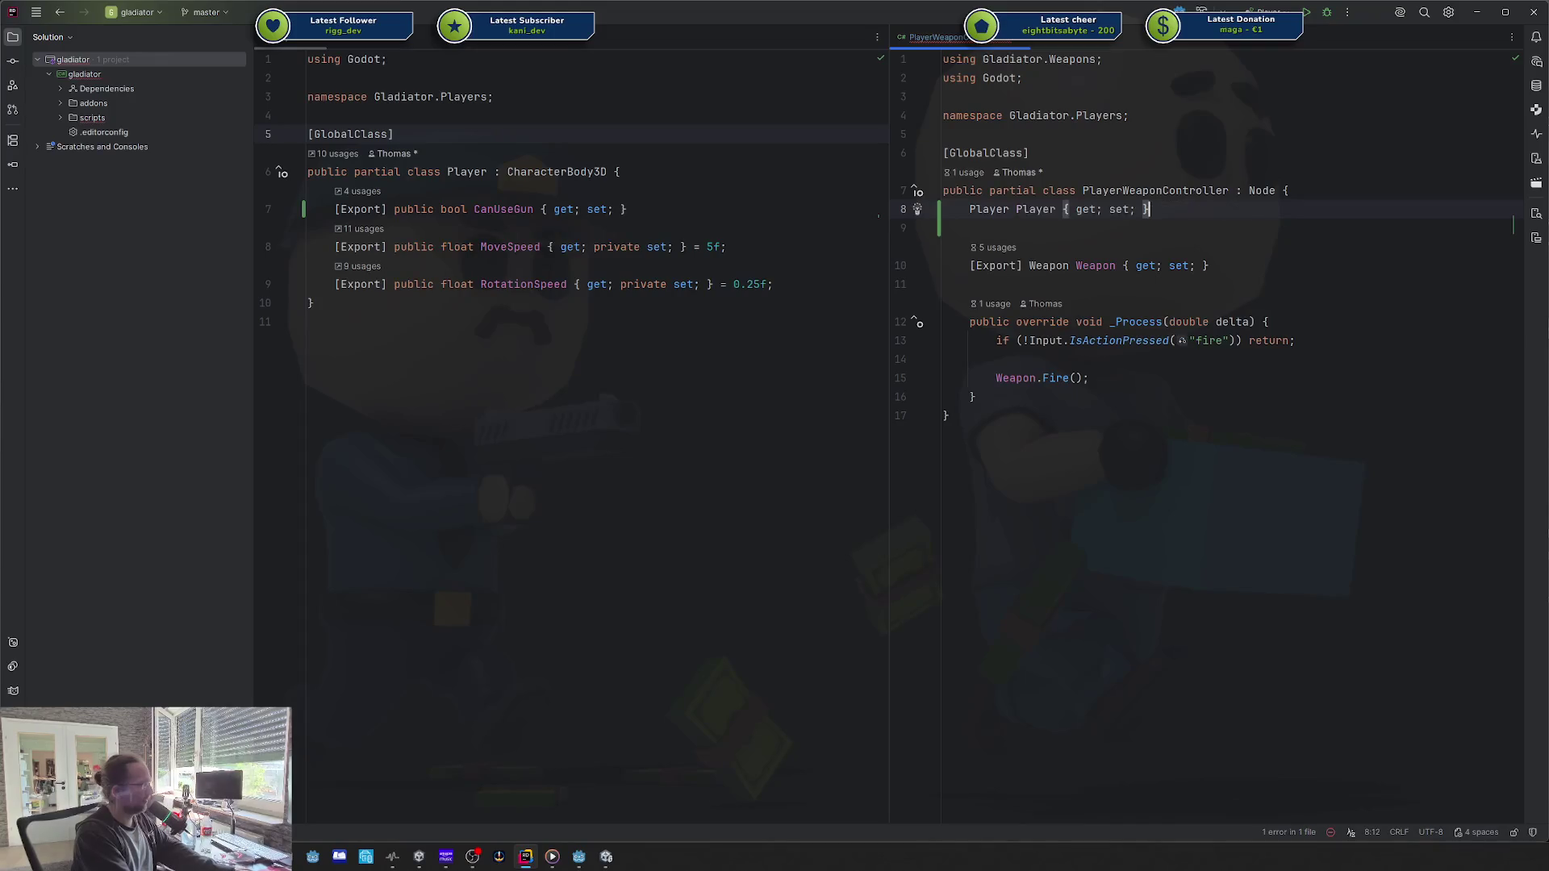
Step: Add a _Ready override above _Process, removing the generated base._Ready call
left_click(1150, 322)
key("Up")
key("Return")
type("_R")
key("Return")
key("shift+Home")
key("BackSpace")
Step: Inside _Ready, assign Player = GetOwner<Player>();
type("Player")
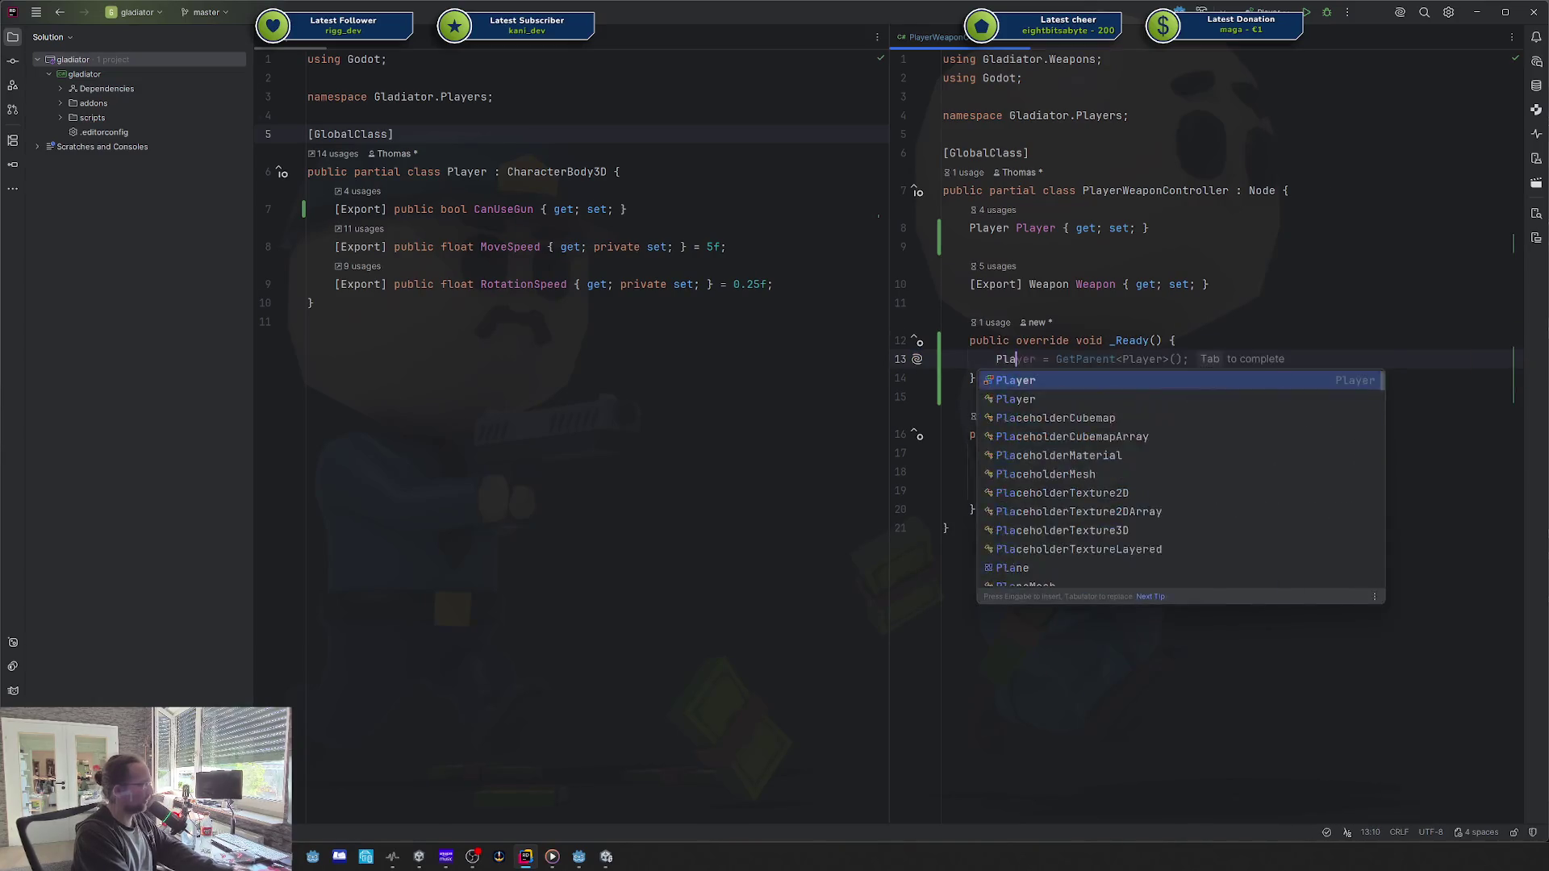
key("Tab")
key("ctrl+BackSpace")
key("ctrl+BackSpace")
key("ctrl+BackSpace")
type("Getown")
key("Down")
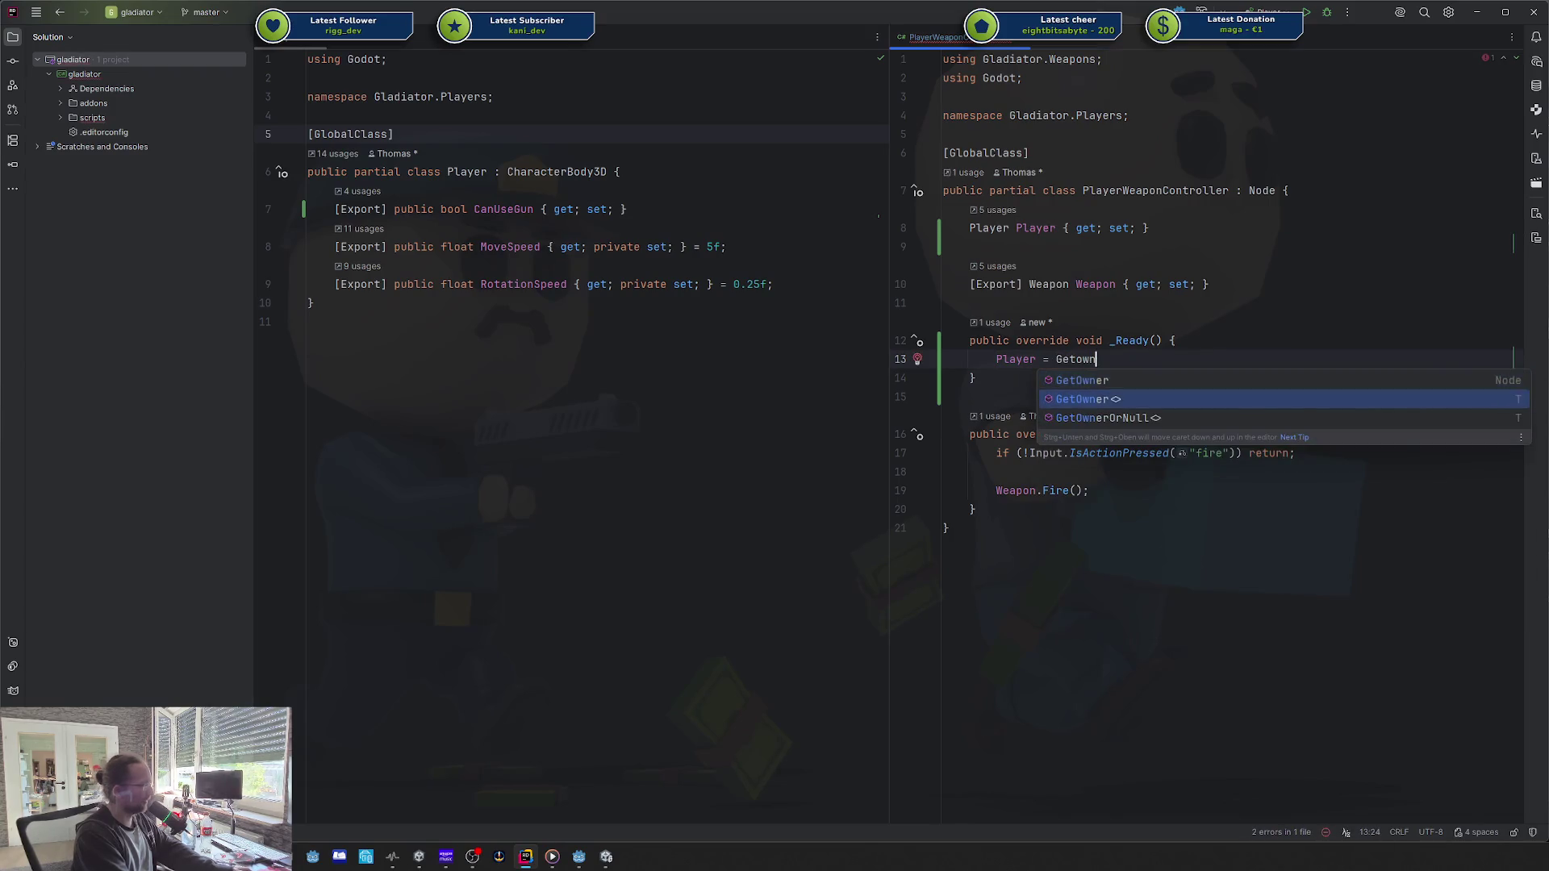
key("Return")
type("Player")
key("End")
type(";")
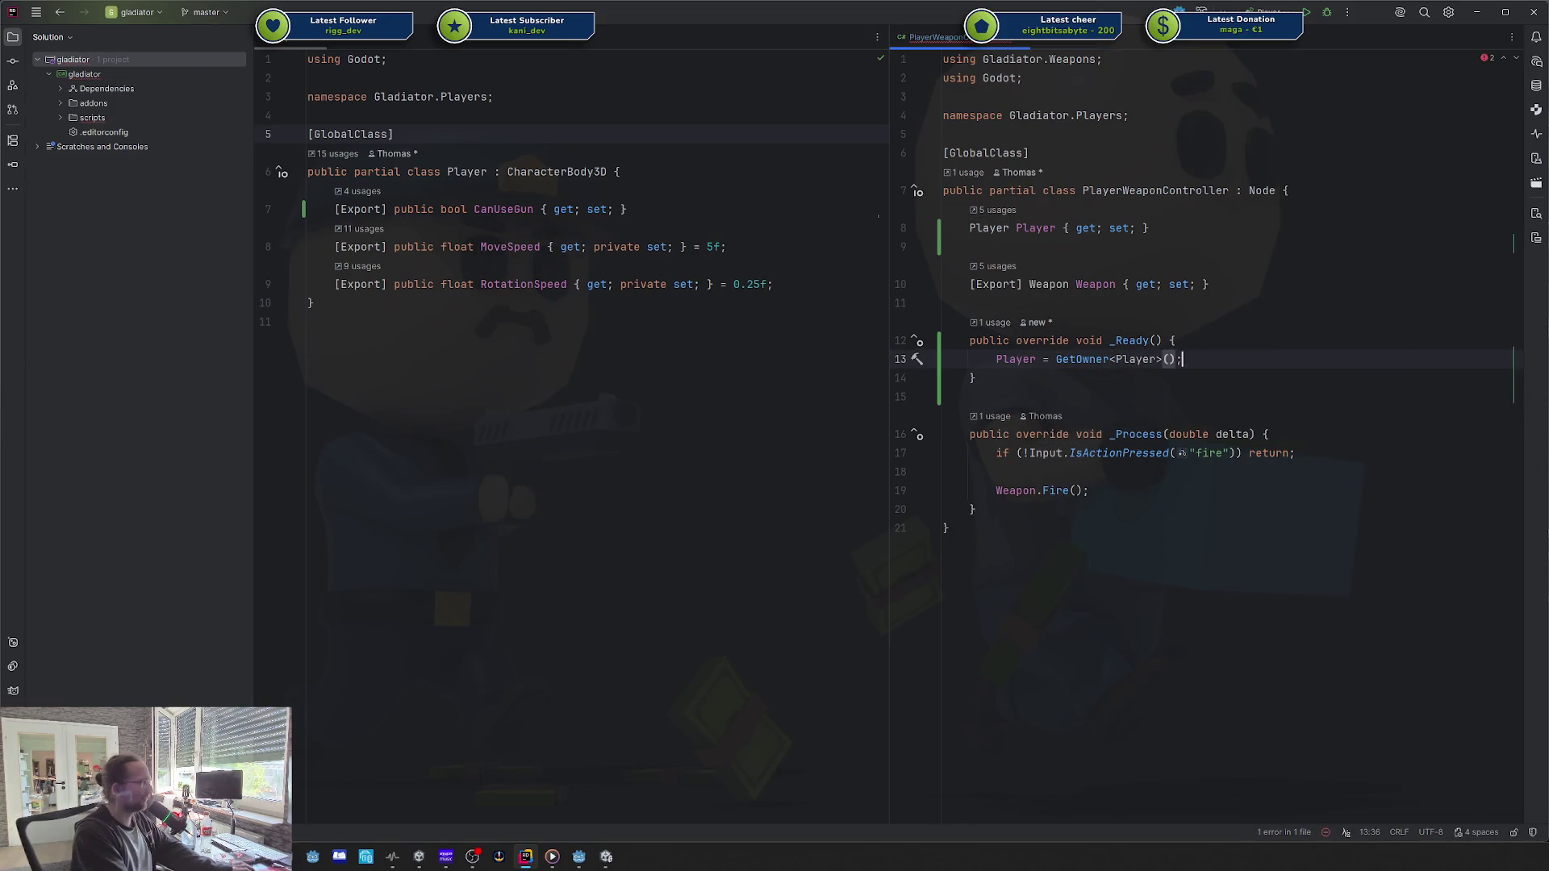
Step: Review the class names and look up the GetOwner documentation on the assignment line
key("Up")
double_click(1142, 192)
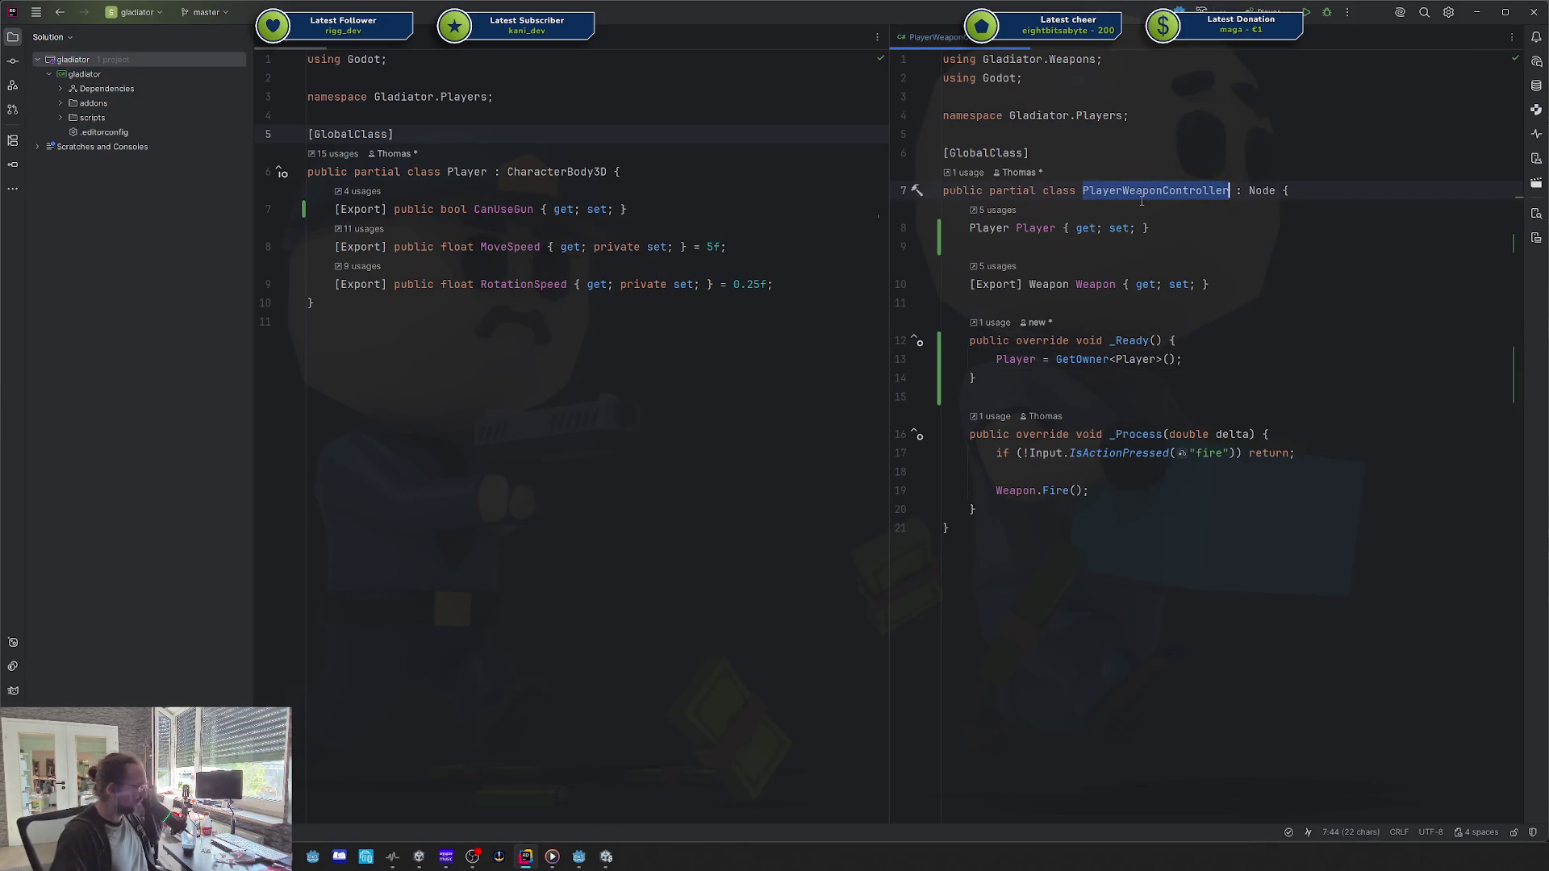
double_click(428, 172)
left_click(1175, 284)
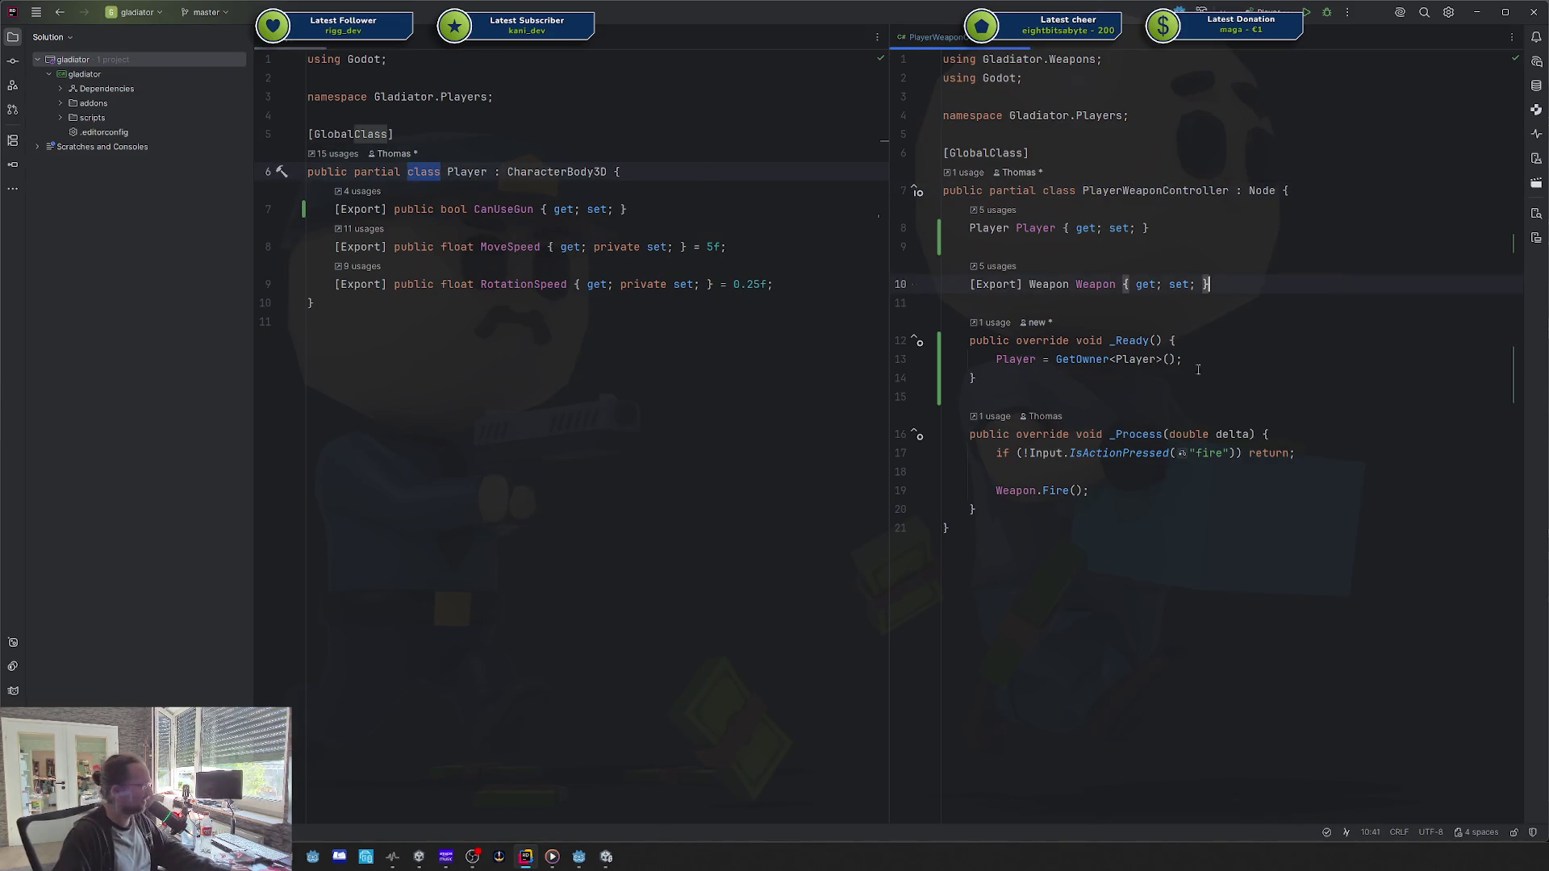
left_click(1164, 359)
left_click(1069, 359)
mouse_move(1069, 359)
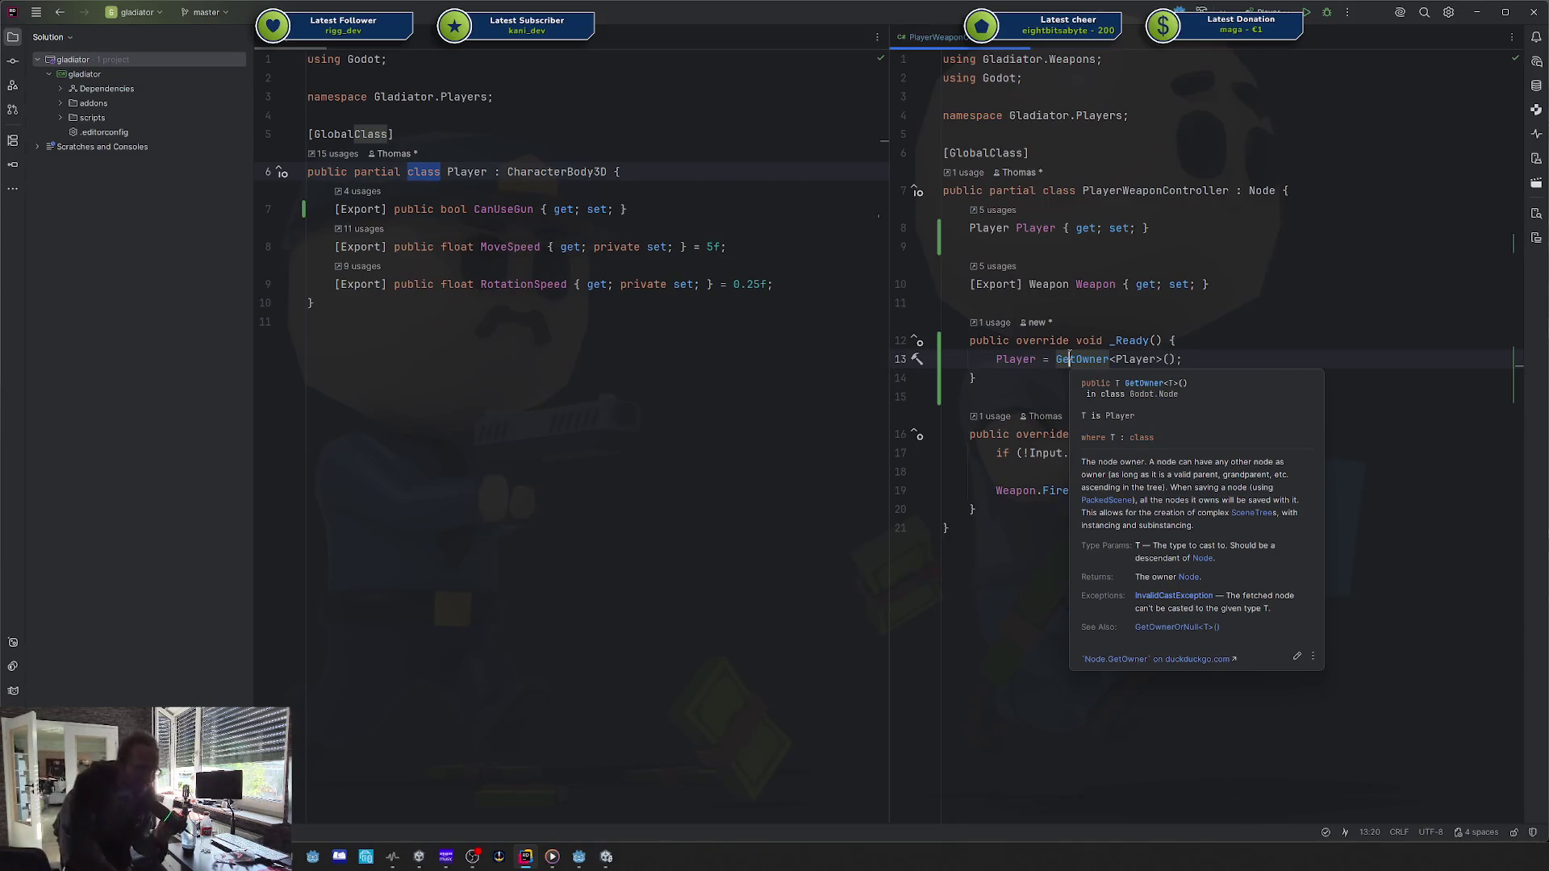
key("Escape")
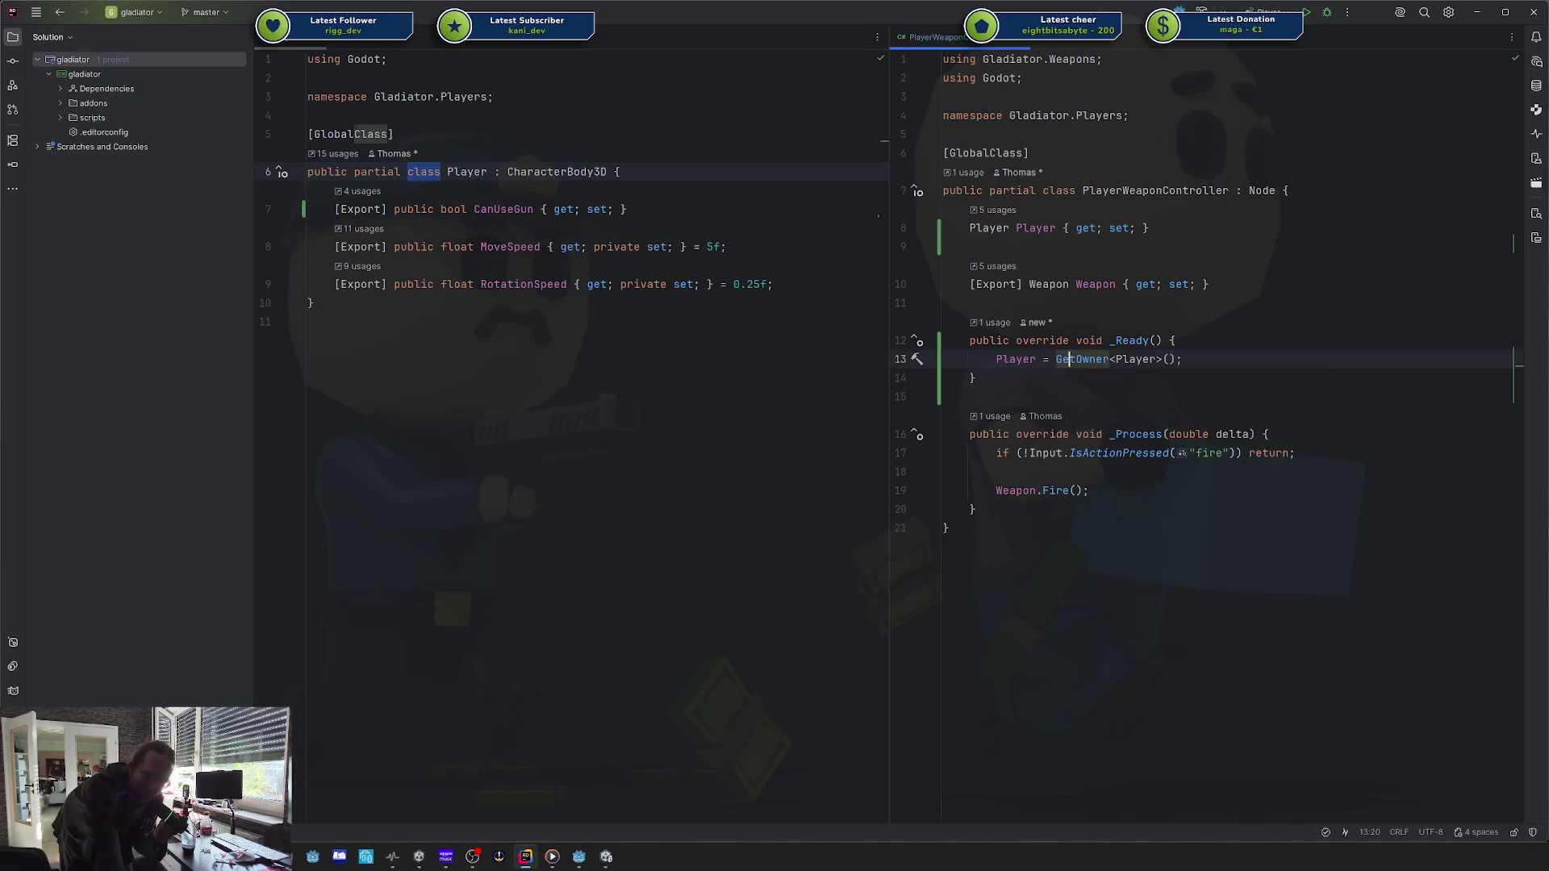
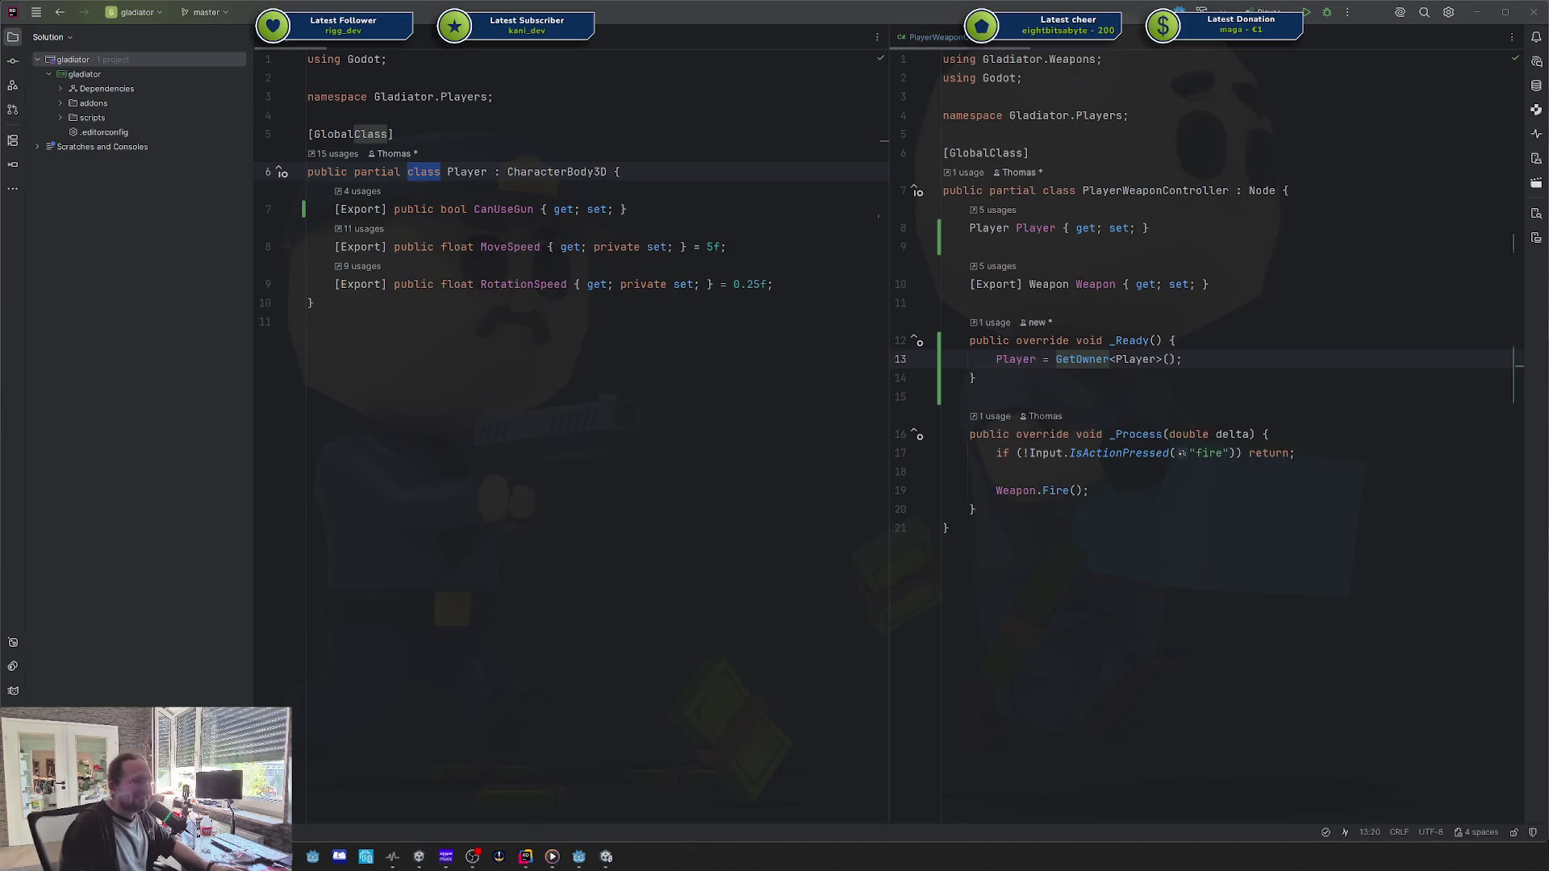
Step: Shift the editor splitter left so PlayerWeaponController.cs gets a wider pane beside Player.cs
left_click(1255, 284)
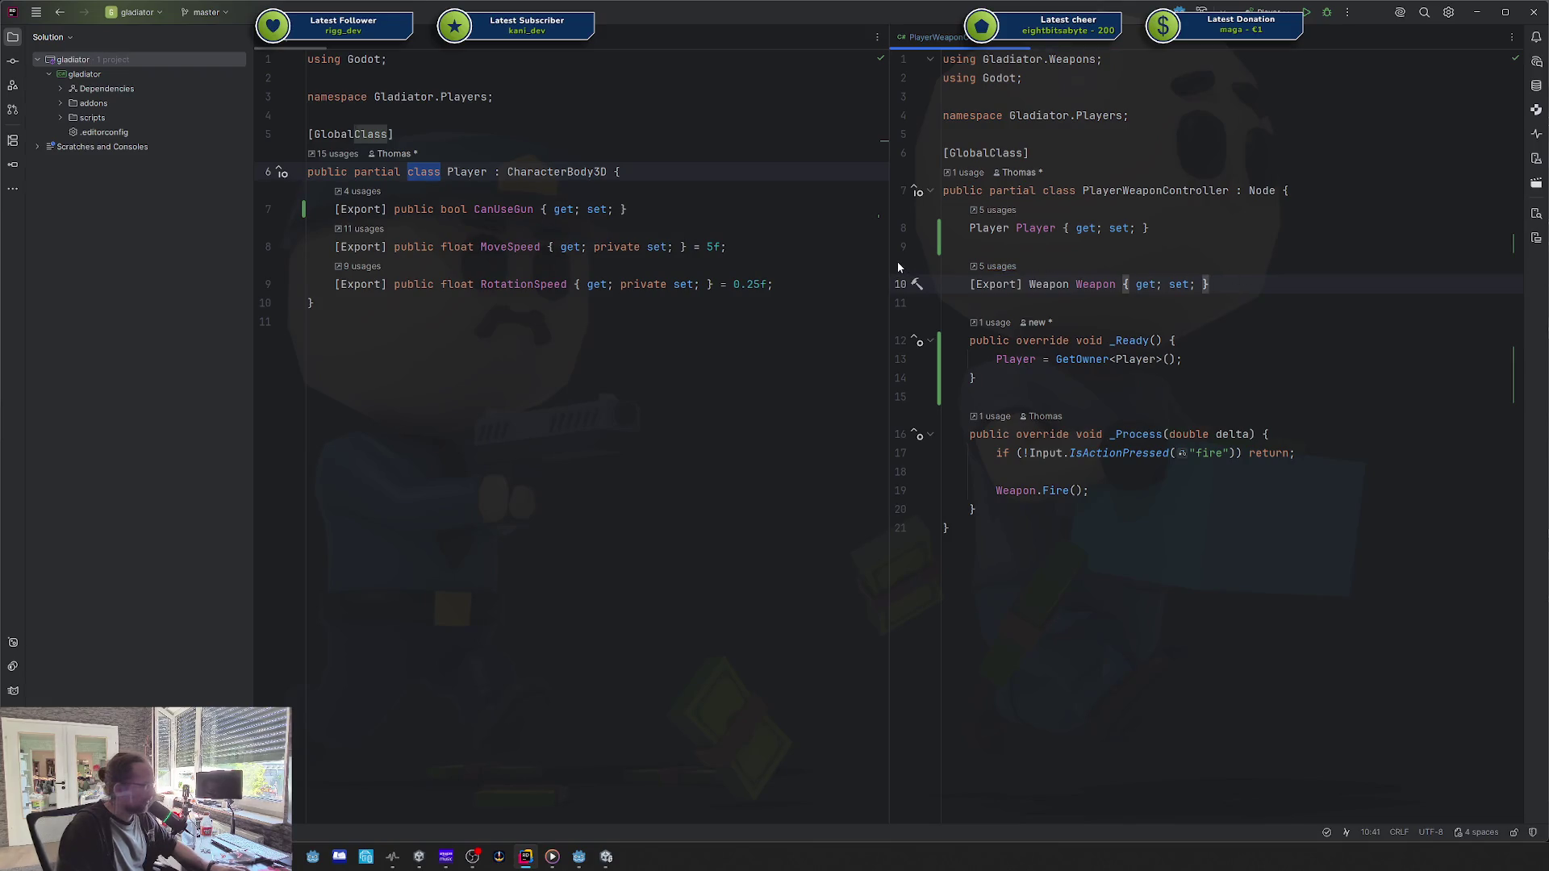
left_click_drag(891, 261, 847, 262)
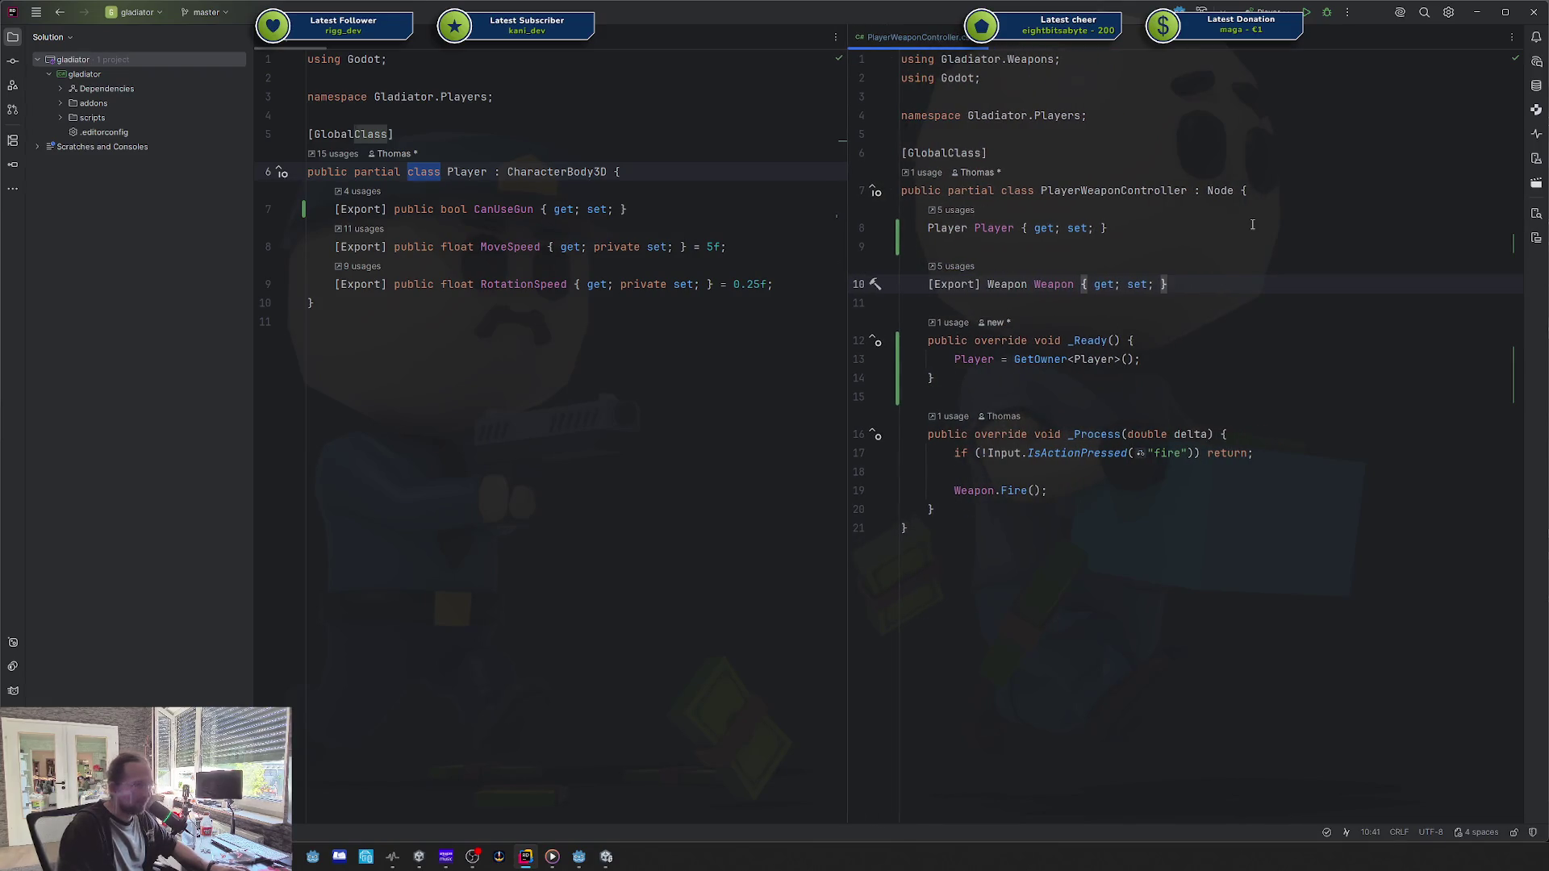
key("ctrl+w")
key("ctrl+w")
key("ctrl+w")
left_click(1214, 162)
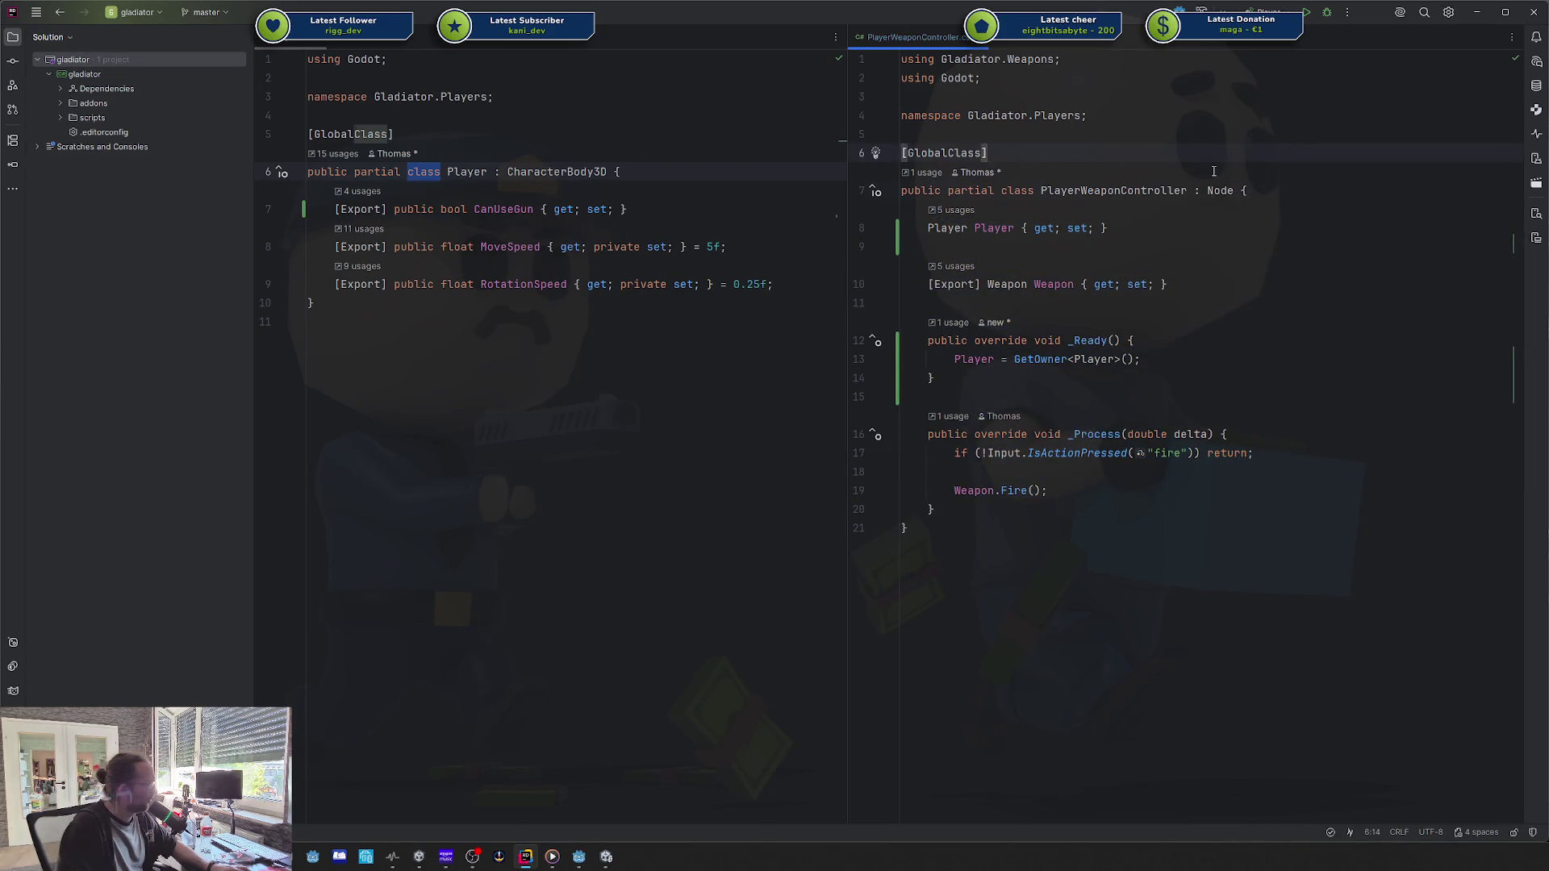
left_click(1094, 360)
key("ctrl+w")
key("ctrl+w")
key("ctrl+w")
left_click(1120, 134)
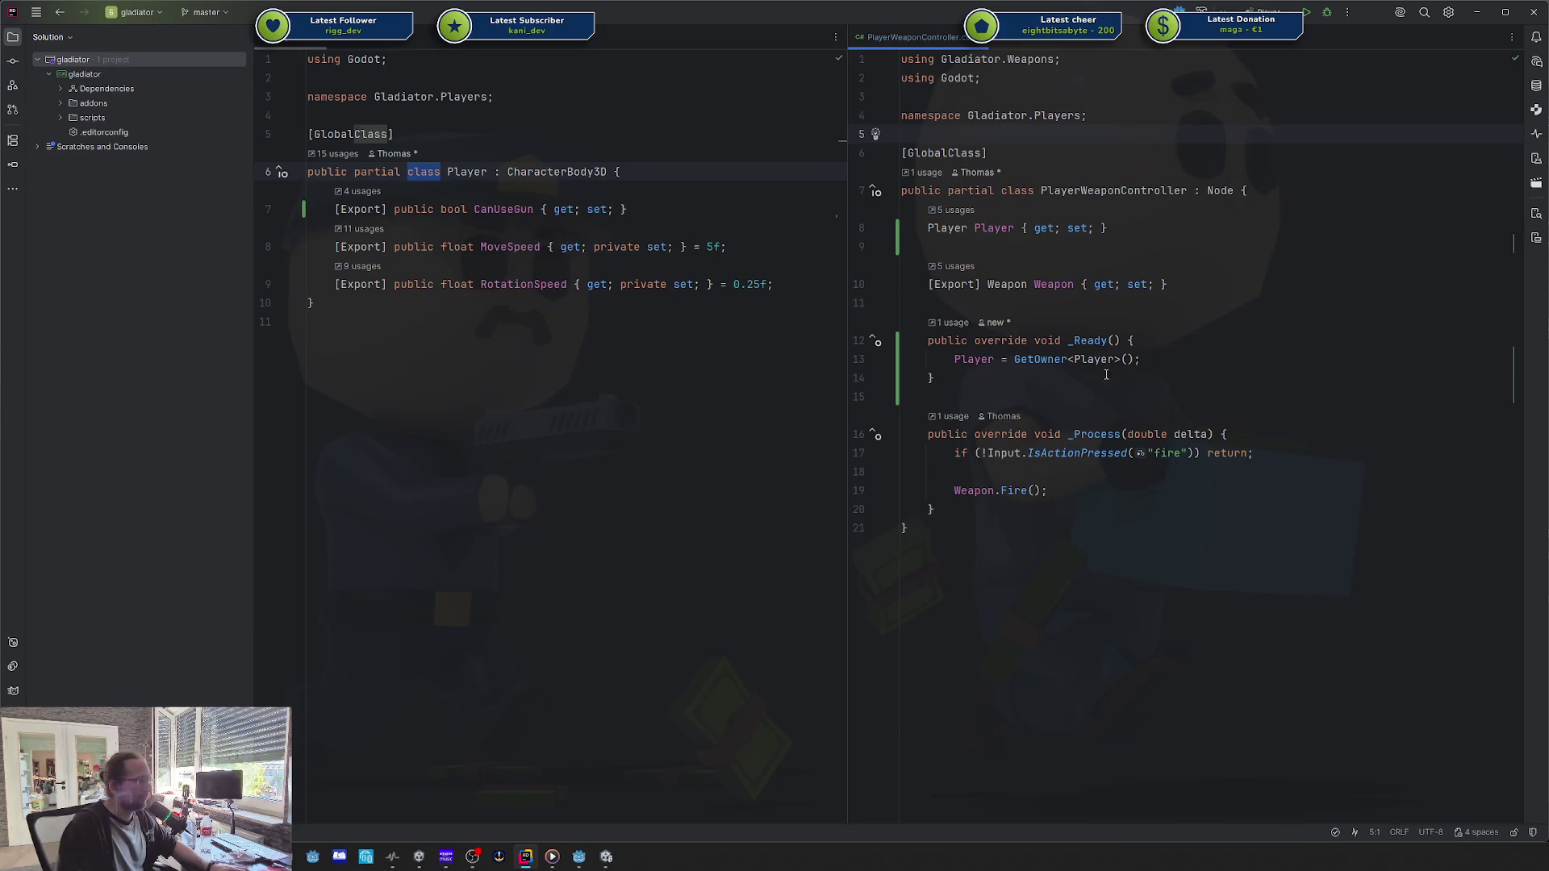
mouse_move(1102, 360)
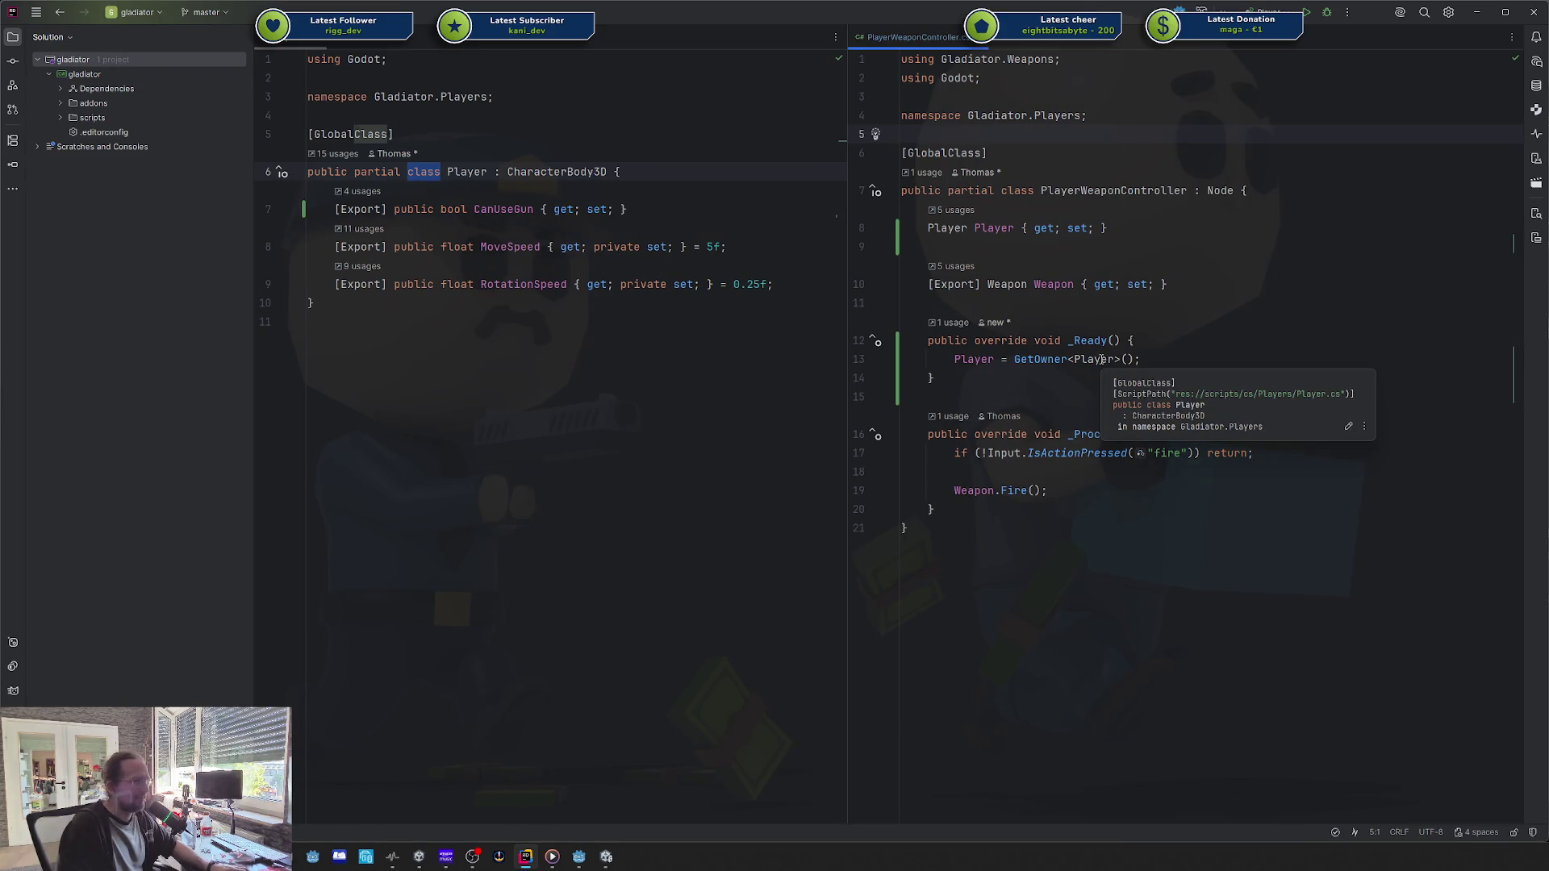
left_click(1057, 304)
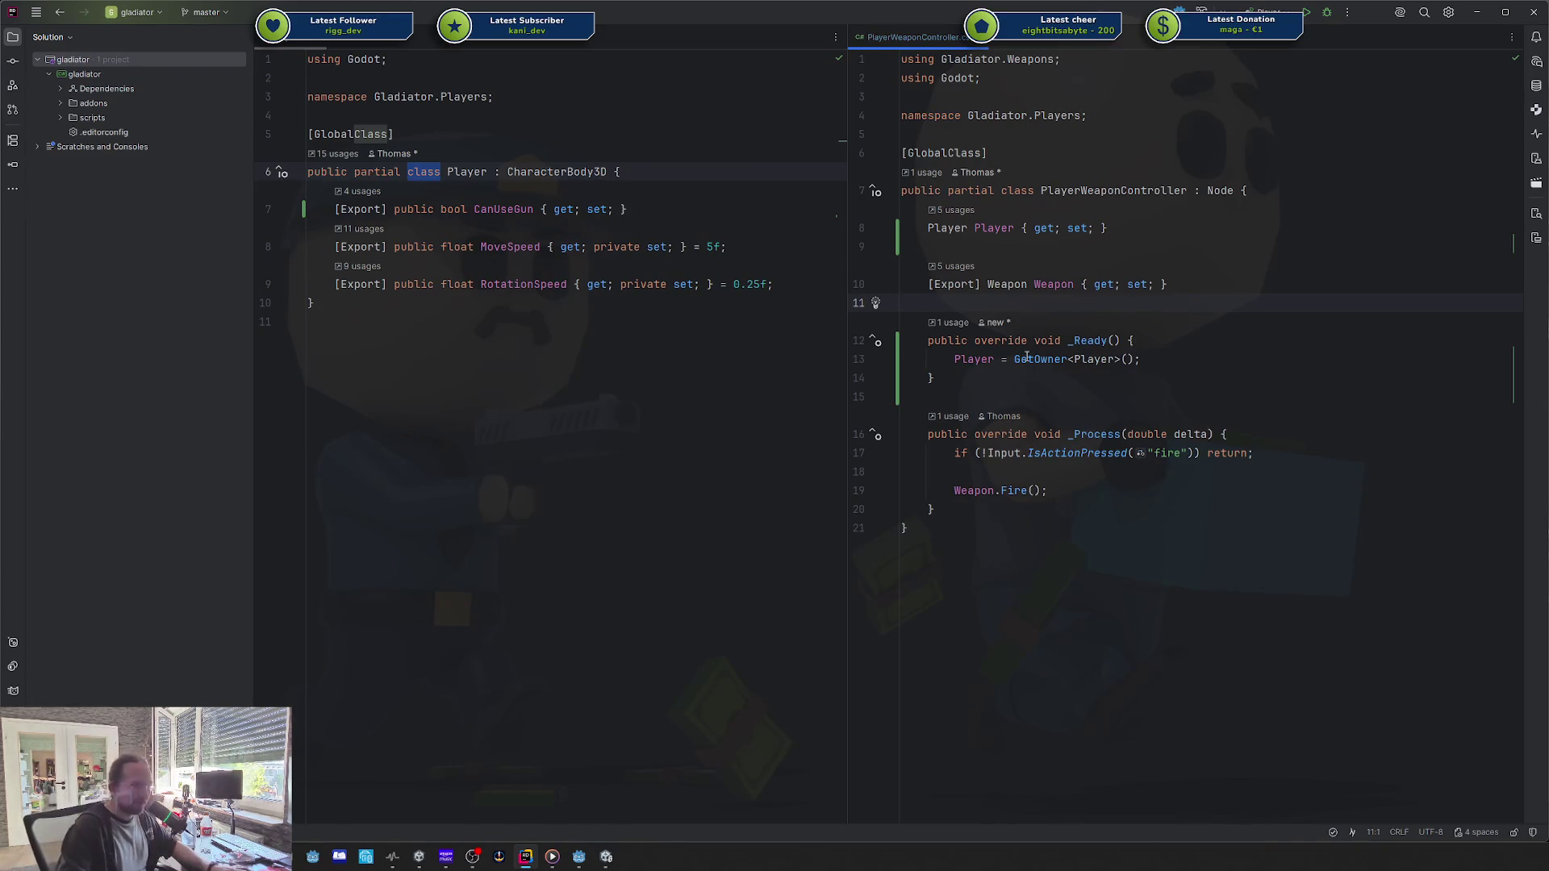
mouse_move(1039, 345)
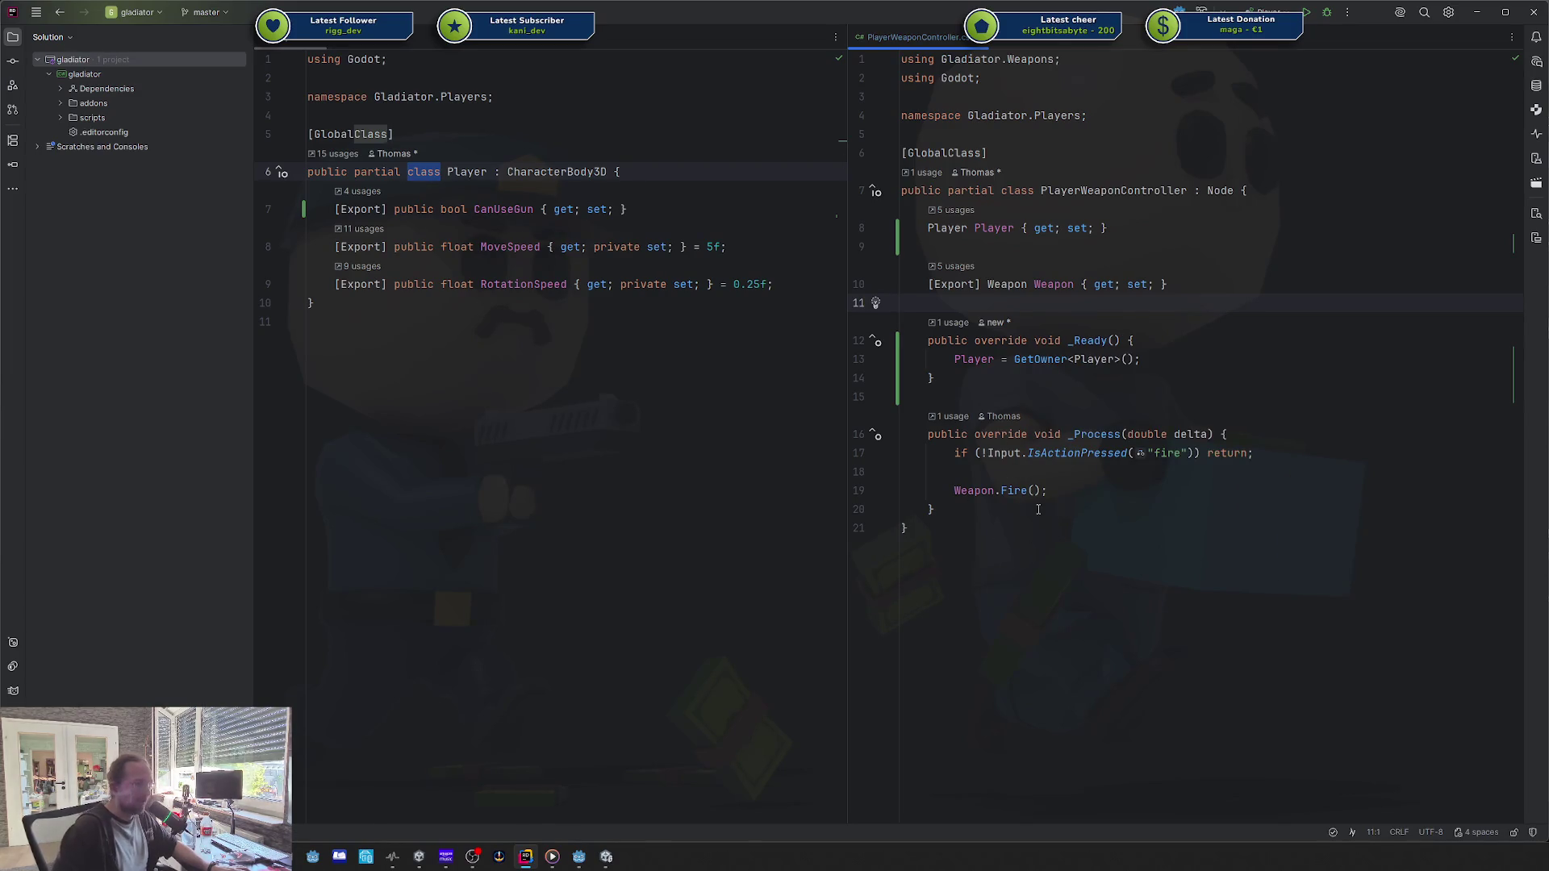
left_click(1039, 510)
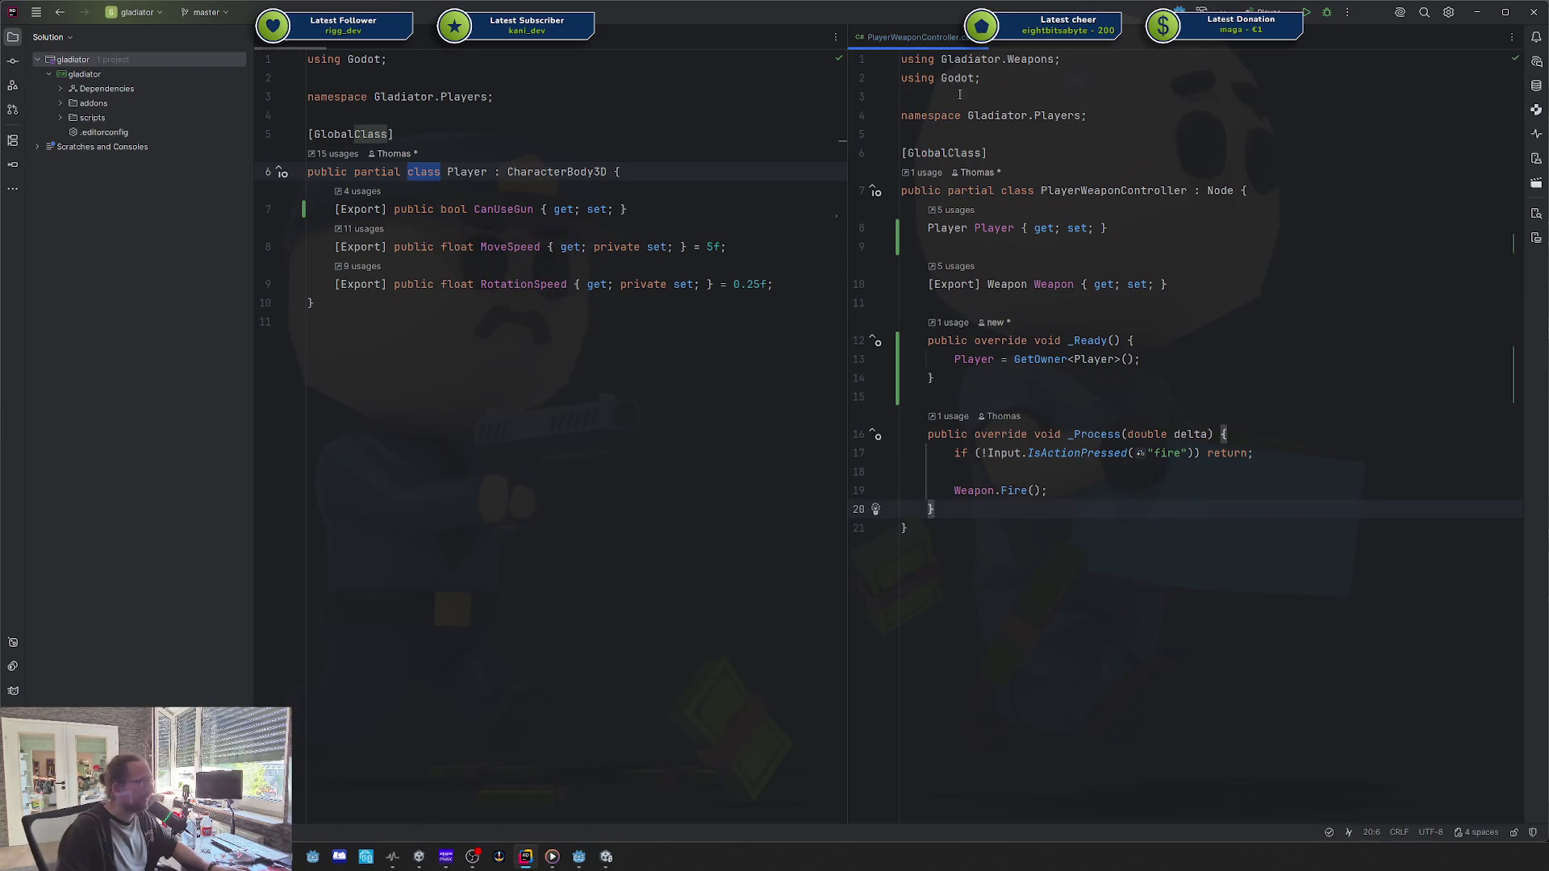
left_click(1224, 543)
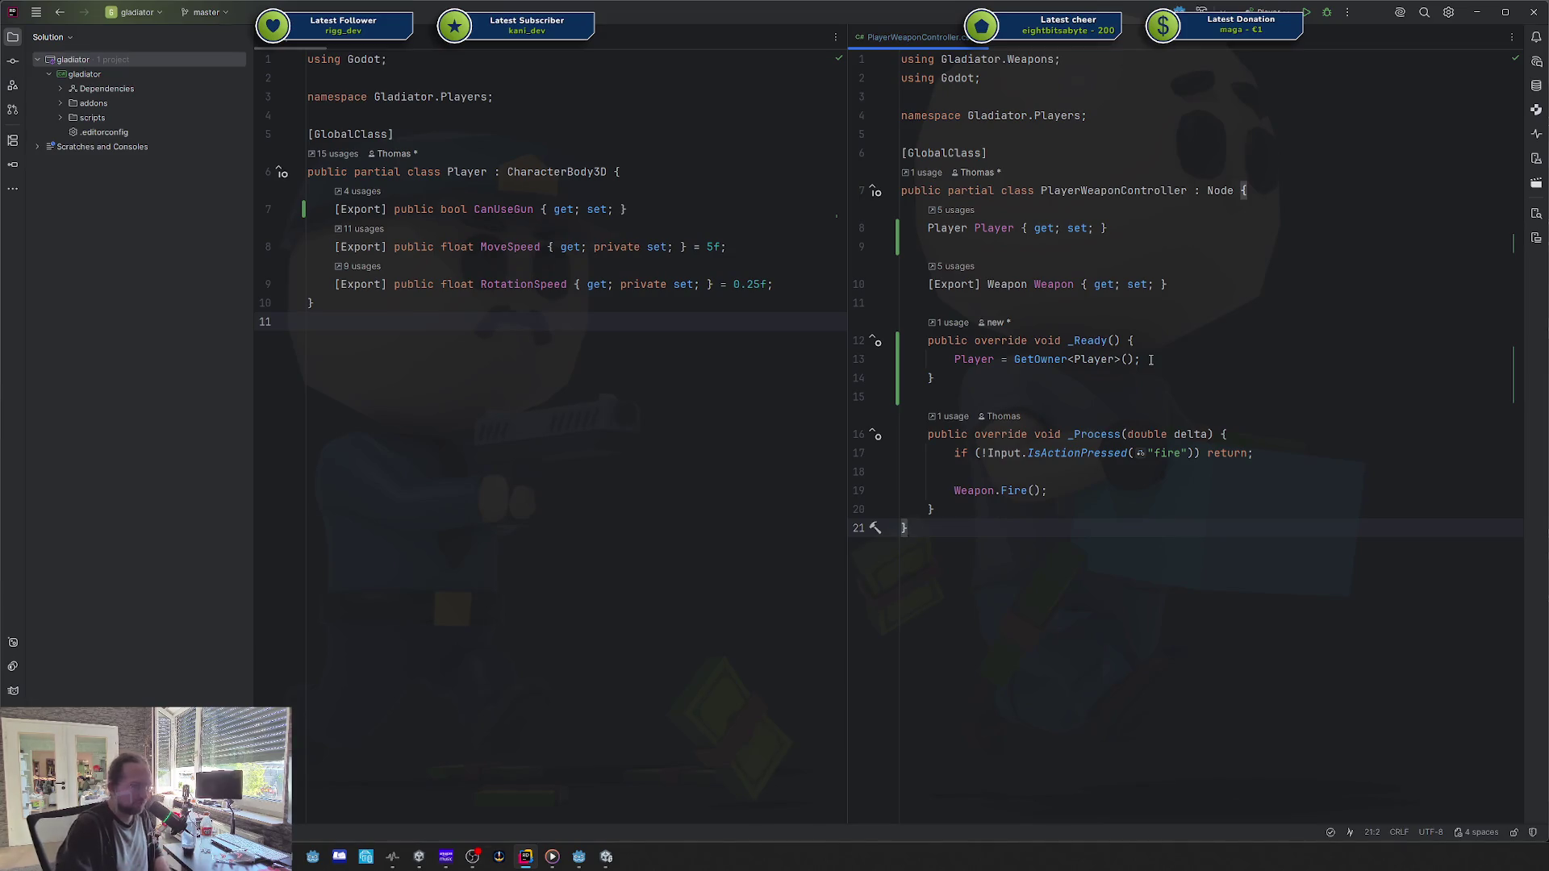
left_click(1170, 284)
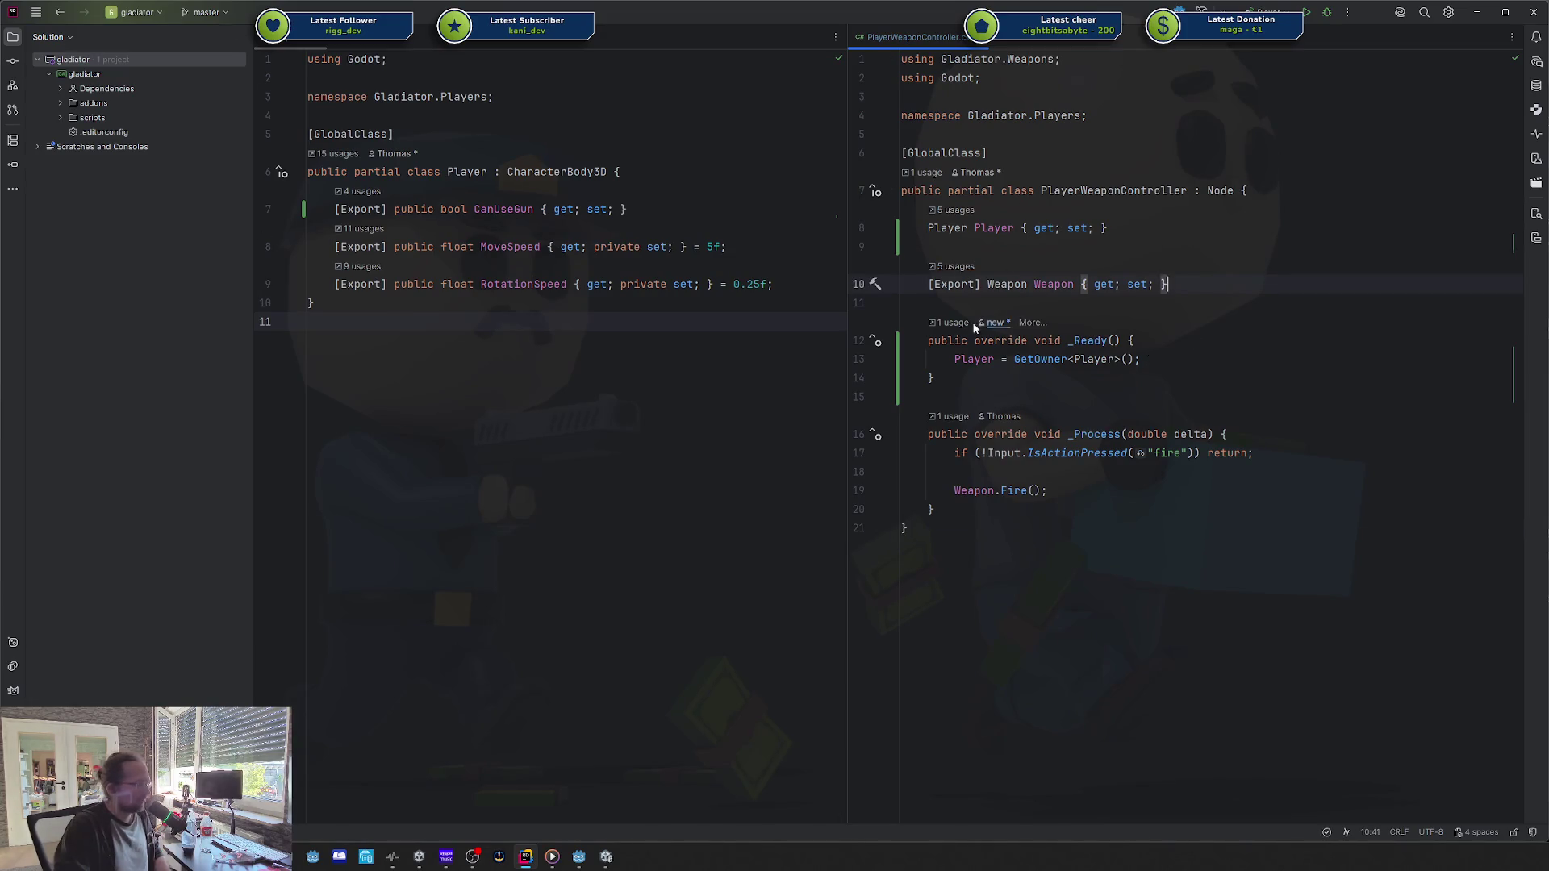